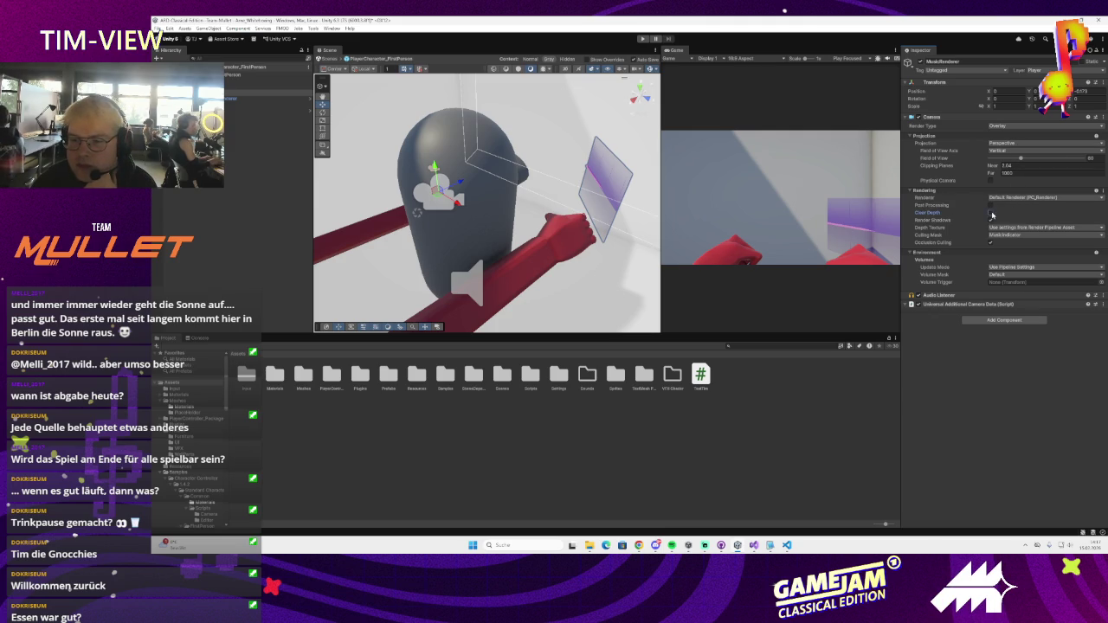
- Enable Clear Depth and set Depth Texture to Off on the music overlay camera
left_click(990, 213)
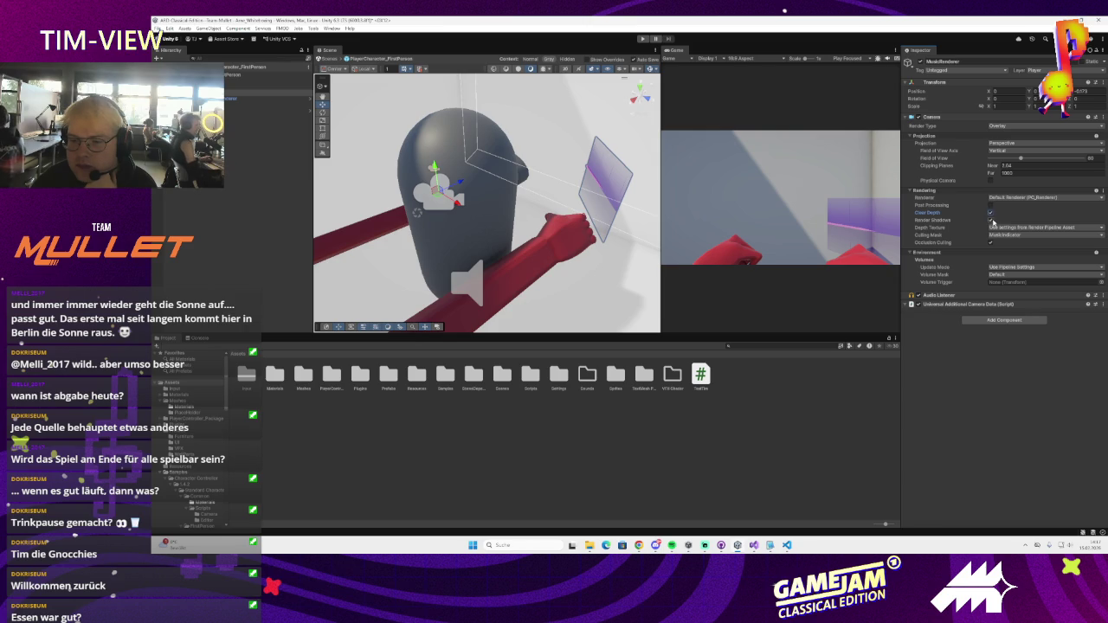
left_click(999, 229)
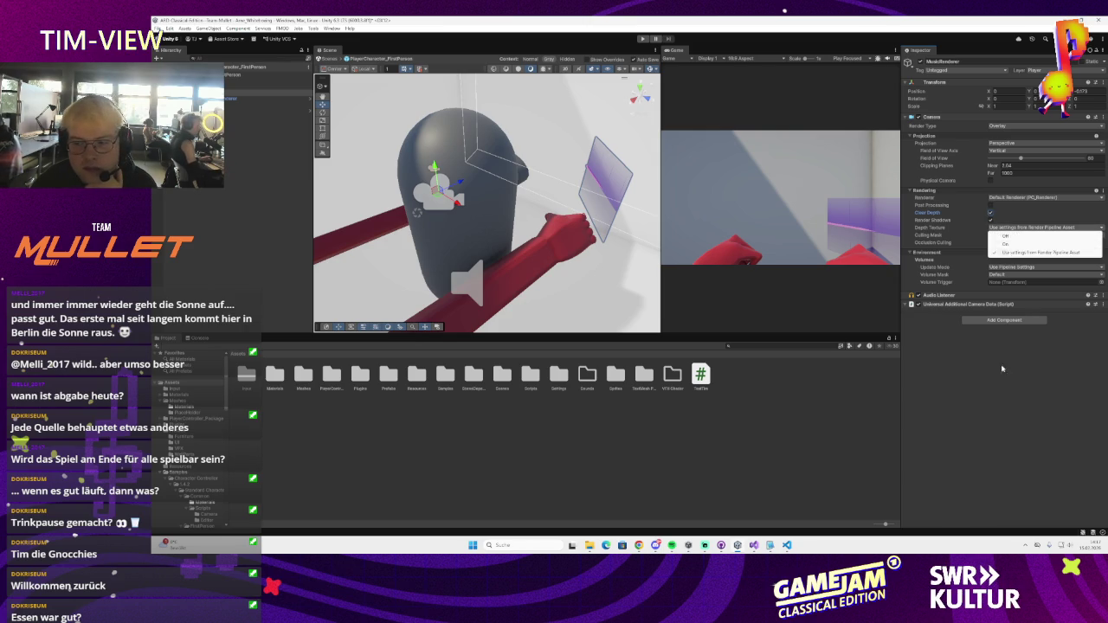
left_click(1009, 252)
left_click(1006, 228)
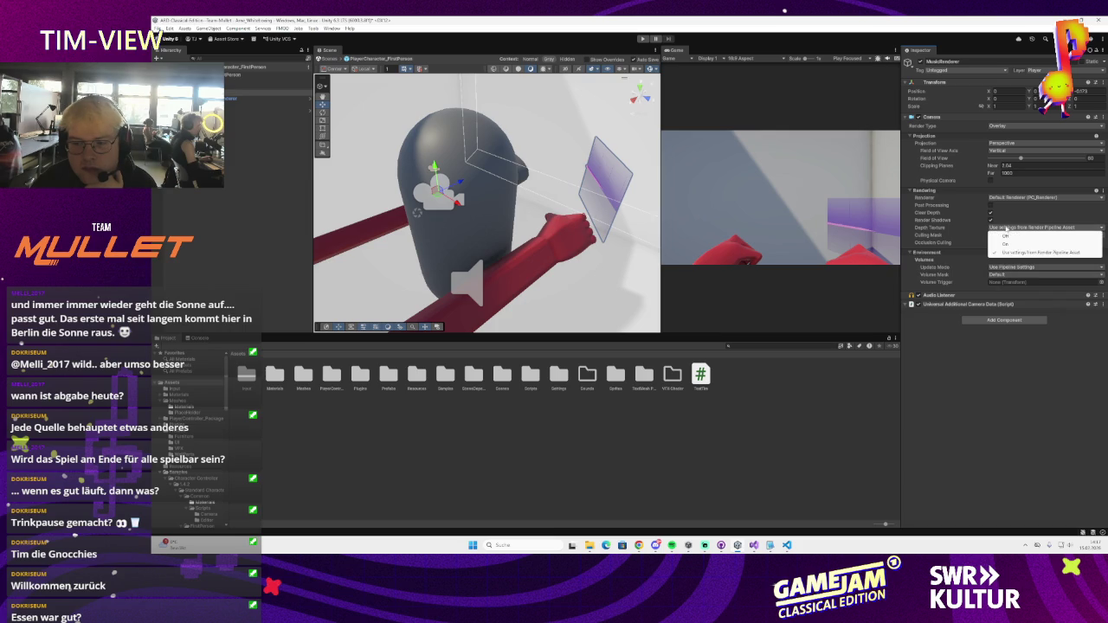
left_click(1009, 232)
- Undo an accidental camera move and select the purple line-renderer plane
mouse_move(452, 198)
left_mouse_down()
mouse_move(367, 225)
mouse_move(428, 202)
left_mouse_up()
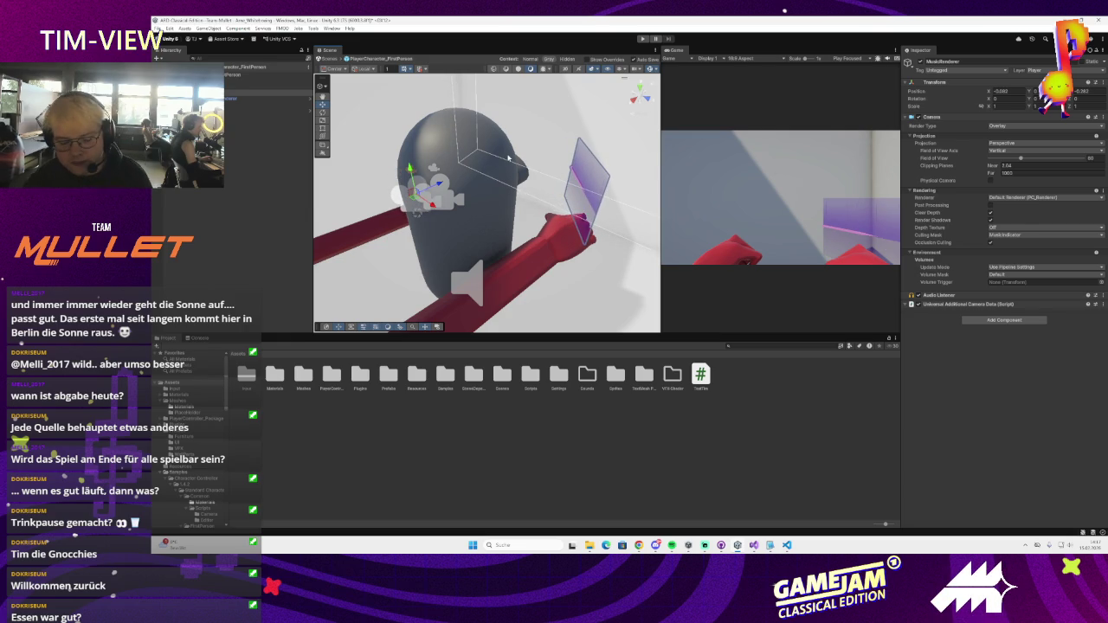
key("ctrl+z")
left_click(547, 229)
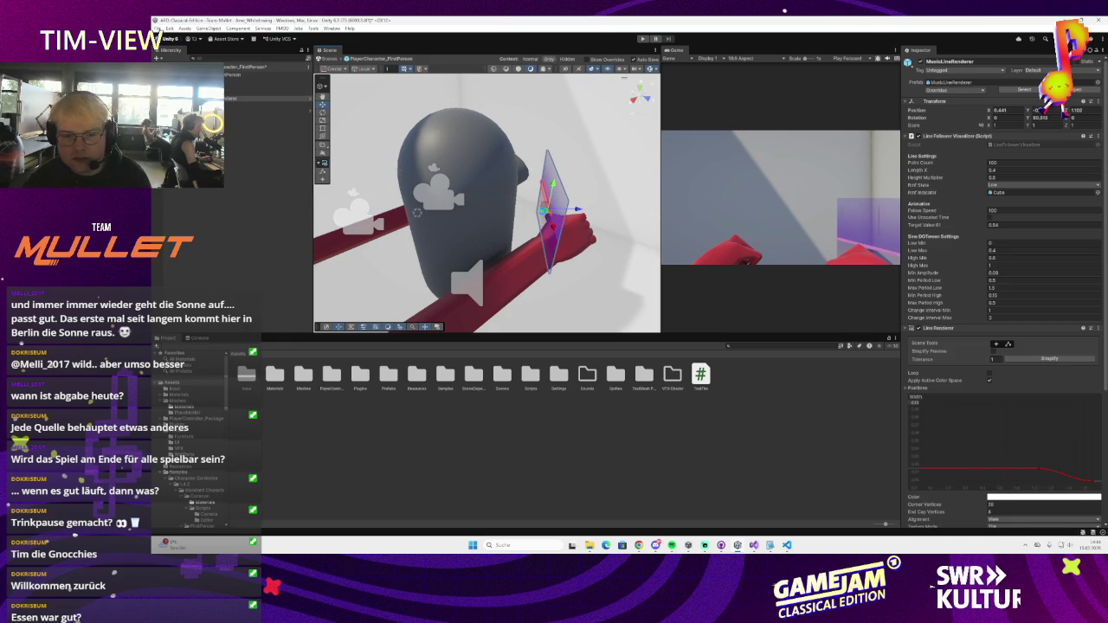
- Move the purple MusicLineRenderer plane onto the character's red hand and frame it
left_click(457, 189)
key("ctrl+y")
left_click(613, 198)
mouse_move(597, 191)
left_mouse_down()
mouse_move(537, 235)
mouse_move(562, 205)
mouse_move(555, 225)
left_mouse_up()
scroll(979, 249, "down", 2)
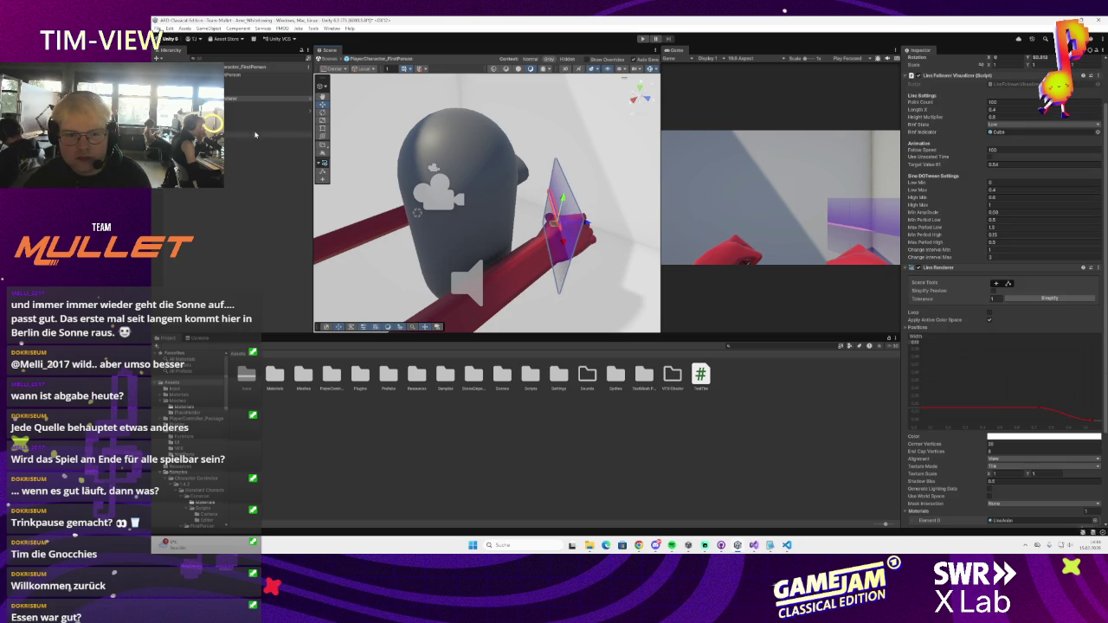
key("f")
- Frame the music camera and MusicLineRenderer, keeping the camera on Perspective projection
left_click(260, 91)
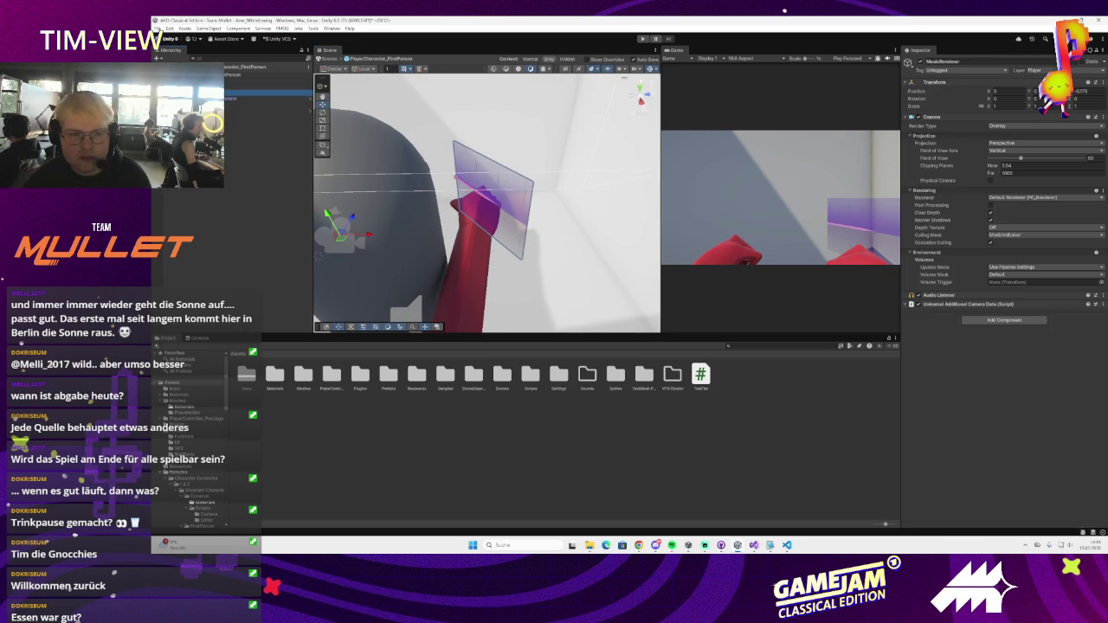
double_click(237, 90)
left_click(236, 98)
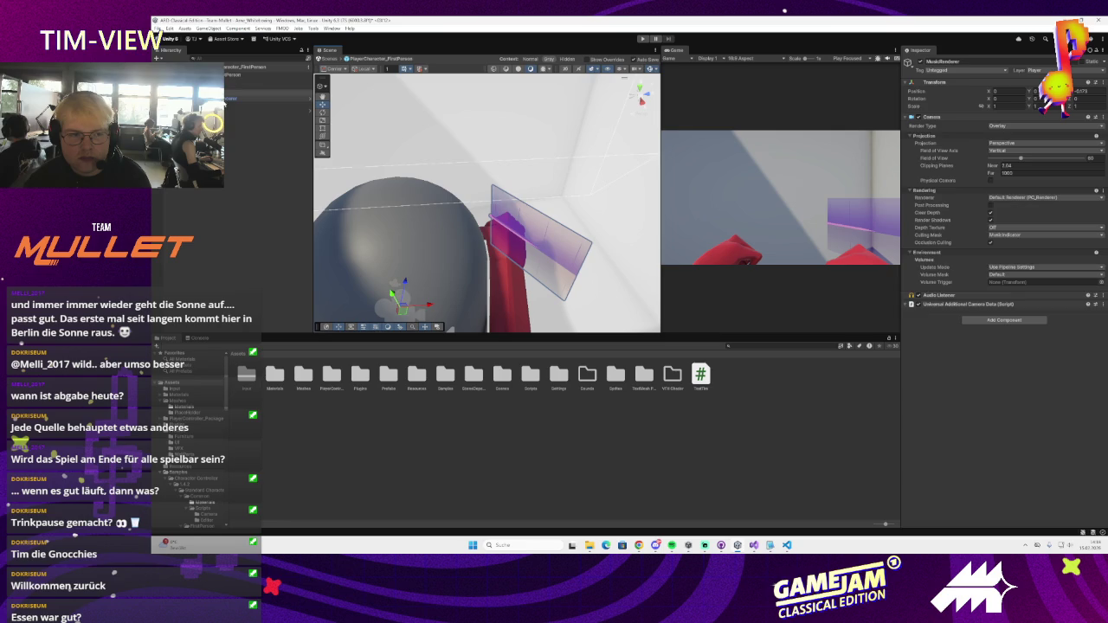
key("f")
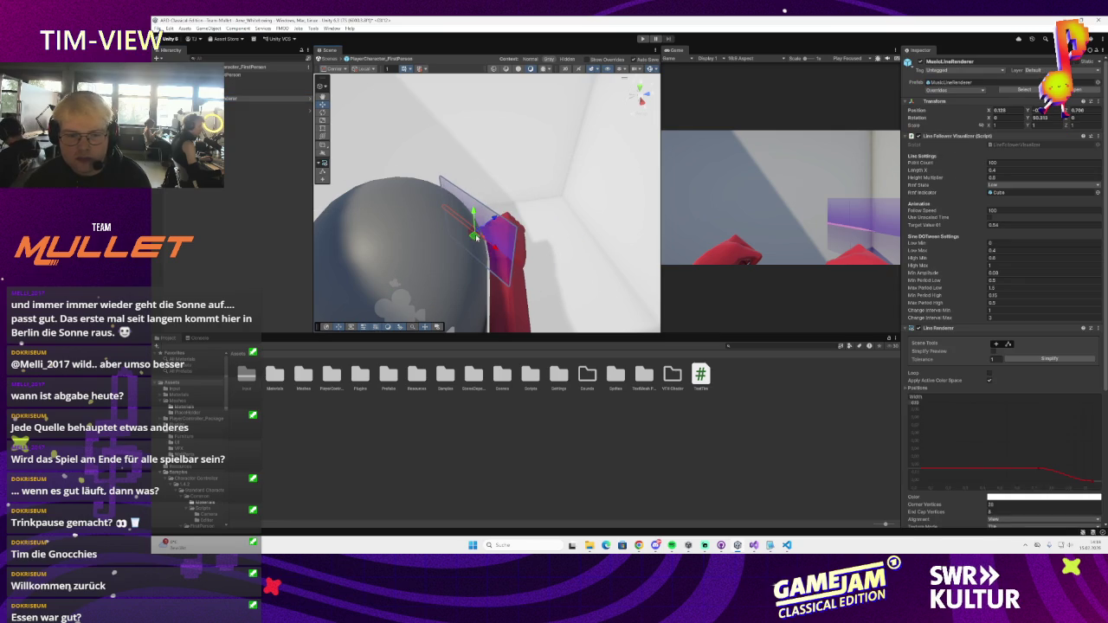
left_click(234, 92)
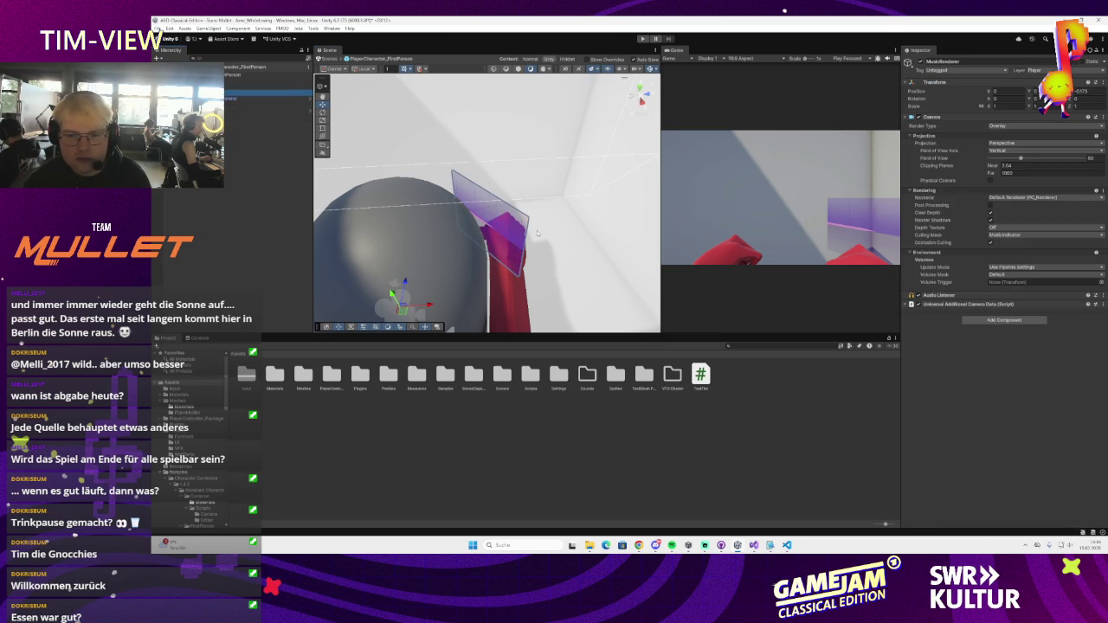
left_click_drag(534, 230, 423, 180)
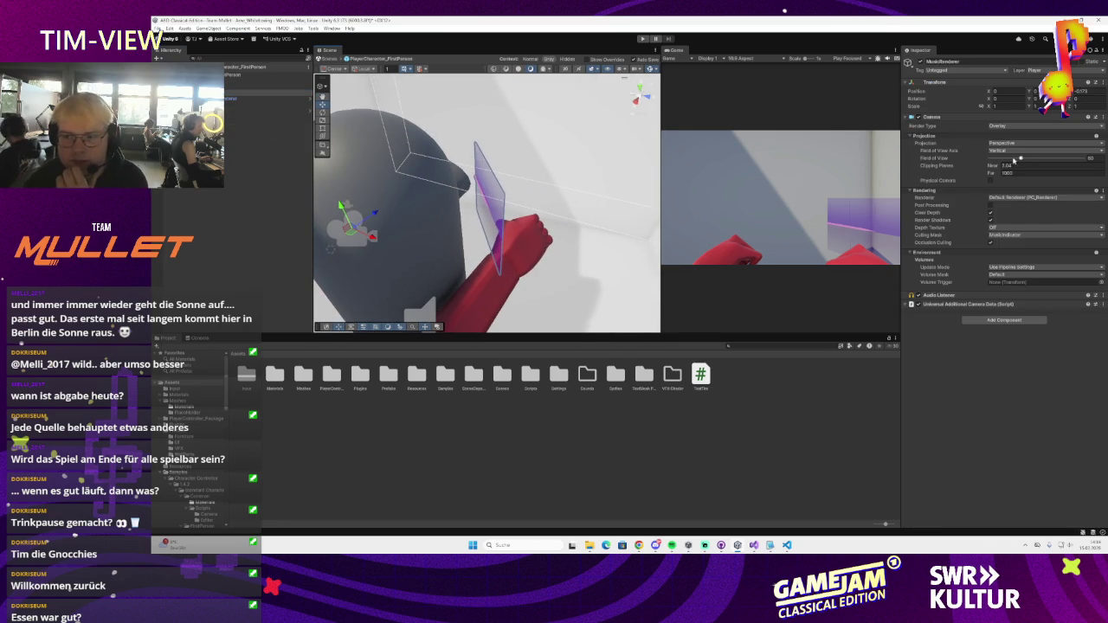
left_click(1025, 144)
left_click(990, 337)
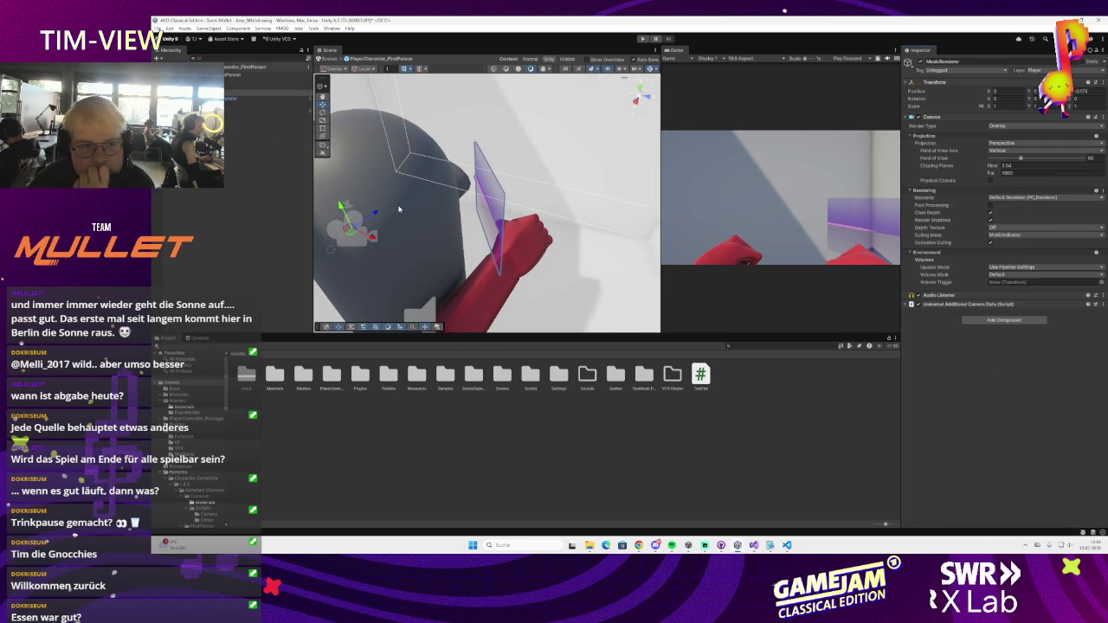
- Reposition the music camera inside the player's head so its plane meets the hand
mouse_move(351, 234)
left_mouse_down()
mouse_move(396, 170)
mouse_move(442, 137)
left_mouse_up()
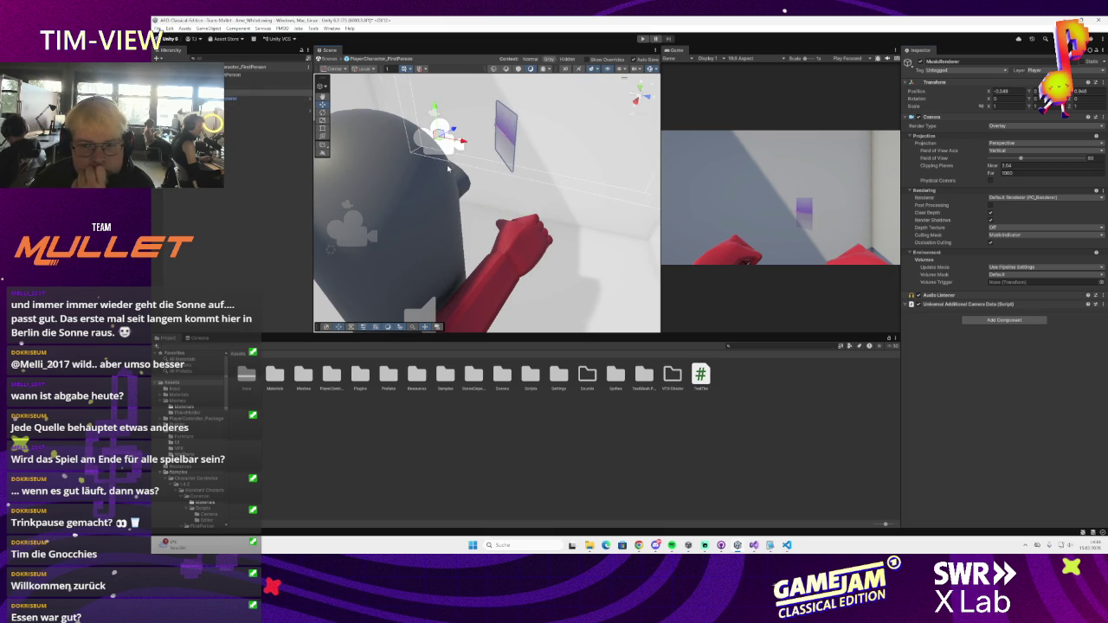
mouse_move(460, 183)
left_mouse_down()
mouse_move(407, 165)
mouse_move(390, 186)
mouse_move(407, 220)
left_mouse_up()
key("f")
mouse_move(477, 208)
left_mouse_down()
mouse_move(441, 248)
mouse_move(463, 223)
mouse_move(471, 238)
mouse_move(489, 229)
left_mouse_up()
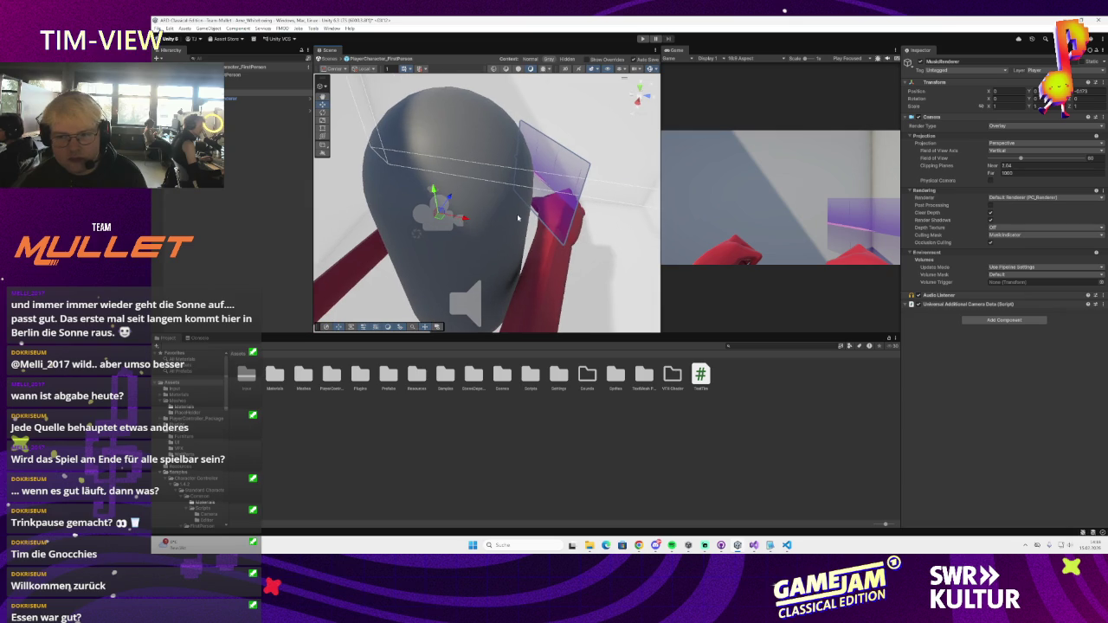
left_click(517, 218)
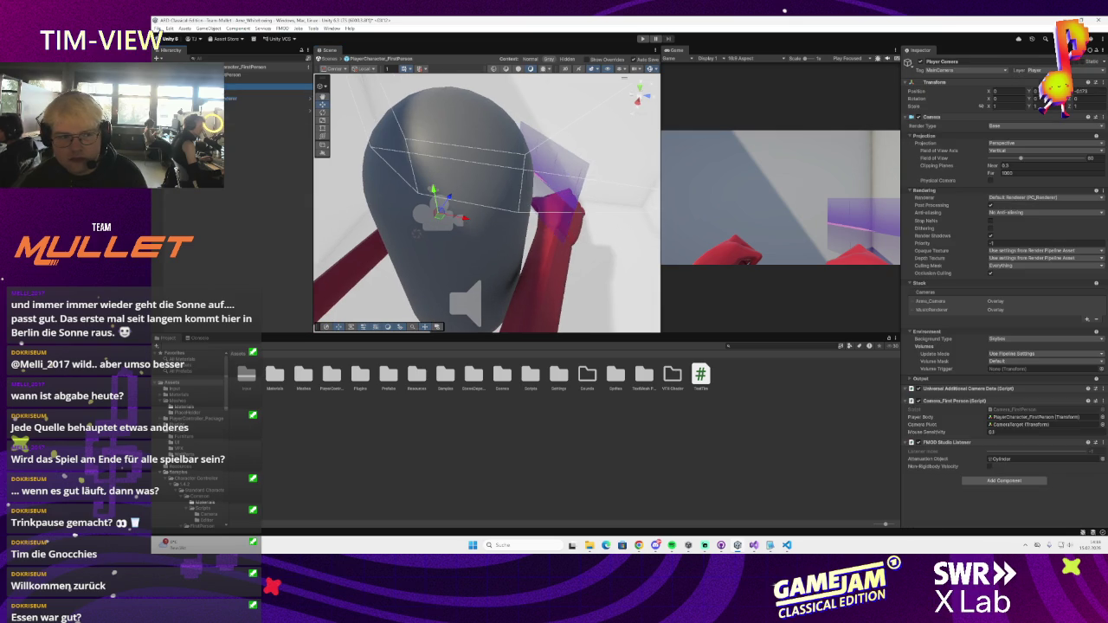
- Reorder the Player Camera's stack and review Opaque Texture, Renderer and Anti-aliasing, leaving them unchanged
left_click_drag(912, 309, 912, 302)
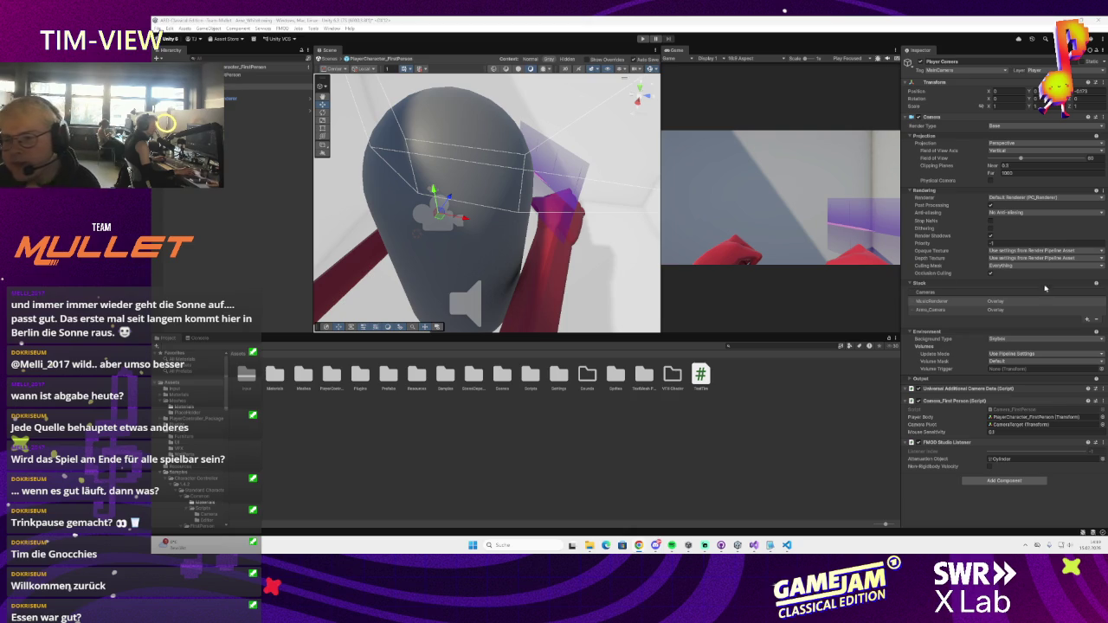
left_click(995, 250)
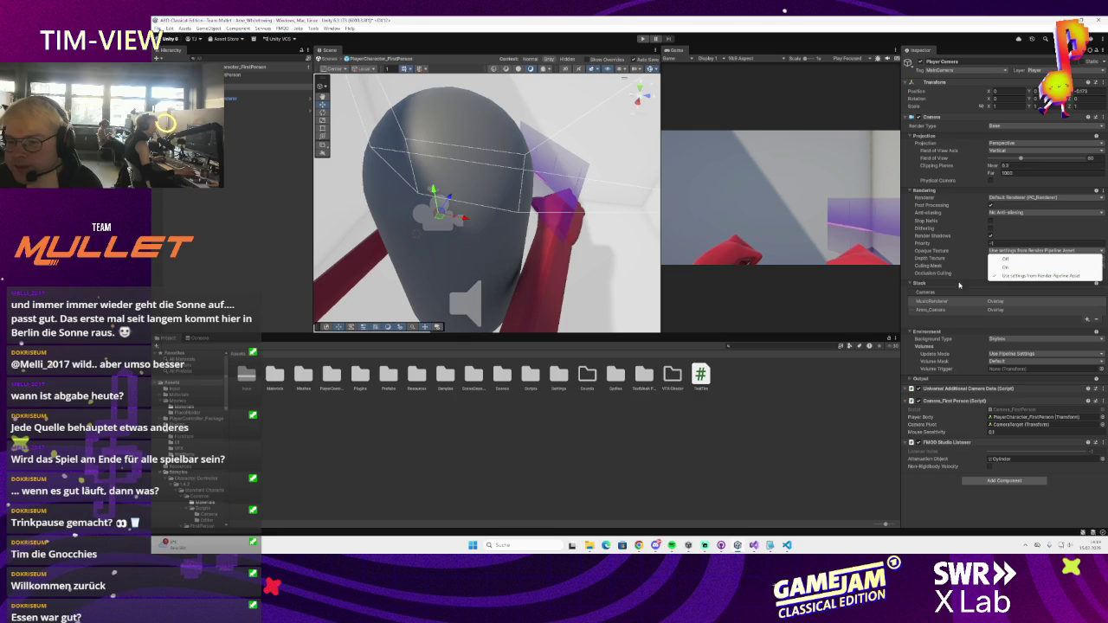
left_click(925, 277)
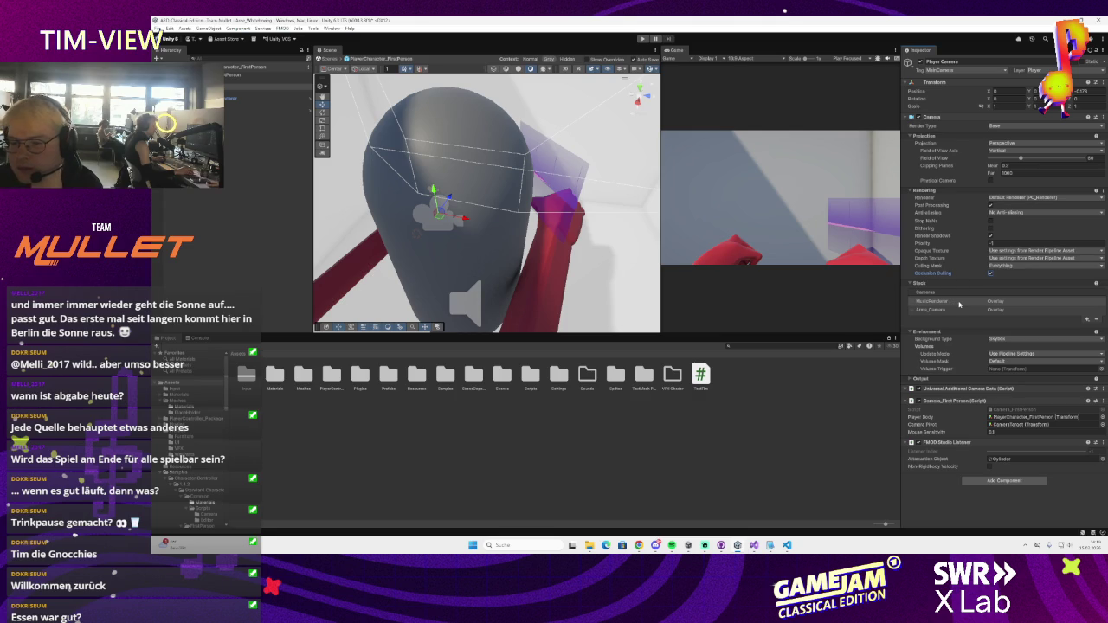
left_click(1021, 197)
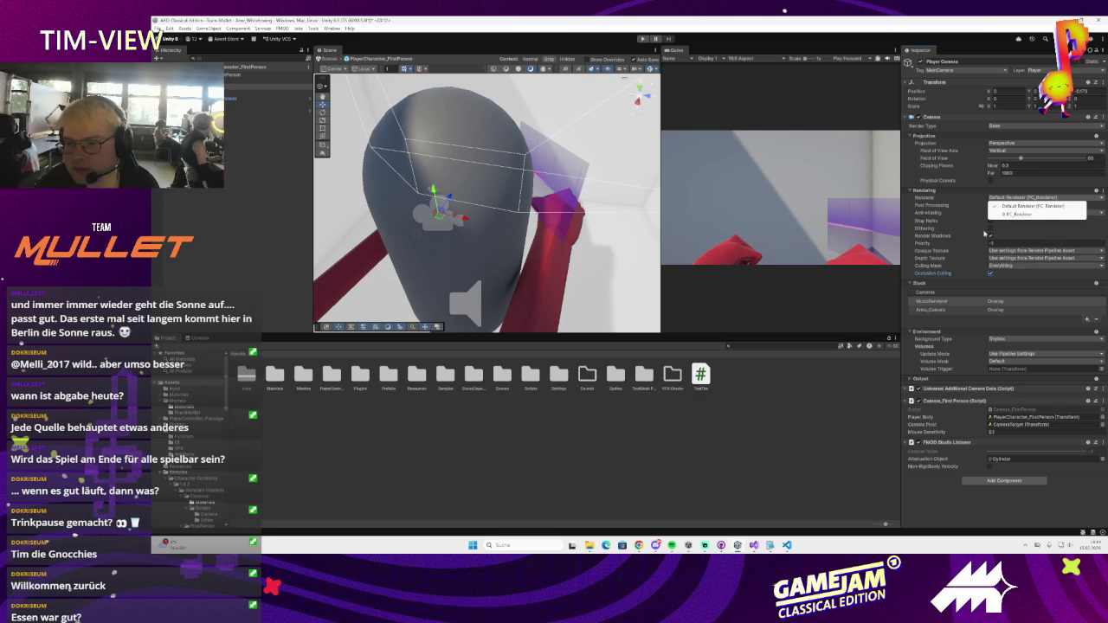
left_click(907, 277)
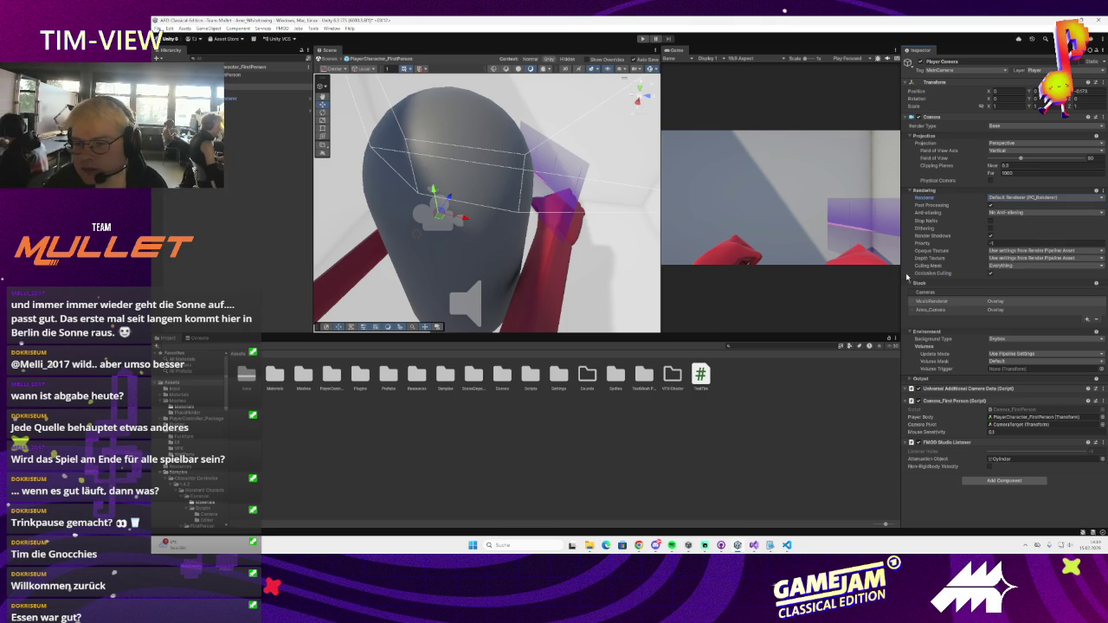
left_click(1022, 214)
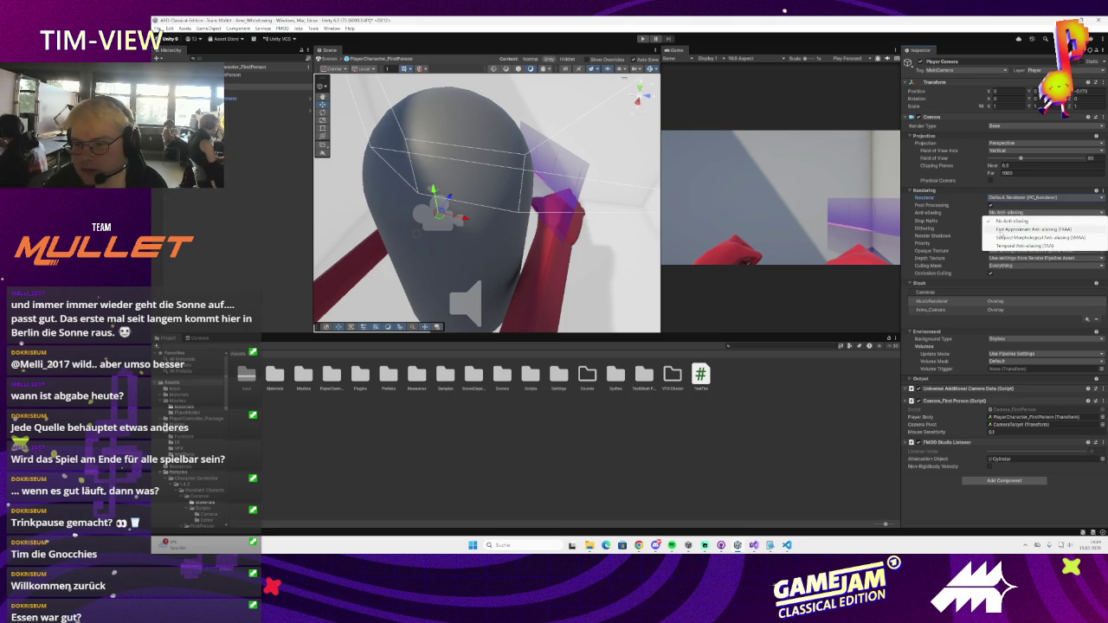
left_click(922, 283)
- Turn off Occlusion Culling and set the Player Camera's Priority to -1
left_click(916, 300)
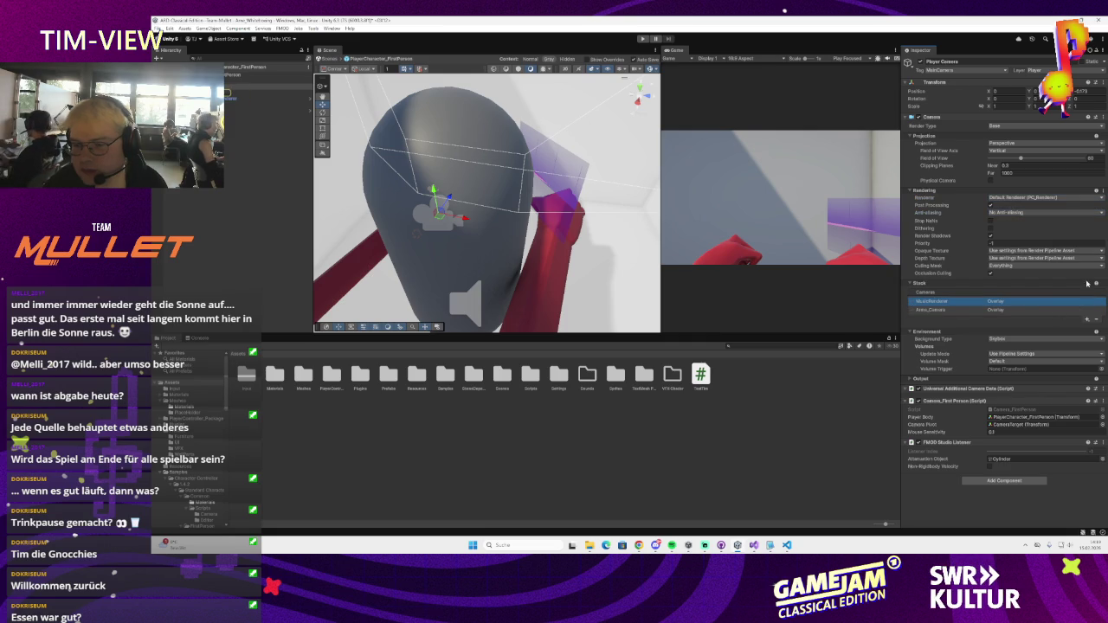
left_click(991, 275)
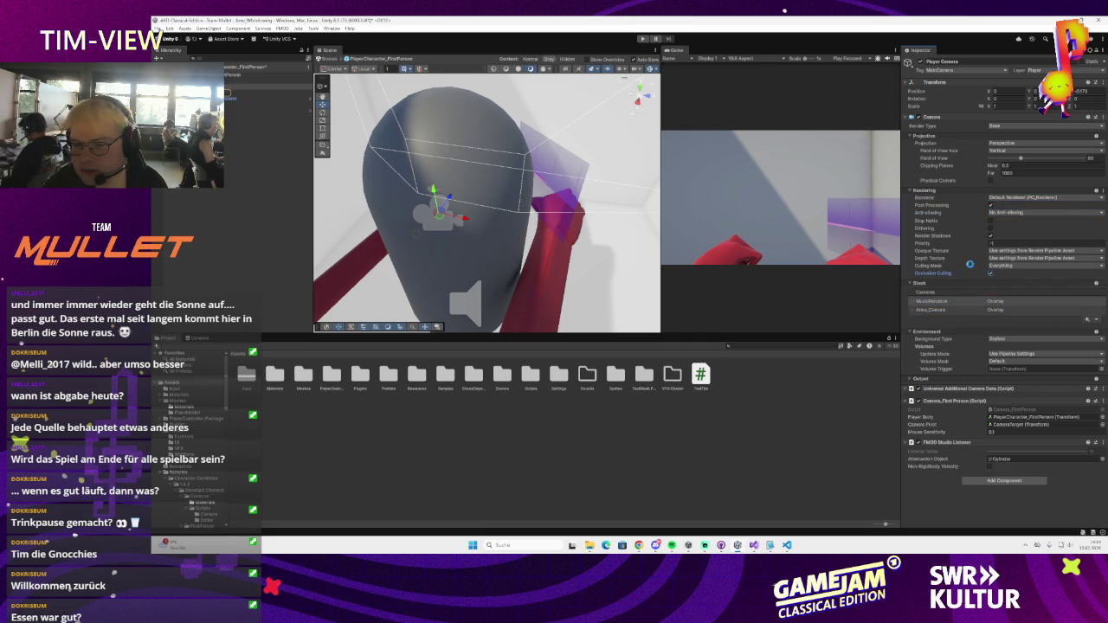
left_click_drag(930, 246, 935, 247)
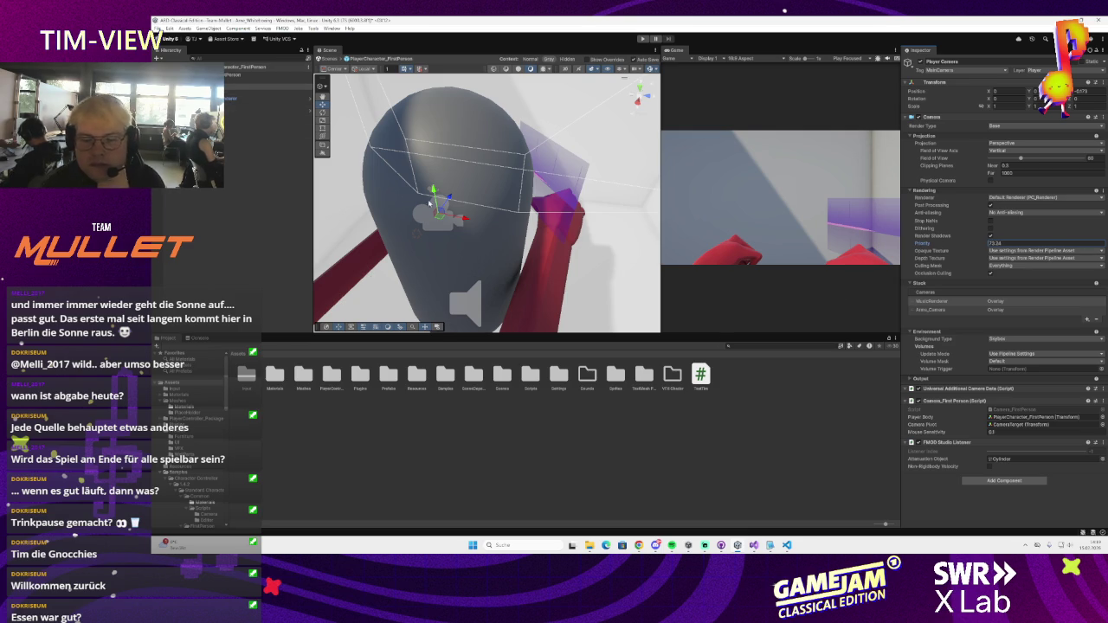
type("-1")
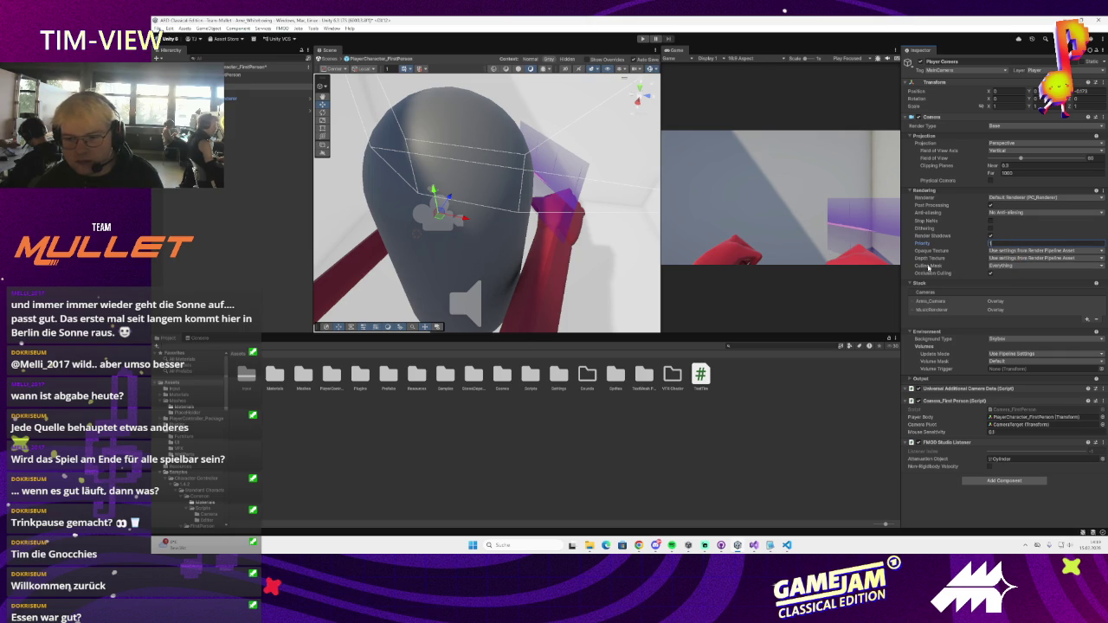
key("Up")
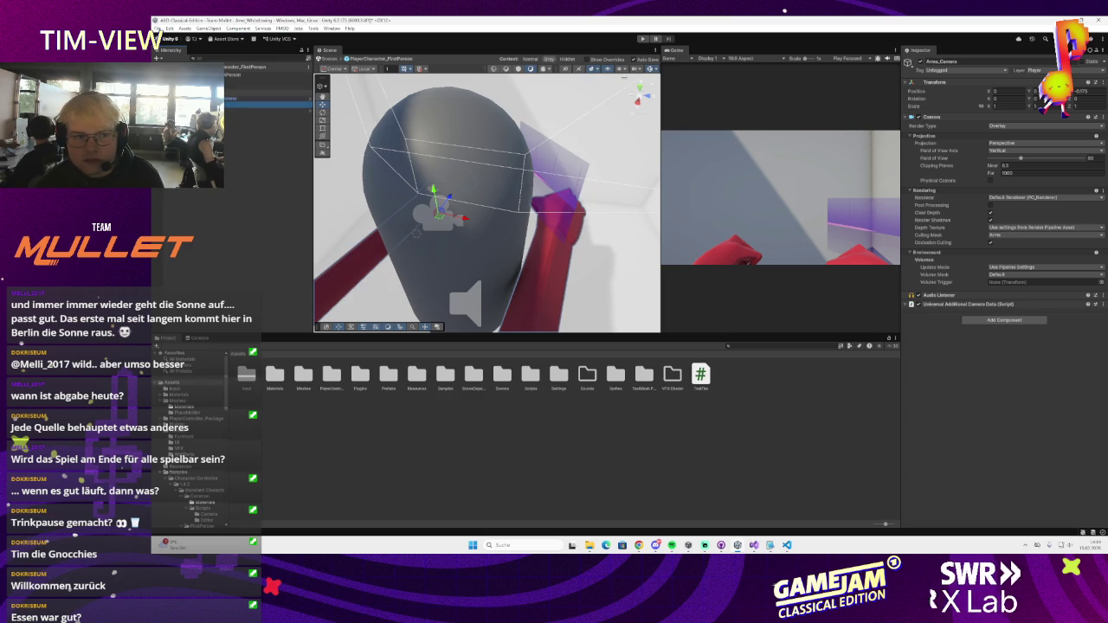
- Try post processing, near clipping and FOV axis, ending with post processing off and FOV Vertical
mouse_move(465, 159)
left_mouse_down()
mouse_move(484, 173)
mouse_move(433, 182)
left_mouse_up()
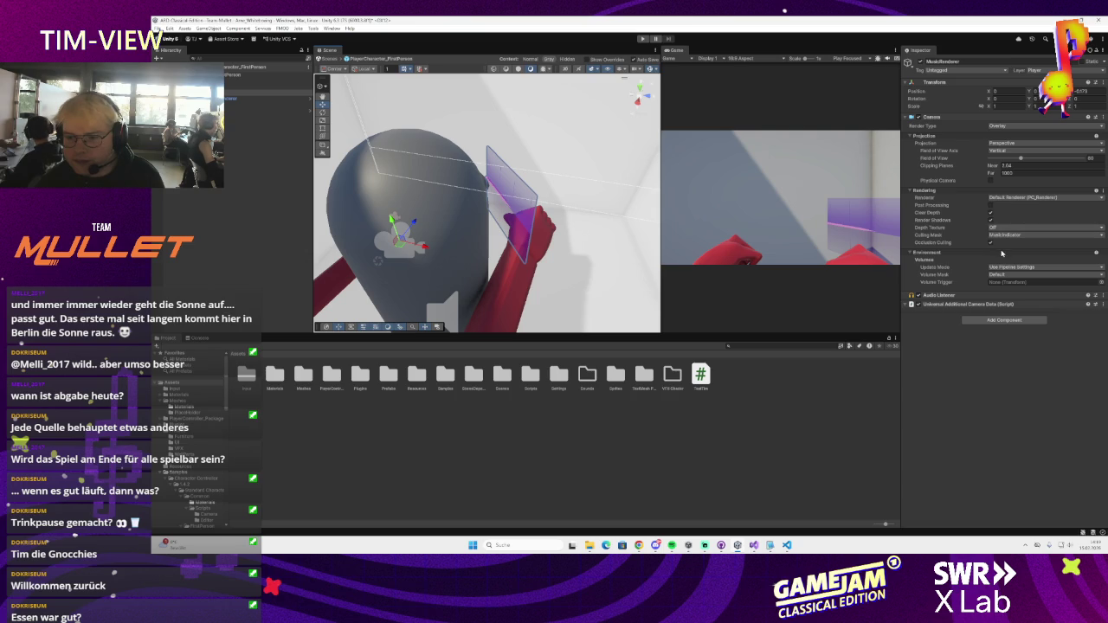
left_click(991, 206)
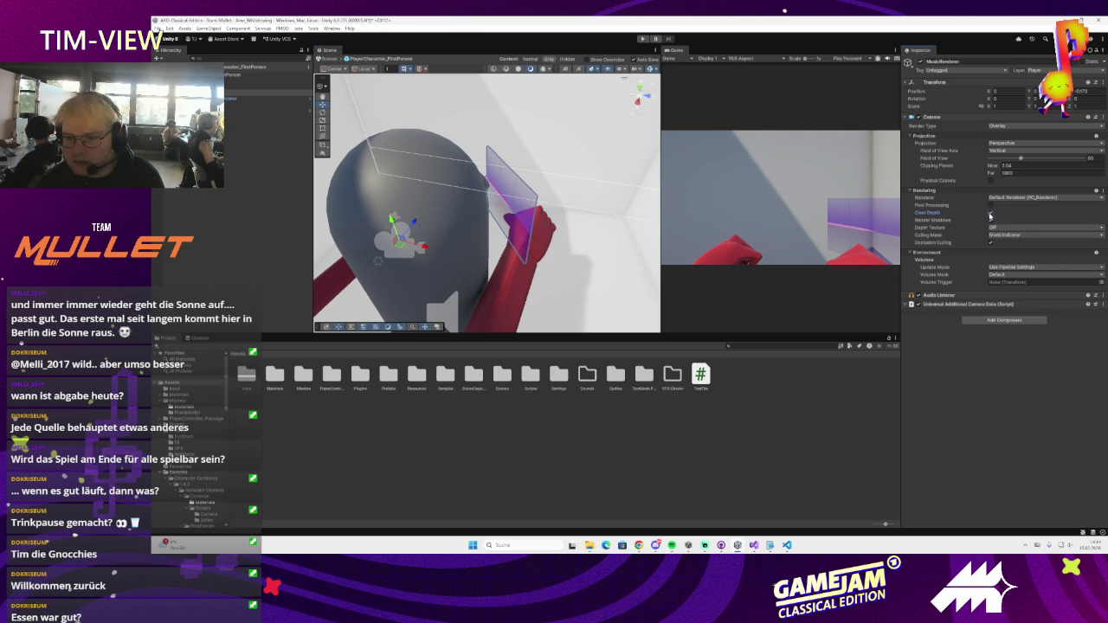
left_click(991, 208)
left_click(992, 206)
left_click_drag(992, 166, 961, 175)
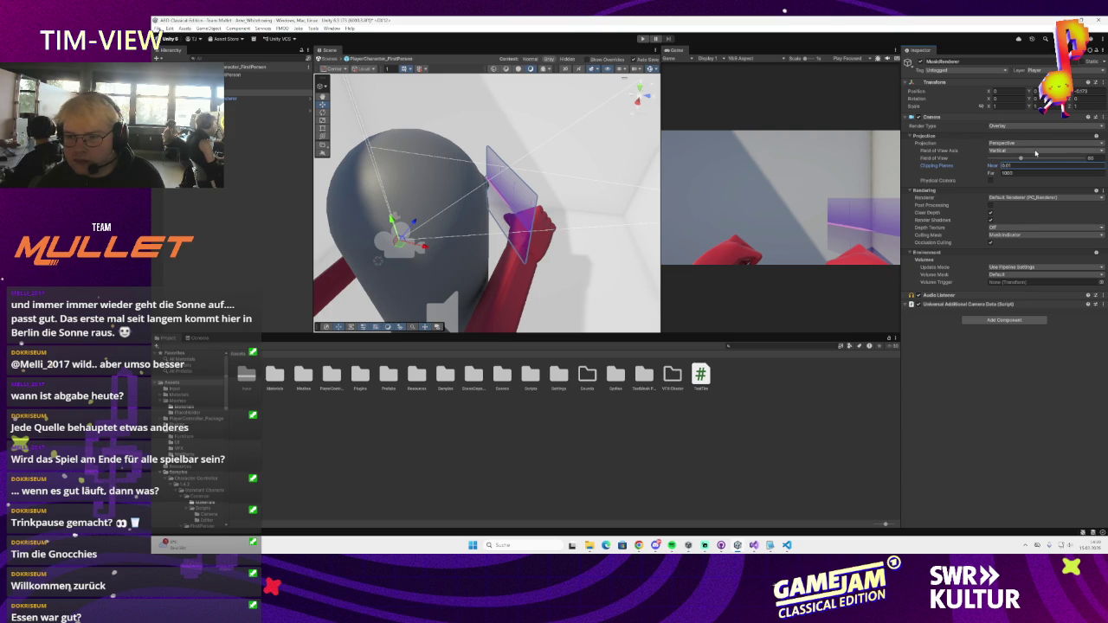
left_click(1035, 154)
left_click(1027, 167)
left_click(1026, 156)
left_click(1022, 159)
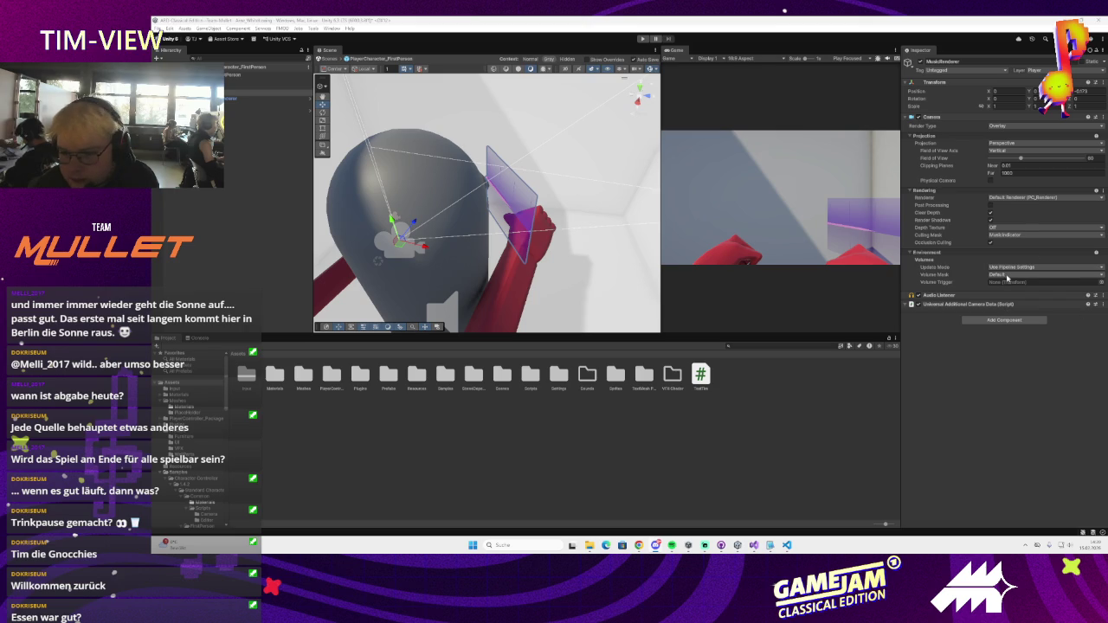
- Leave Volume Mask at Default and keep the culling mask on MuzzleIndicator only
left_click(1009, 274)
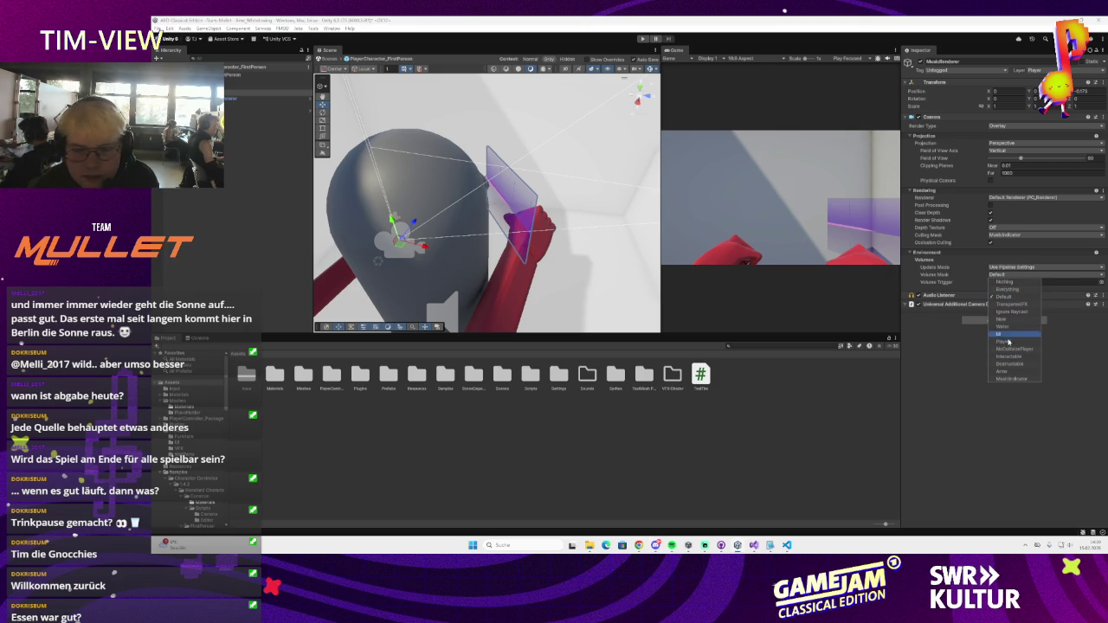
left_click(1002, 242)
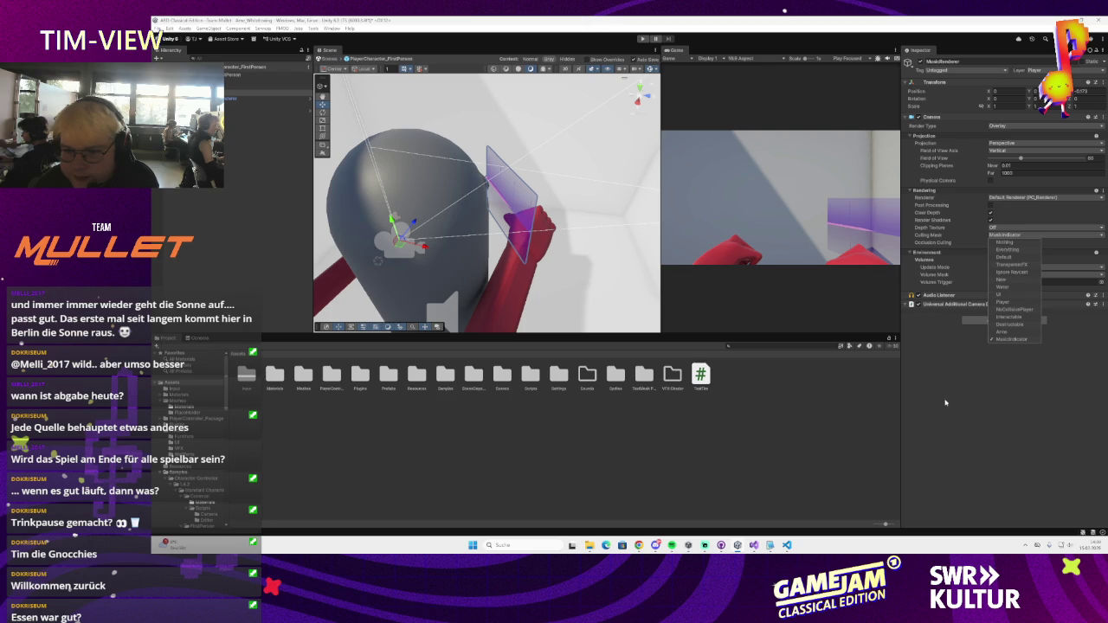
left_click(945, 402)
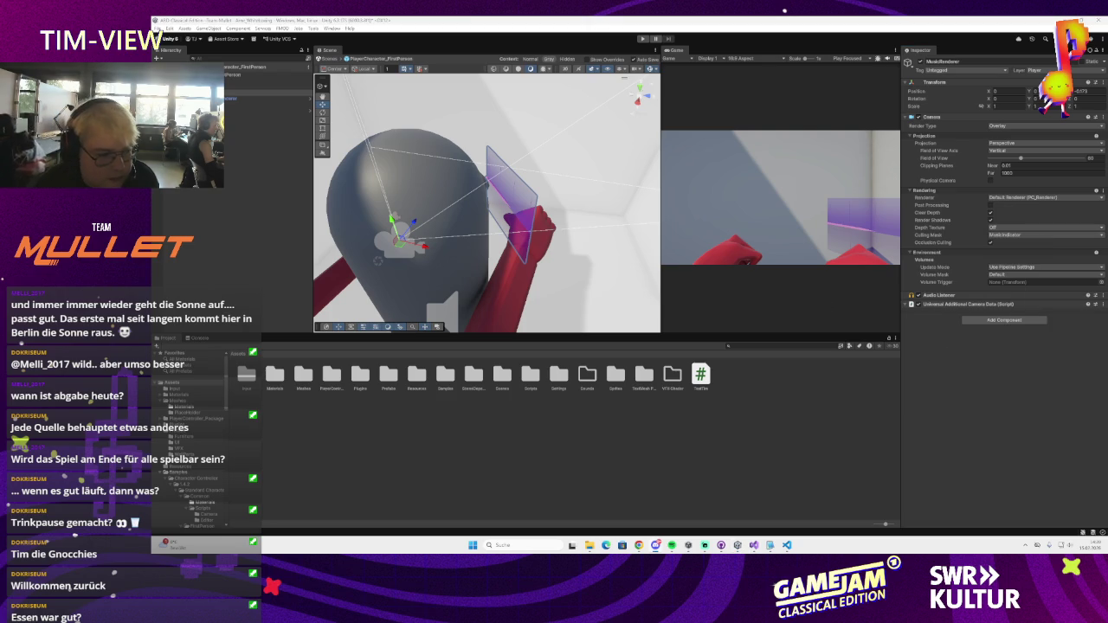
key("alt+Tab")
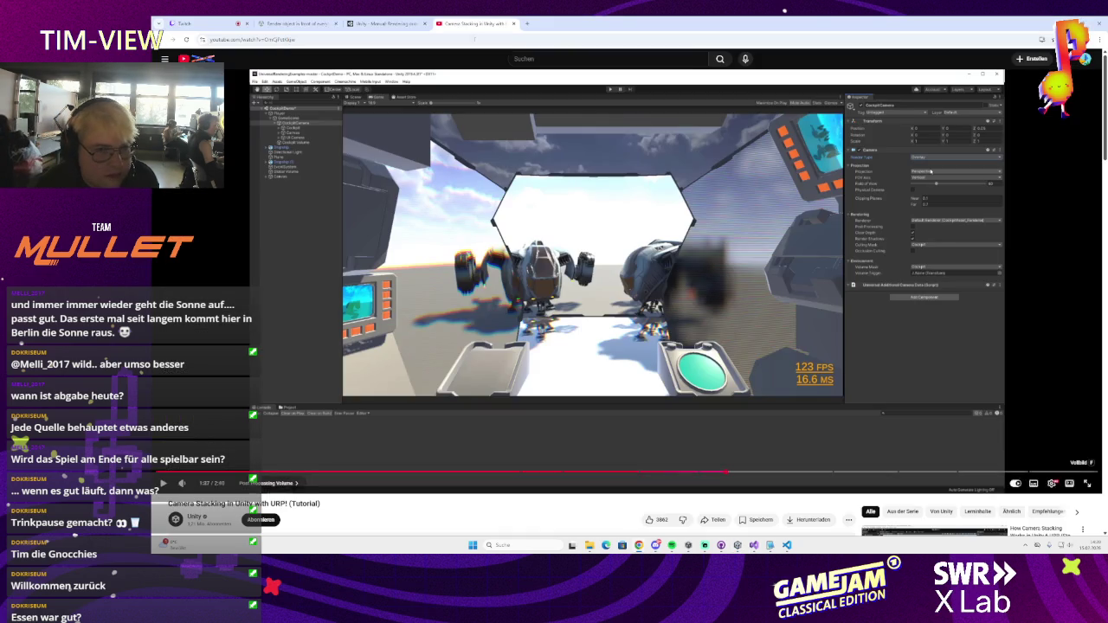
key("alt+Tab")
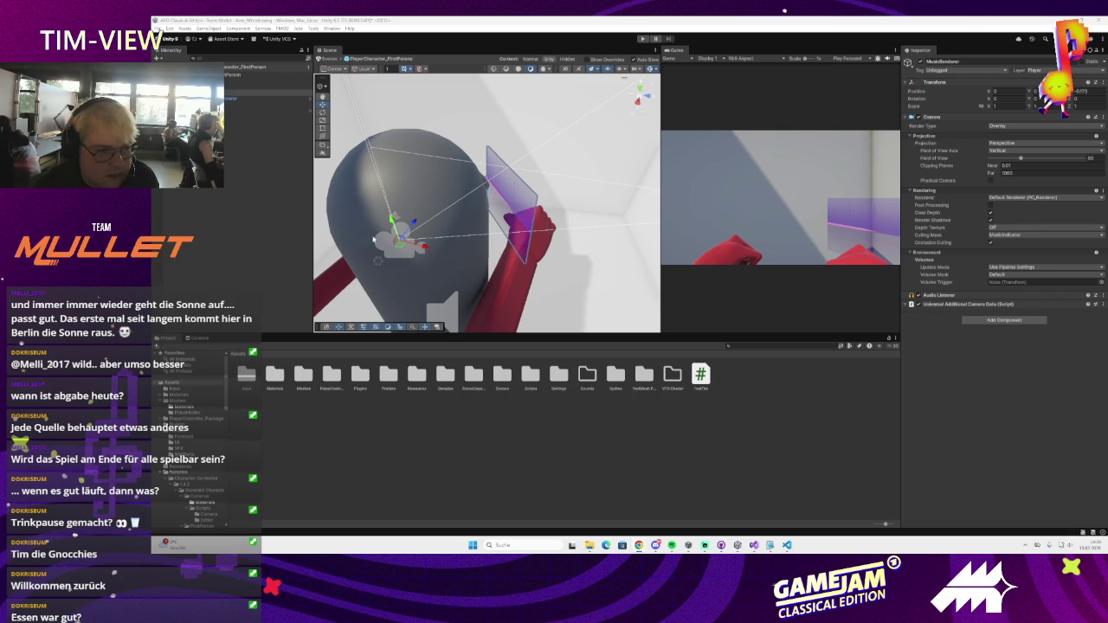
mouse_move(375, 239)
left_mouse_down()
mouse_move(400, 239)
mouse_move(519, 173)
left_mouse_up()
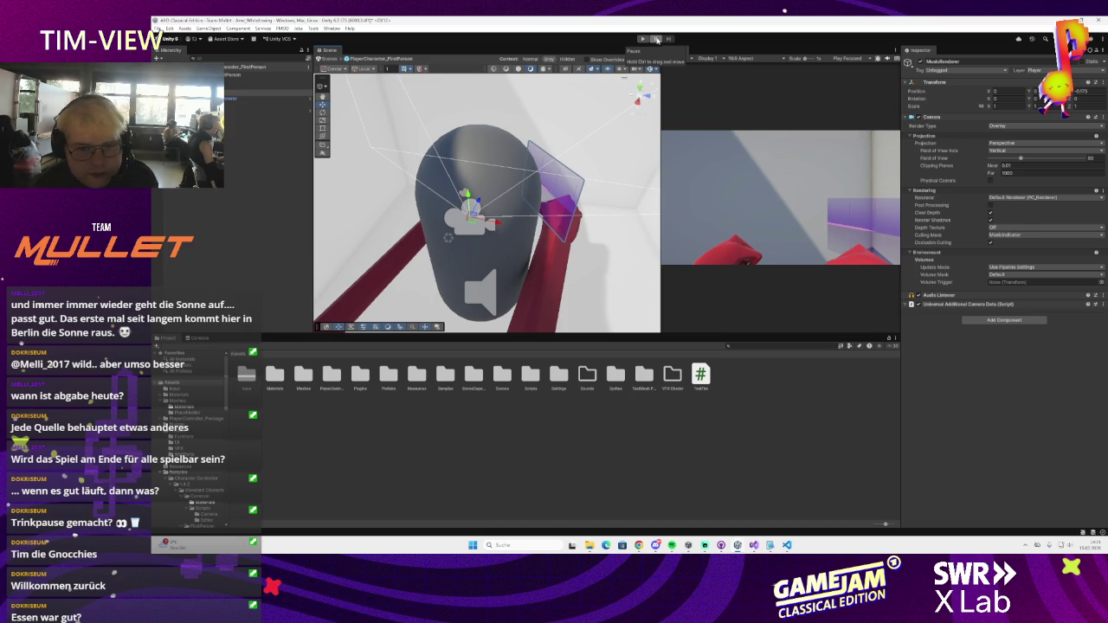
right_click(658, 41)
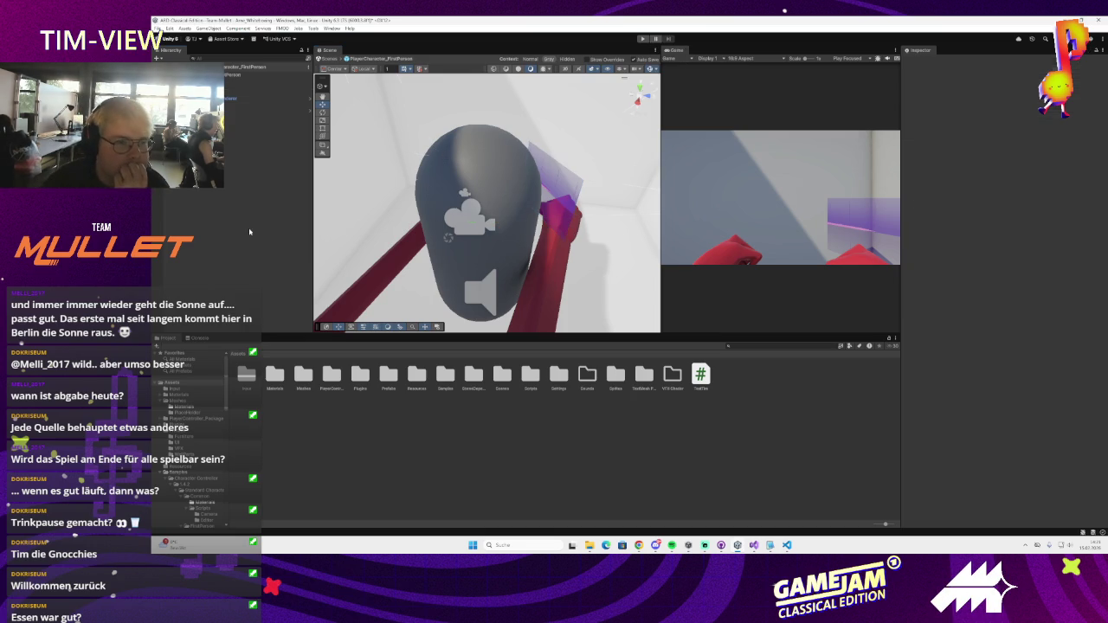
left_click(260, 97)
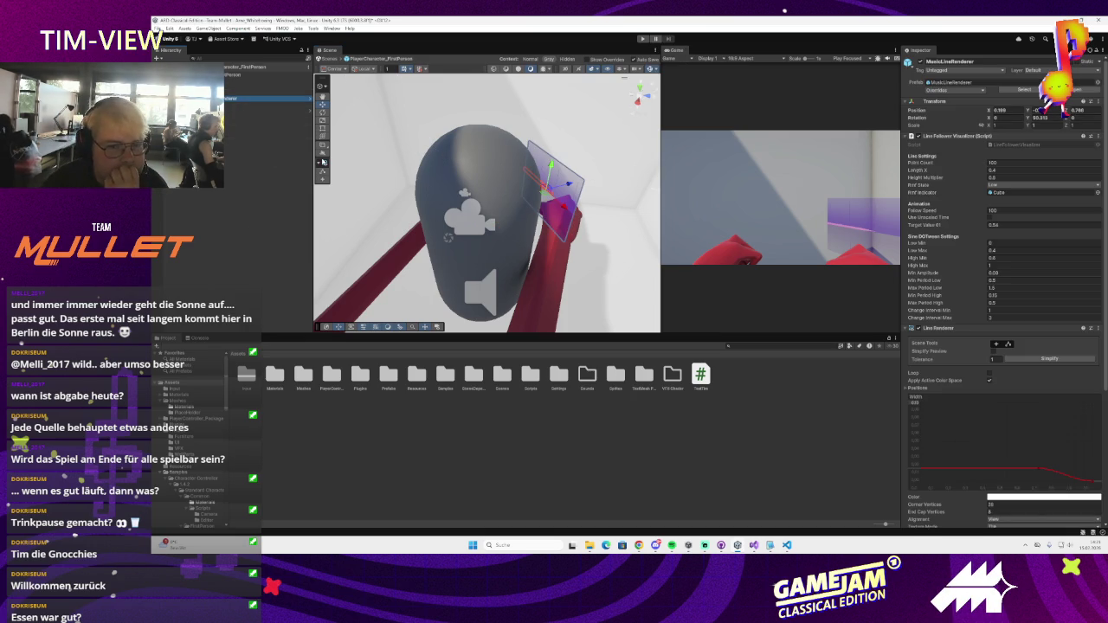
left_click(468, 216)
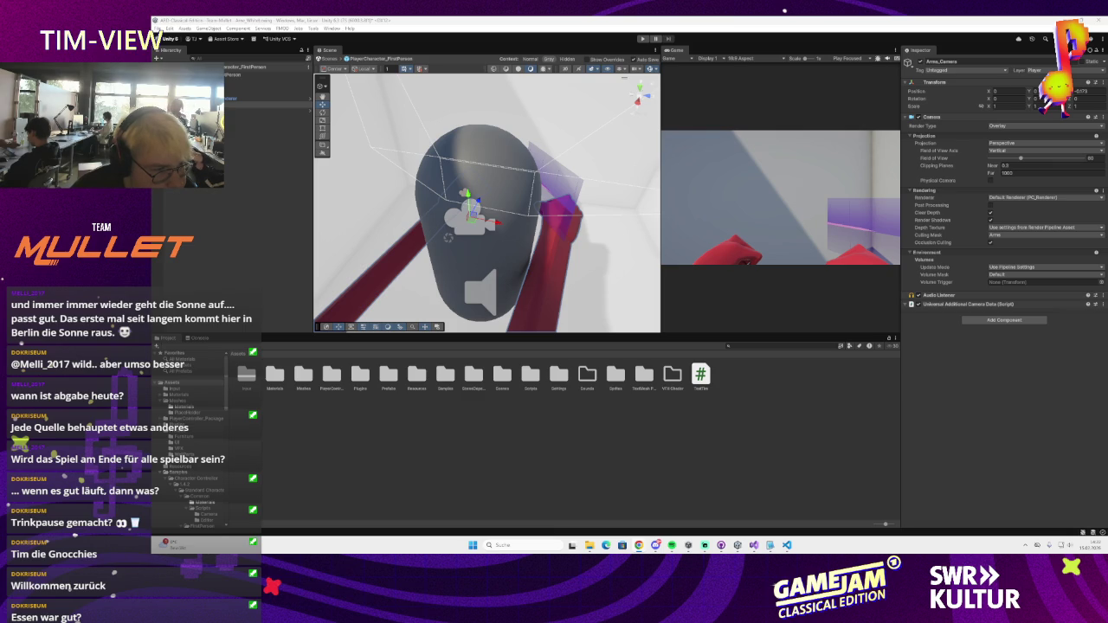
- Remove the Camera and Audio Listener components from MuzzleRenderer via each ⋮ menu
left_click(230, 93)
left_click(230, 98)
left_click(1096, 117)
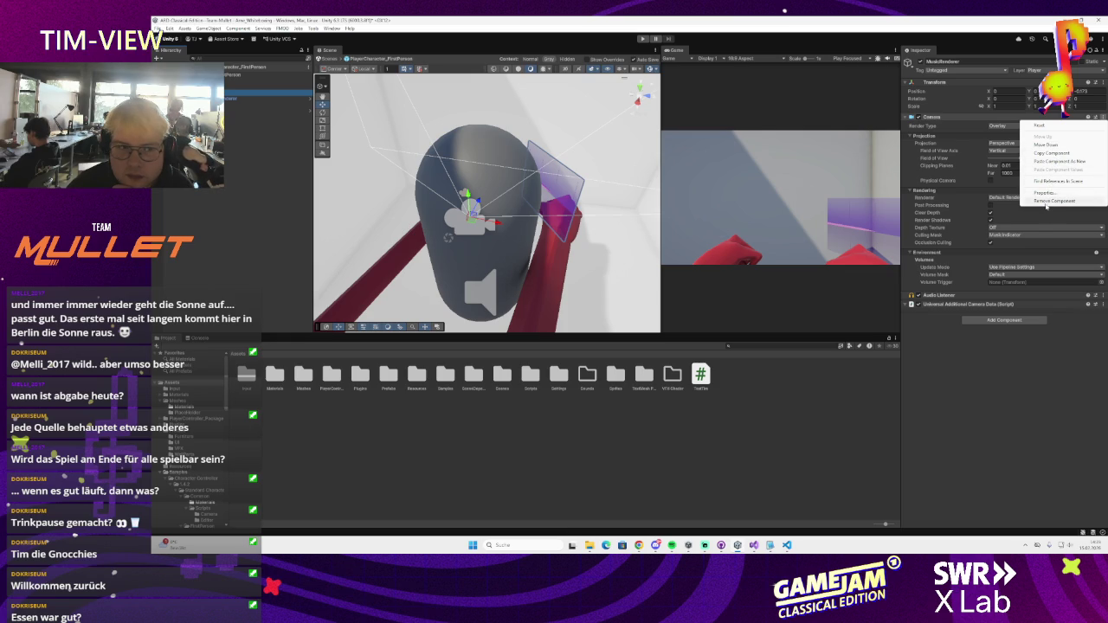
left_click(1046, 203)
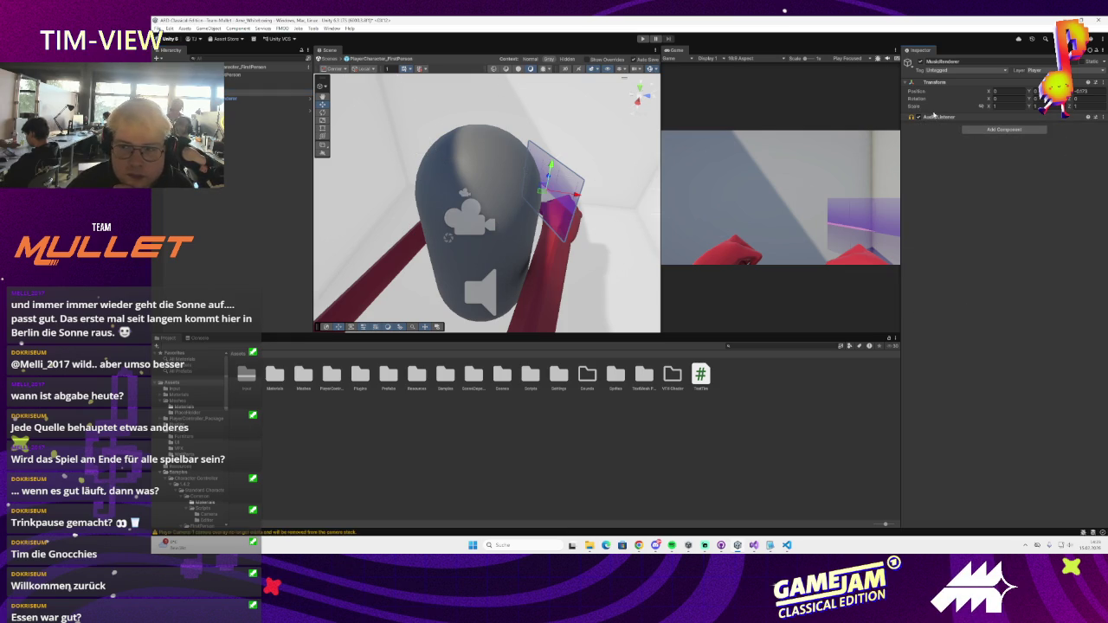
left_click(1097, 116)
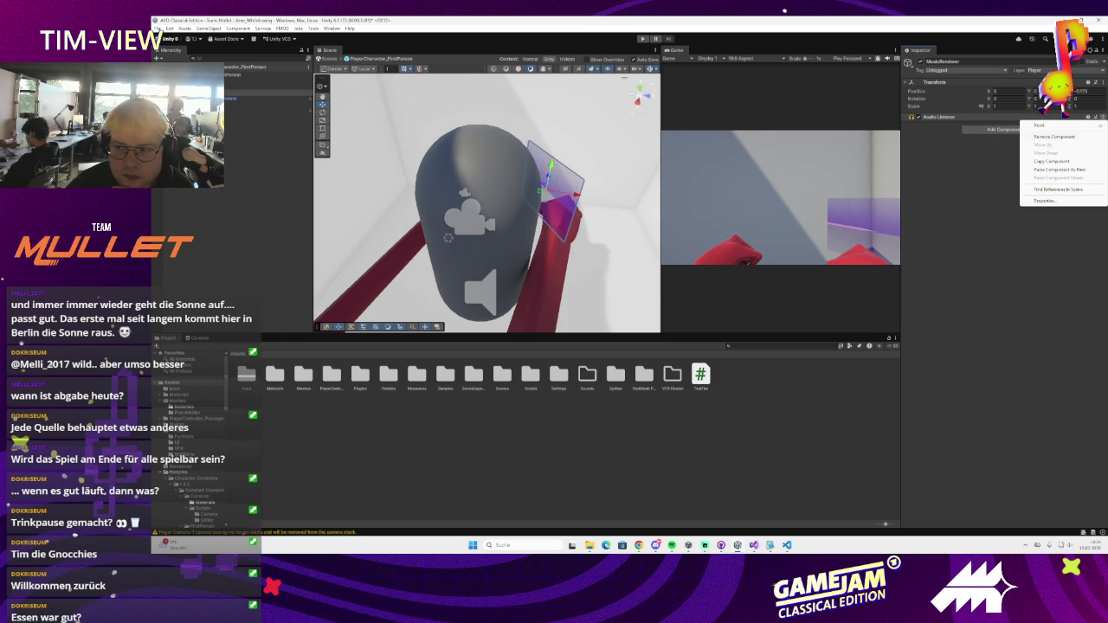
left_click(1048, 137)
left_click(239, 96)
left_click(241, 94)
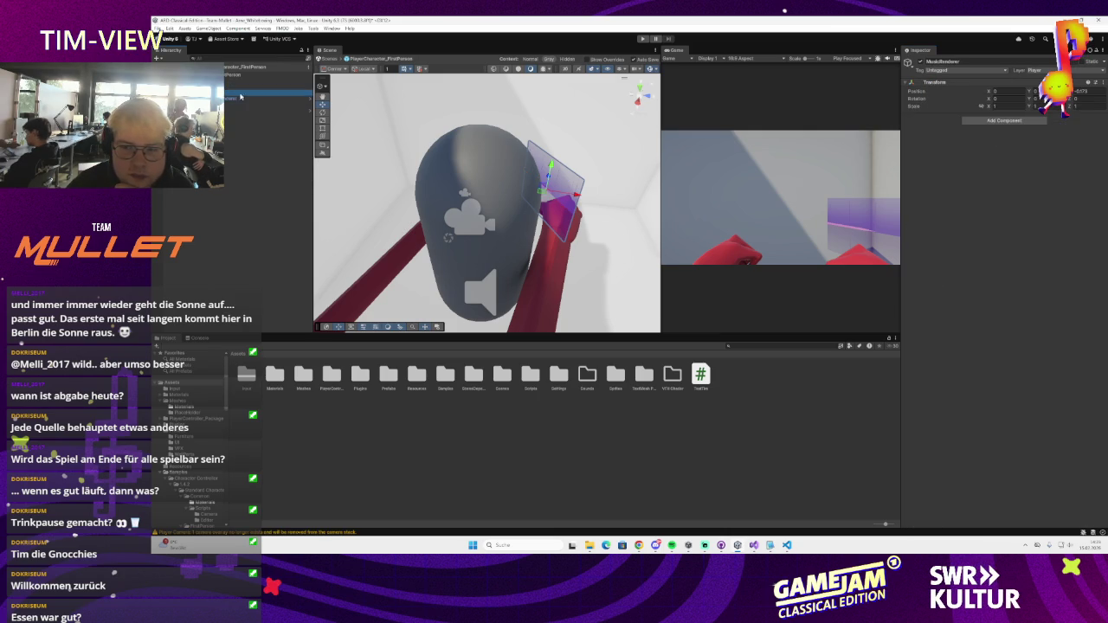
left_click(240, 98)
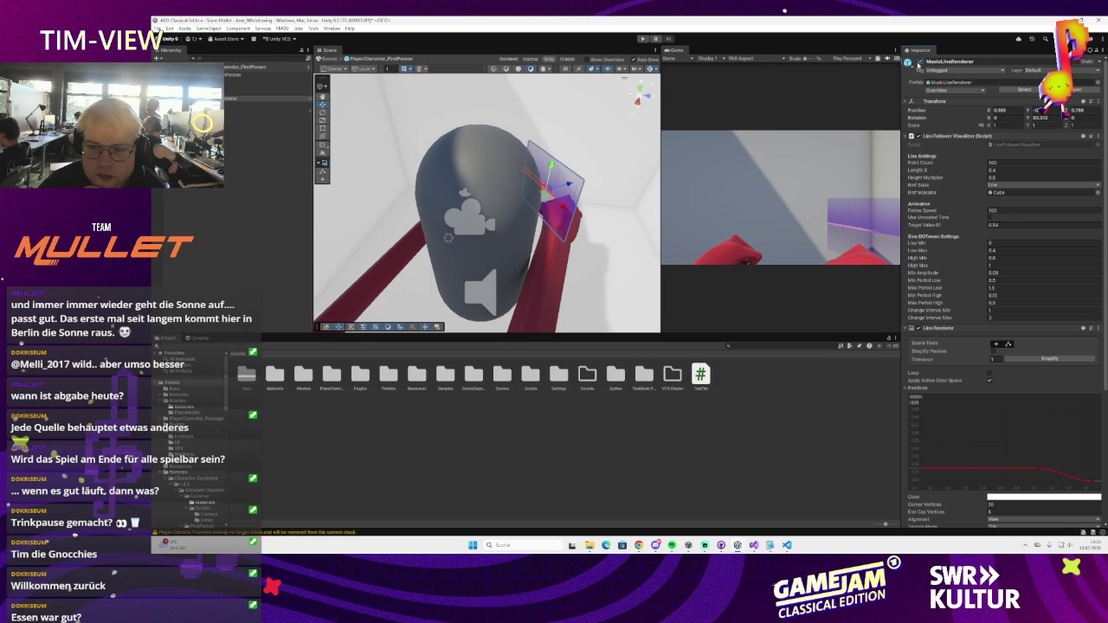
- Reselect MuzzleRenderer and drag it slightly along its X axis
key("Up")
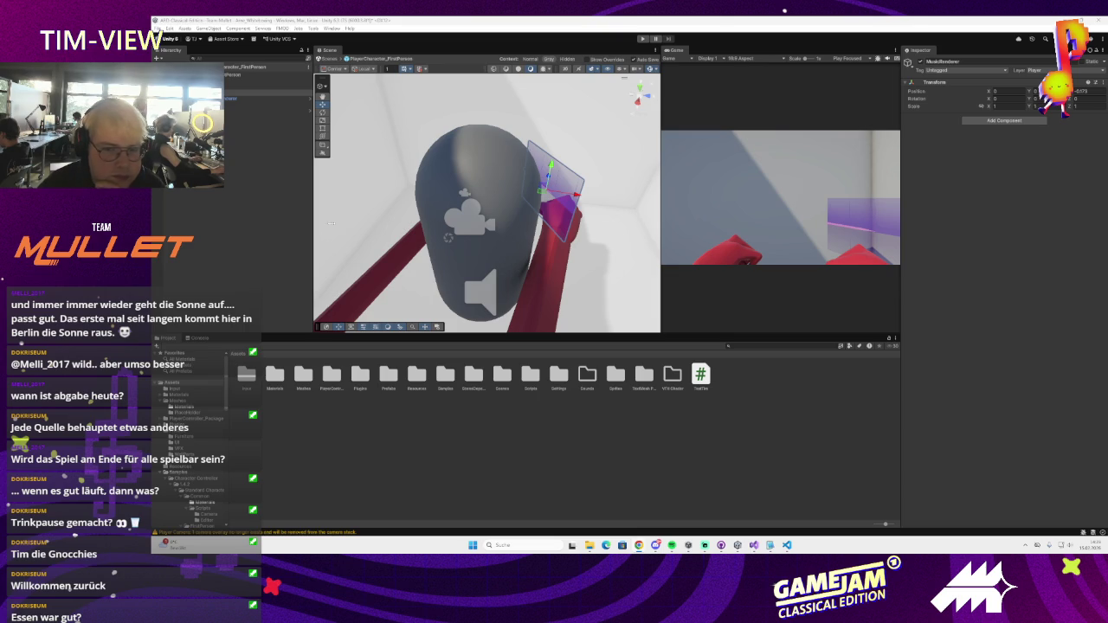
mouse_move(567, 192)
left_mouse_down()
mouse_move(603, 202)
mouse_move(563, 205)
mouse_move(559, 222)
mouse_move(544, 210)
mouse_move(558, 197)
mouse_move(506, 214)
mouse_move(535, 212)
mouse_move(516, 237)
left_mouse_up()
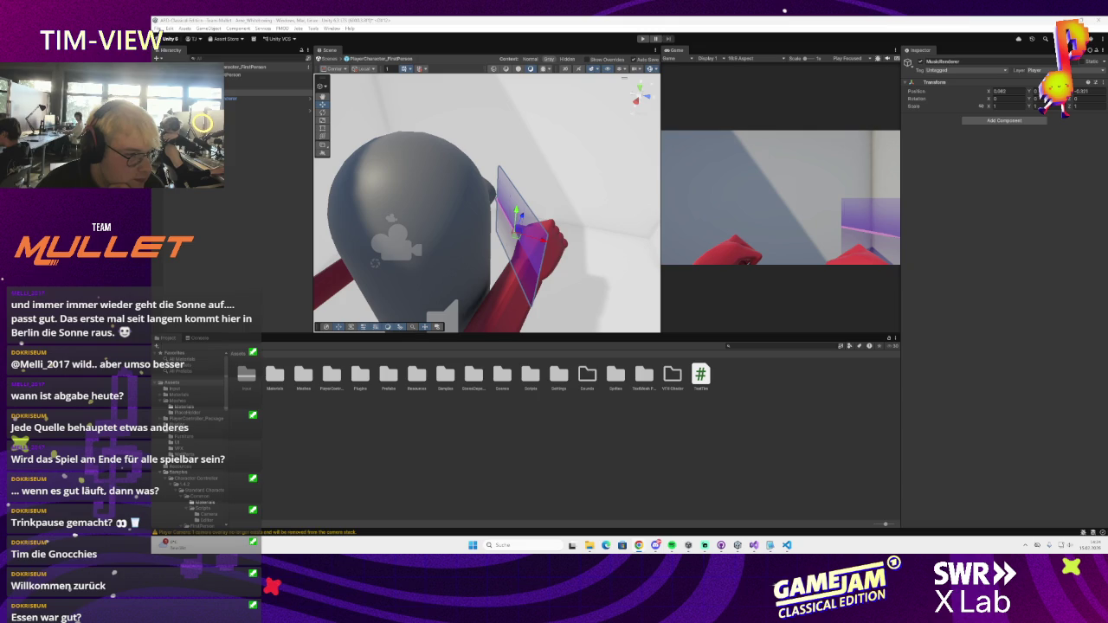
left_click(1000, 121)
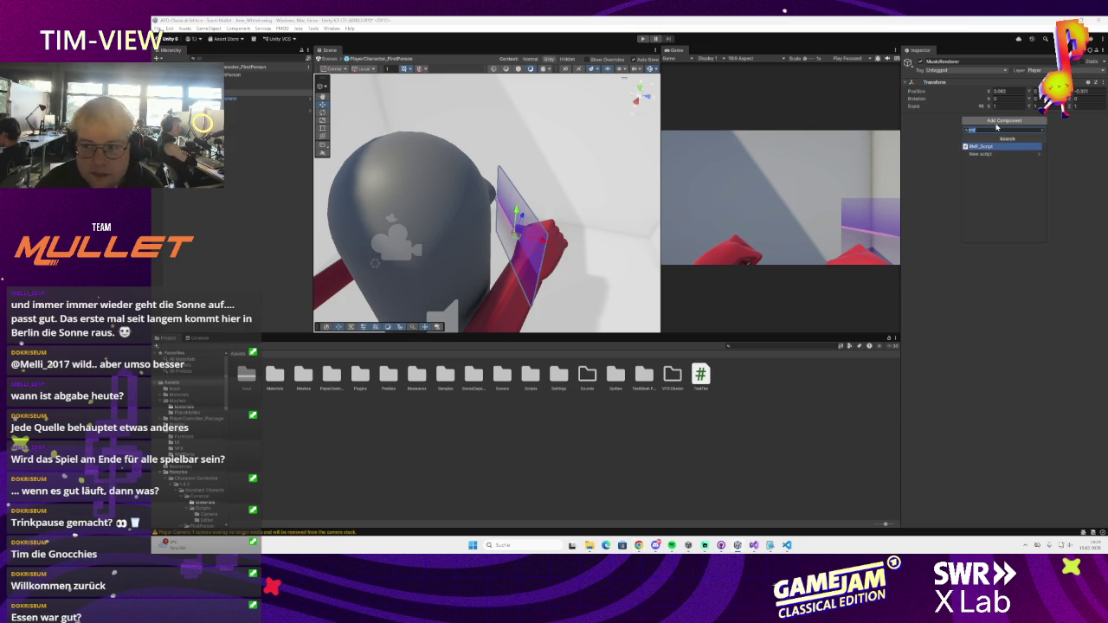
- Search 'came' in Add Component and add a Camera to MuzzleRenderer
type("came")
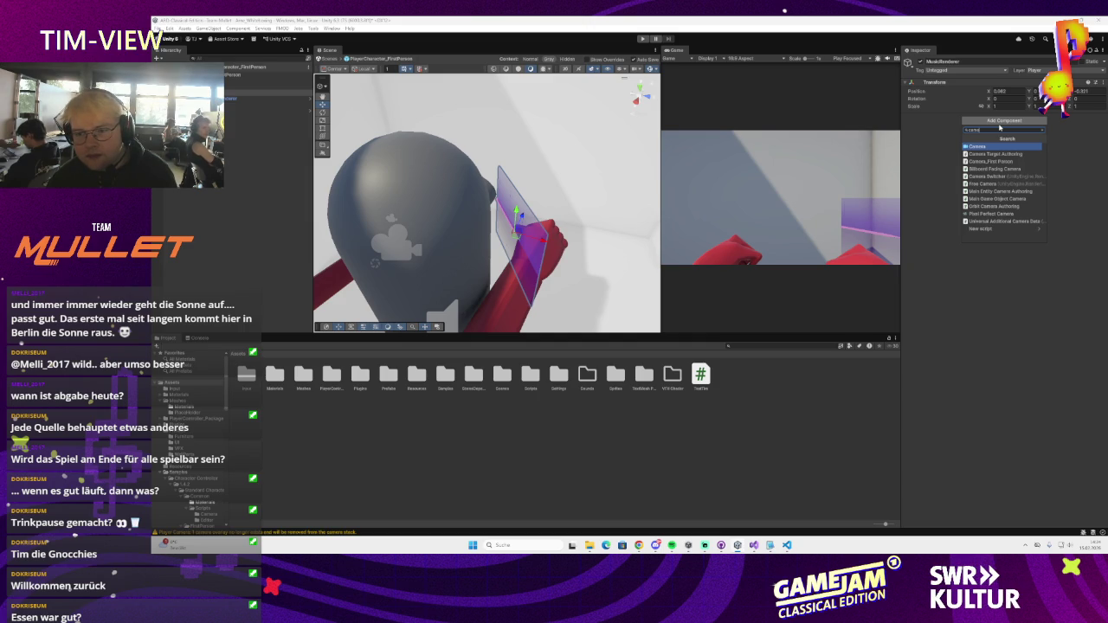
key("Return")
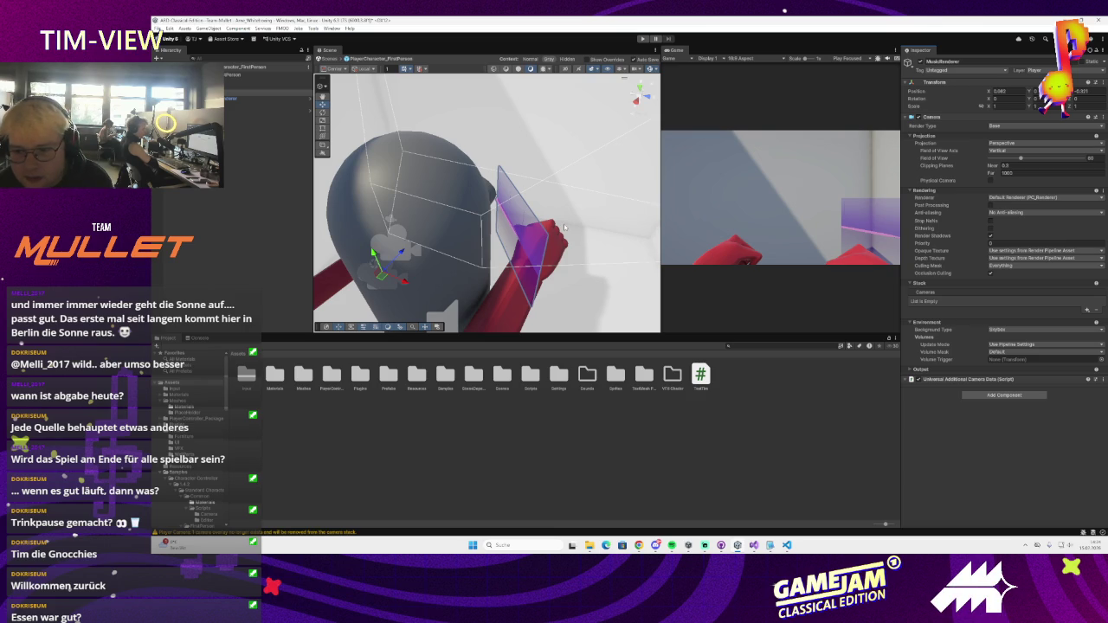
left_click_drag(565, 246, 550, 248)
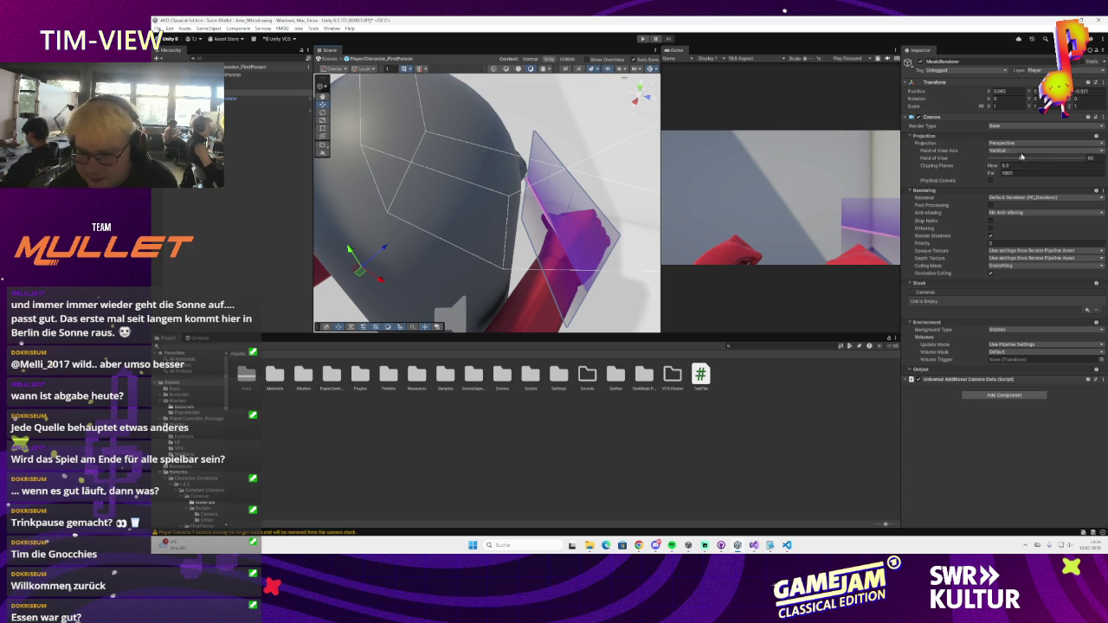
left_click(1019, 144)
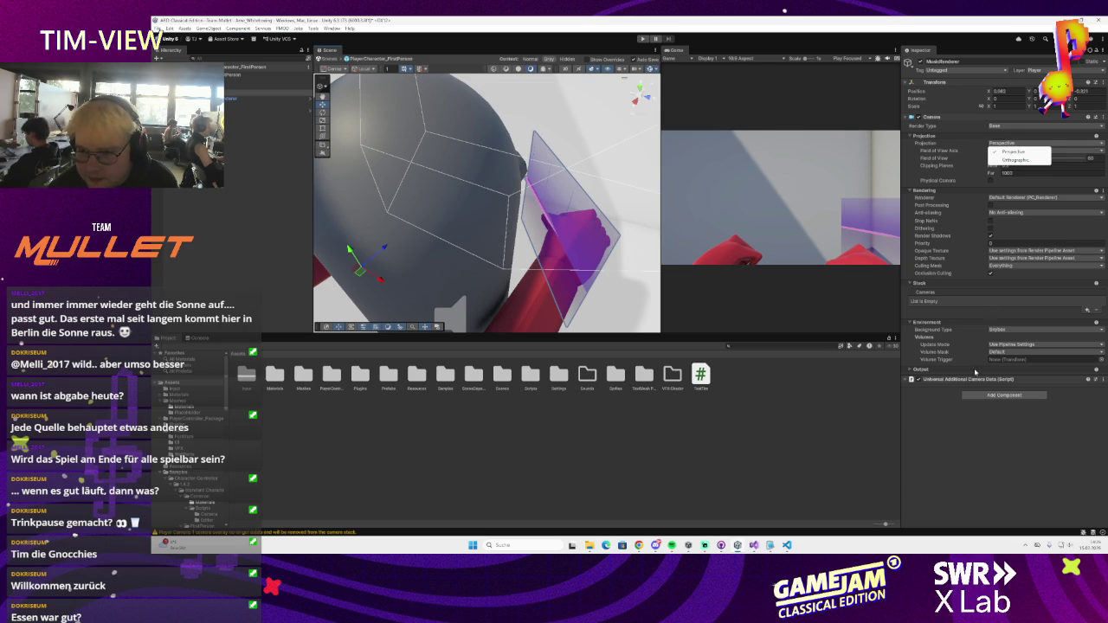
left_click(960, 432)
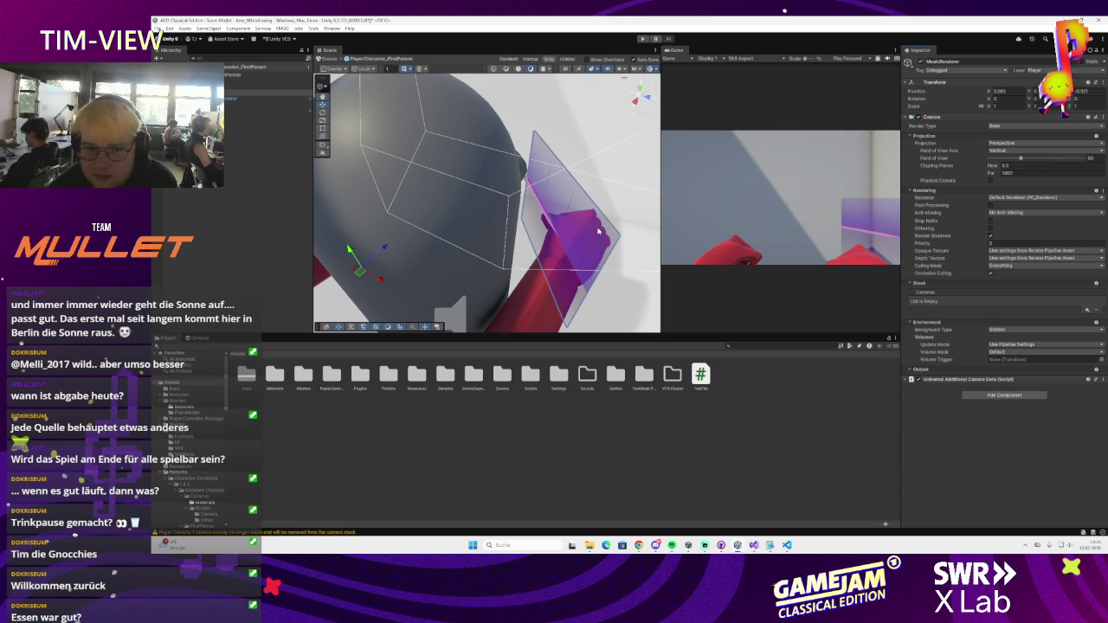
left_click_drag(597, 231, 587, 206)
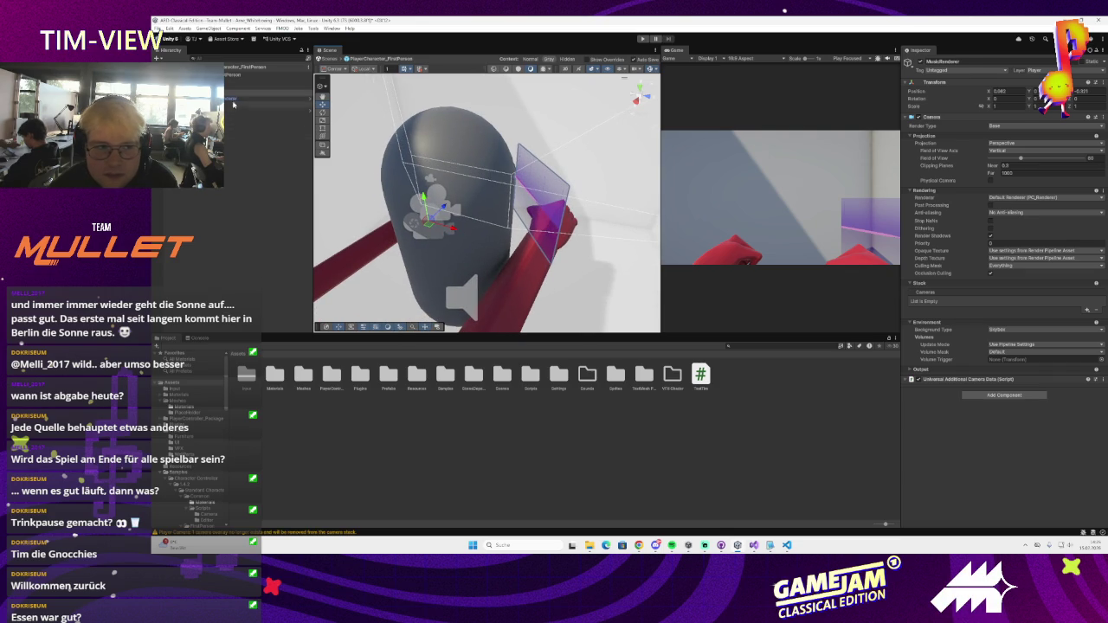
- Select the MusicLineRenderer plane, nudge it left and frame it in the Scene view
left_click(439, 185)
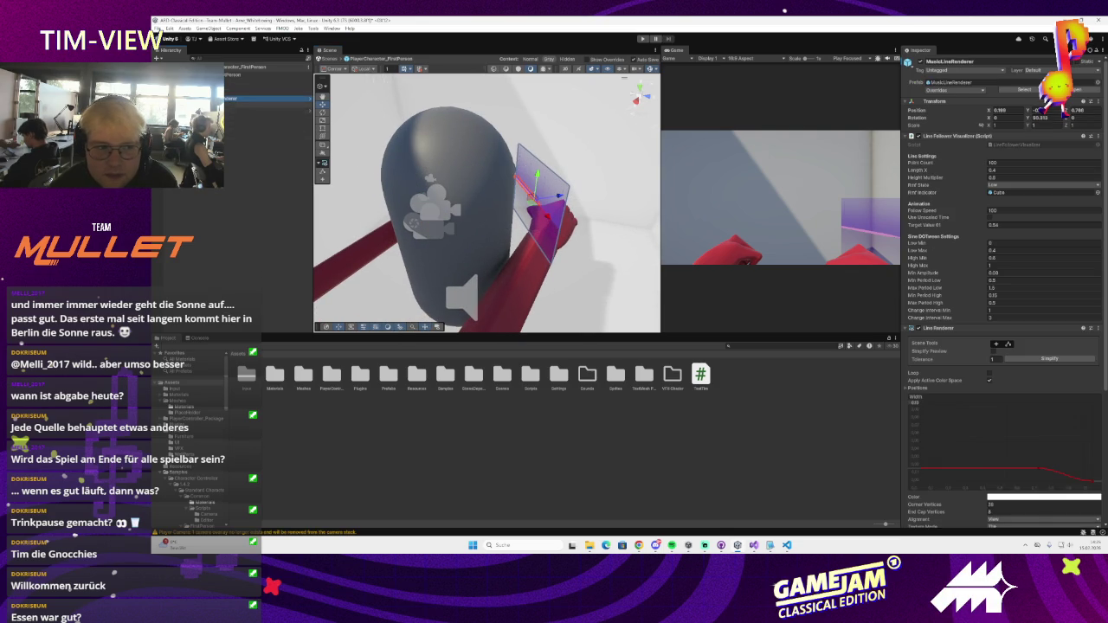
scroll(633, 219, "up", 3)
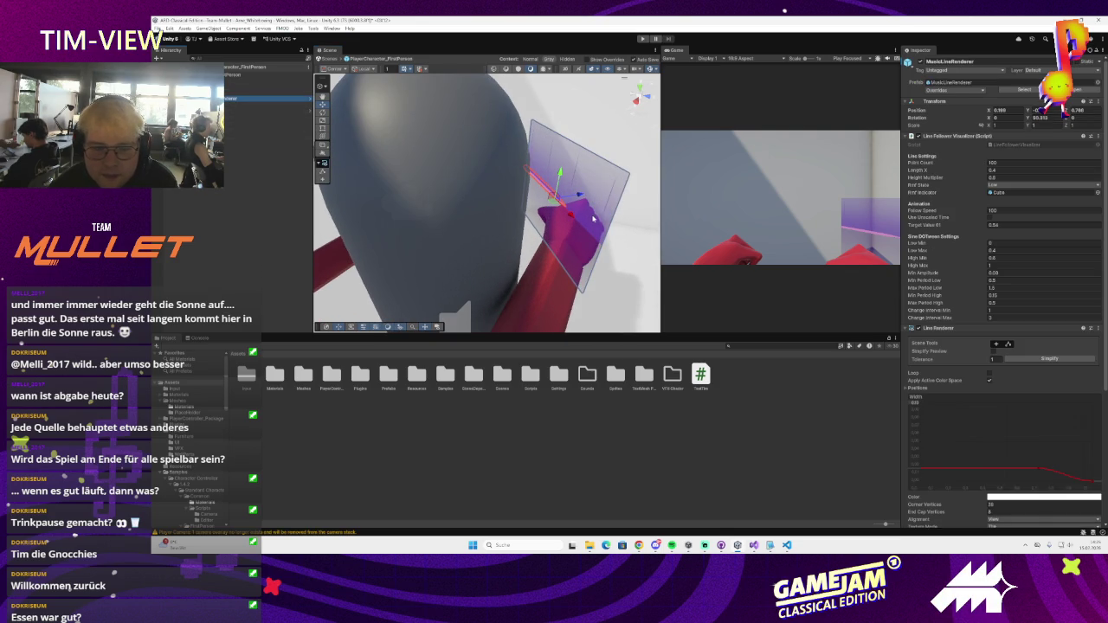
scroll(563, 213, "down", 1)
mouse_move(562, 213)
left_mouse_down()
mouse_move(531, 209)
mouse_move(512, 188)
mouse_move(547, 145)
left_mouse_up()
key("r")
key("w")
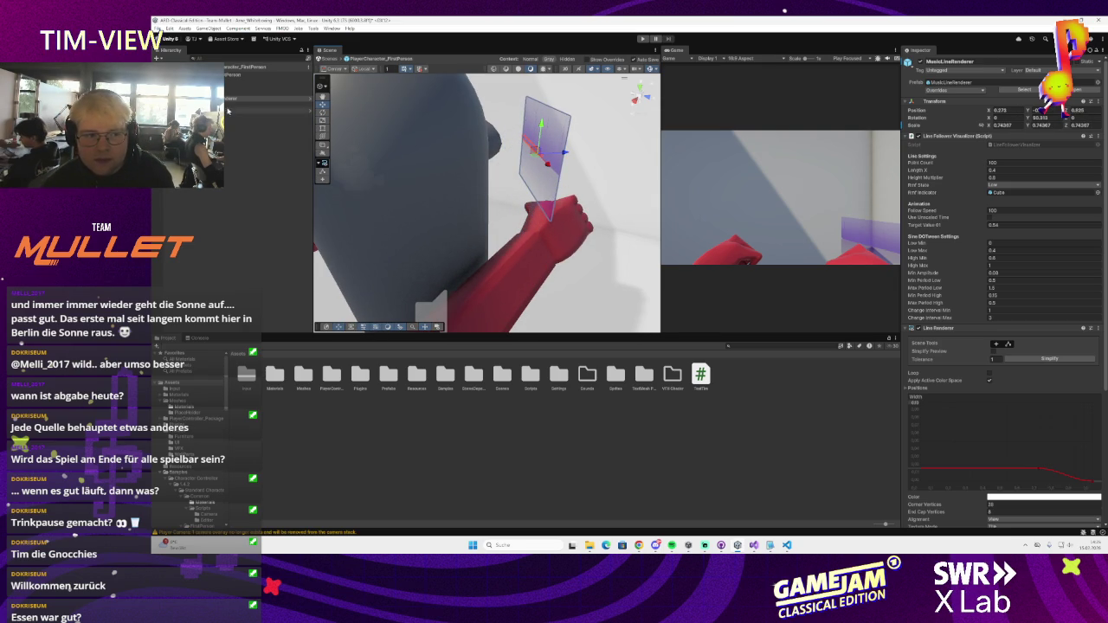
left_click(251, 102)
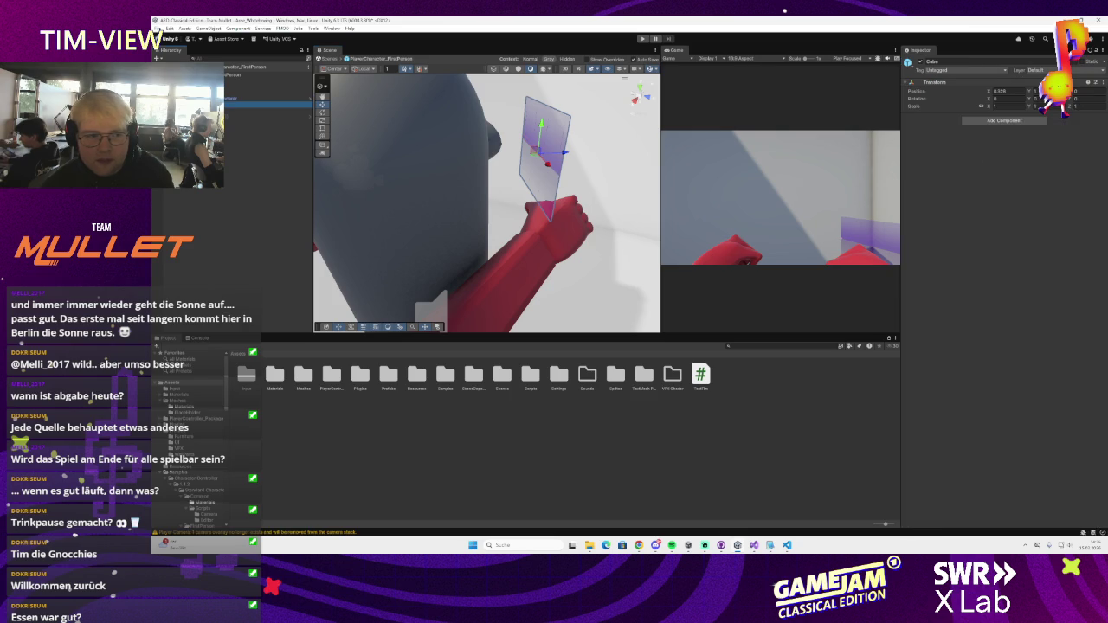
left_click(260, 99)
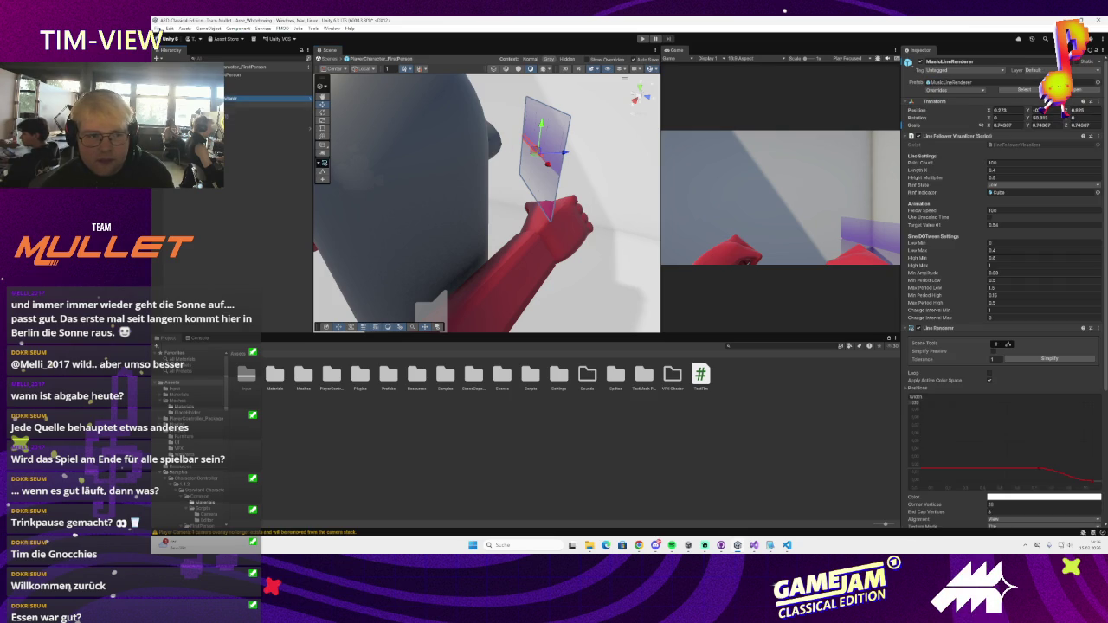
left_click(252, 101)
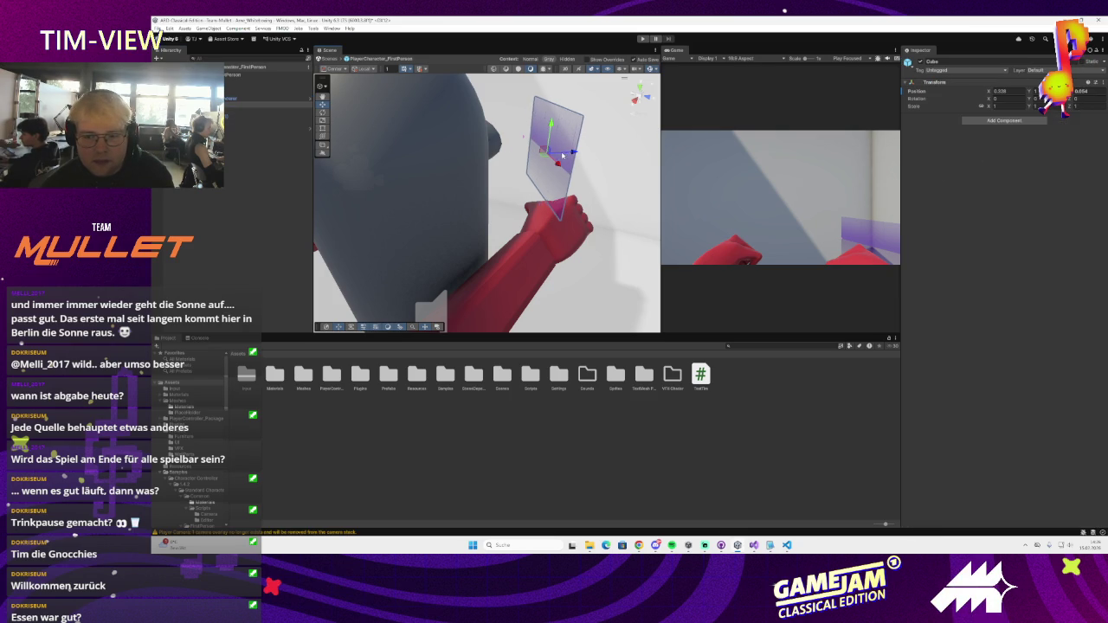
left_click_drag(567, 158, 555, 158)
key("f")
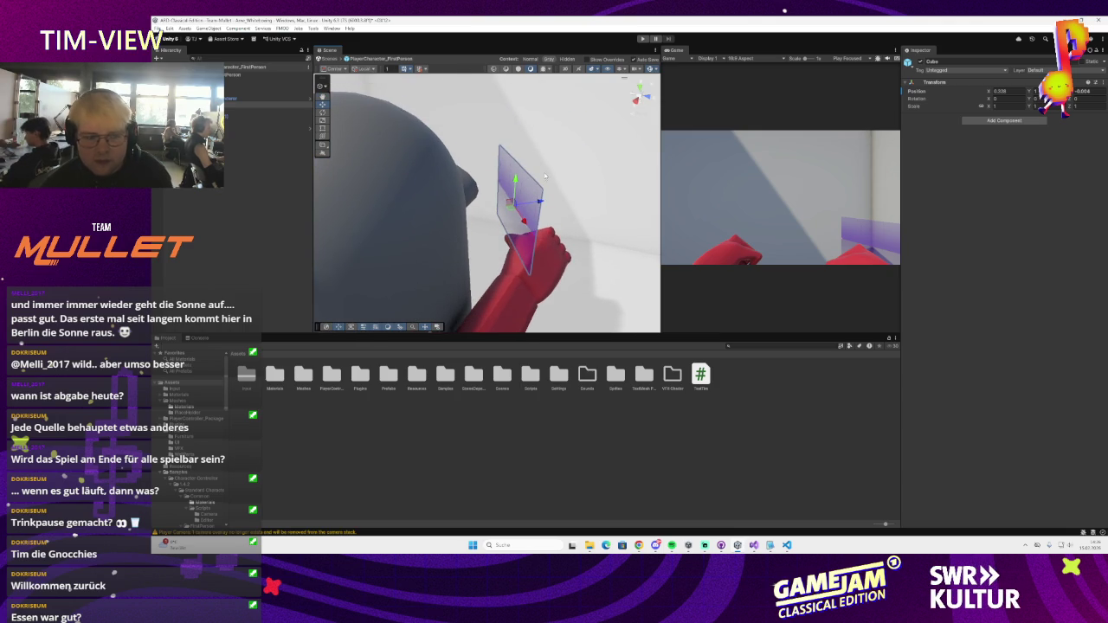
- Reselect the plane and scroll through its Line Follower Visualizer and Line Renderer settings
left_click(536, 172)
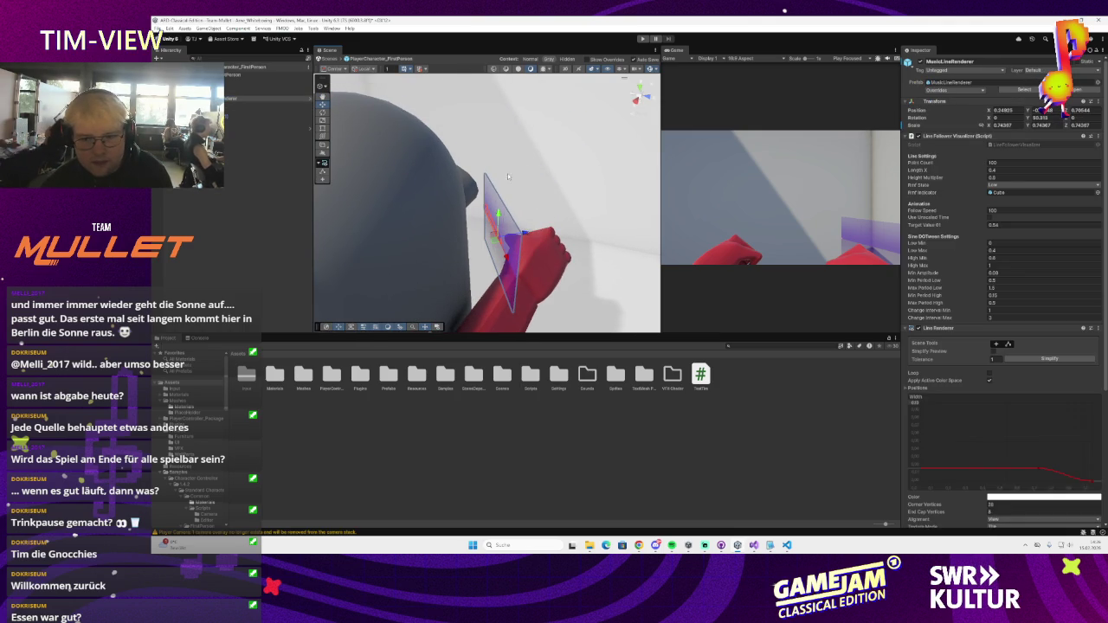
left_click(241, 193)
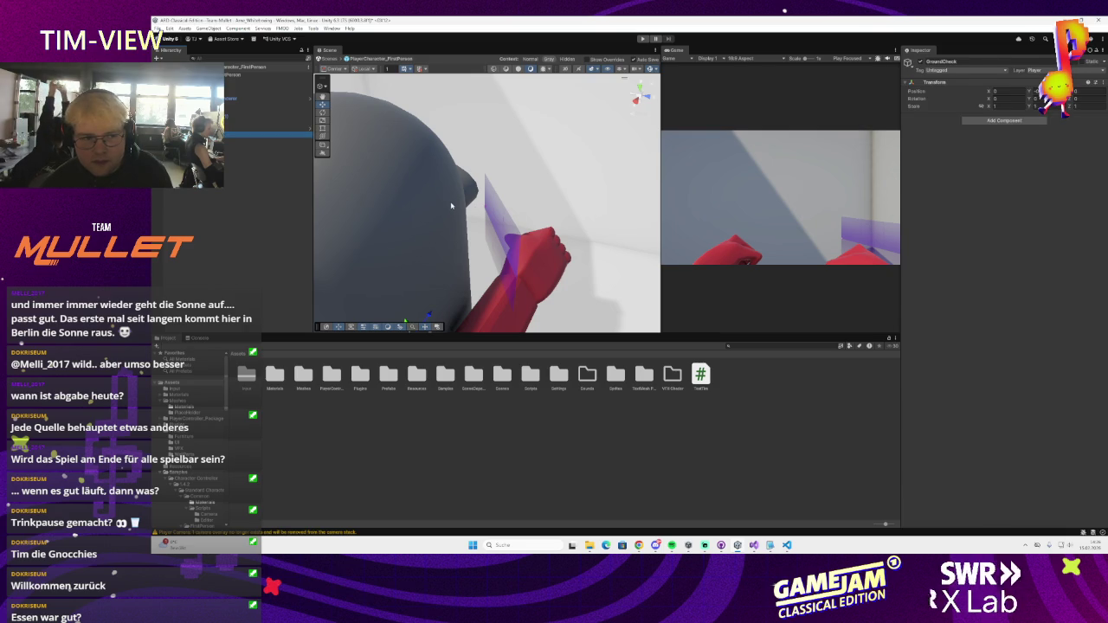
left_click(506, 203)
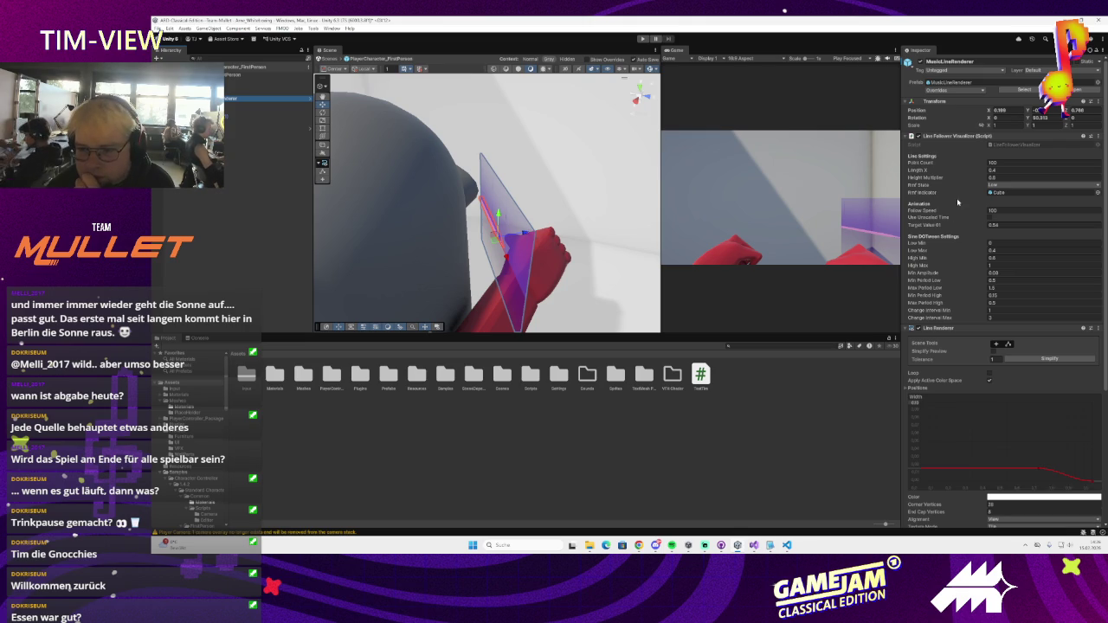
scroll(953, 202, "down", 2)
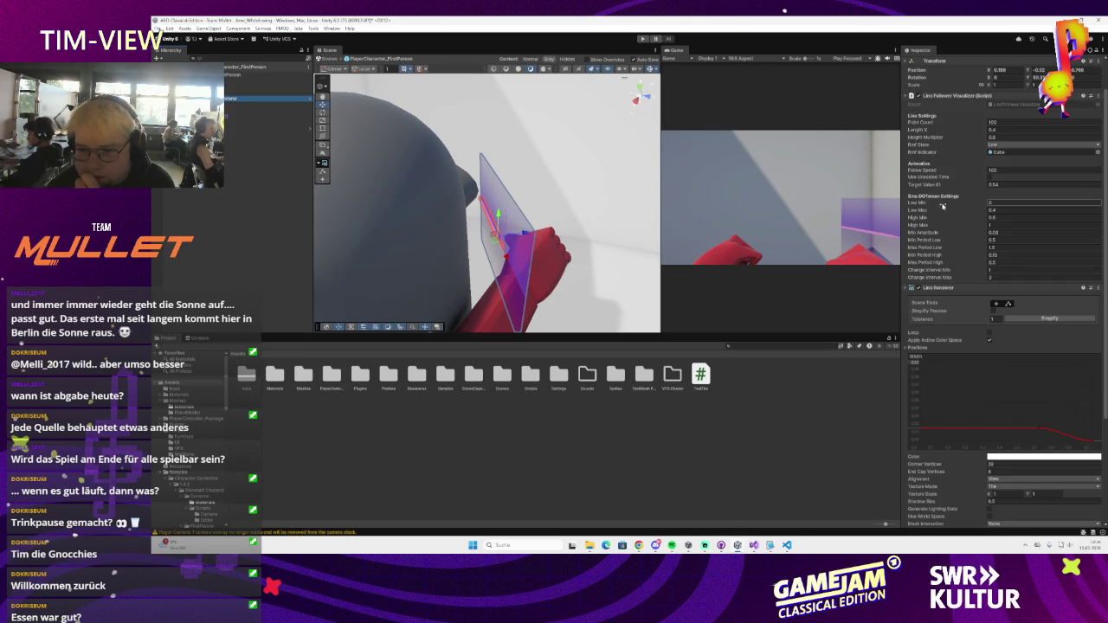
scroll(934, 244, "up", 2)
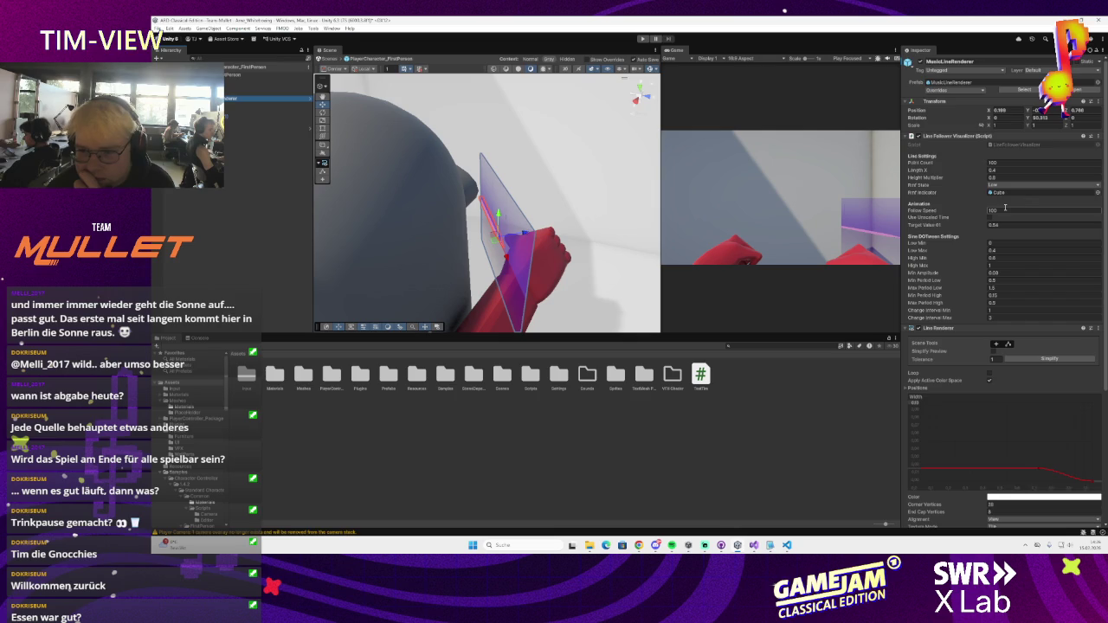
scroll(1003, 210, "down", 2)
left_click(251, 91)
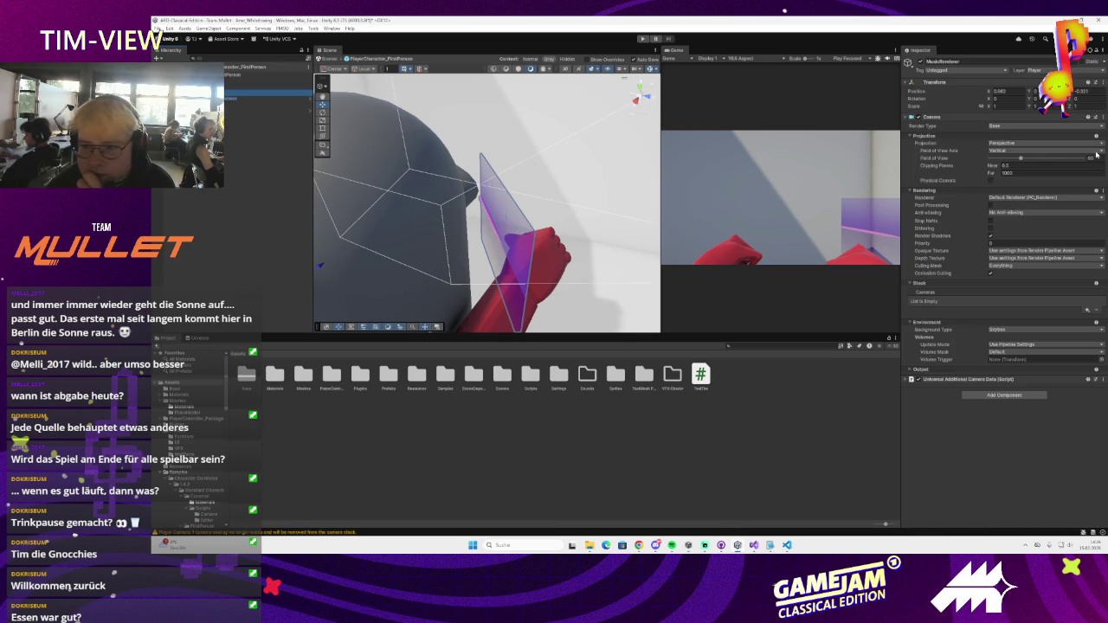
- Make MusicRenderer an Overlay camera with its culling mask limited to MeshIndicator
left_click(1038, 126)
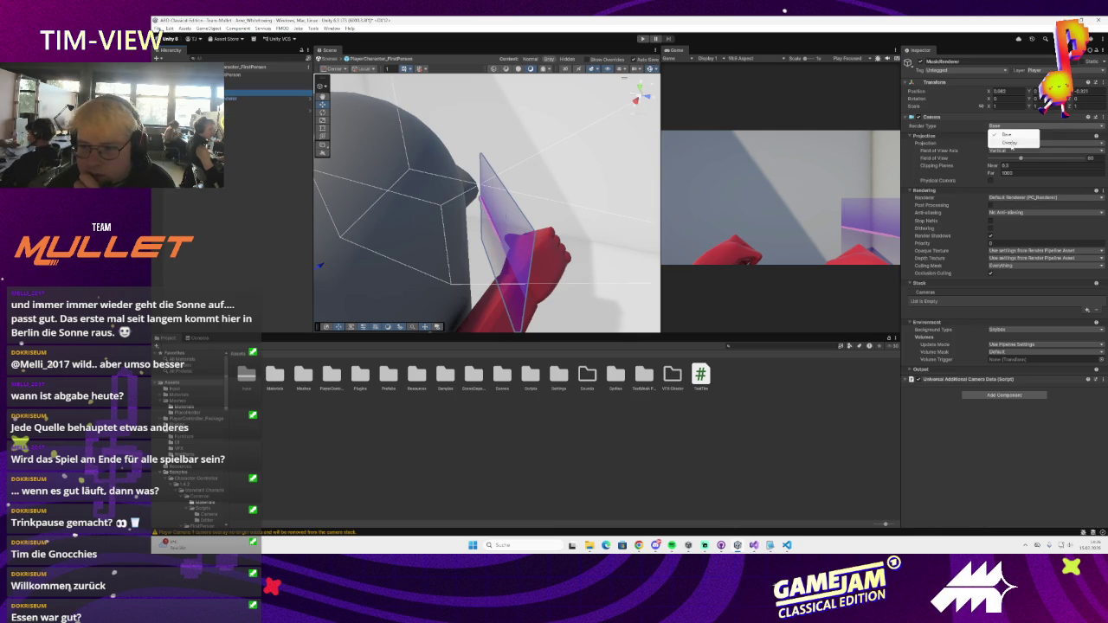
left_click(1004, 143)
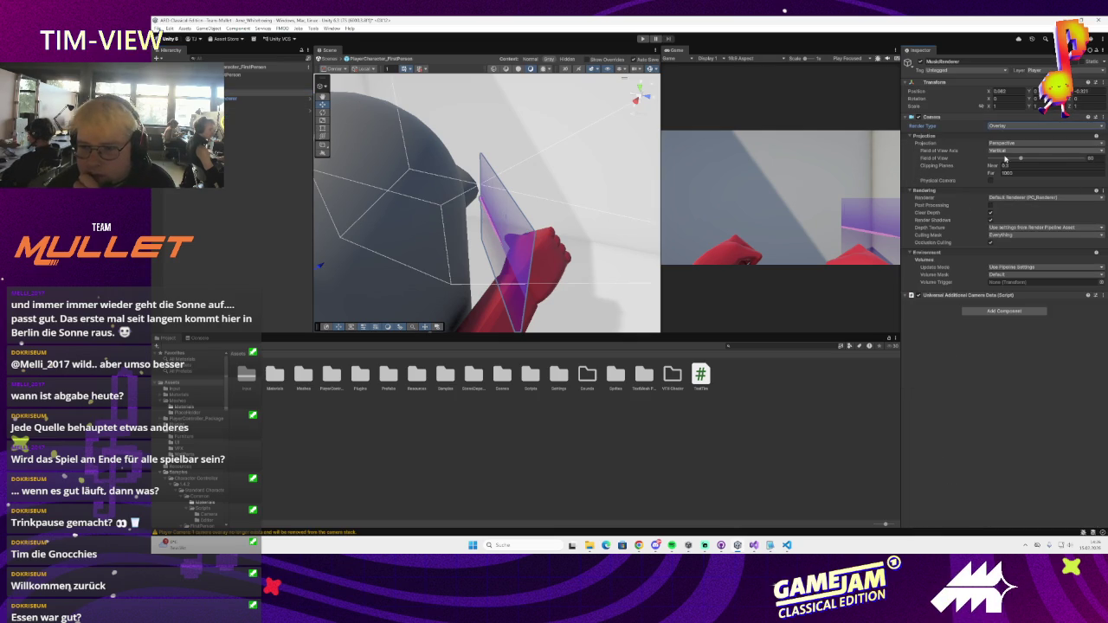
left_click(1008, 236)
left_click(1004, 242)
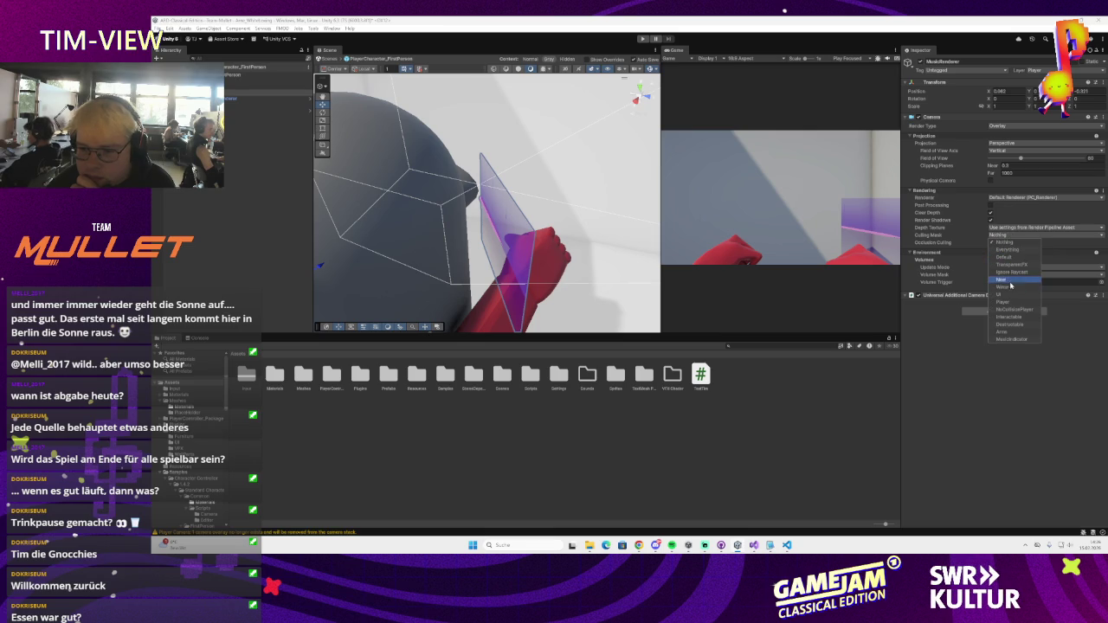
left_click(1010, 338)
left_click(968, 343)
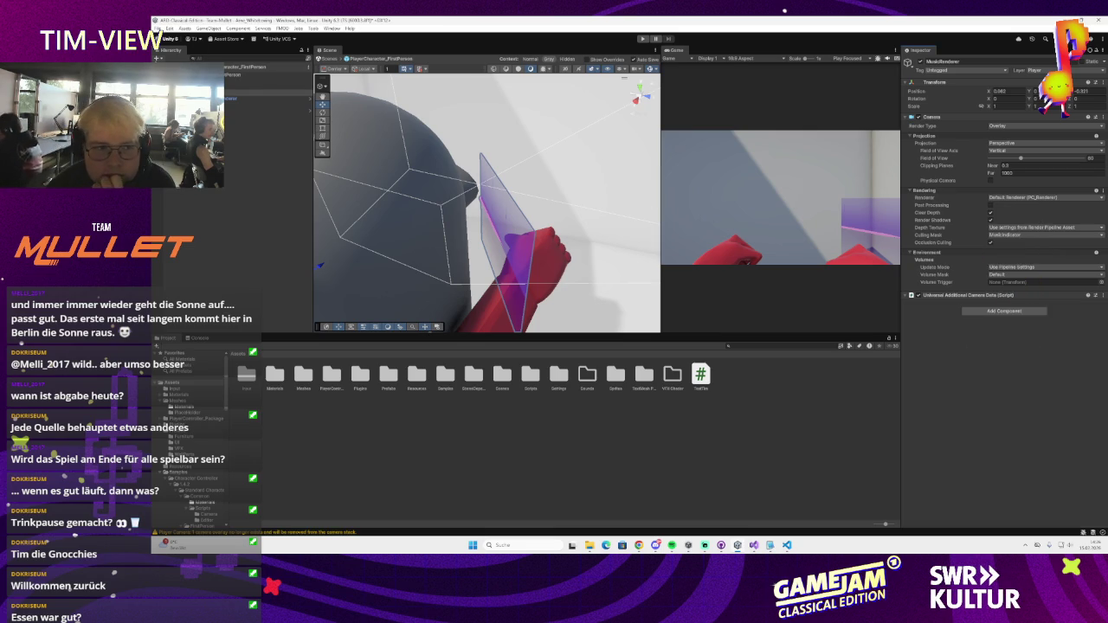
left_click(260, 86)
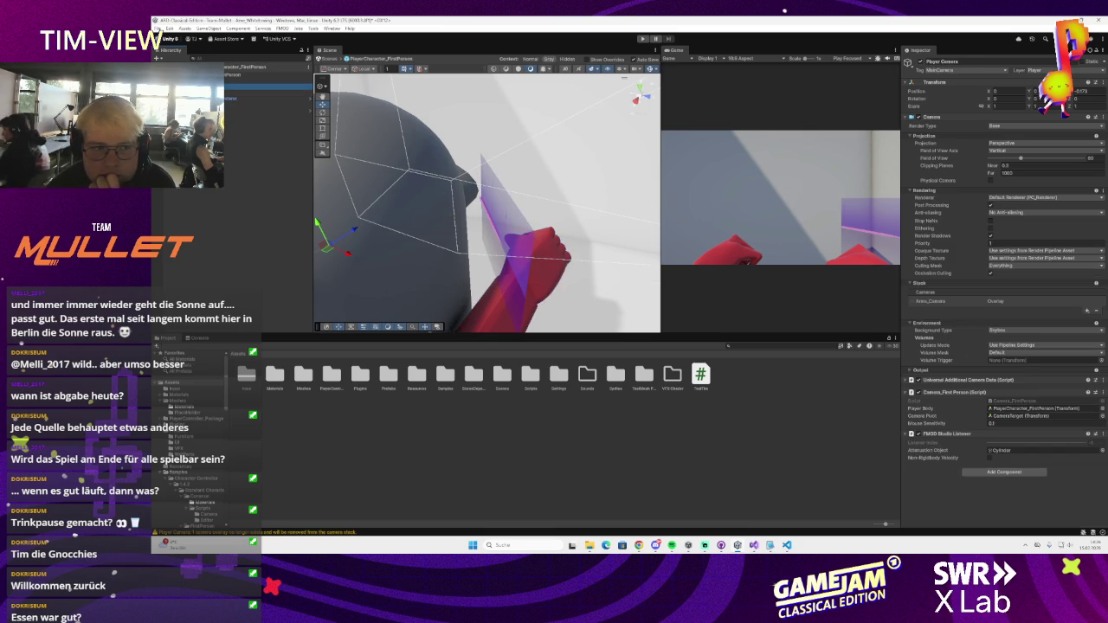
- Add MusicRenderer to the Player Camera's stack below Arms_Camera
left_click(259, 93)
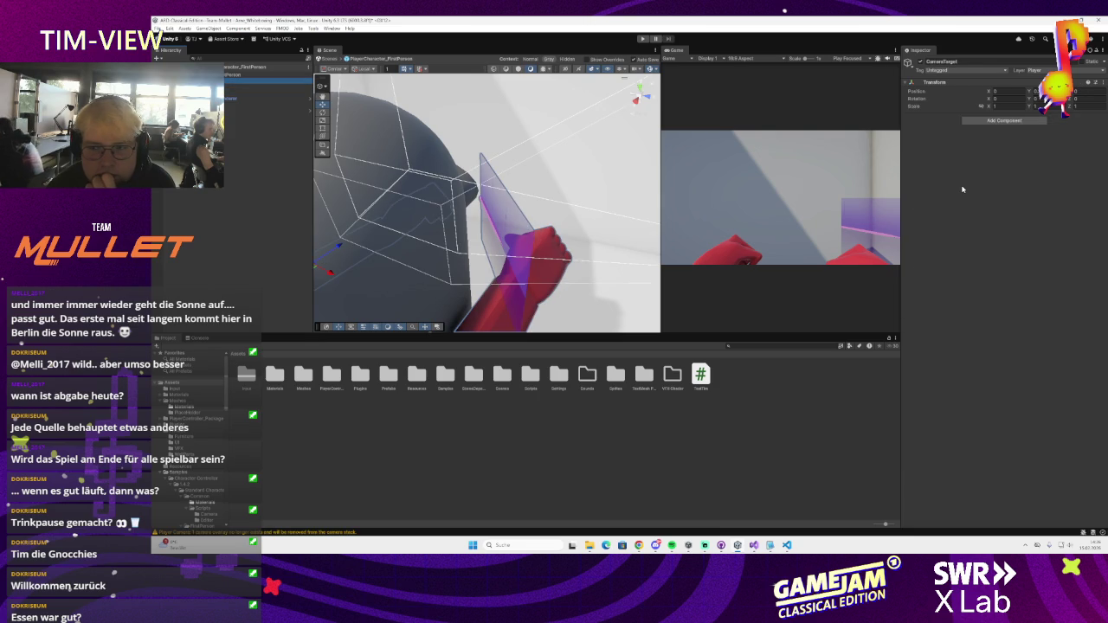
left_click(259, 74)
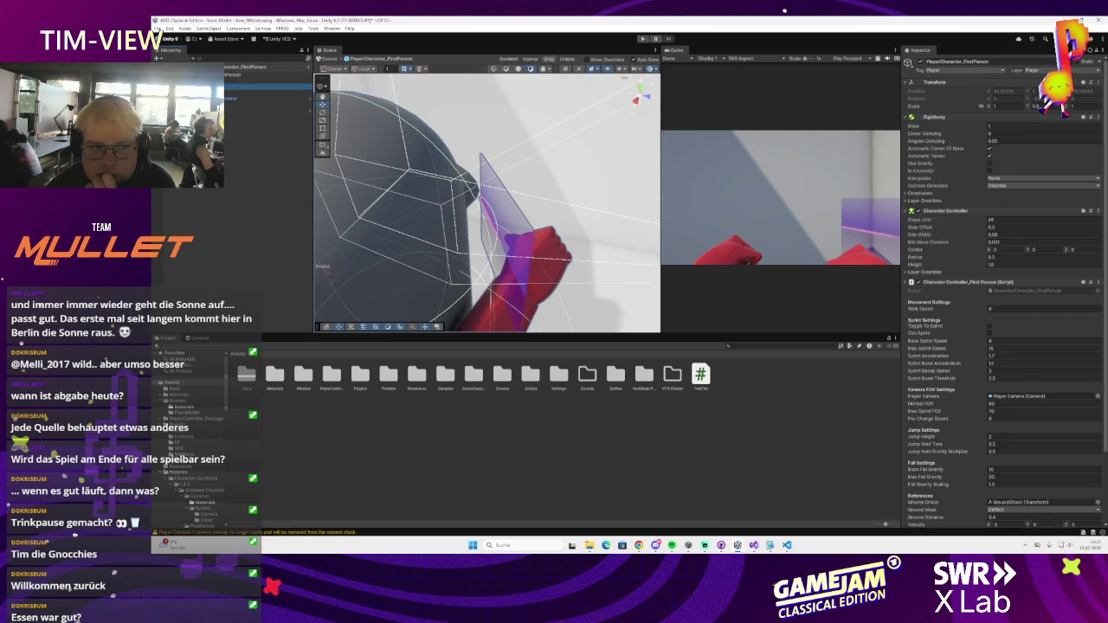
left_click(260, 86)
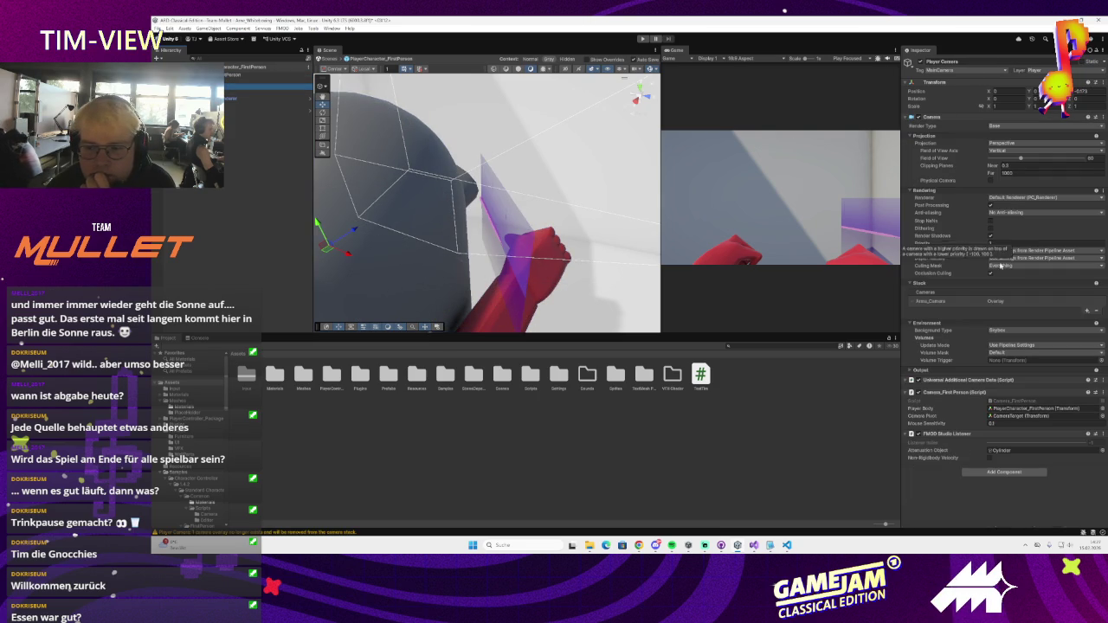
left_click(1086, 310)
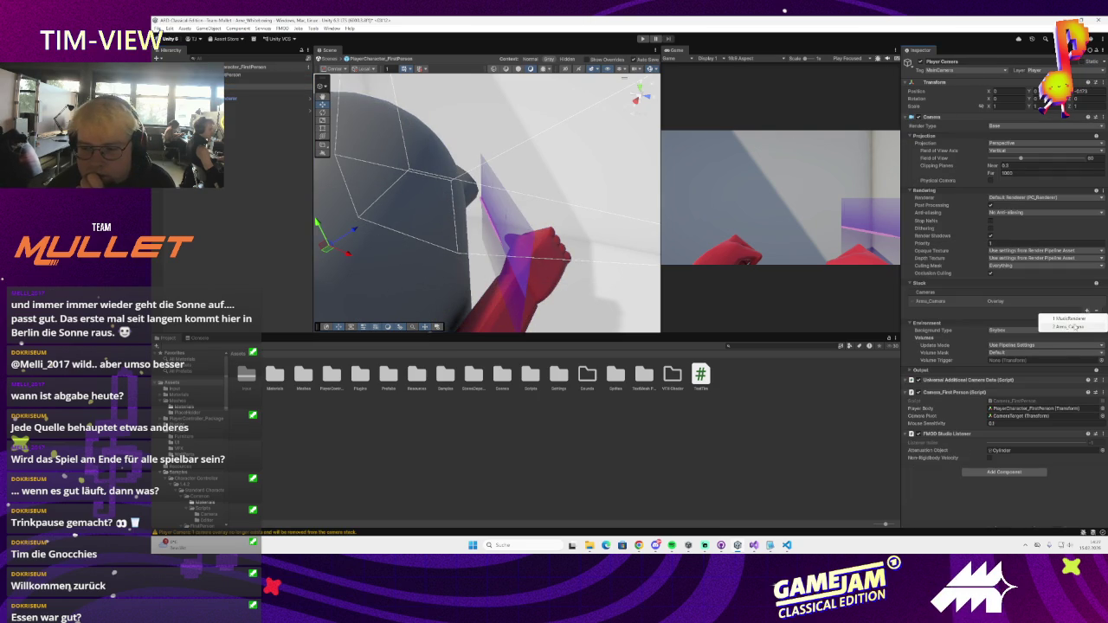
left_click(1072, 319)
left_click(948, 312)
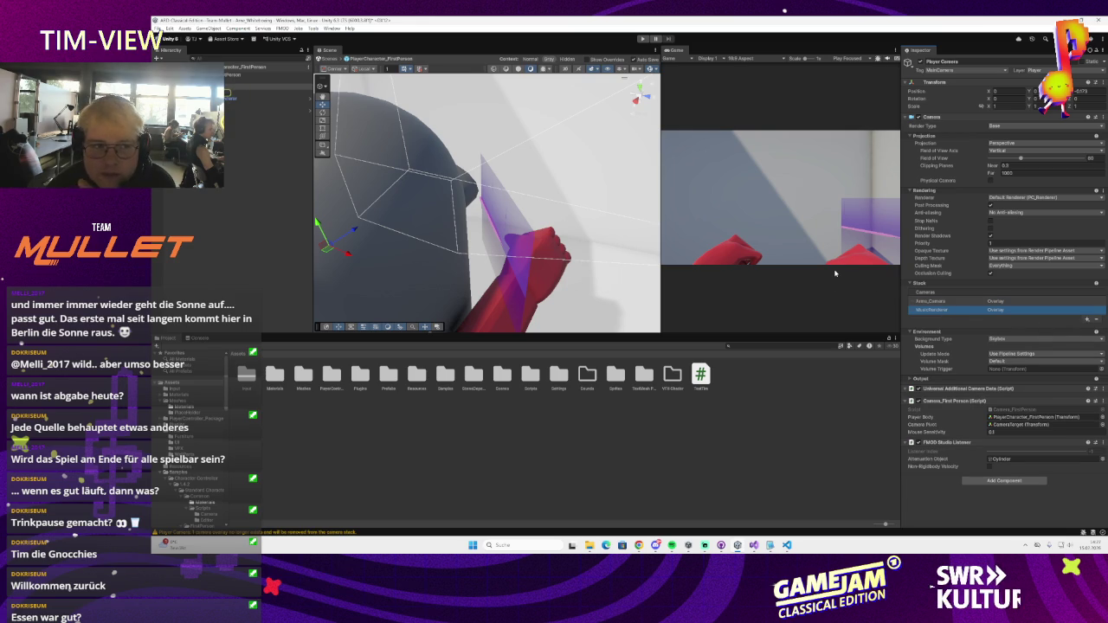
left_click(499, 229)
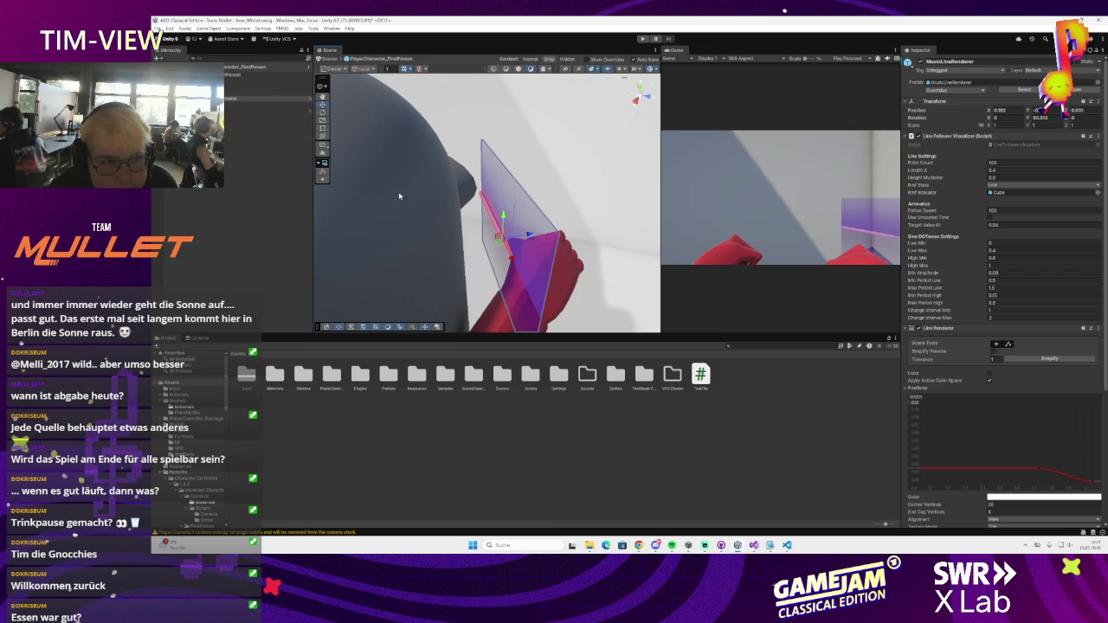
mouse_move(399, 197)
left_mouse_down()
mouse_move(427, 181)
mouse_move(338, 149)
mouse_move(507, 216)
left_mouse_up()
left_click_drag(508, 210, 487, 226)
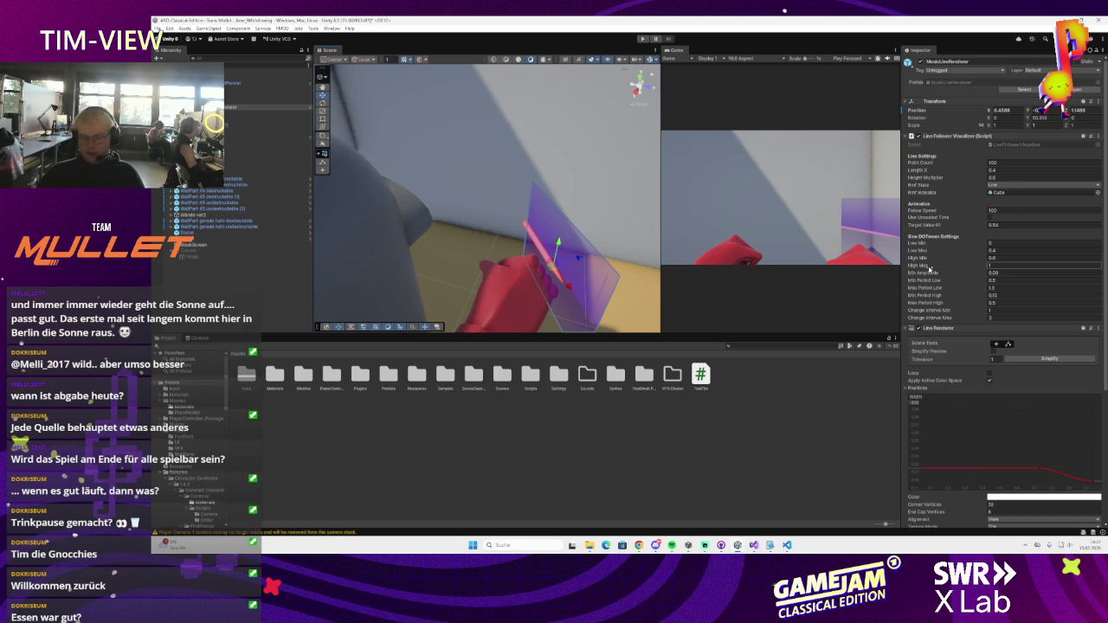
scroll(929, 268, "down", 3)
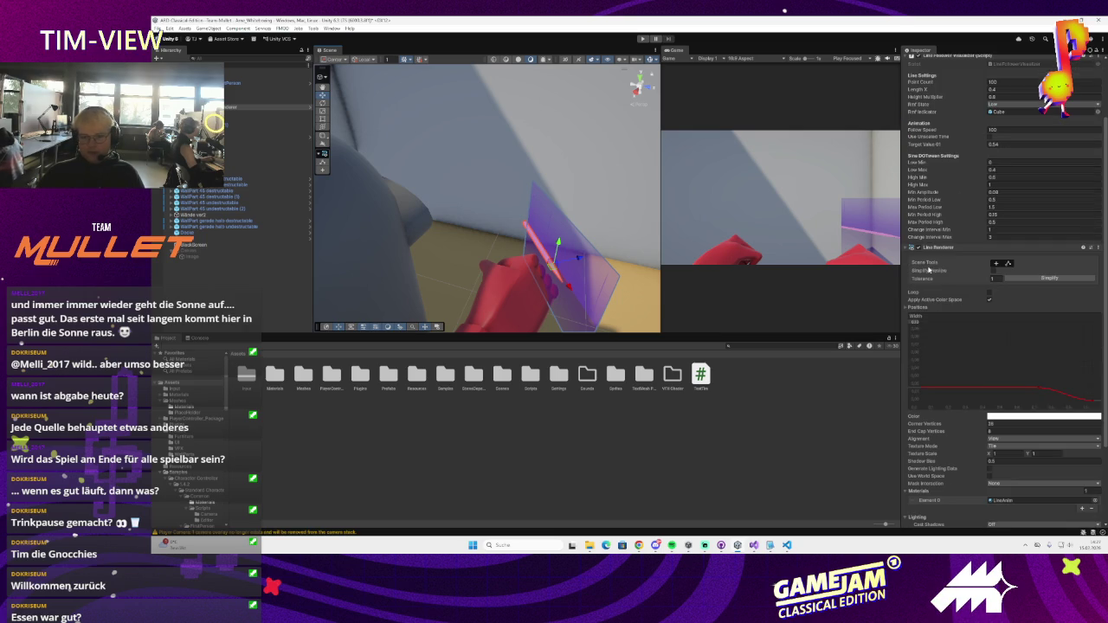
left_click_drag(459, 283, 498, 231)
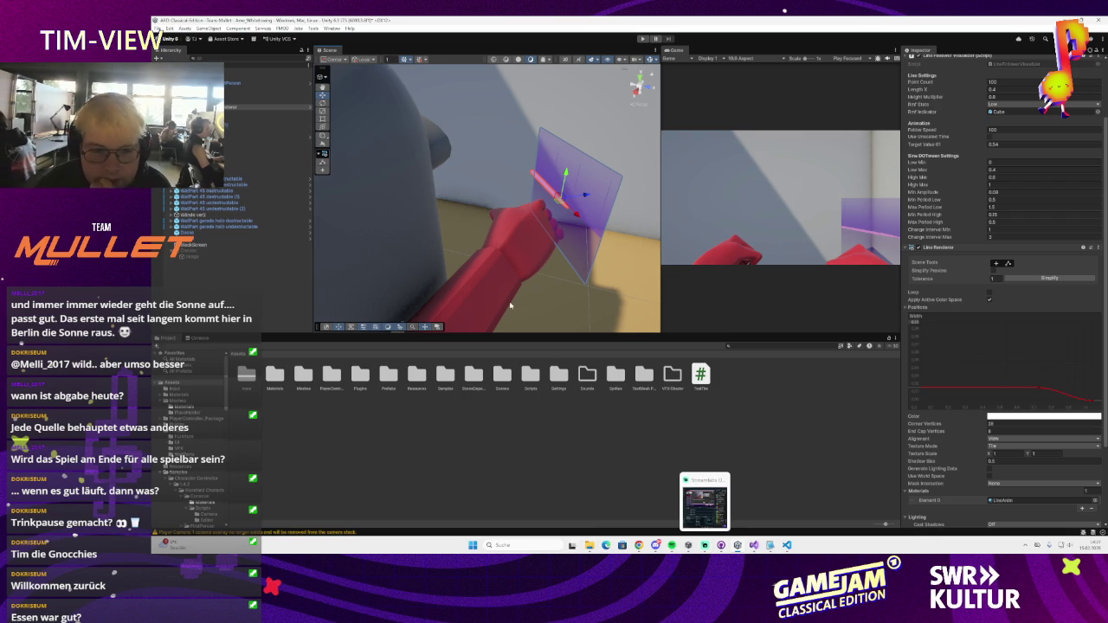
scroll(508, 313, "down", 5)
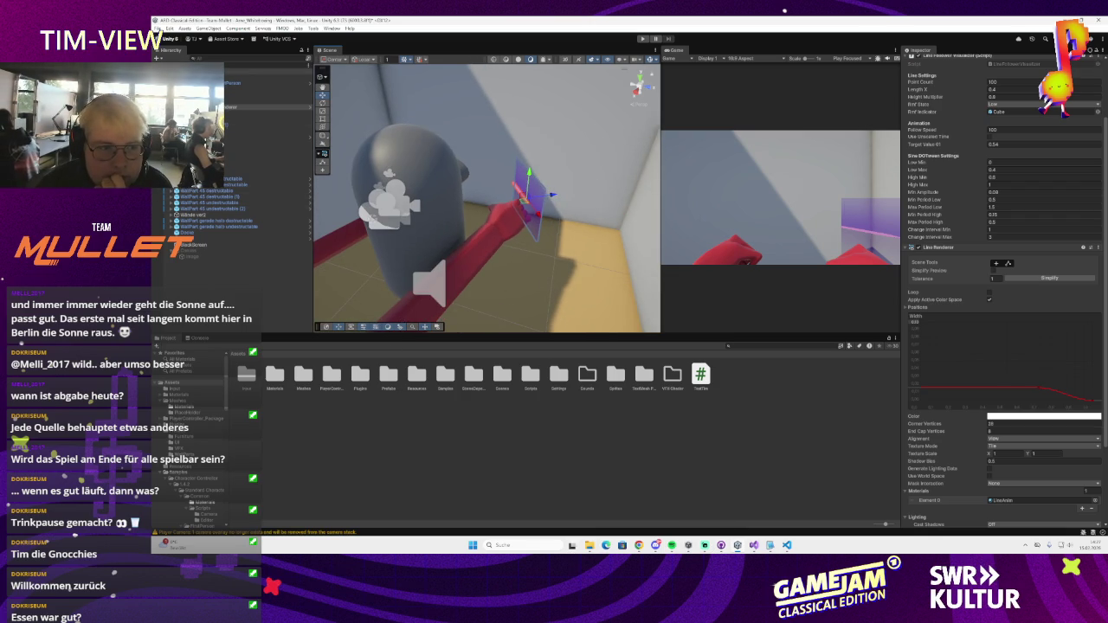
left_click(219, 272)
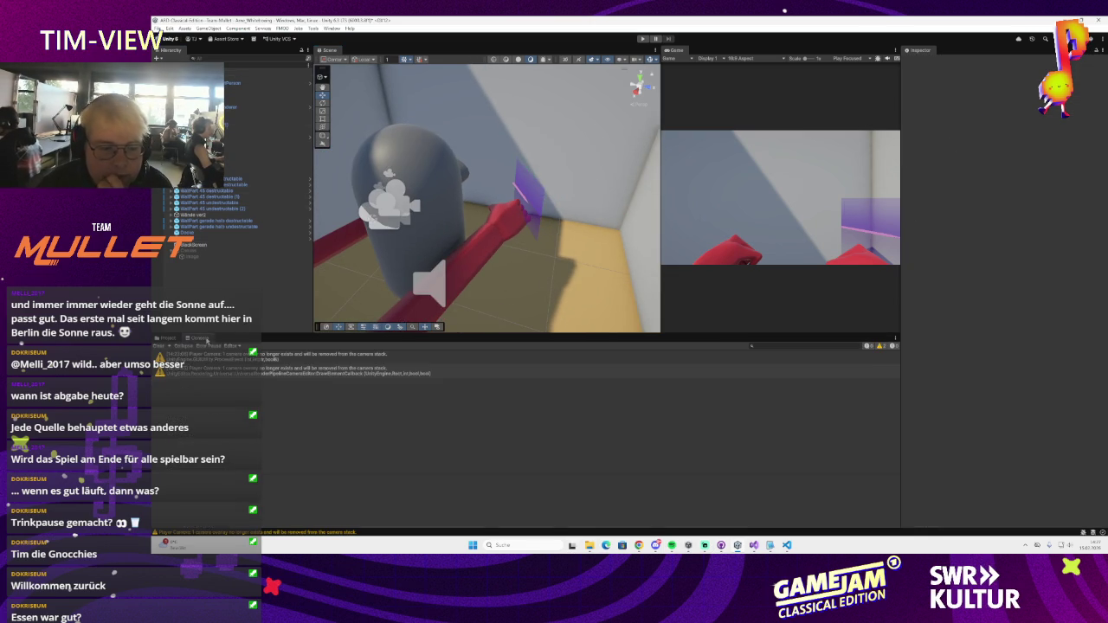
scroll(531, 291, "up", 6)
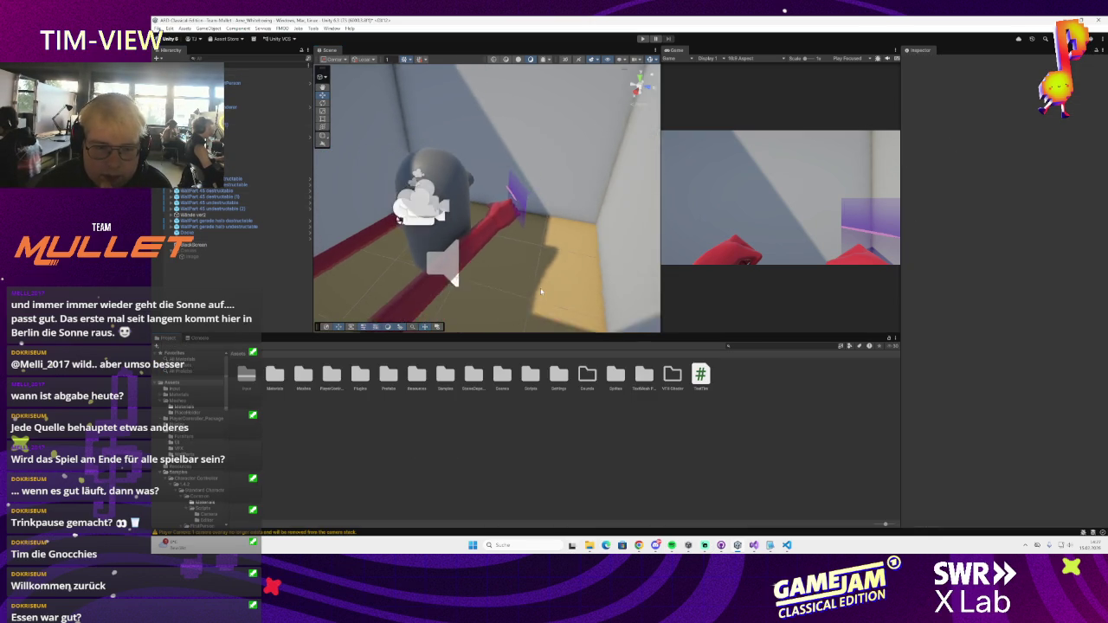
scroll(532, 291, "down", 5)
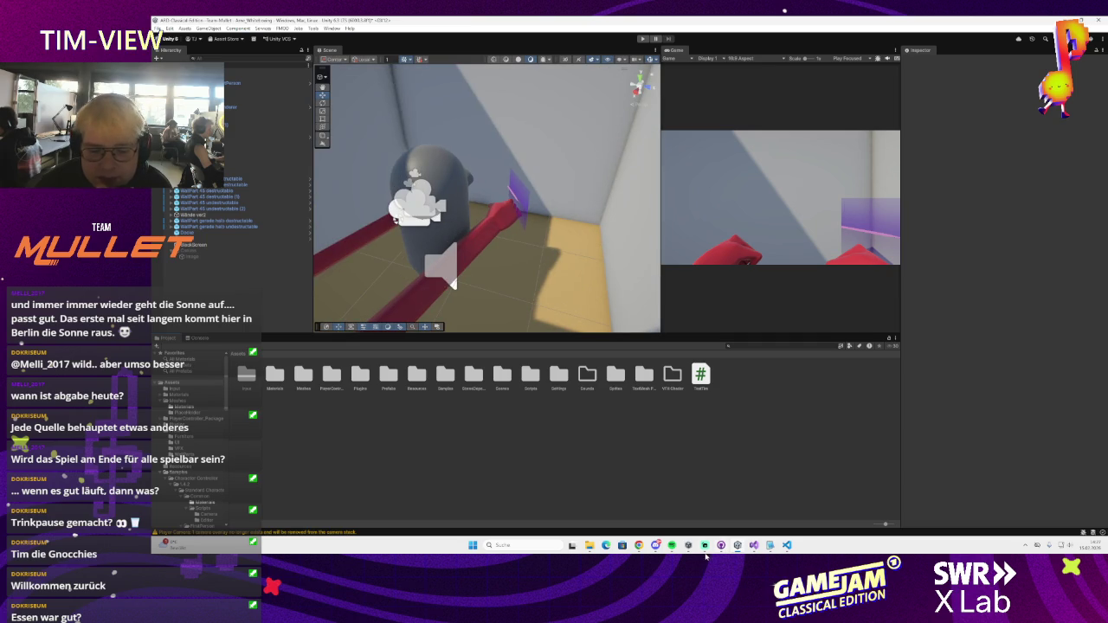
mouse_move(672, 545)
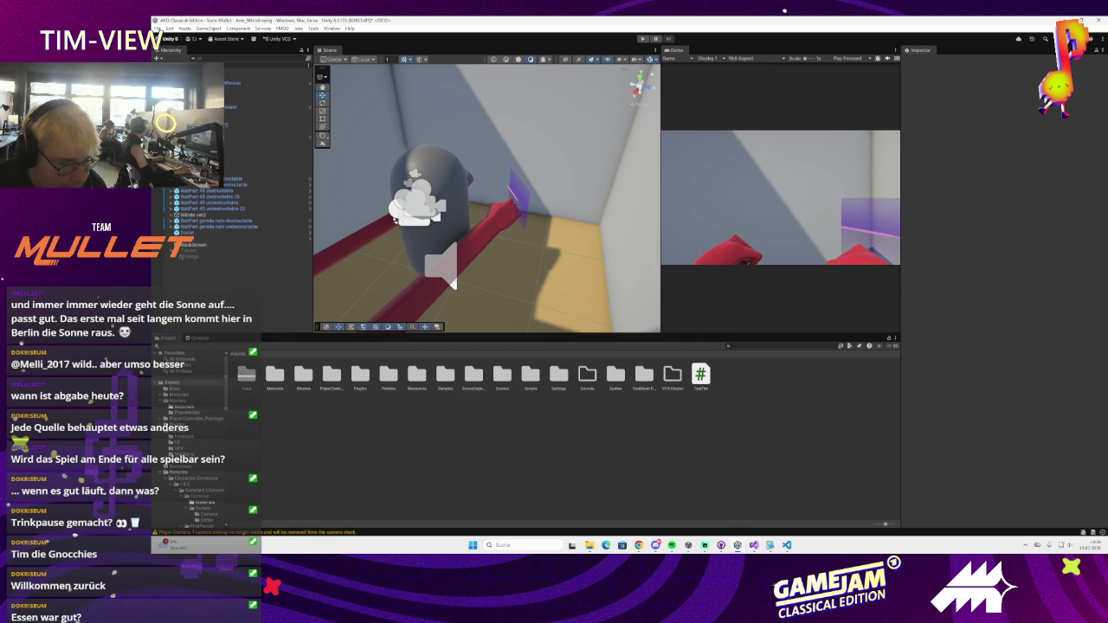
scroll(456, 188, "up", 5)
left_click_drag(456, 188, 500, 258)
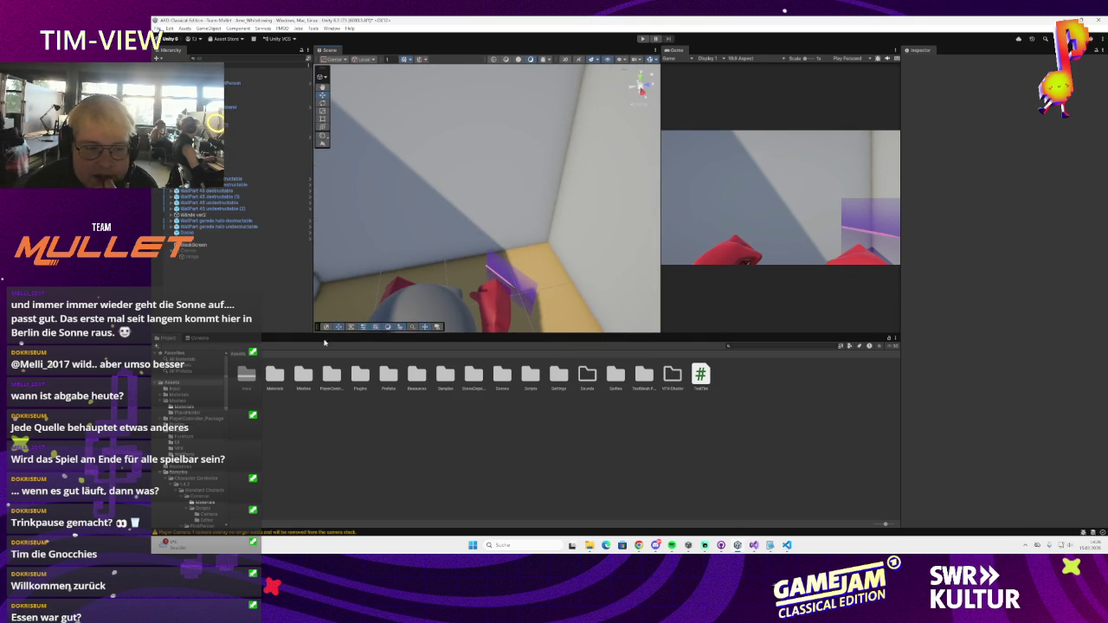
left_click(163, 40)
left_click(245, 106)
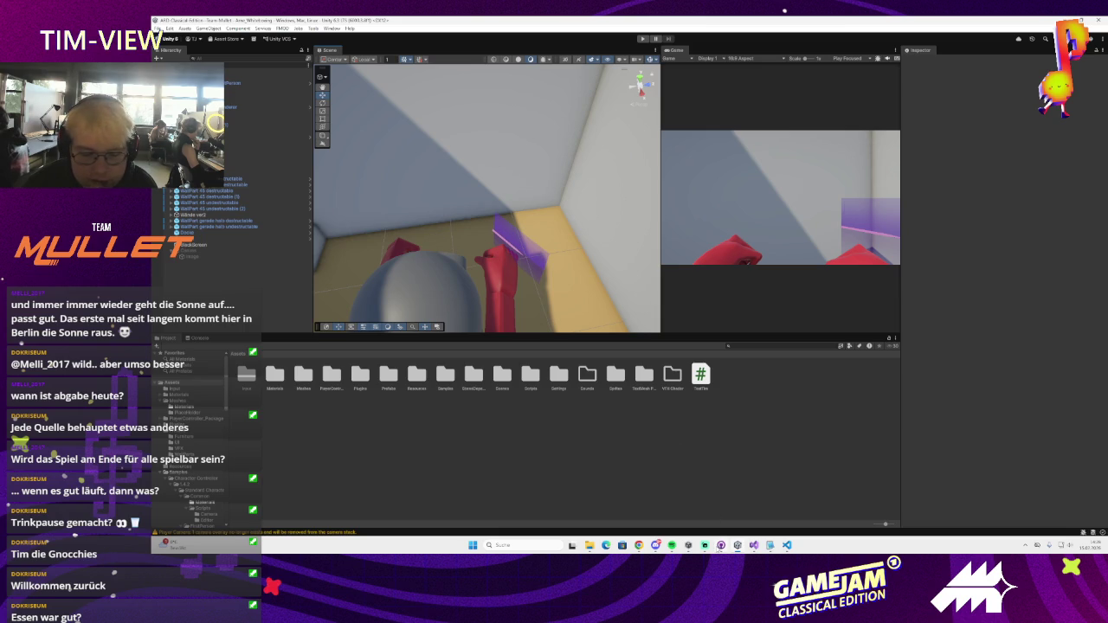
scroll(509, 243, "up", 5)
mouse_move(509, 244)
left_mouse_down()
mouse_move(392, 193)
mouse_move(409, 215)
mouse_move(520, 205)
left_mouse_up()
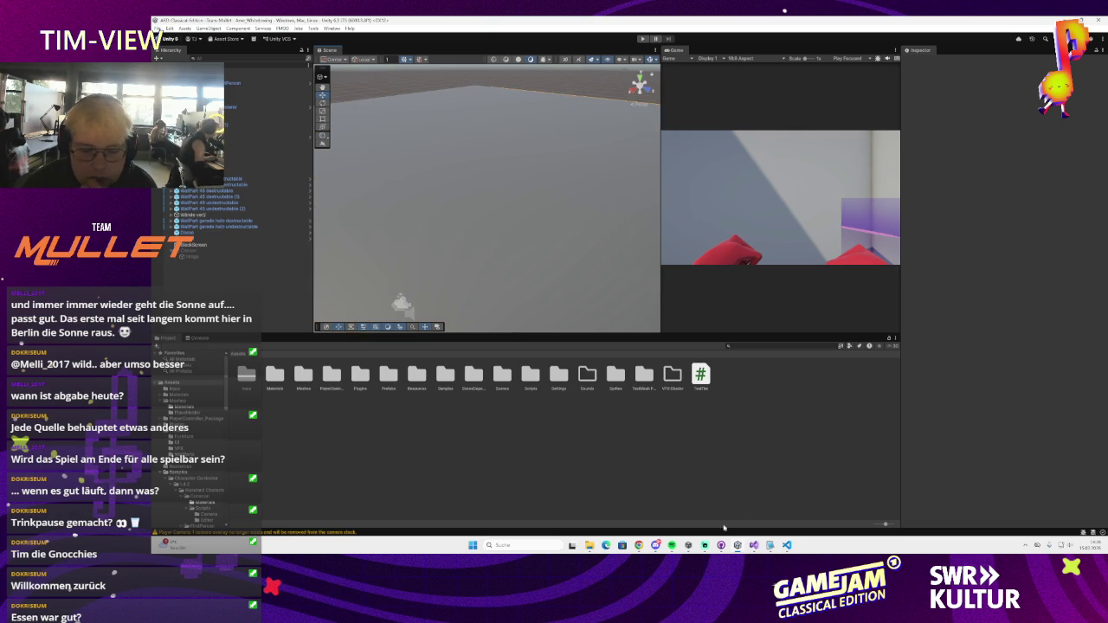
- Commit the four changed files to main with the summary 'scoreChange'
left_click(721, 544)
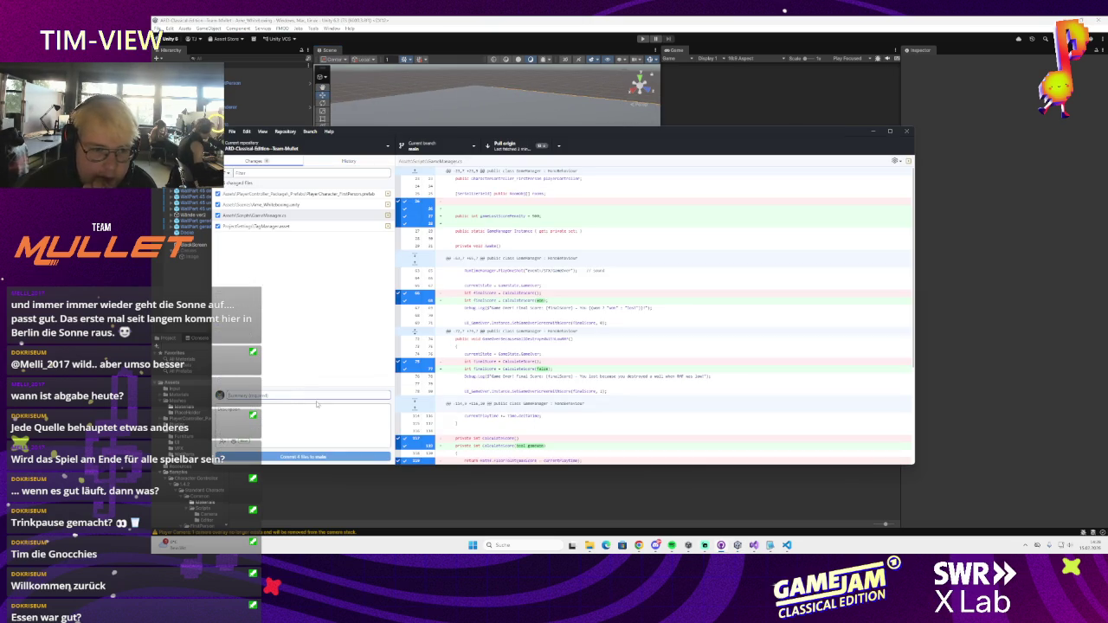
type("ui")
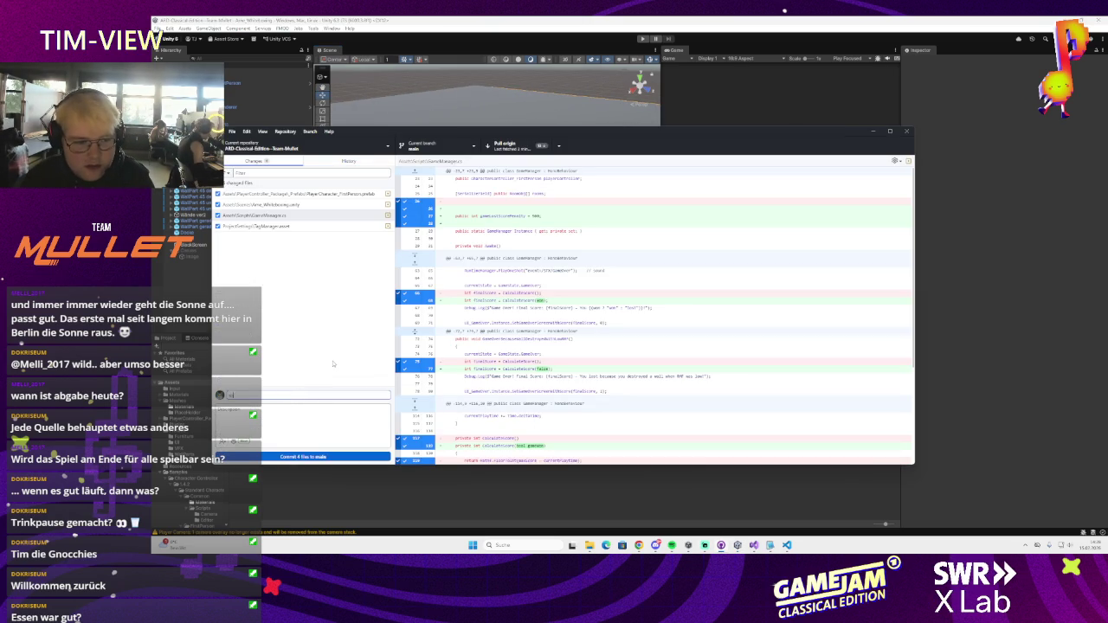
key("BackSpace")
key("BackSpace")
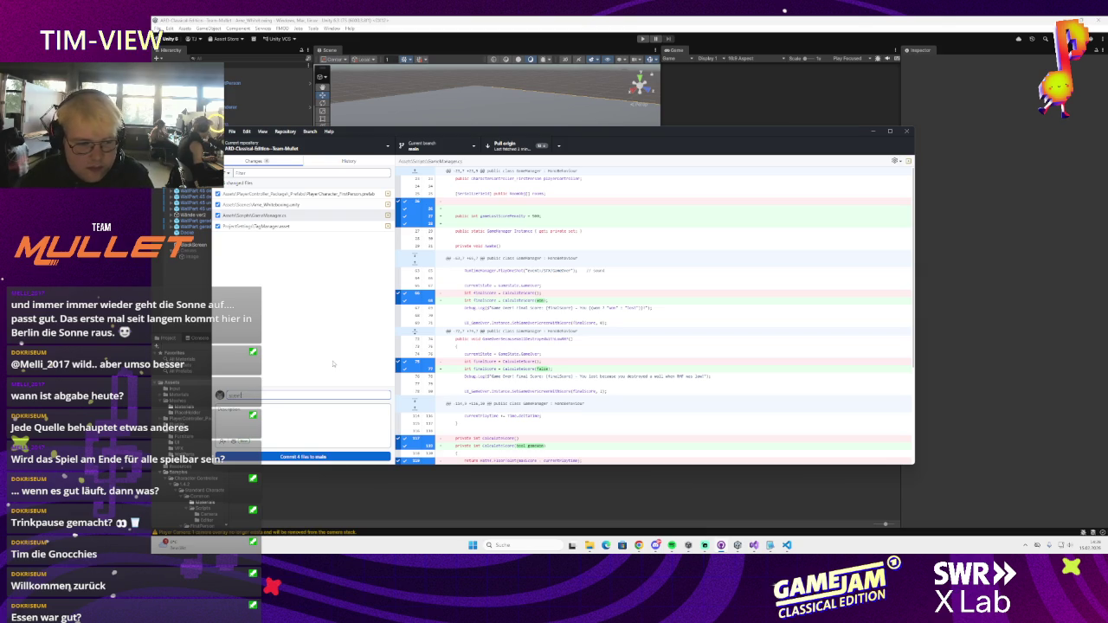
type(" changed")
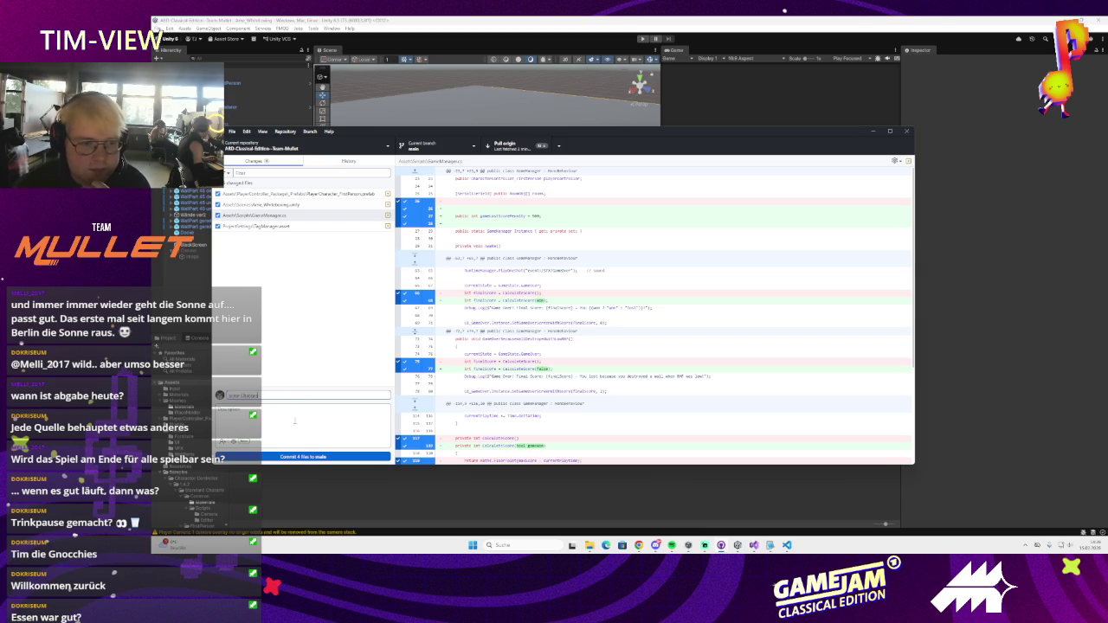
left_click(303, 456)
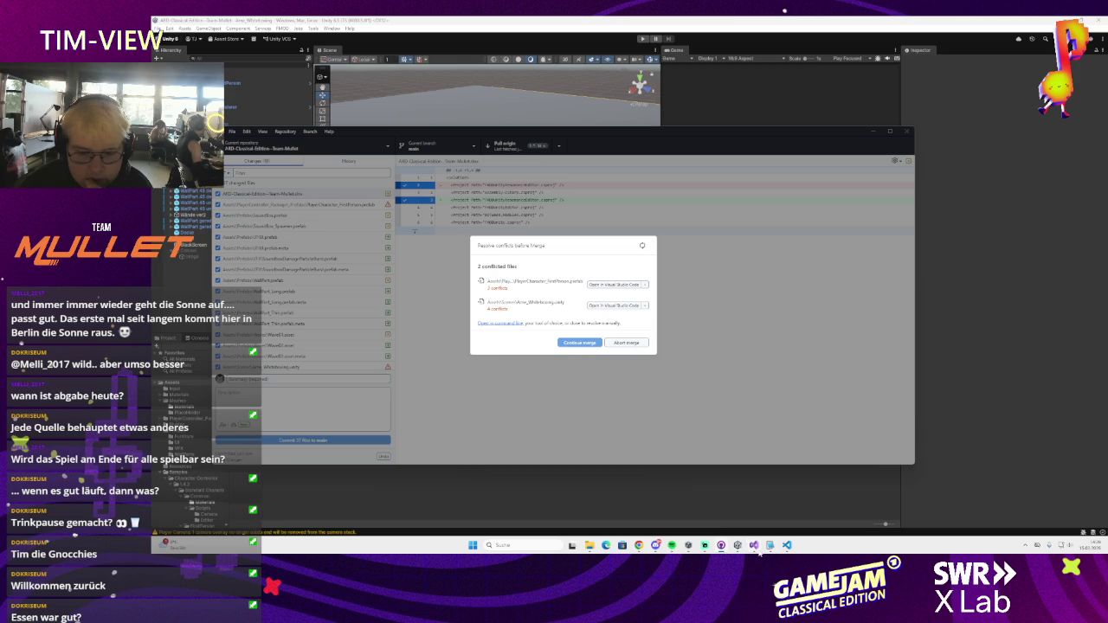
- Resolve the Arne_Whiteboxing.unity conflict with the modified file, then open the conflicted player prefab for editing
left_click(770, 502)
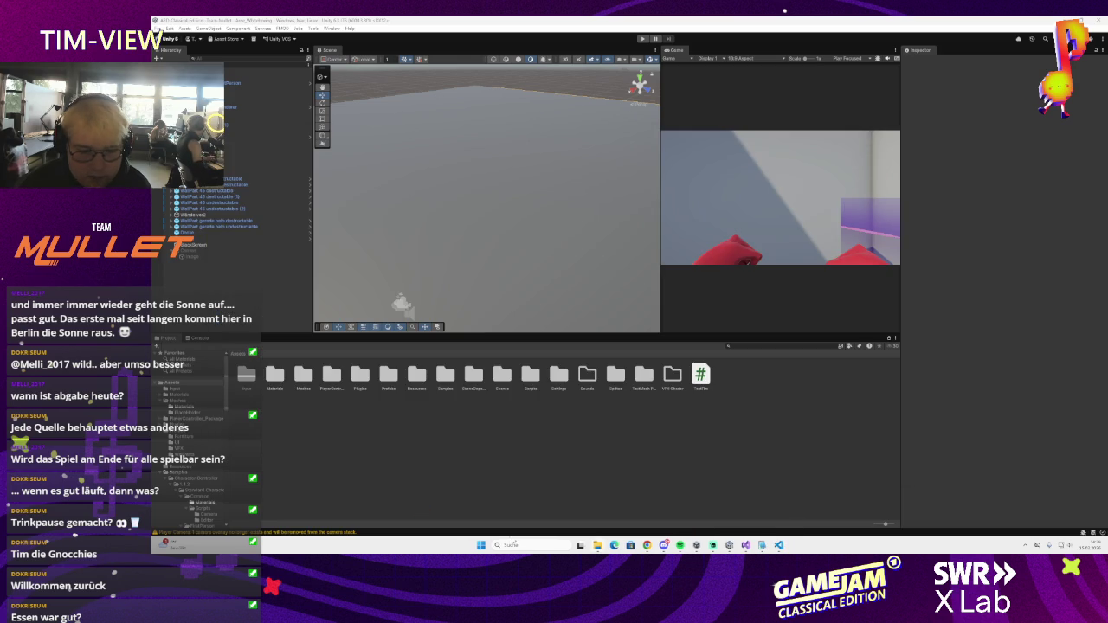
left_click(512, 542)
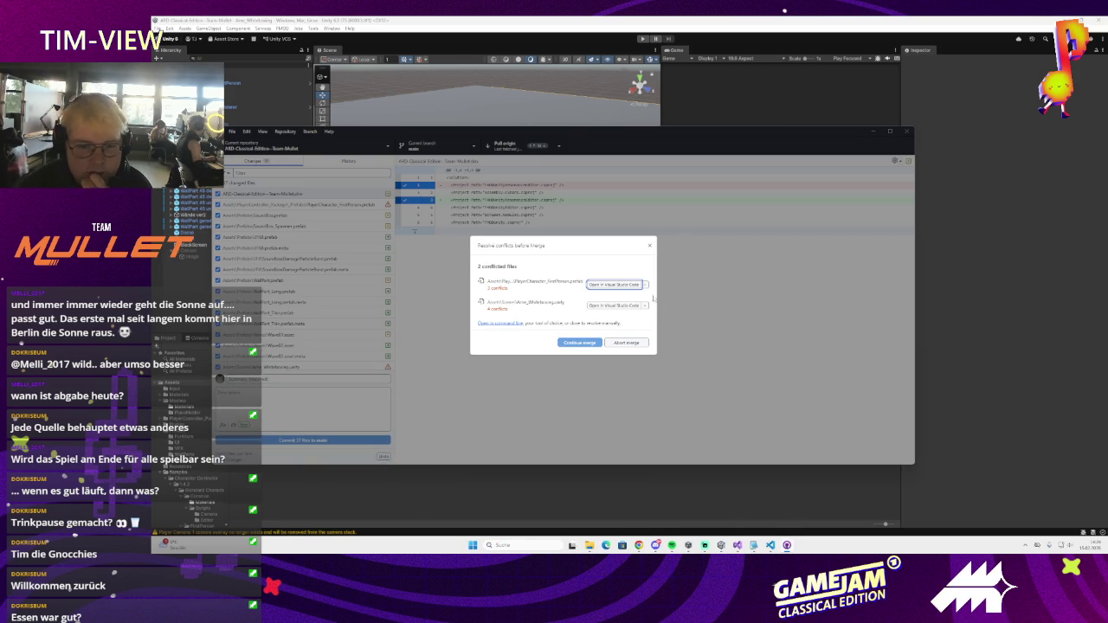
left_click(645, 305)
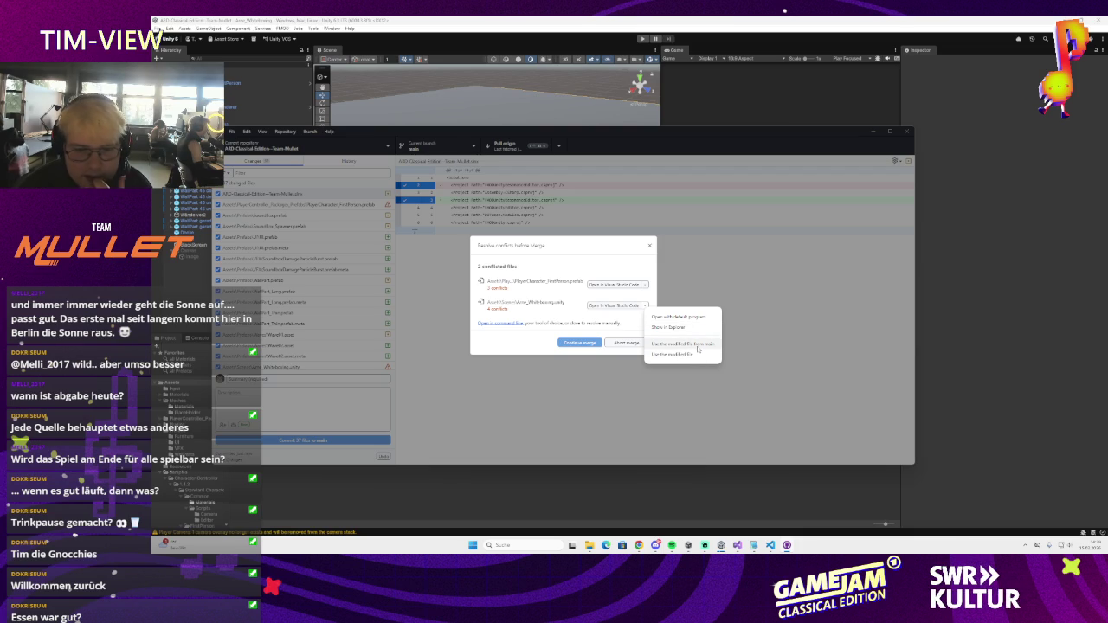
key("alt+Tab")
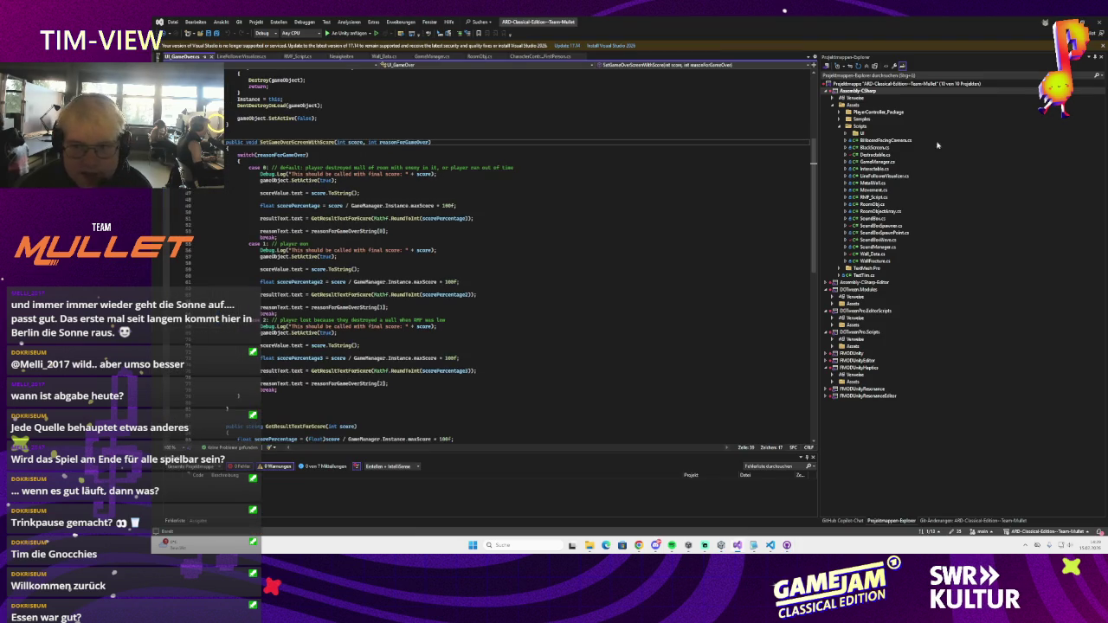
key("alt+Tab")
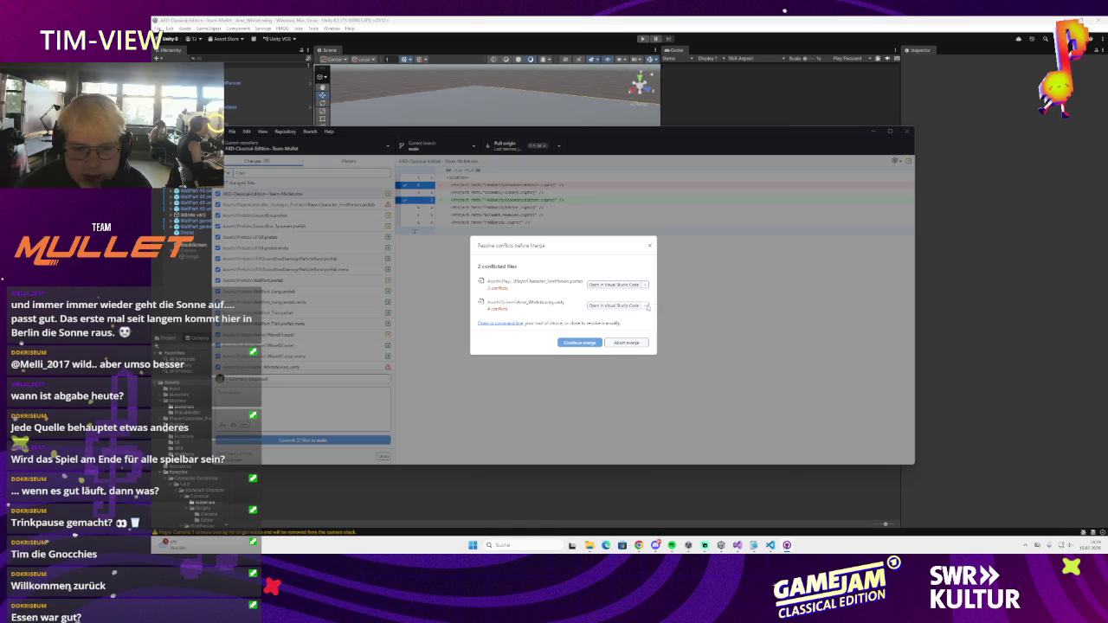
left_click(644, 305)
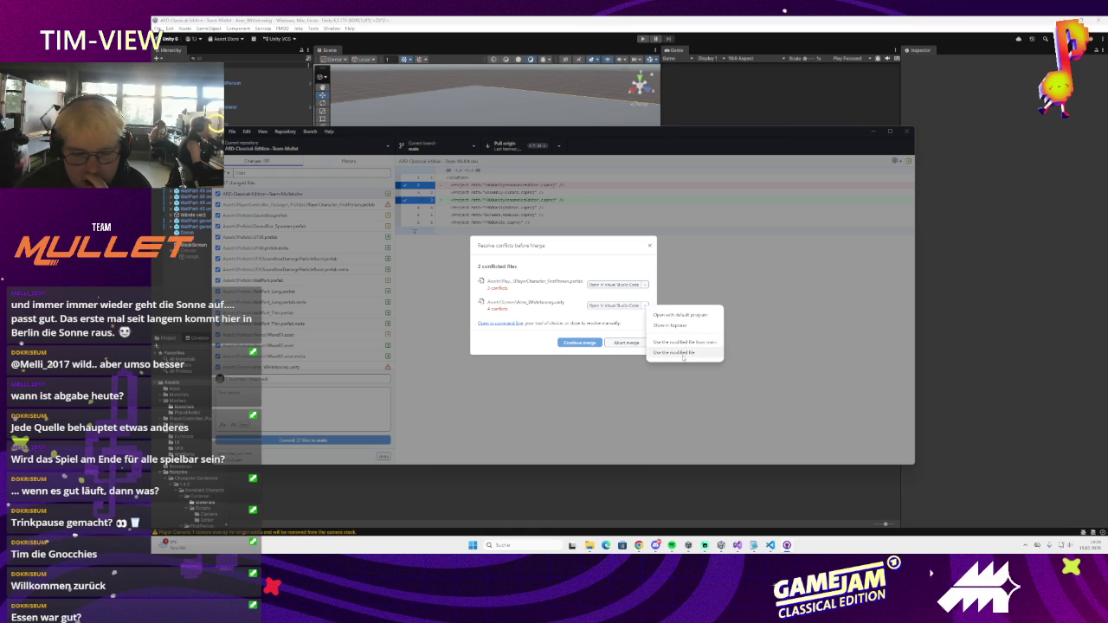
left_click(683, 353)
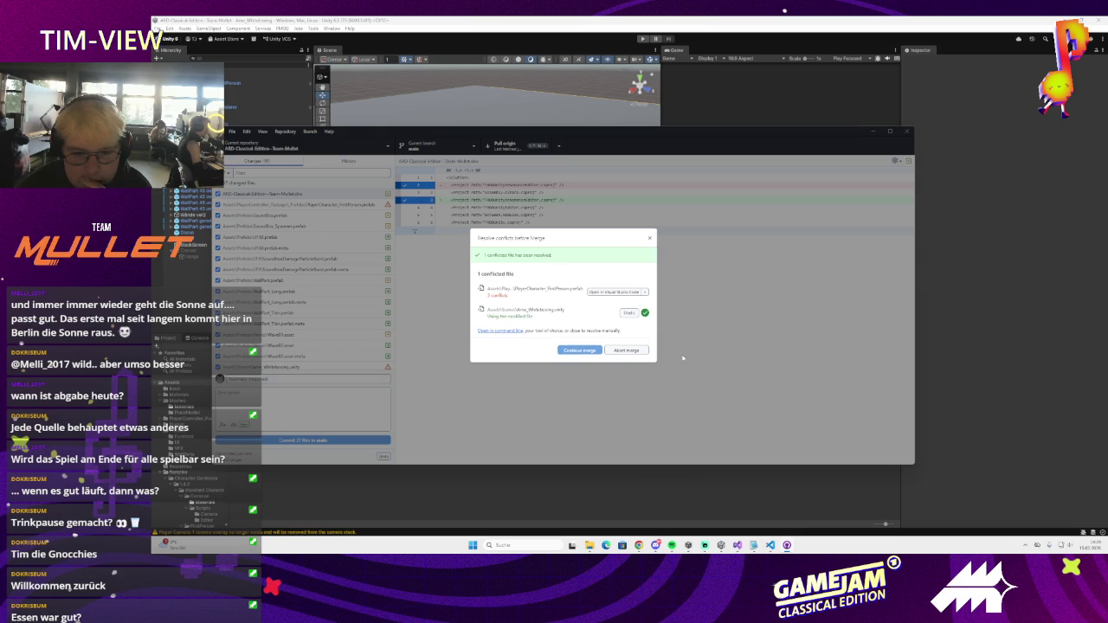
left_click(644, 294)
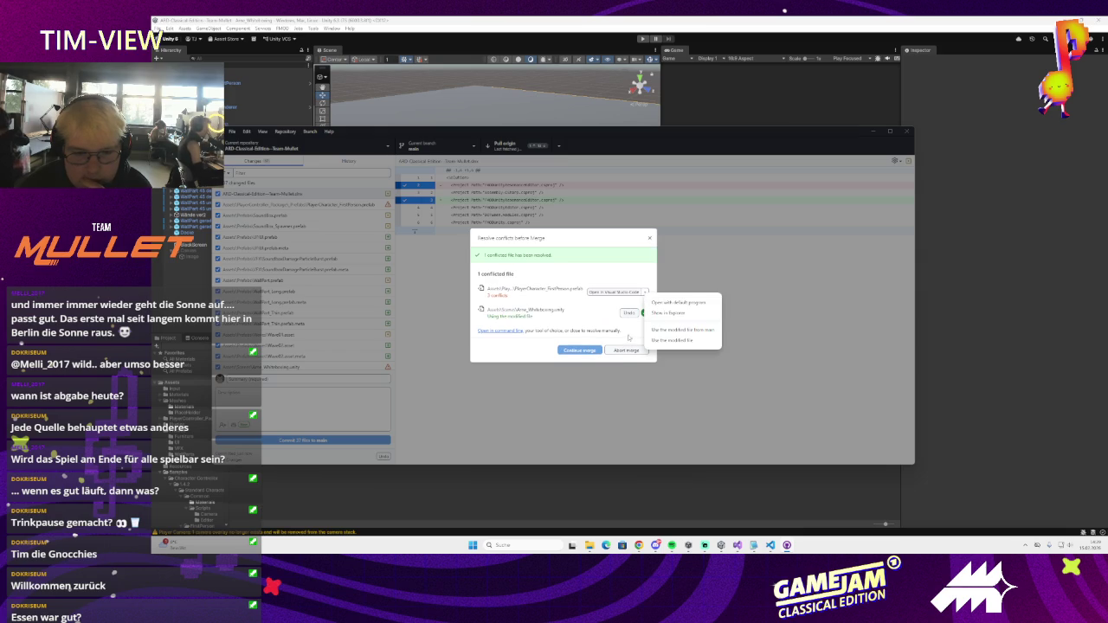
left_click(619, 295)
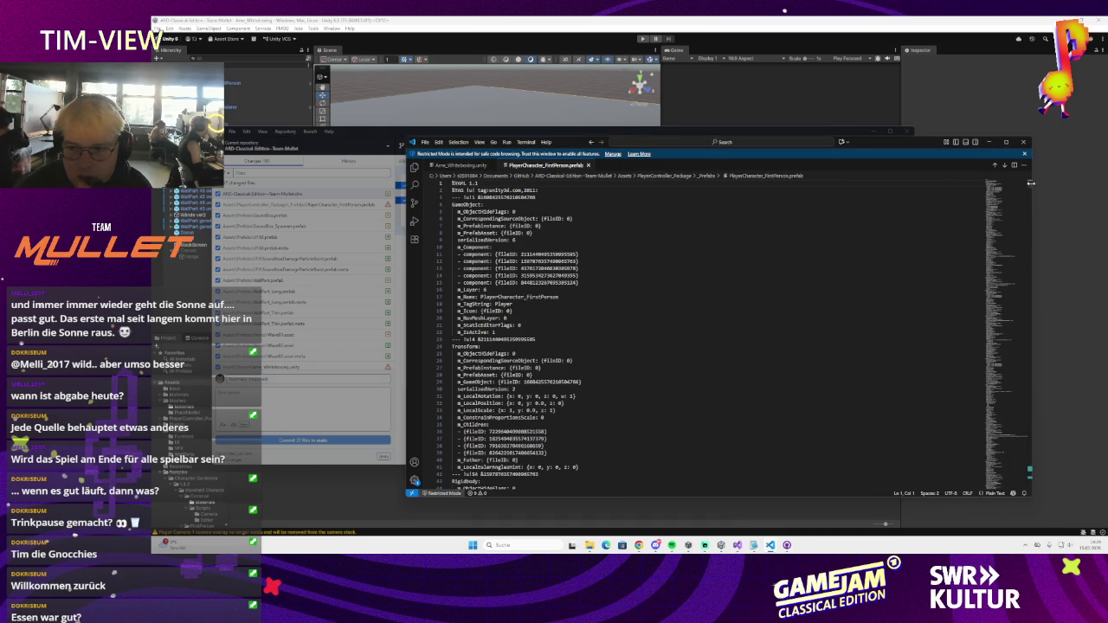
- Accept the incoming change on all three conflicts in PlayerCharacter_FirstPerson.prefab and close the file
left_click_drag(1031, 183, 1027, 402)
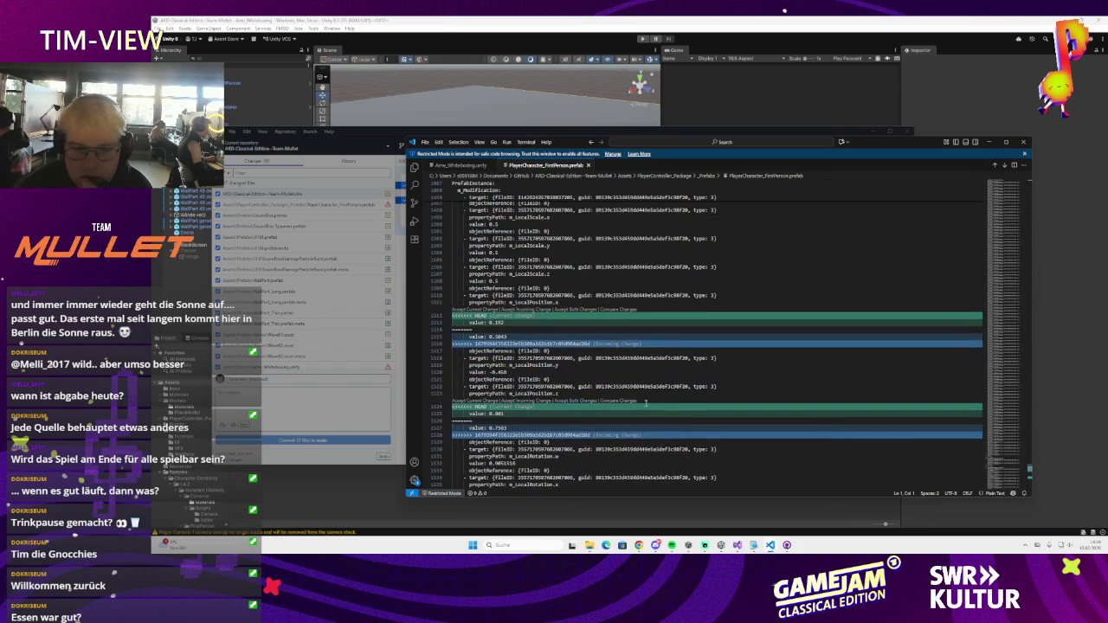
left_click(517, 310)
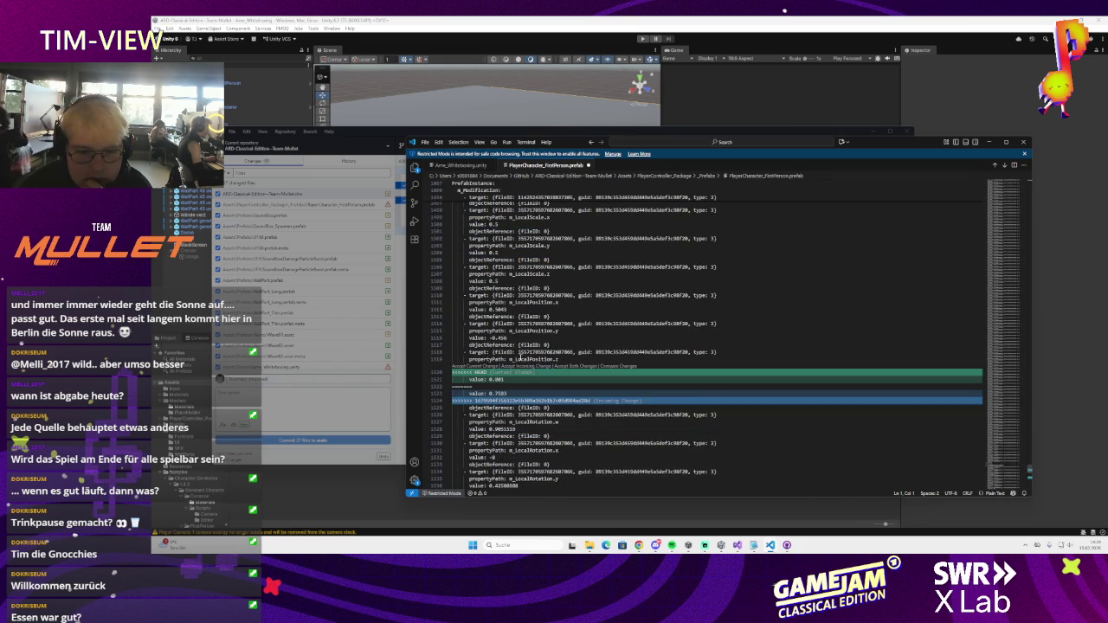
scroll(521, 368, "down", 2)
left_click(534, 332)
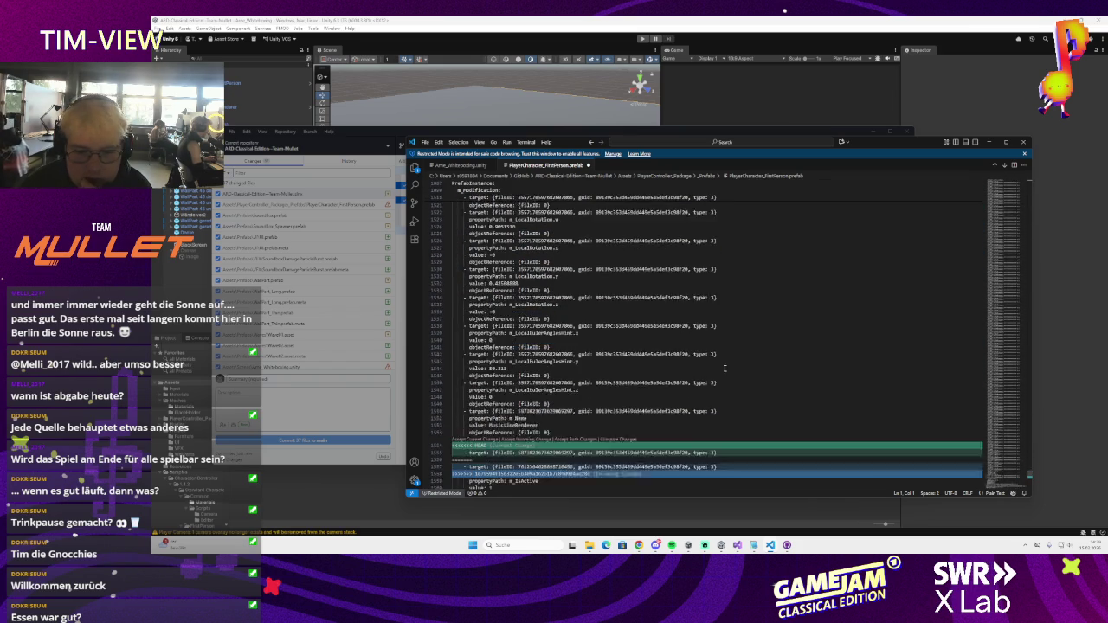
scroll(534, 333, "down", 5)
left_click(526, 299)
double_click(552, 261)
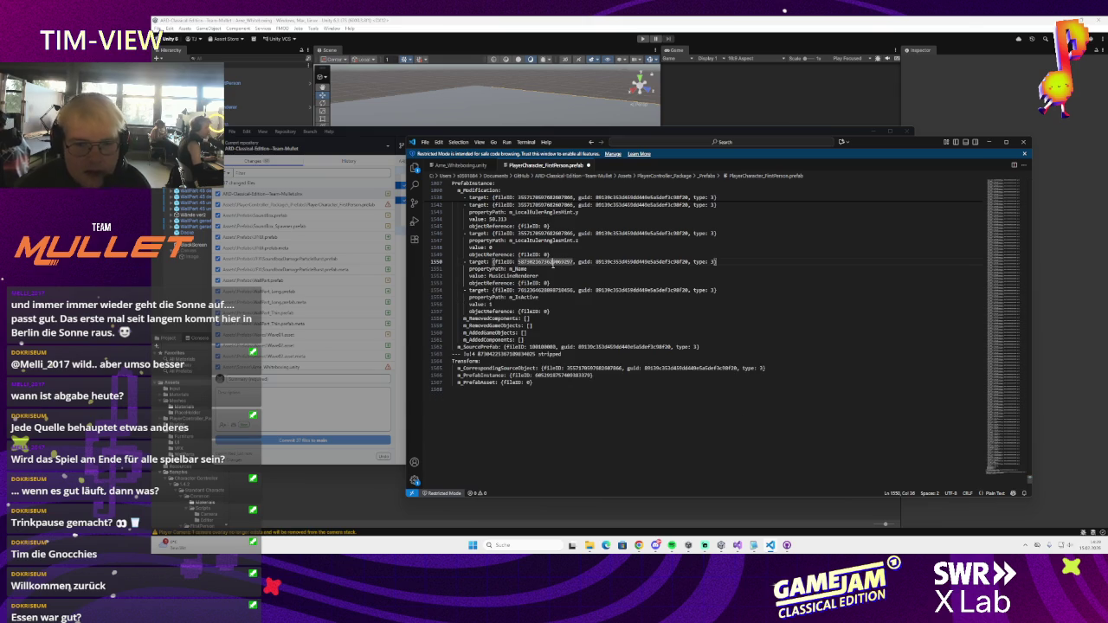
key("alt+F4")
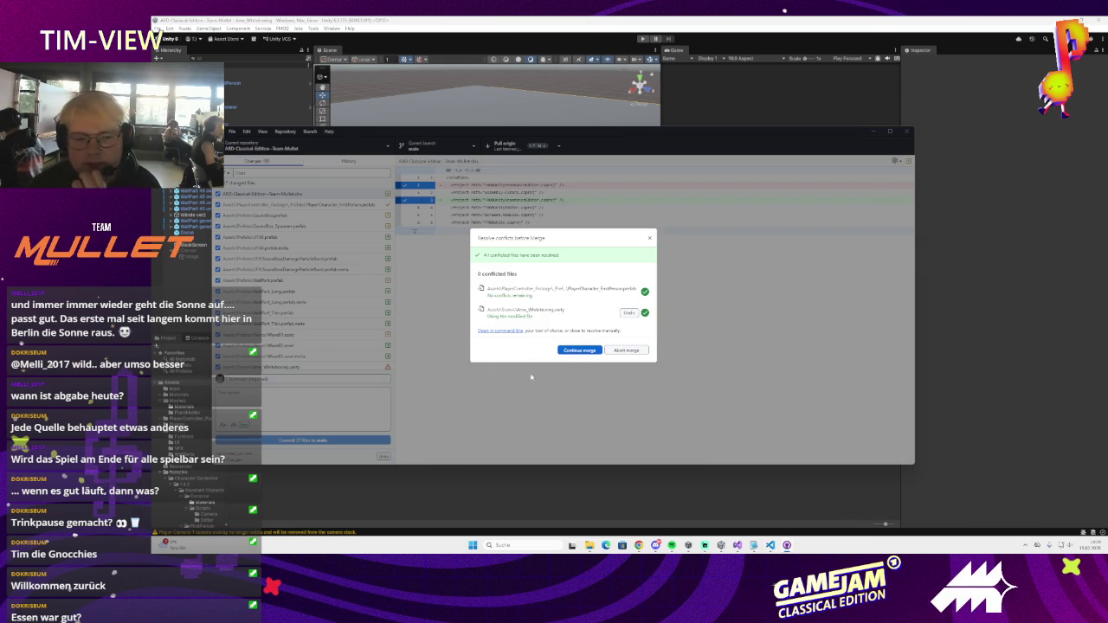
- Continue the merge into main, push it to origin, and review the commit history
left_click(579, 351)
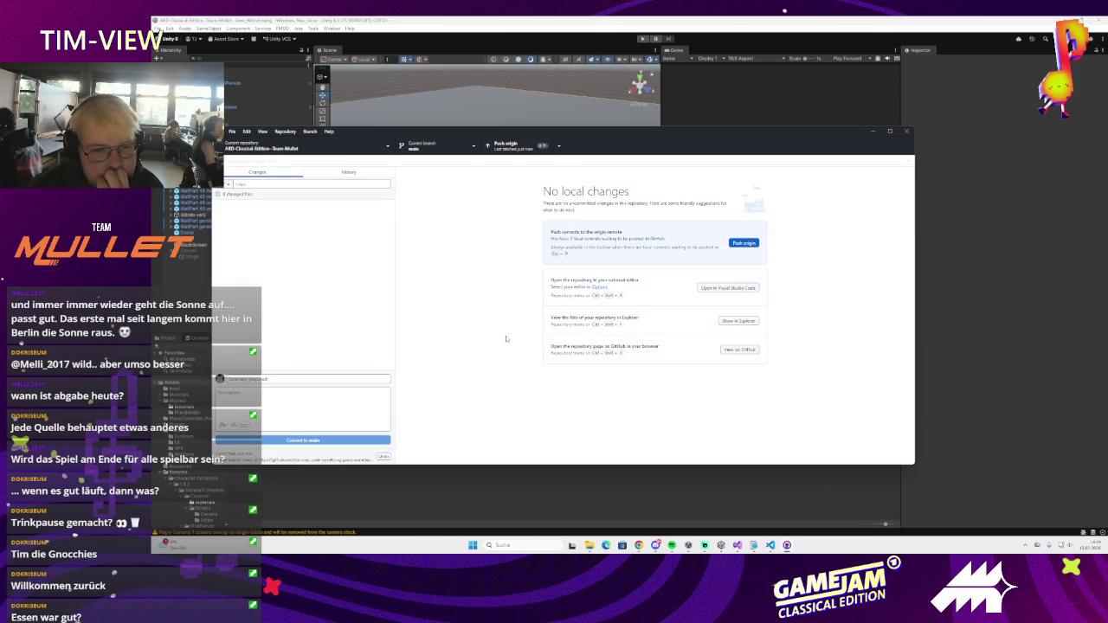
left_click(516, 145)
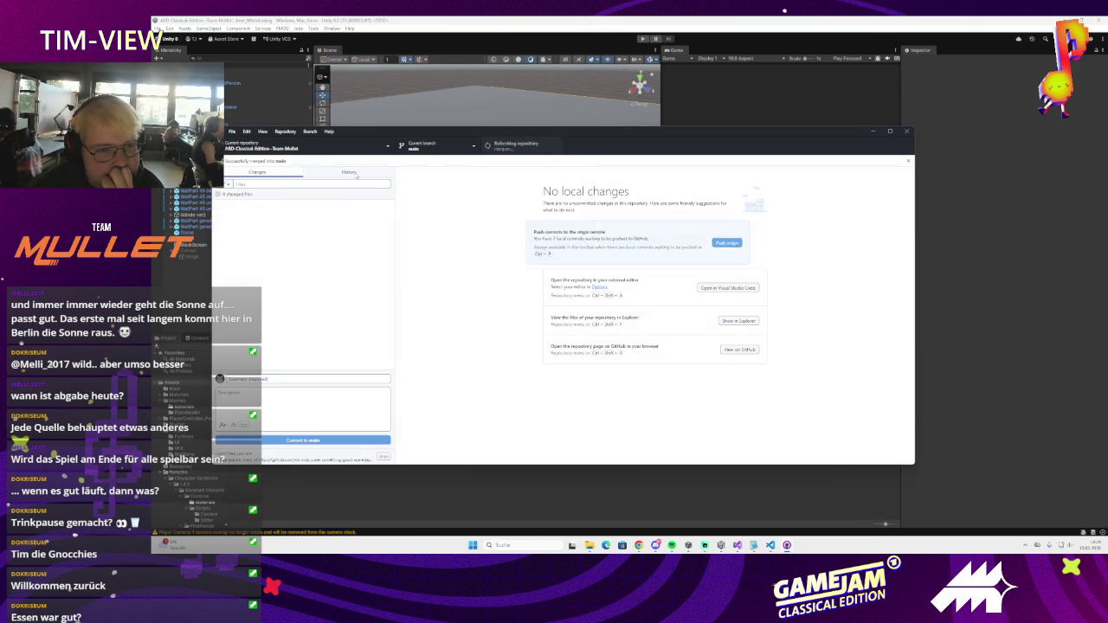
left_click(348, 173)
left_click(325, 218)
key("Up")
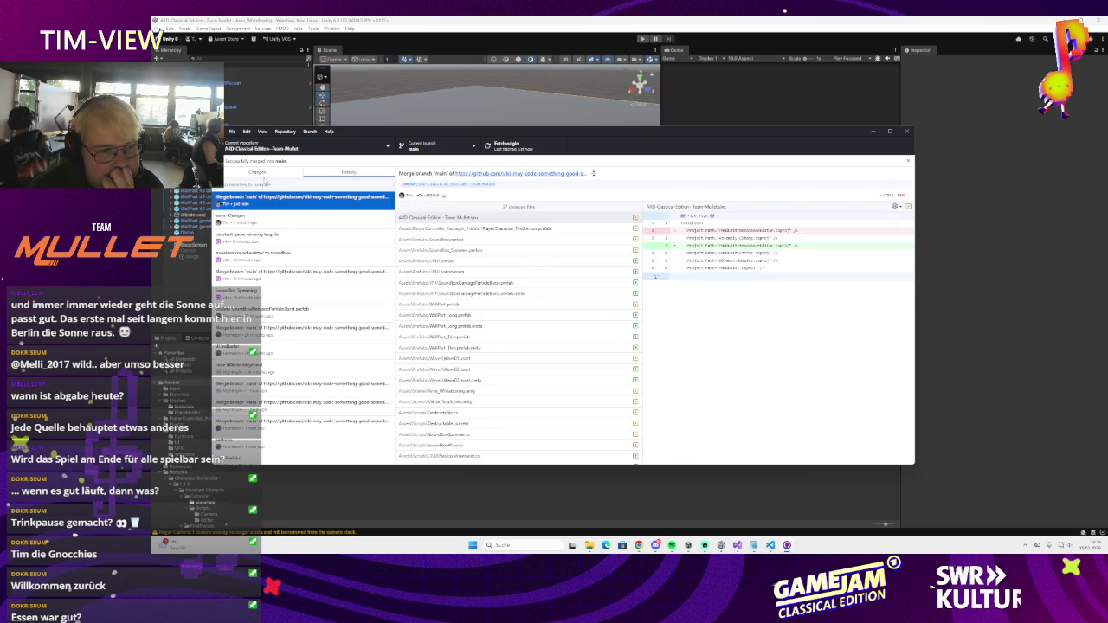
key("ctrl+1")
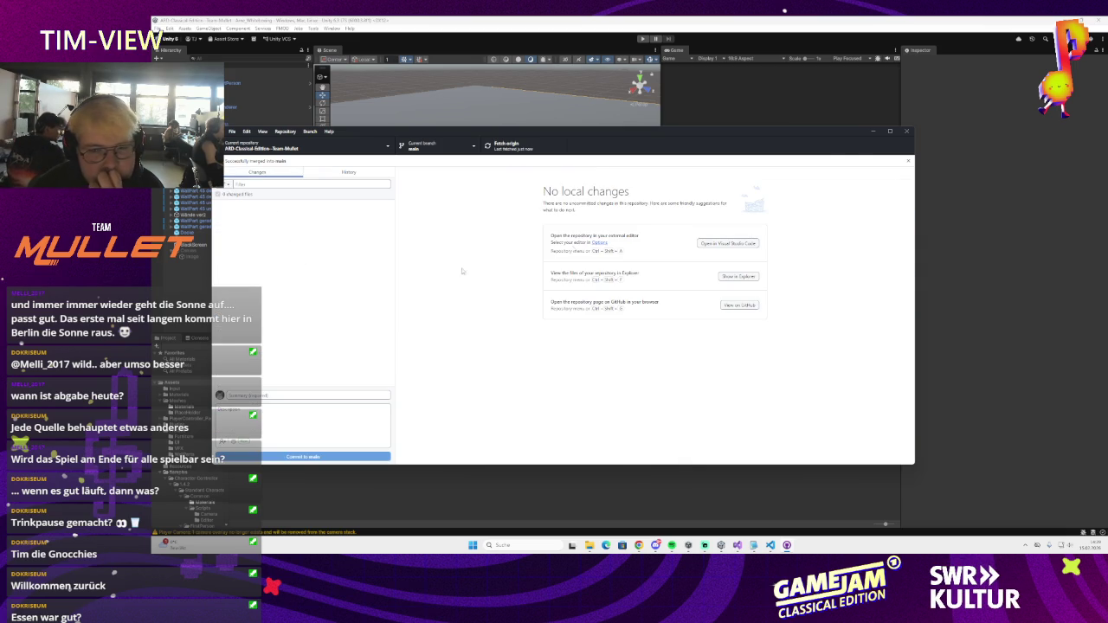
key("alt+Tab")
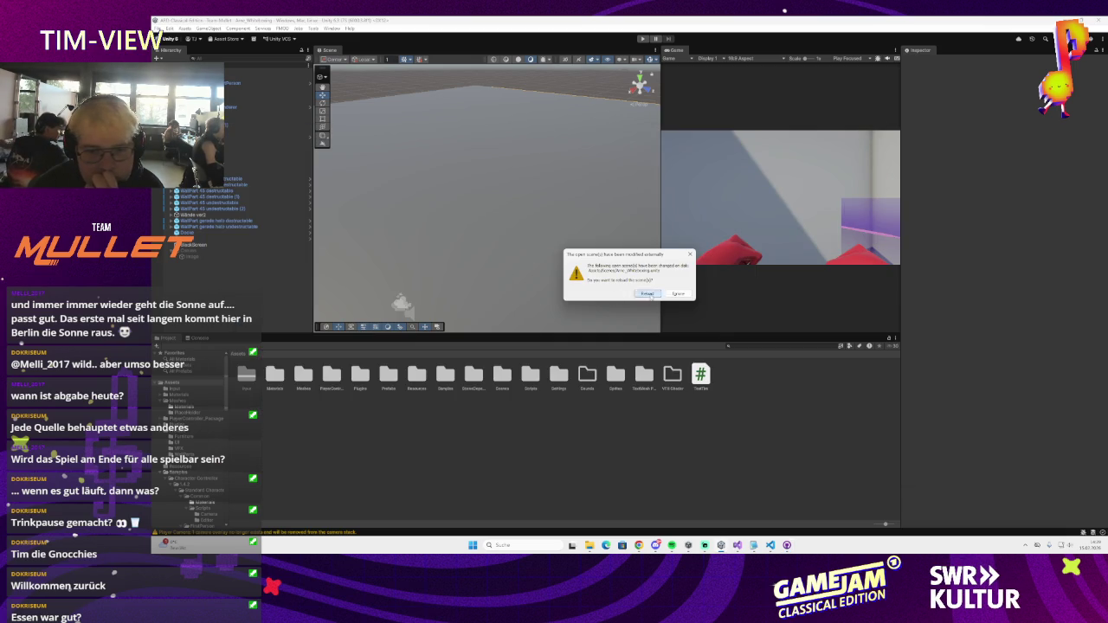
- Reload the externally modified scene, widen the Game view, and minimize GitHub Desktop
key("Return")
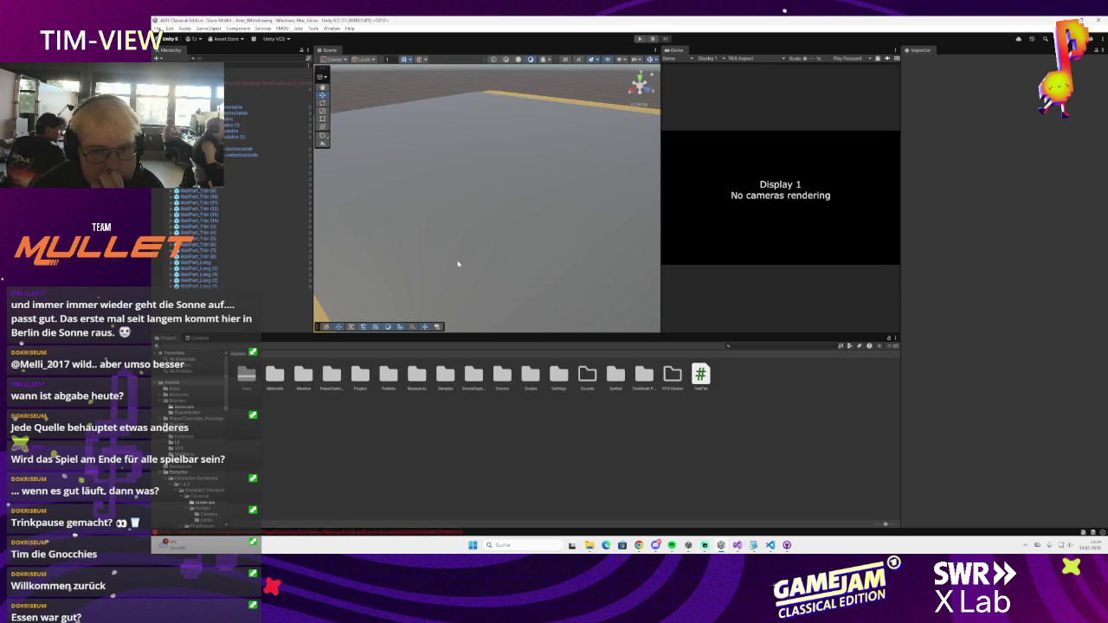
scroll(457, 260, "up", 5)
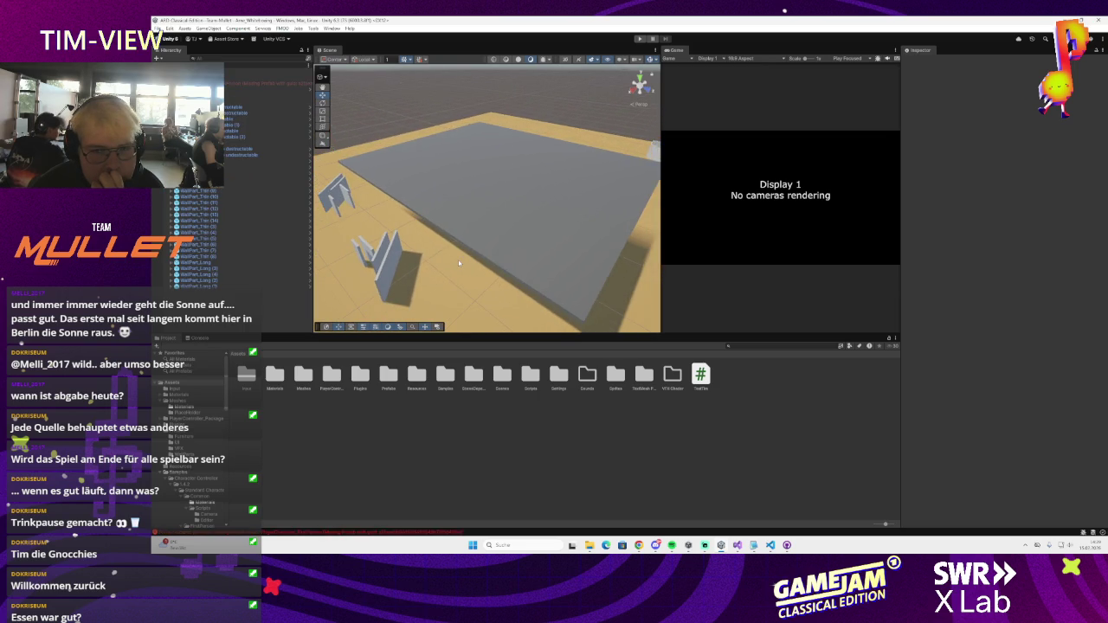
left_click_drag(660, 220, 628, 220)
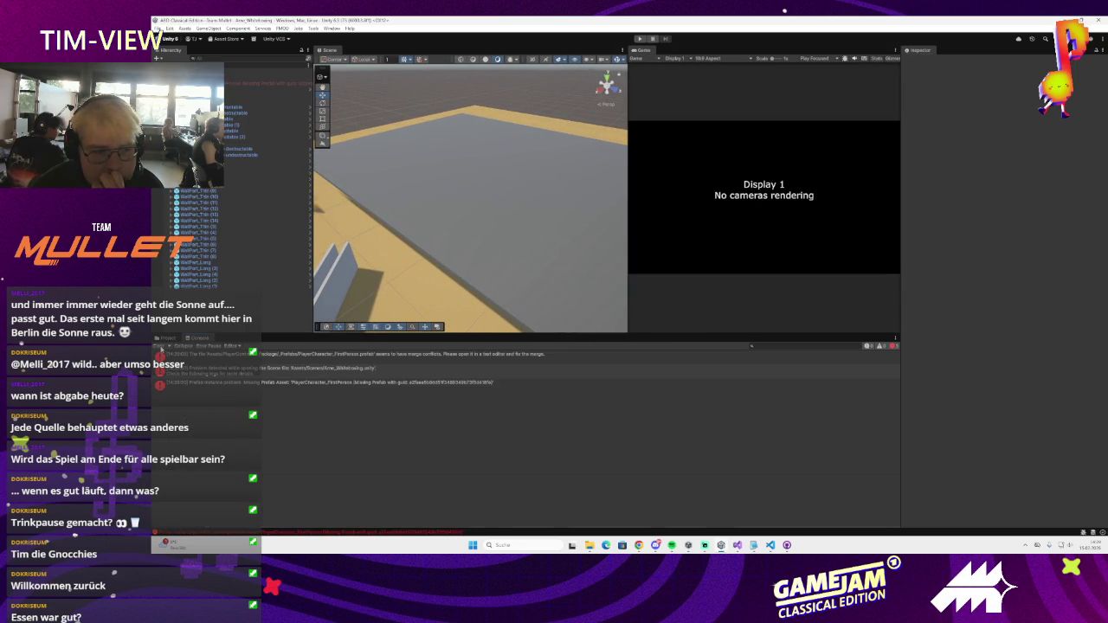
mouse_move(771, 546)
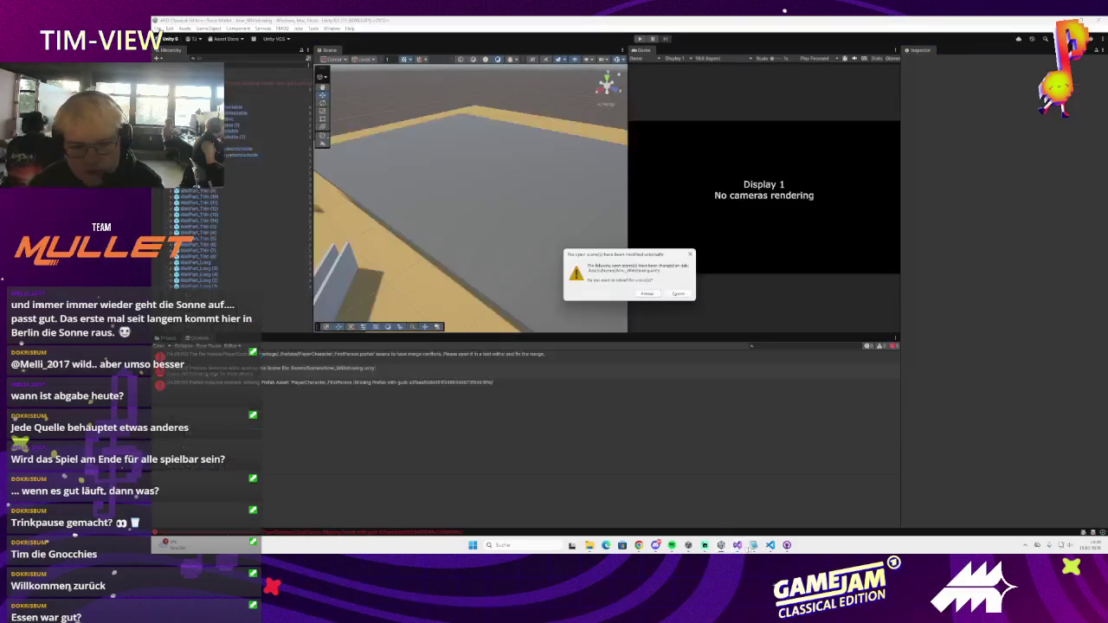
left_click(646, 294)
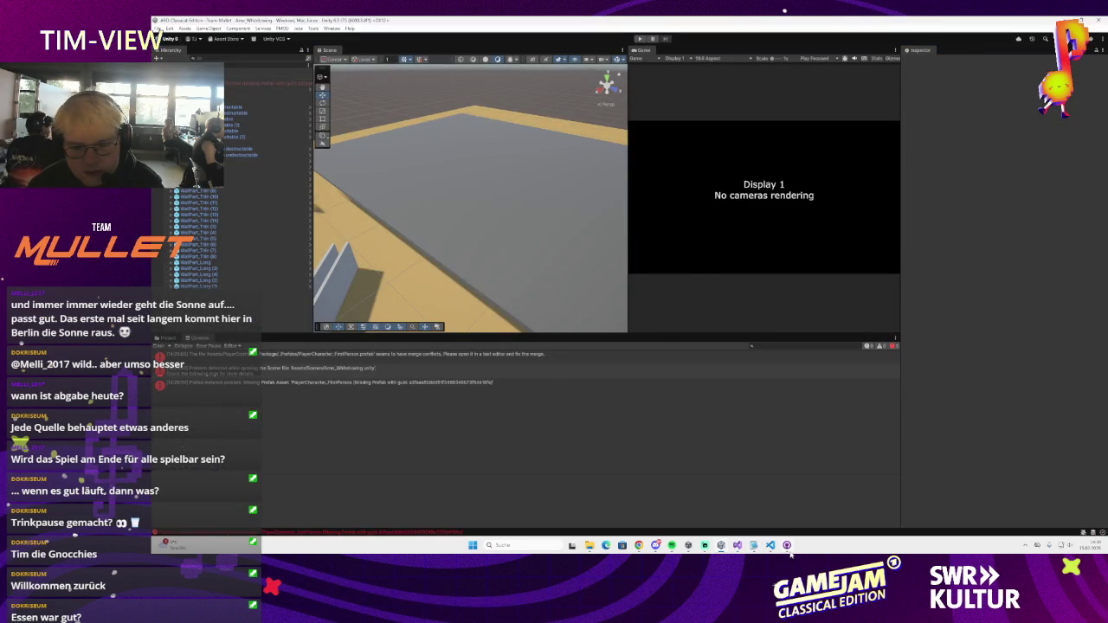
left_click(787, 546)
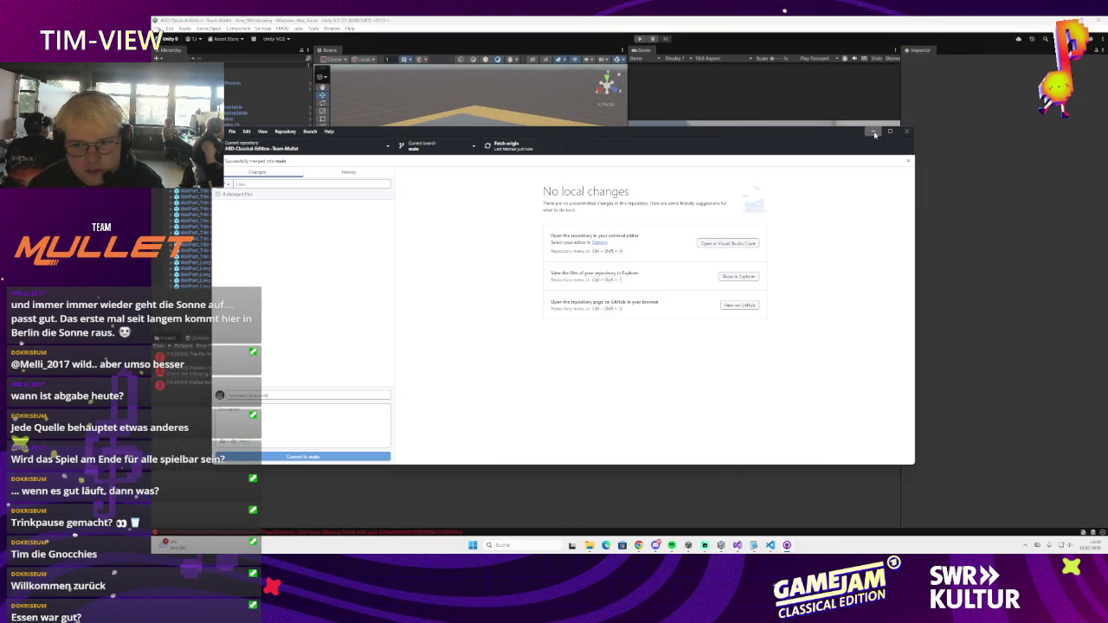
left_click(872, 131)
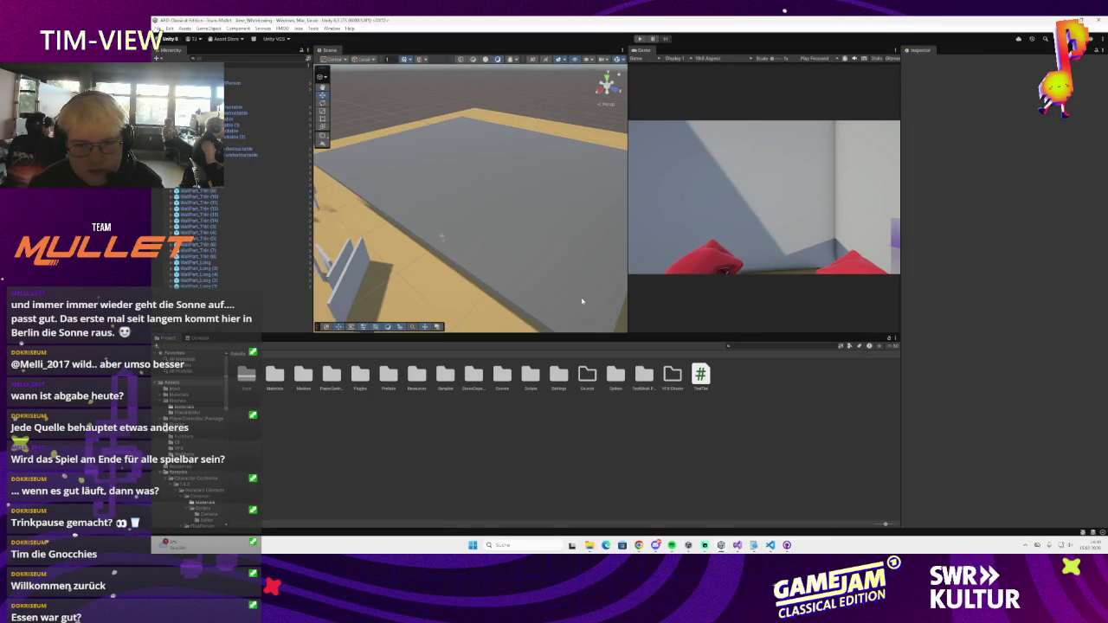
mouse_move(625, 126)
left_mouse_down()
mouse_move(514, 104)
mouse_move(545, 90)
left_mouse_up()
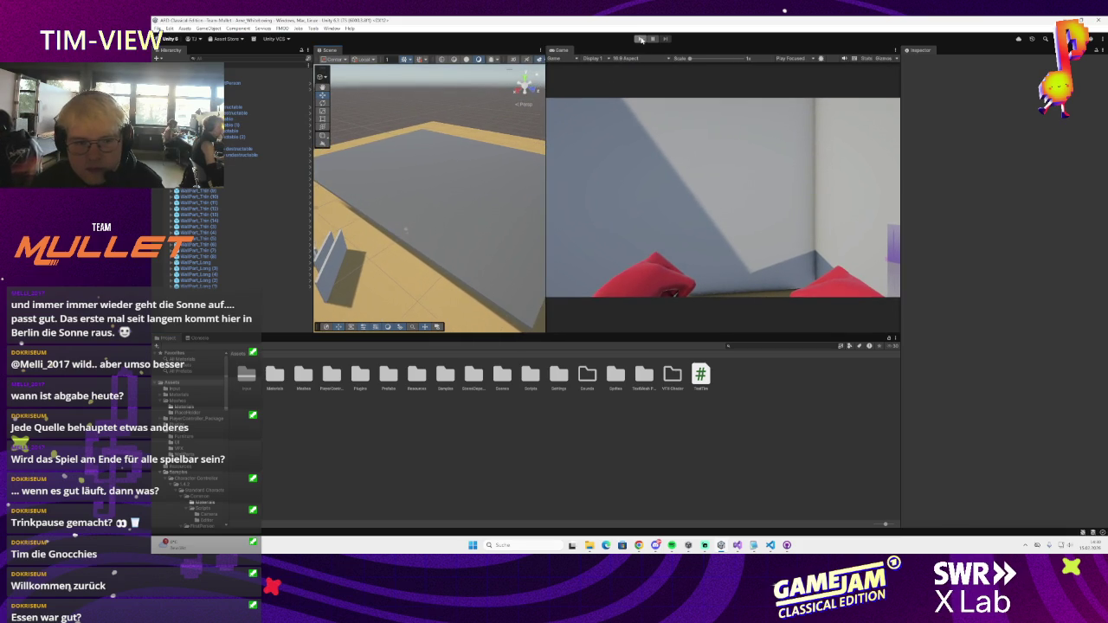
- Run the maze in Play mode, then select the Decke ceiling object in the Hierarchy
left_click(640, 40)
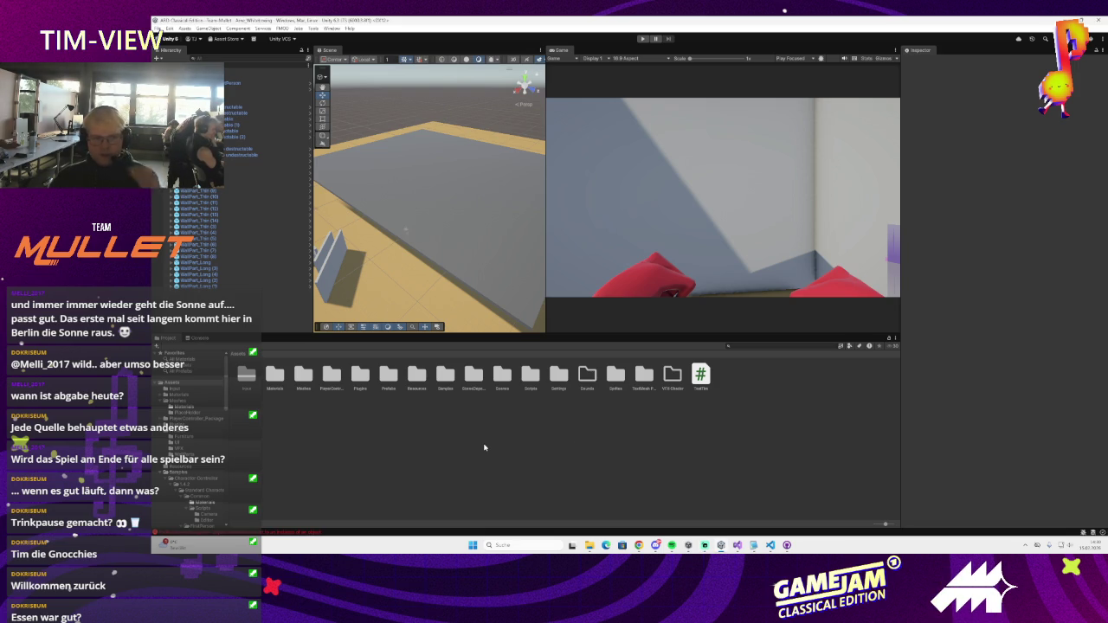
scroll(422, 238, "up", 3)
left_click(428, 228)
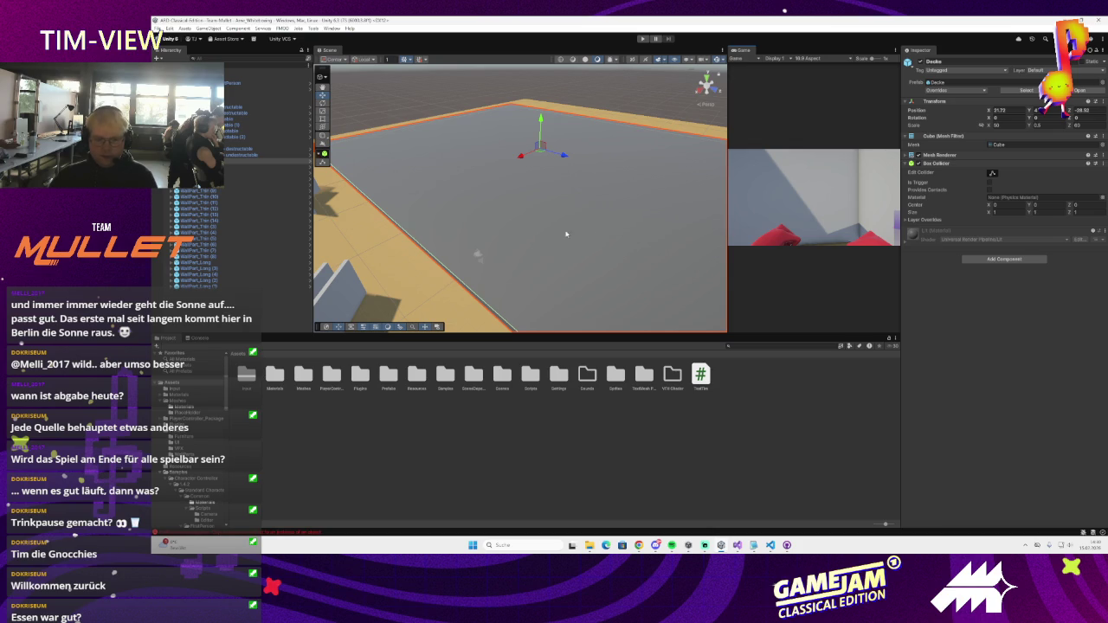
- Open the Assets/Prefabs folder and inspect the RoomObj prefab's components
mouse_move(478, 256)
left_mouse_down()
mouse_move(500, 287)
mouse_move(498, 340)
left_mouse_up()
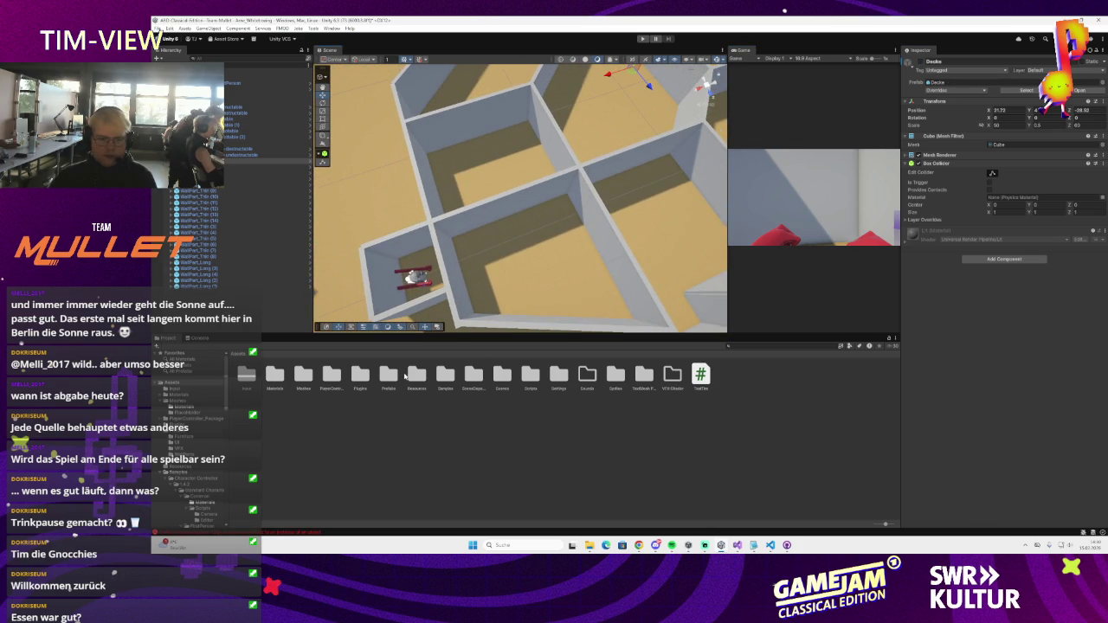
left_click(388, 378)
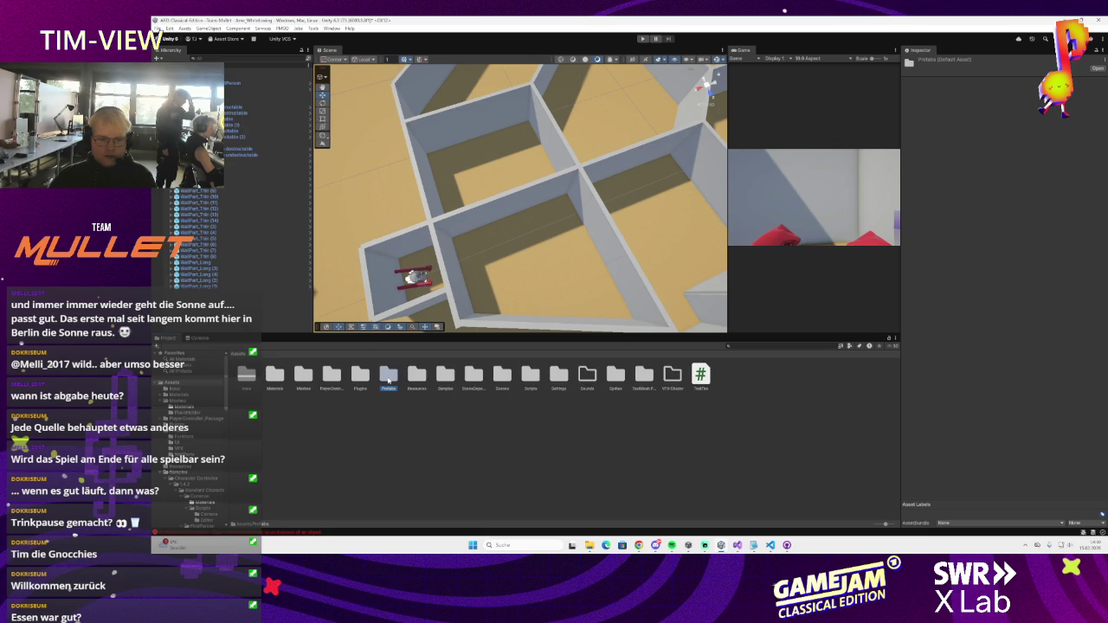
double_click(389, 378)
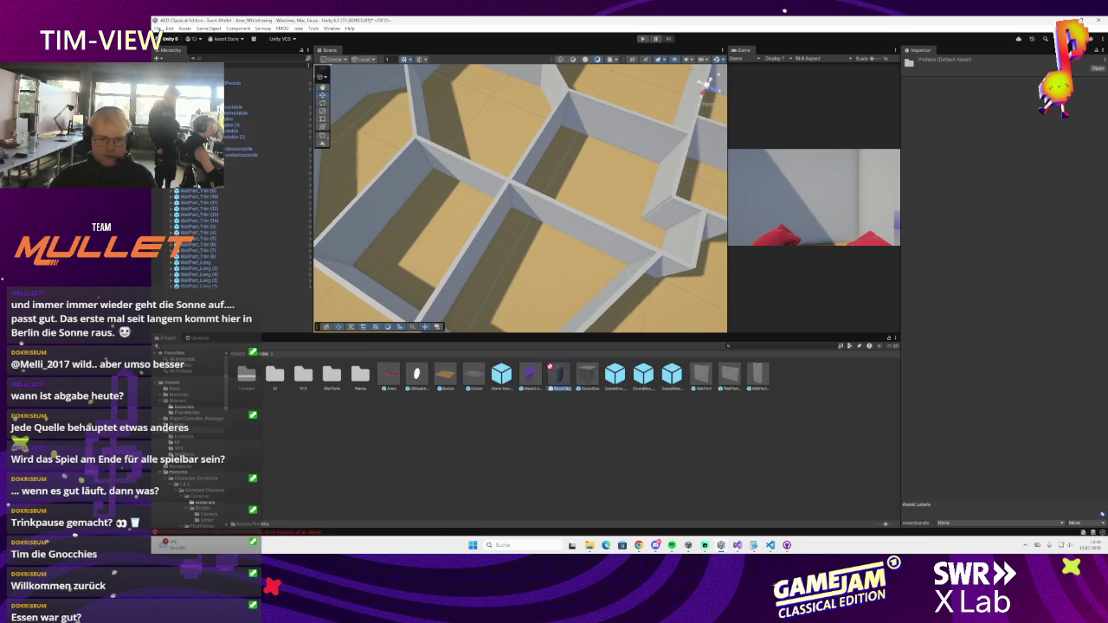
left_click(425, 245)
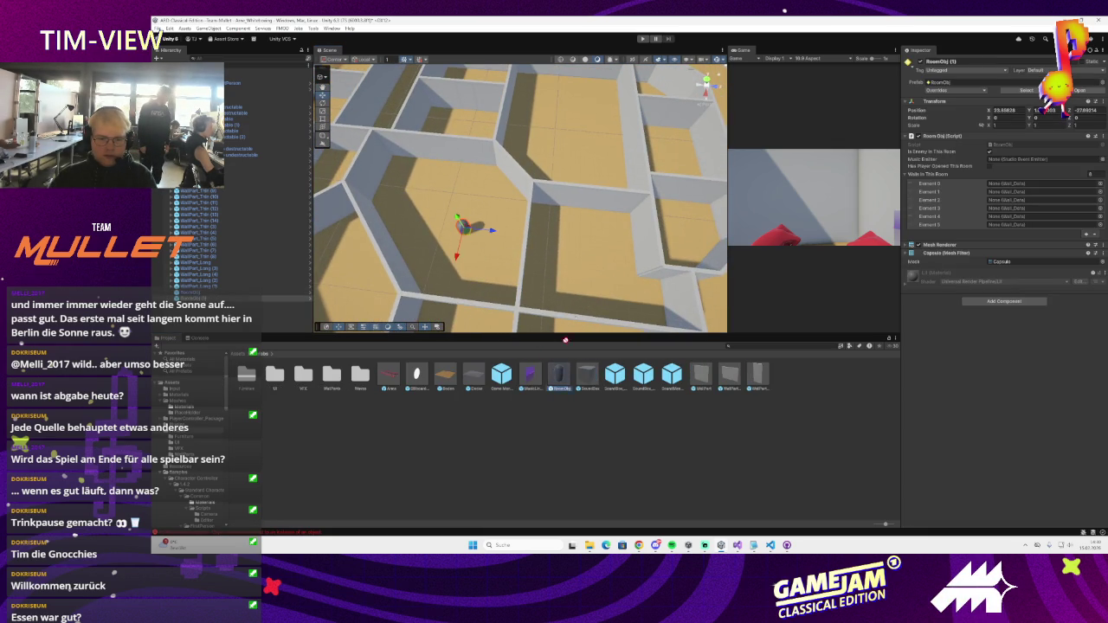
- Drag several RoomObj prefab instances into maze rooms in the Scene view
left_click_drag(558, 374, 596, 264)
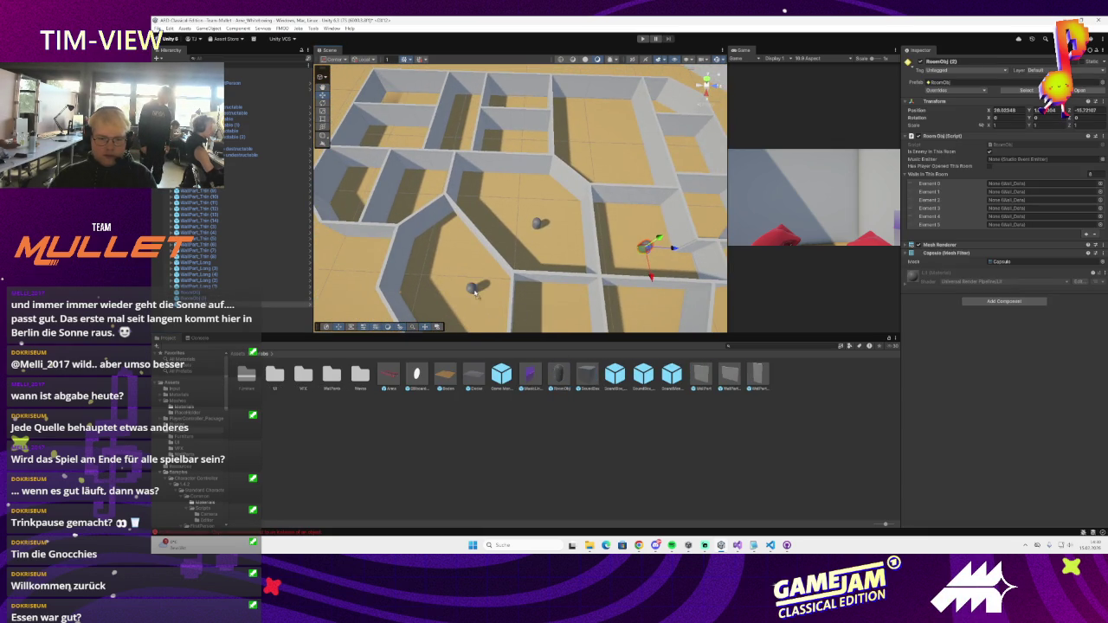
left_click_drag(488, 249, 477, 249)
left_click_drag(558, 374, 513, 316)
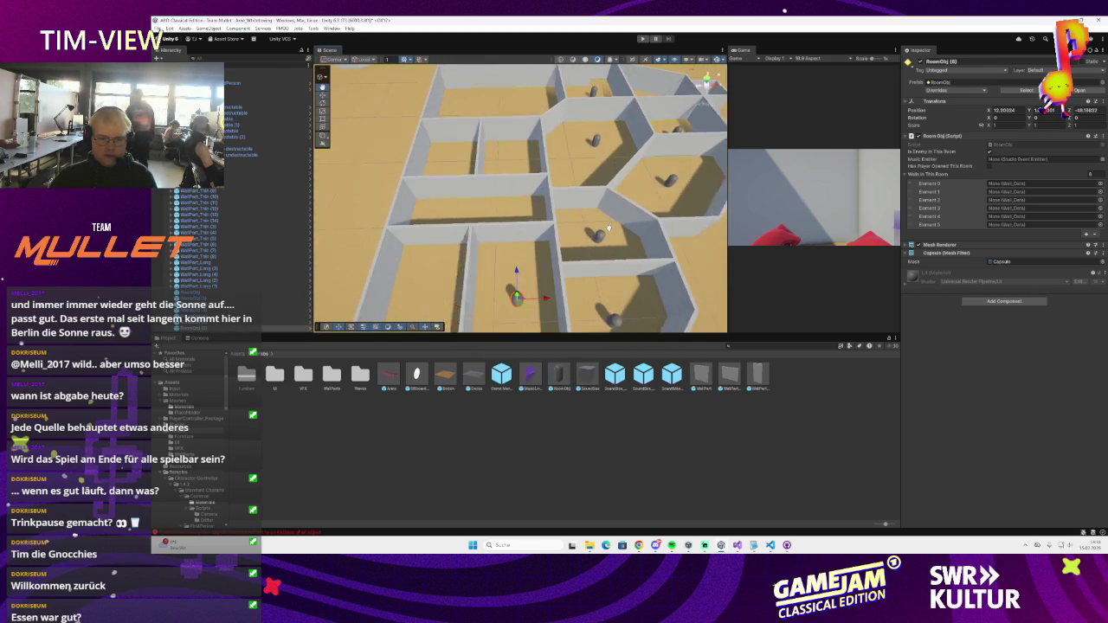
mouse_move(558, 374)
left_mouse_down()
mouse_move(448, 299)
mouse_move(595, 280)
left_mouse_up()
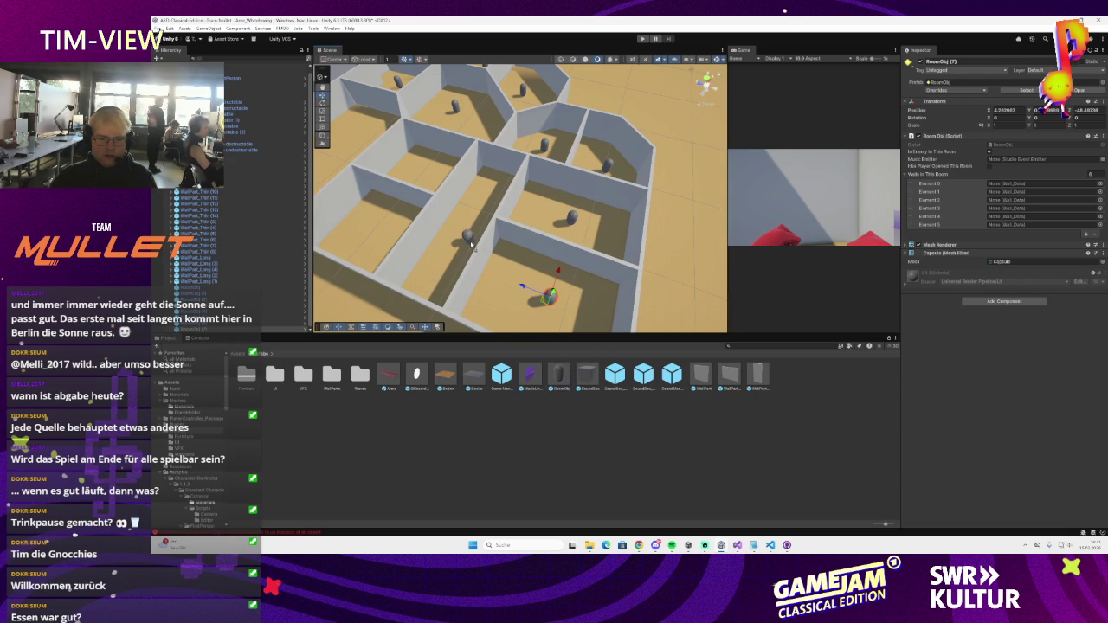
left_click_drag(447, 265, 467, 226)
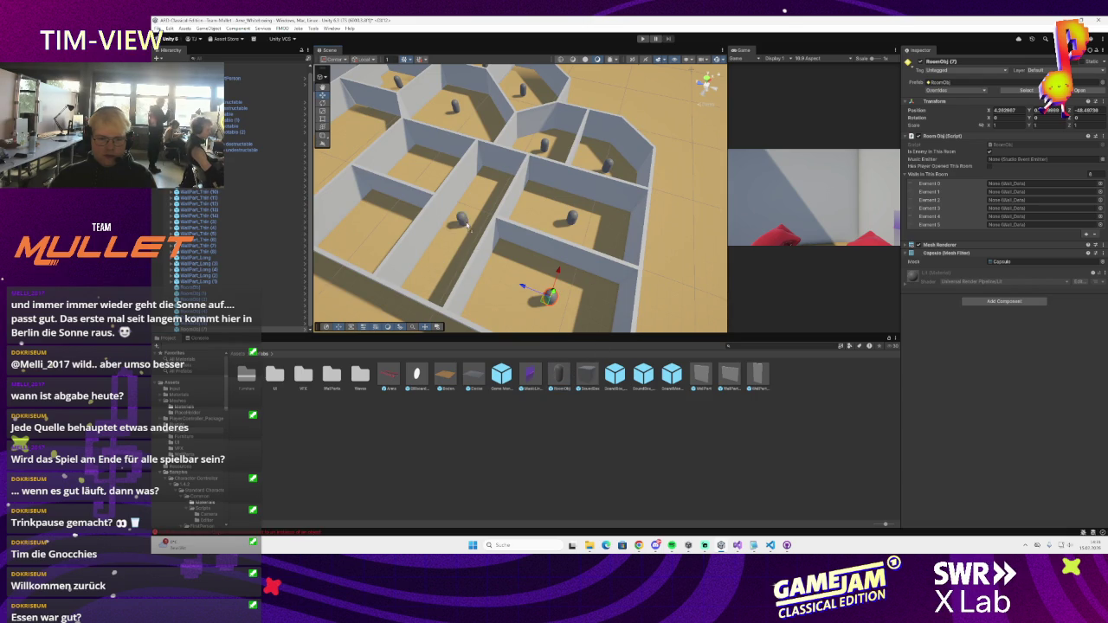
- Frame RoomObj (8), (10), (11) and (12) in the Scene view to check their placement
double_click(189, 287)
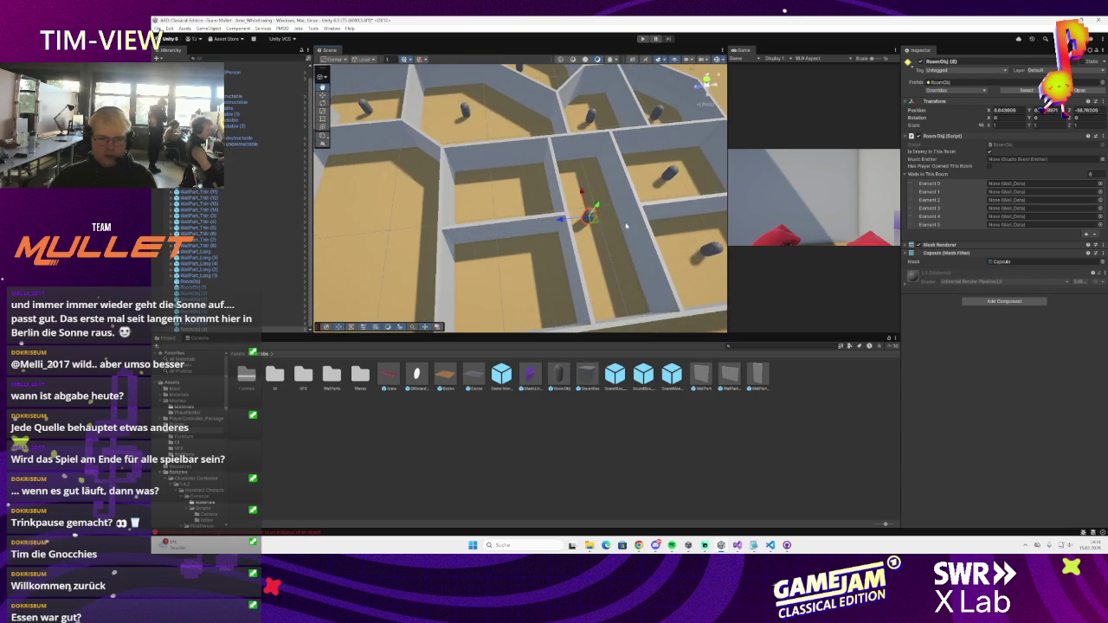
left_click(503, 199)
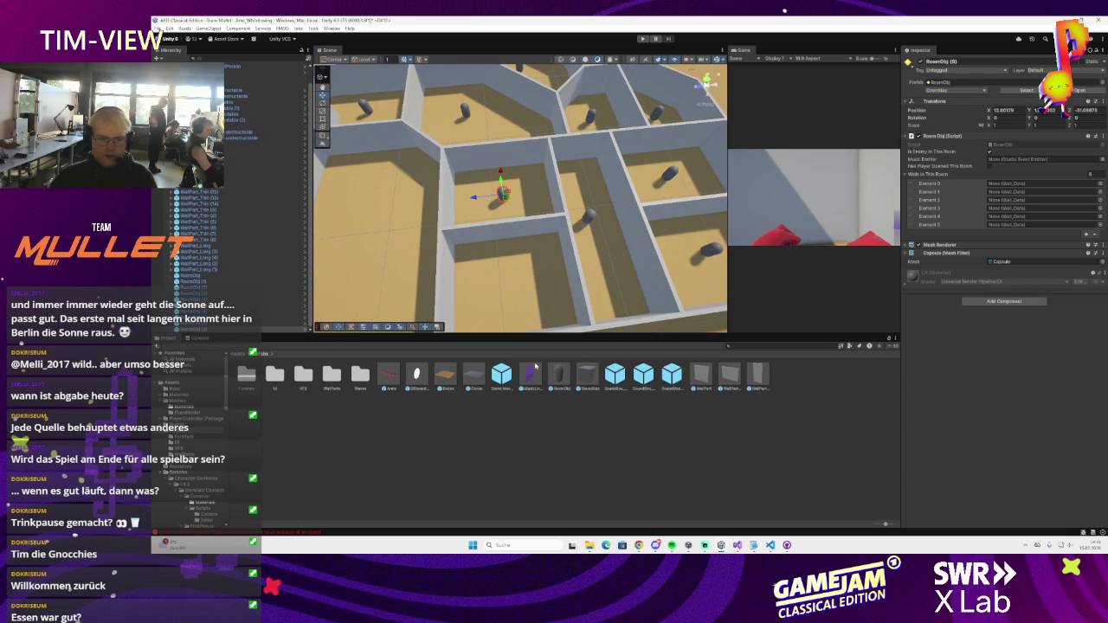
left_click(588, 215)
key("f")
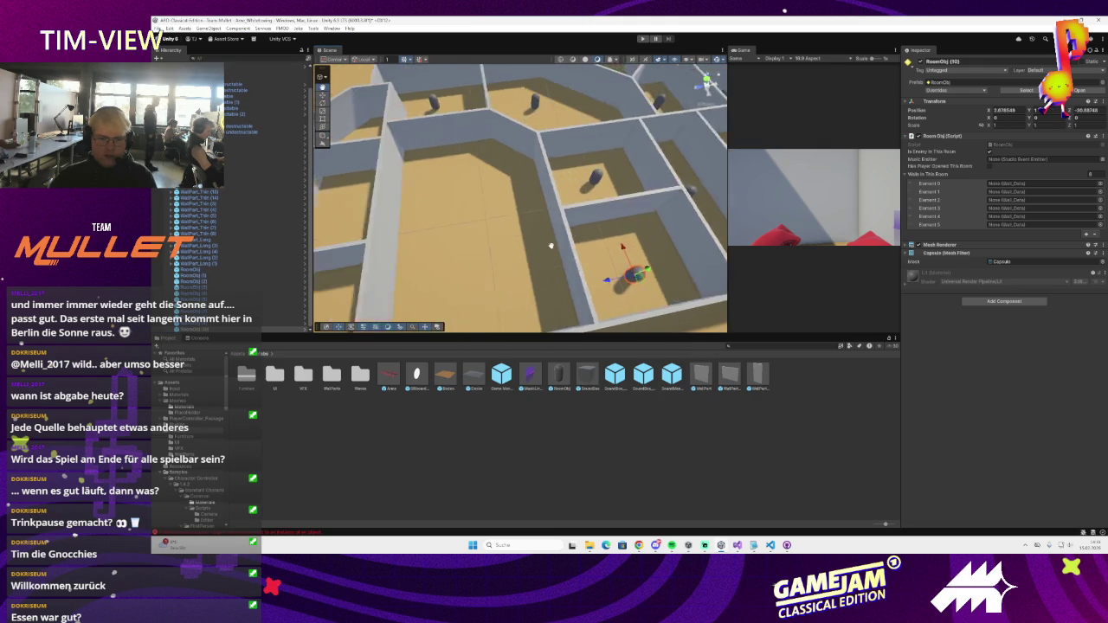
left_click(432, 300)
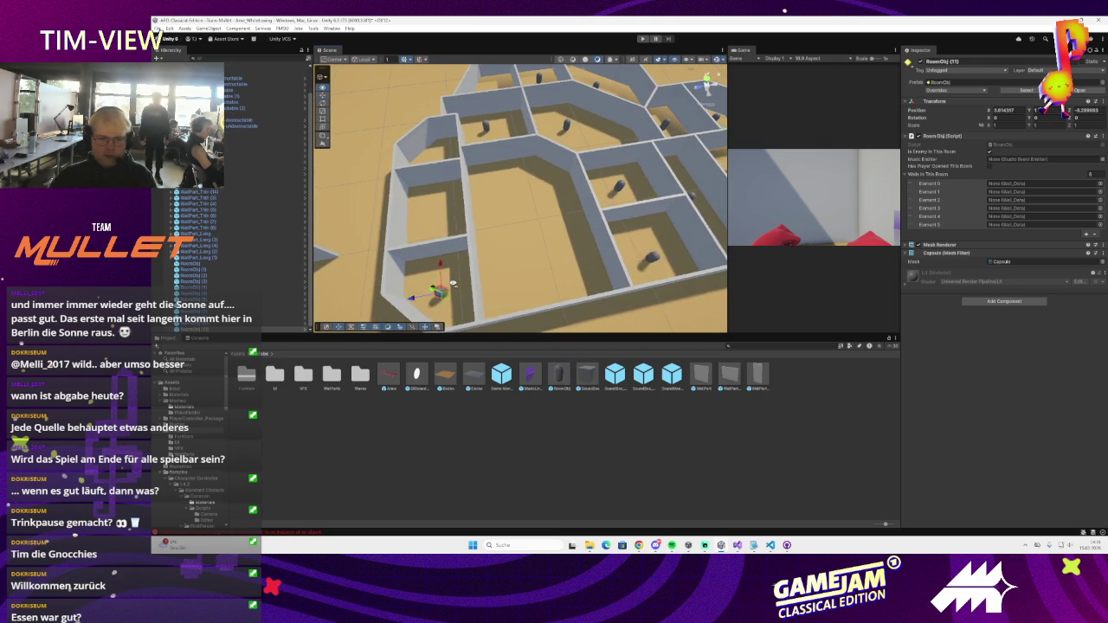
key("f")
left_click(564, 261)
key("f")
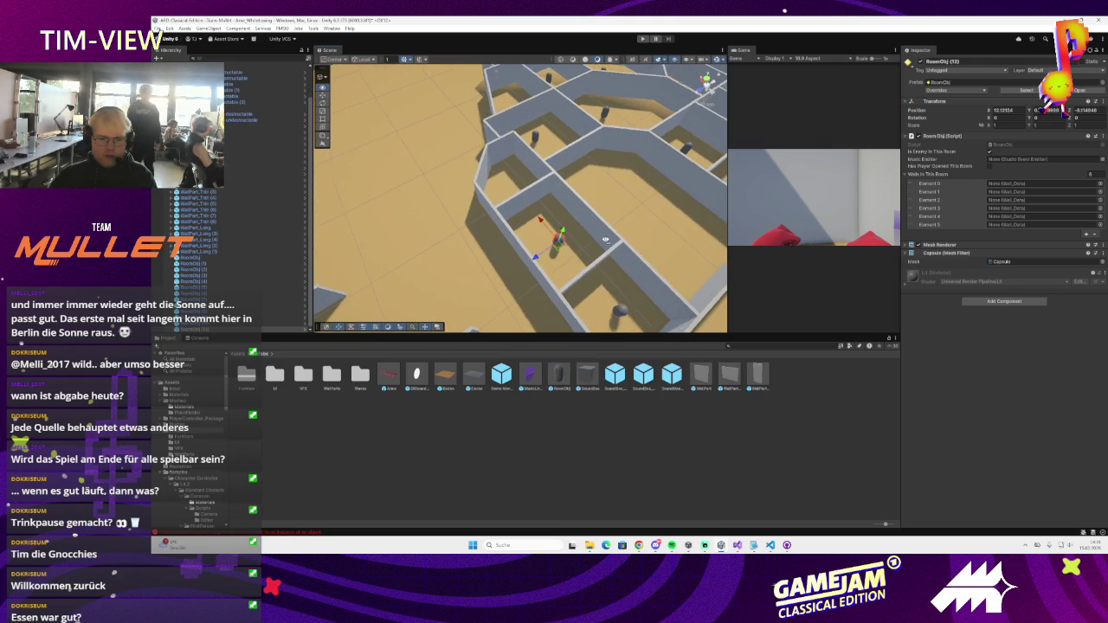
- Move a RoomObj into another room and frame RoomObj (14) in its room
left_click_drag(531, 276, 466, 220)
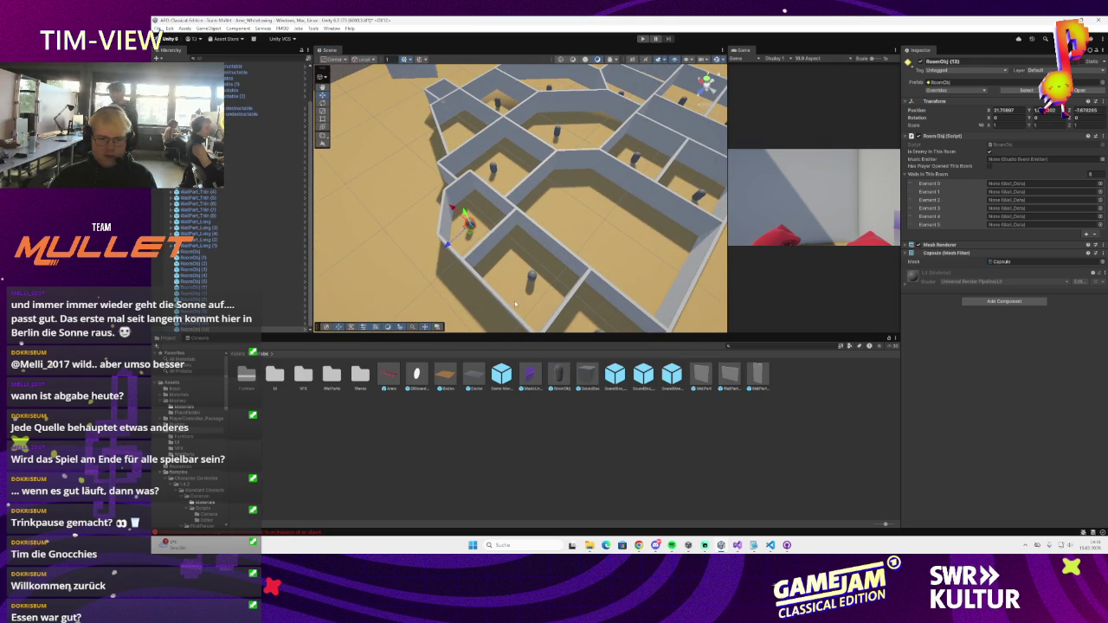
left_click(604, 235)
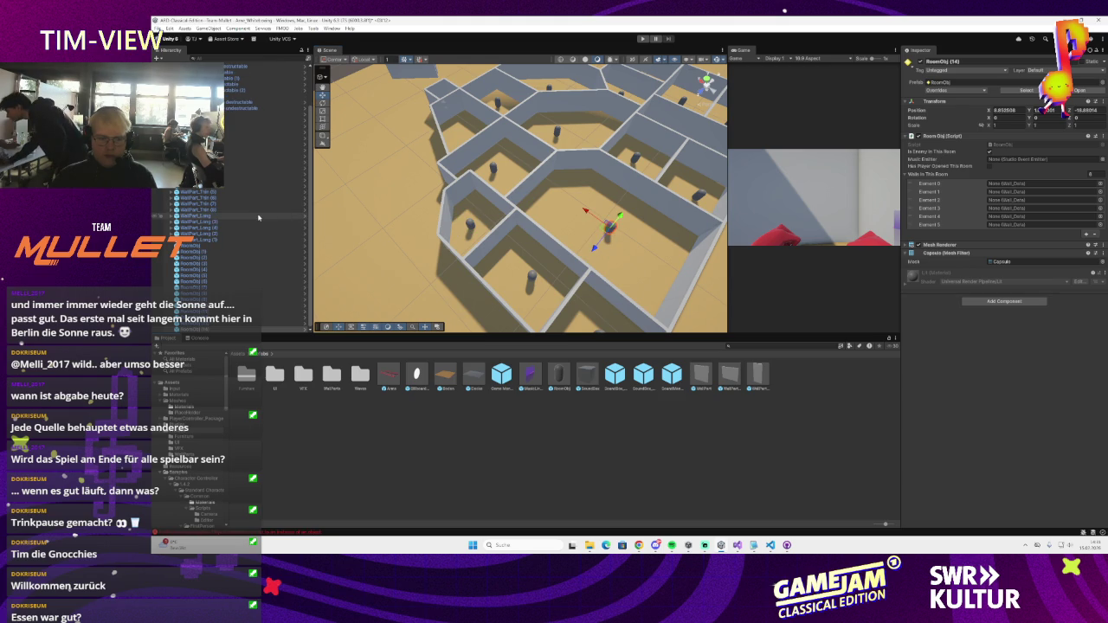
key("f")
scroll(511, 258, "up", 5)
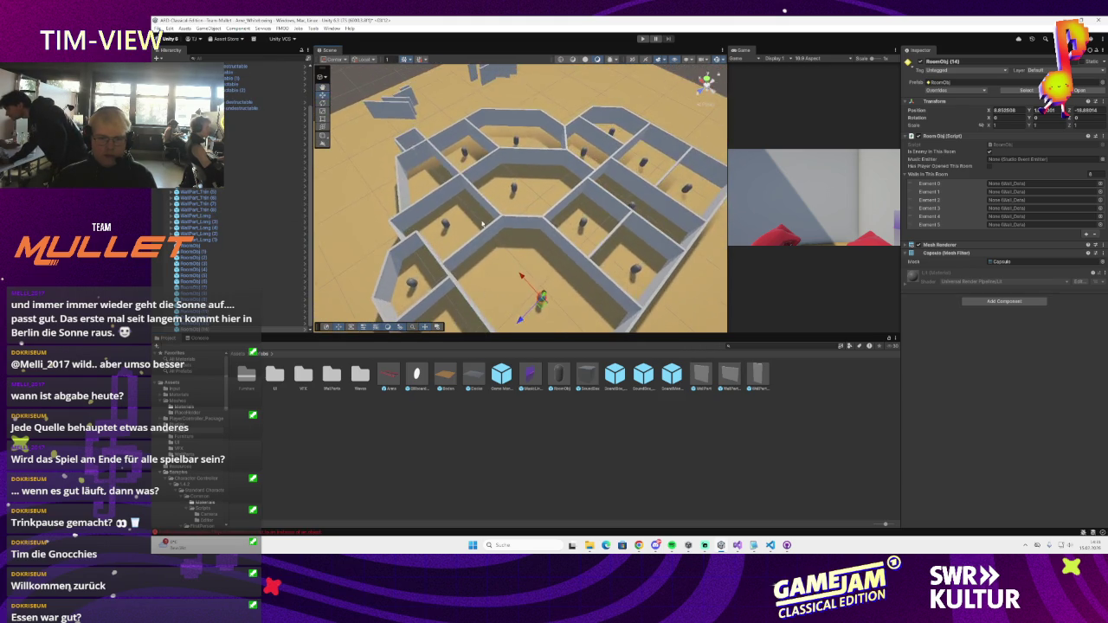
scroll(482, 223, "up", 8)
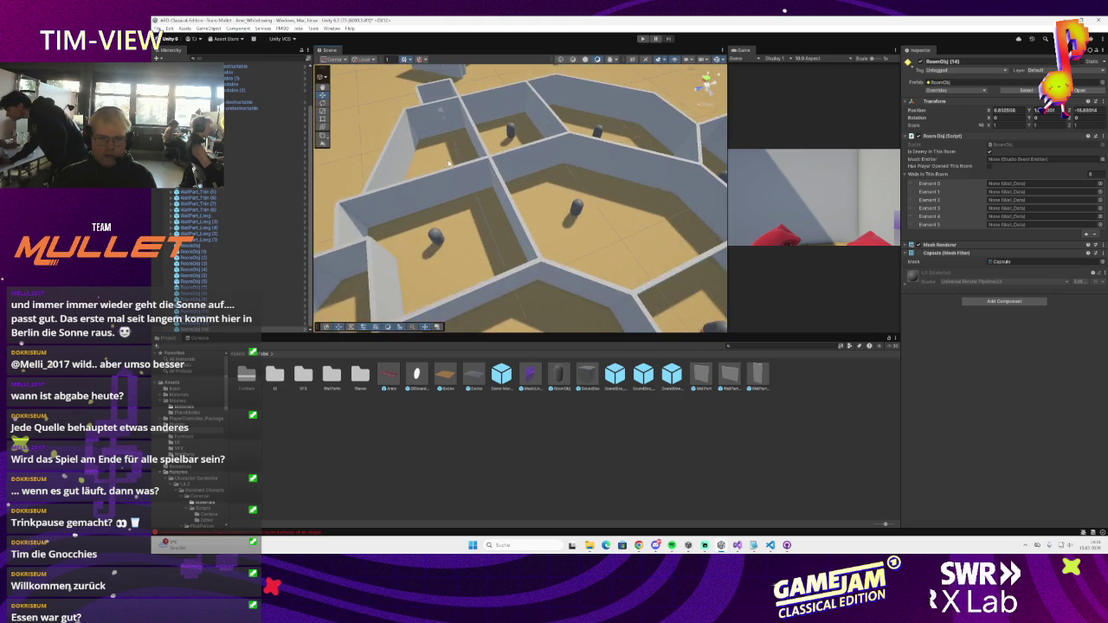
scroll(512, 219, "down", 3)
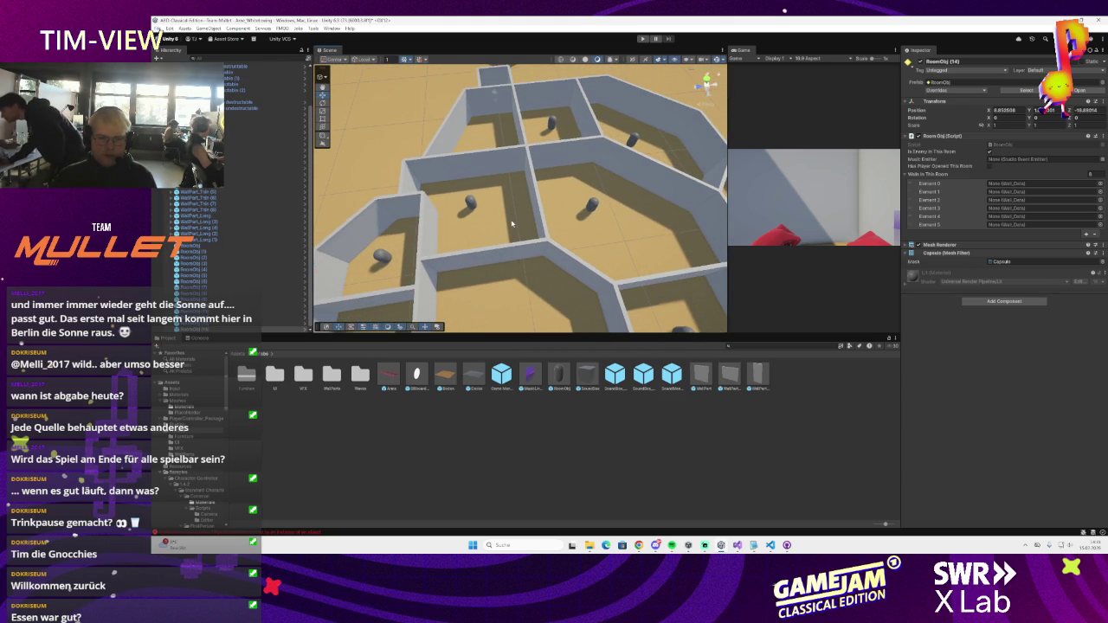
left_click_drag(575, 218, 520, 278)
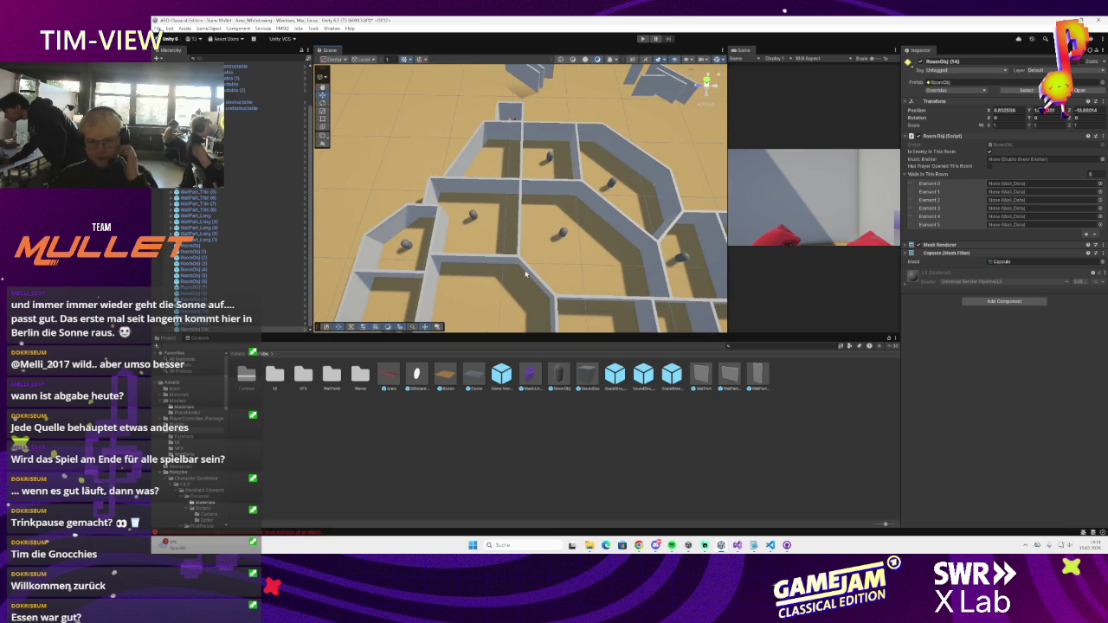
- Select a RoomObj and set its Walls In This Room size to 0
left_click(549, 157)
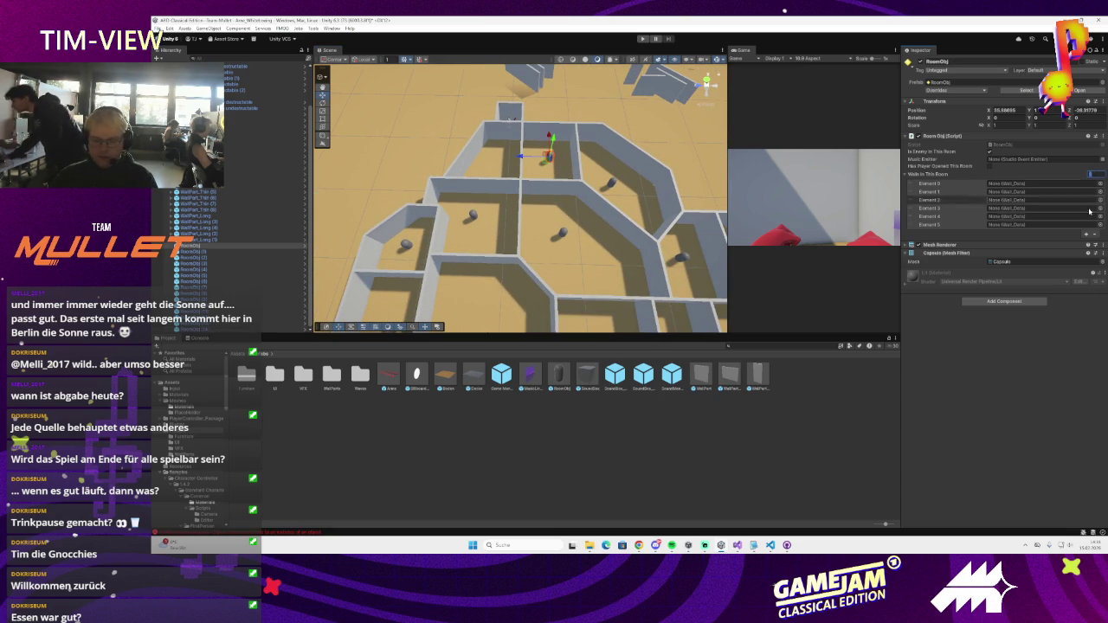
type("0")
key("Return")
- Fill its Walls In This Room list with the room's eight WallPart walls
left_click_drag(708, 177, 502, 110)
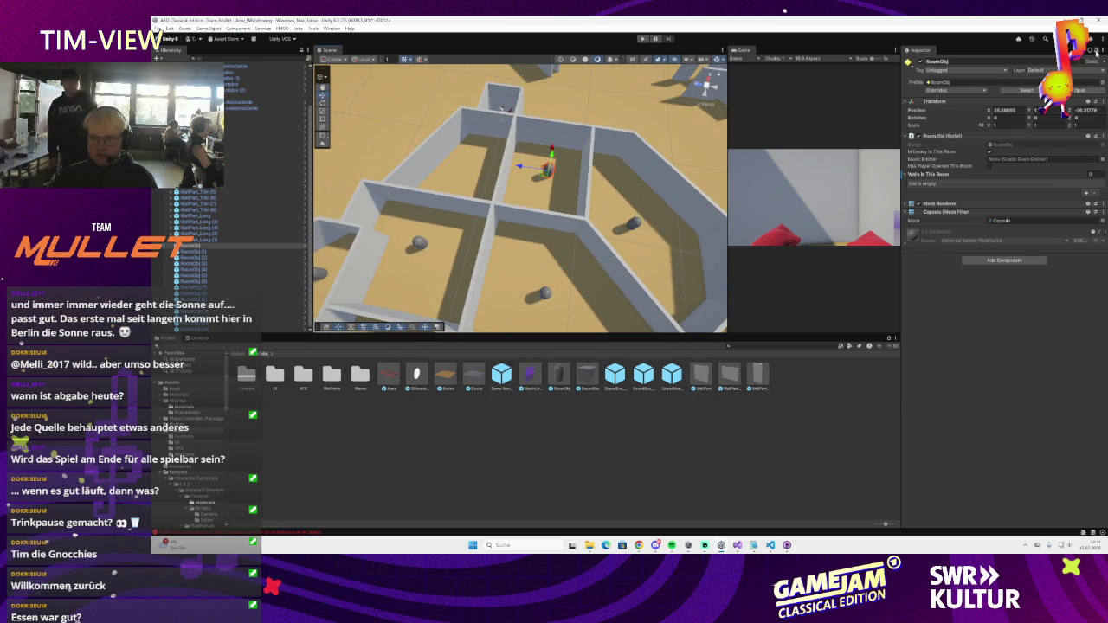
left_click_drag(497, 179, 400, 139)
left_click(498, 189)
mouse_move(471, 222)
left_mouse_down()
mouse_move(634, 236)
mouse_move(623, 259)
left_mouse_up()
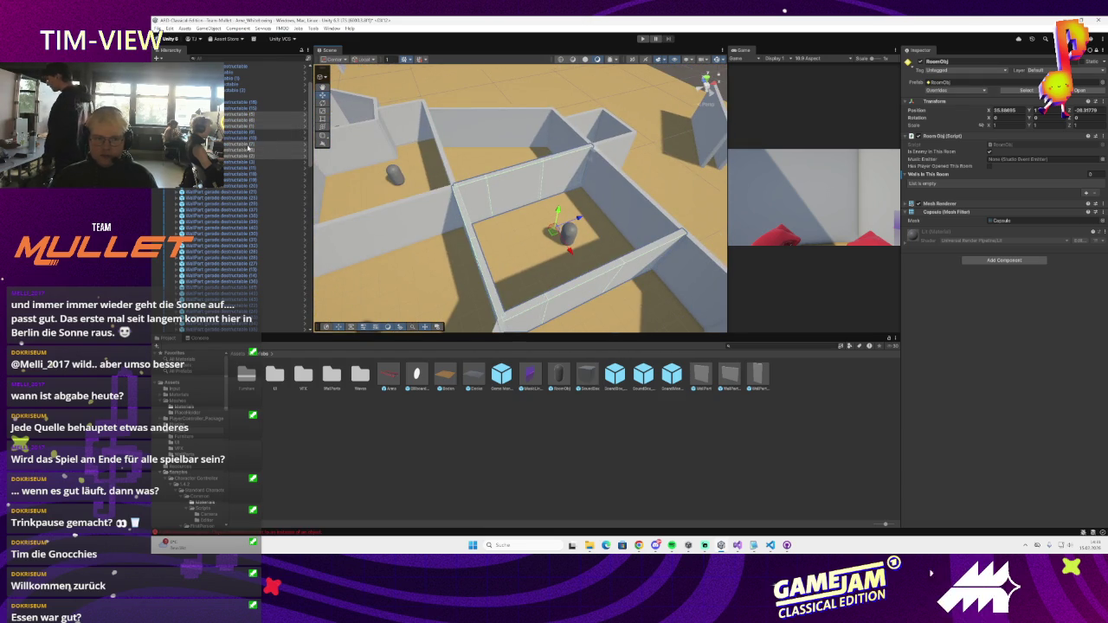
left_click_drag(242, 130, 948, 177)
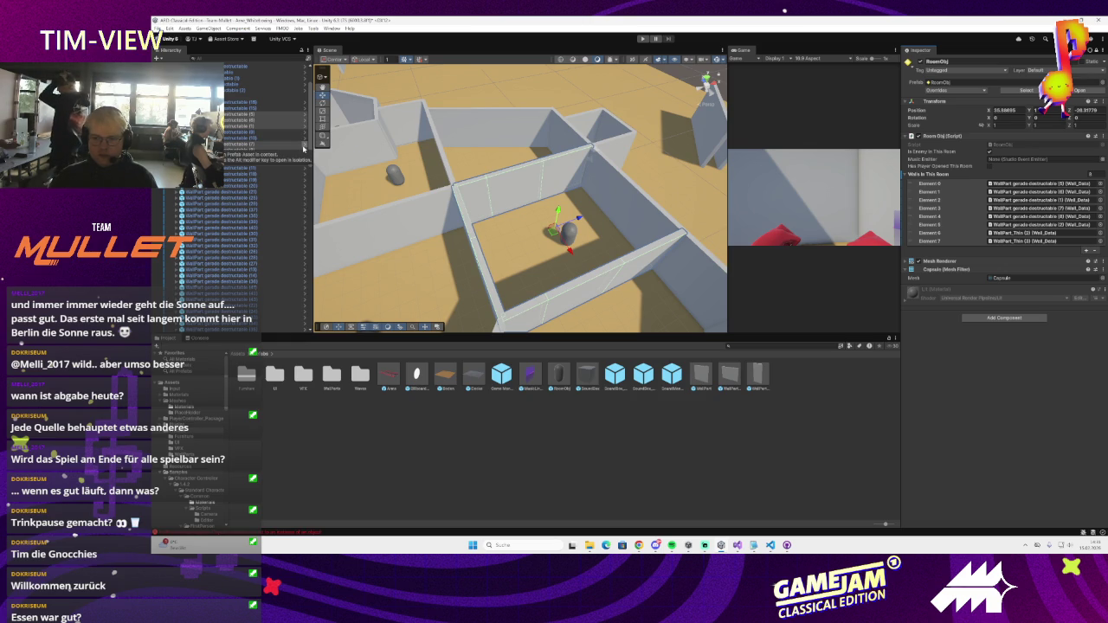
- Select RoomObj (3) and show its properties in the Inspector
mouse_move(536, 216)
left_mouse_down()
mouse_move(580, 221)
mouse_move(571, 182)
left_mouse_up()
left_click(542, 257)
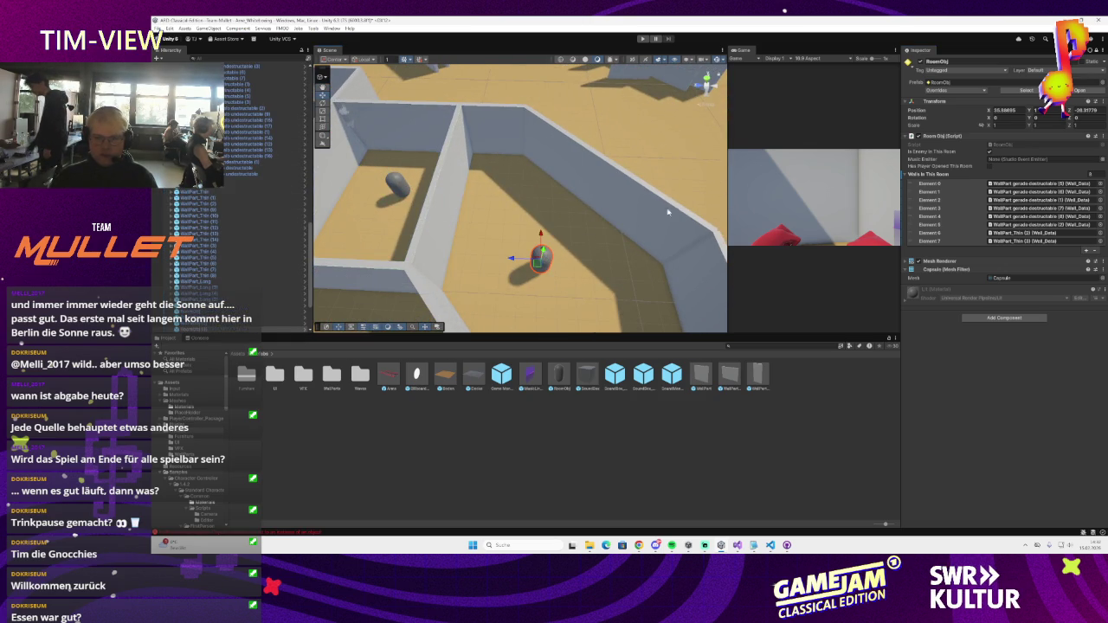
left_click(1093, 50)
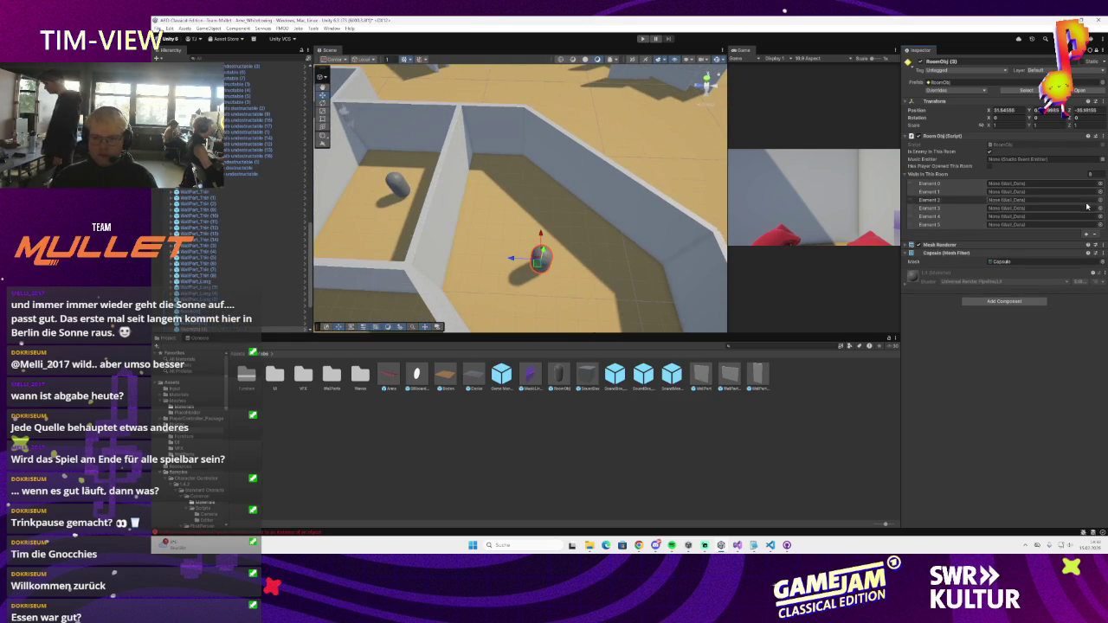
- Empty RoomObj (3)'s Walls In This Room list and assign its six WallPart walls
left_click(1089, 174)
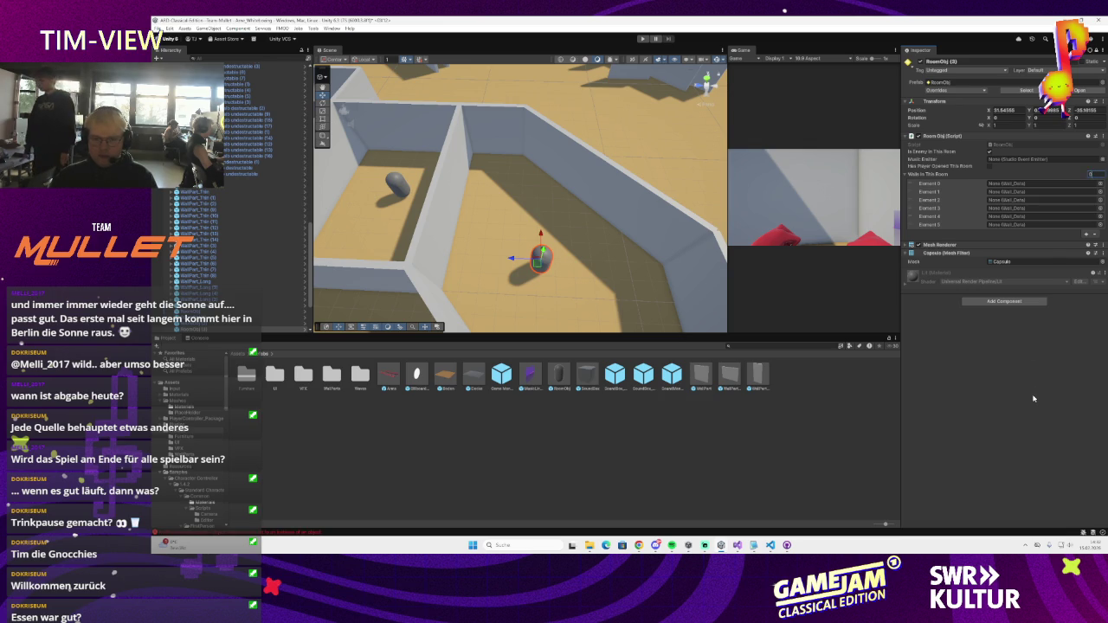
type("0")
key("Return")
left_click_drag(535, 238, 547, 110)
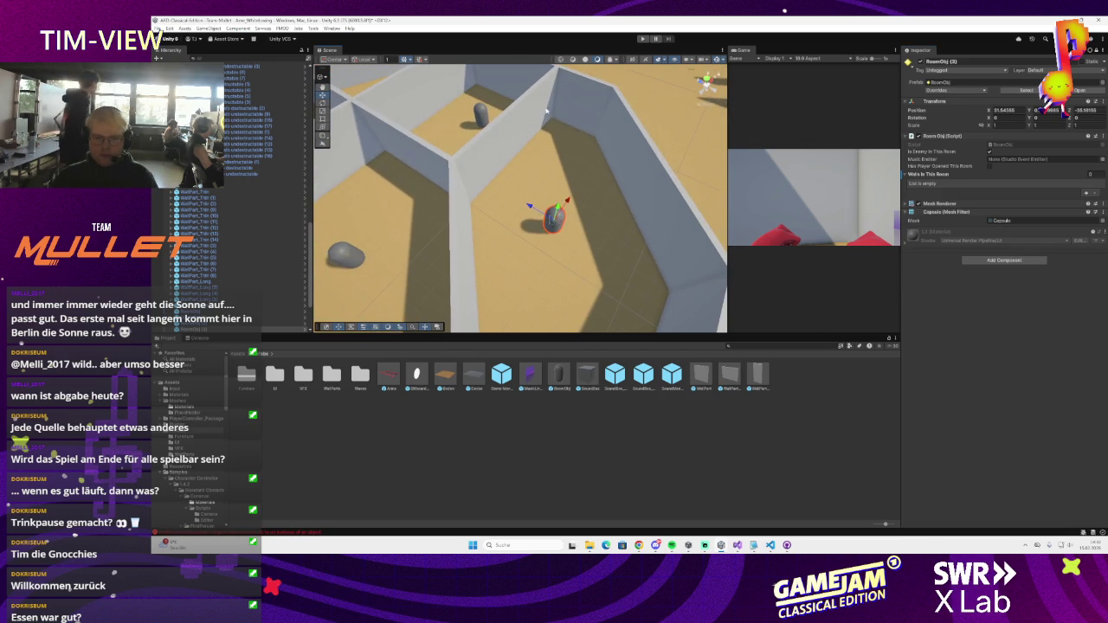
left_click_drag(471, 169, 526, 189)
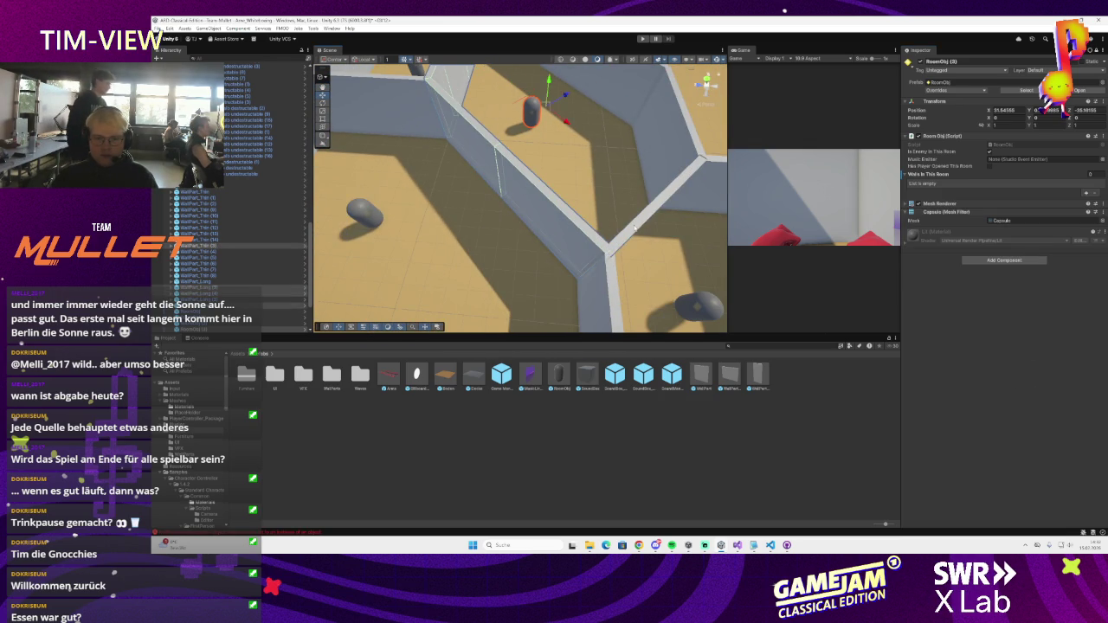
key("f")
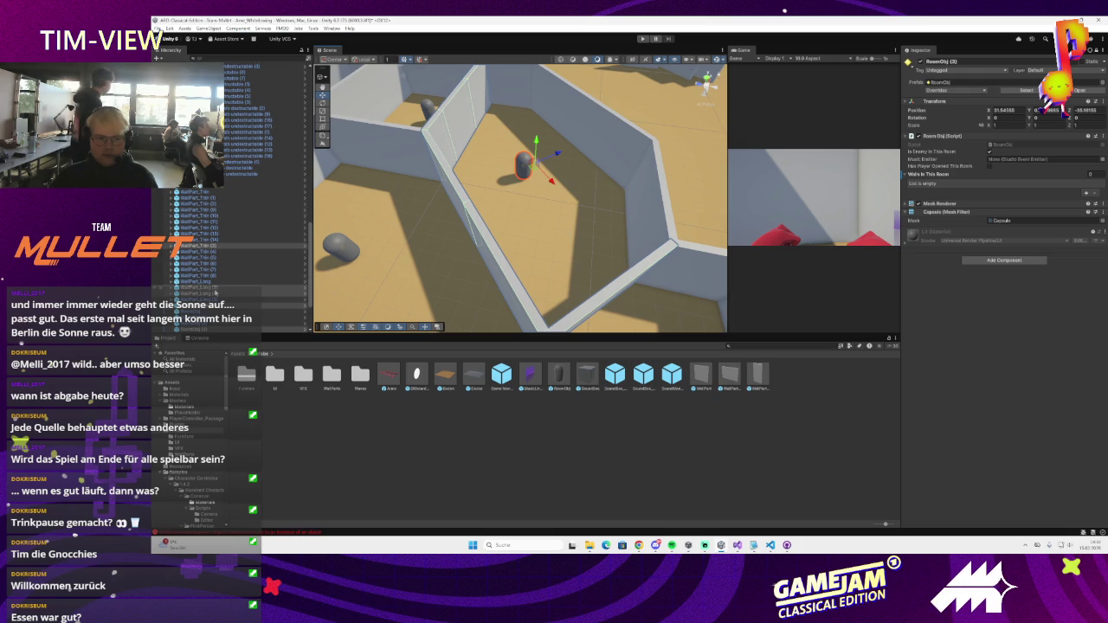
left_click_drag(198, 246, 935, 175)
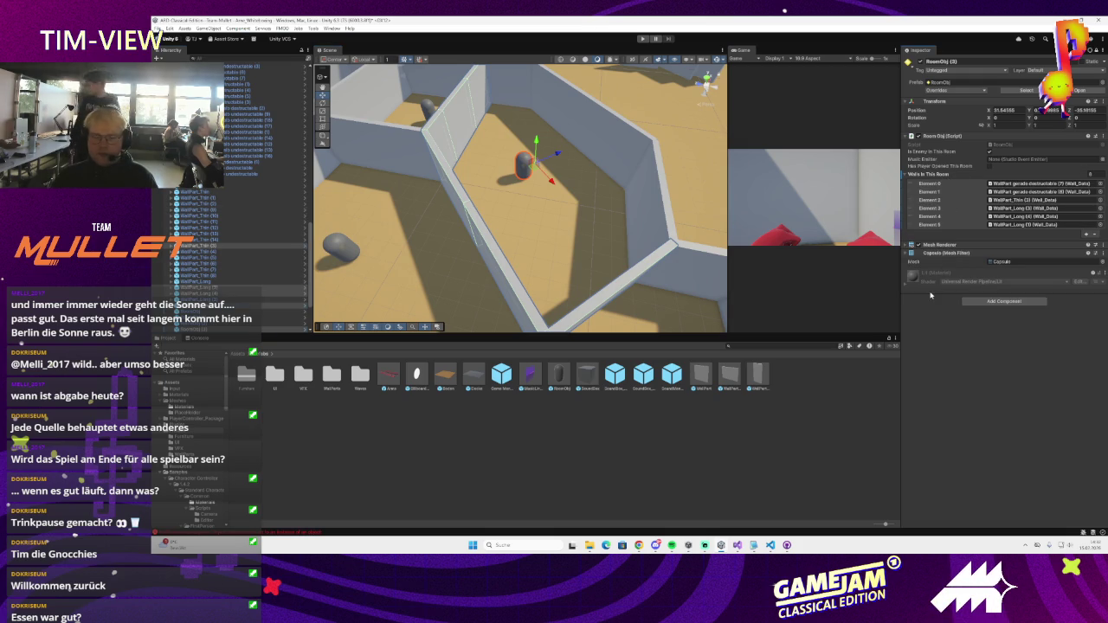
- Set RoomObj (4)'s Walls In This Room size to 0 and select its room's wall pieces
mouse_move(451, 162)
left_mouse_down()
mouse_move(537, 187)
mouse_move(518, 190)
left_mouse_up()
left_click(519, 149)
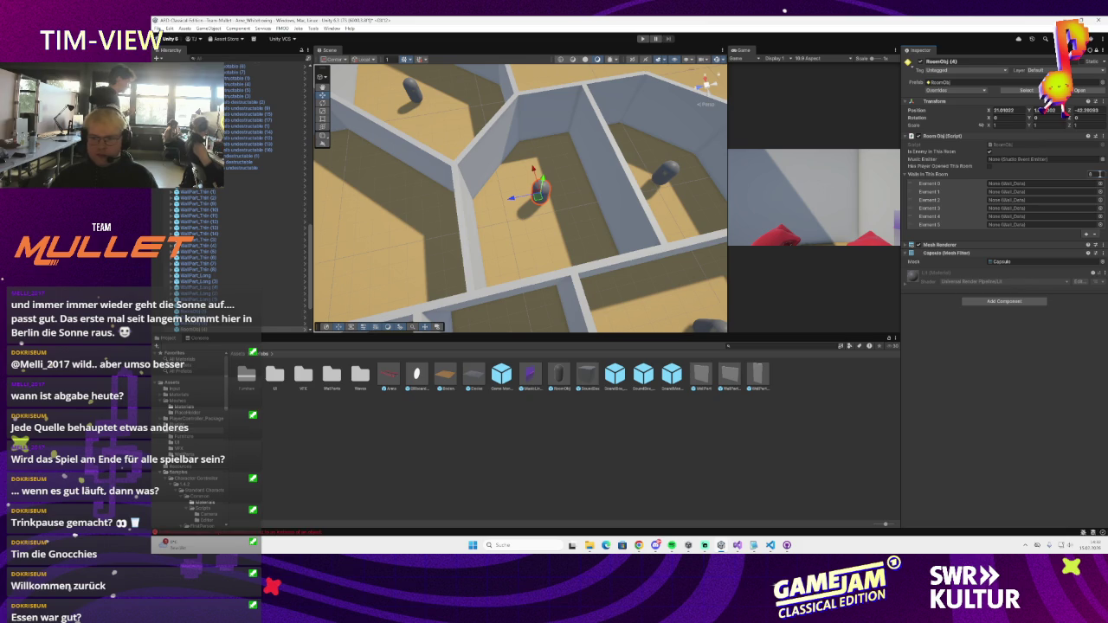
type("0")
key("Return")
left_click(505, 161)
left_click(467, 270)
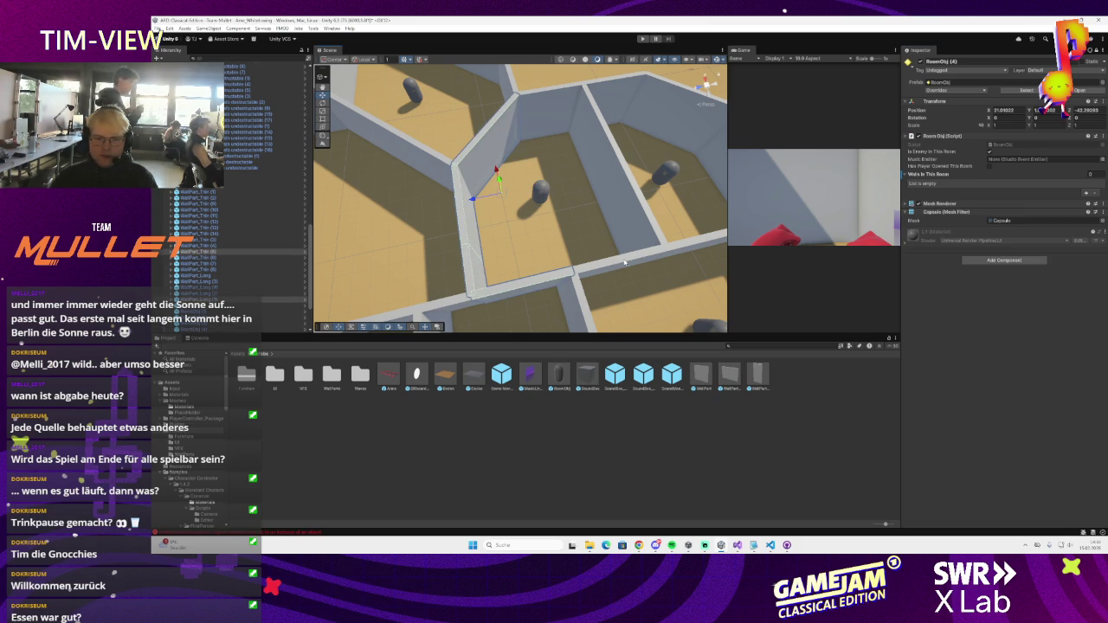
left_click(617, 162)
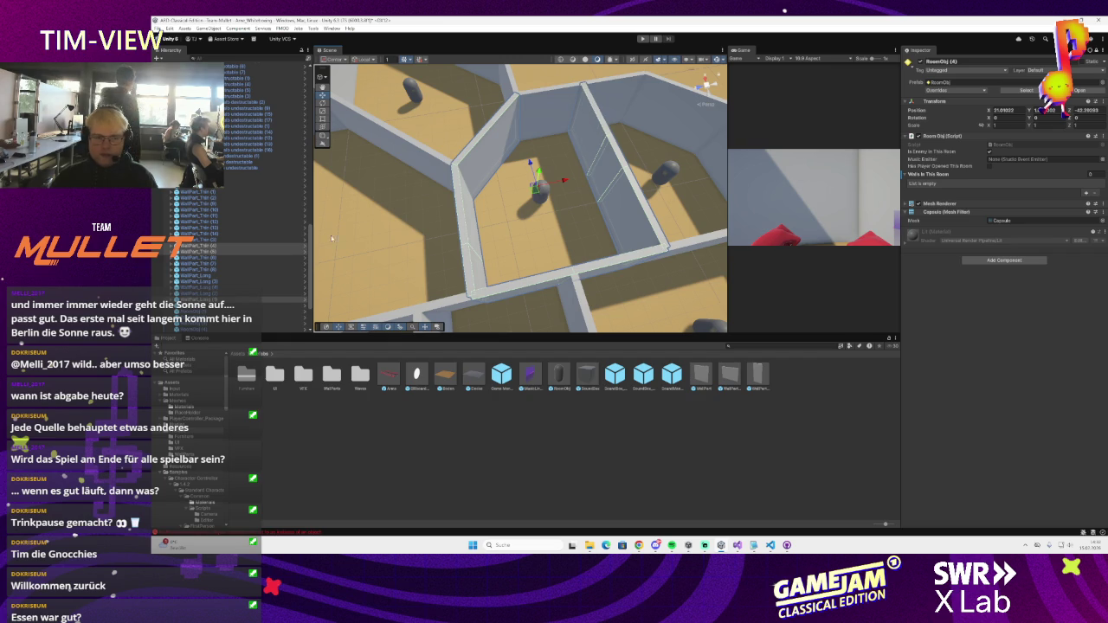
double_click(208, 249)
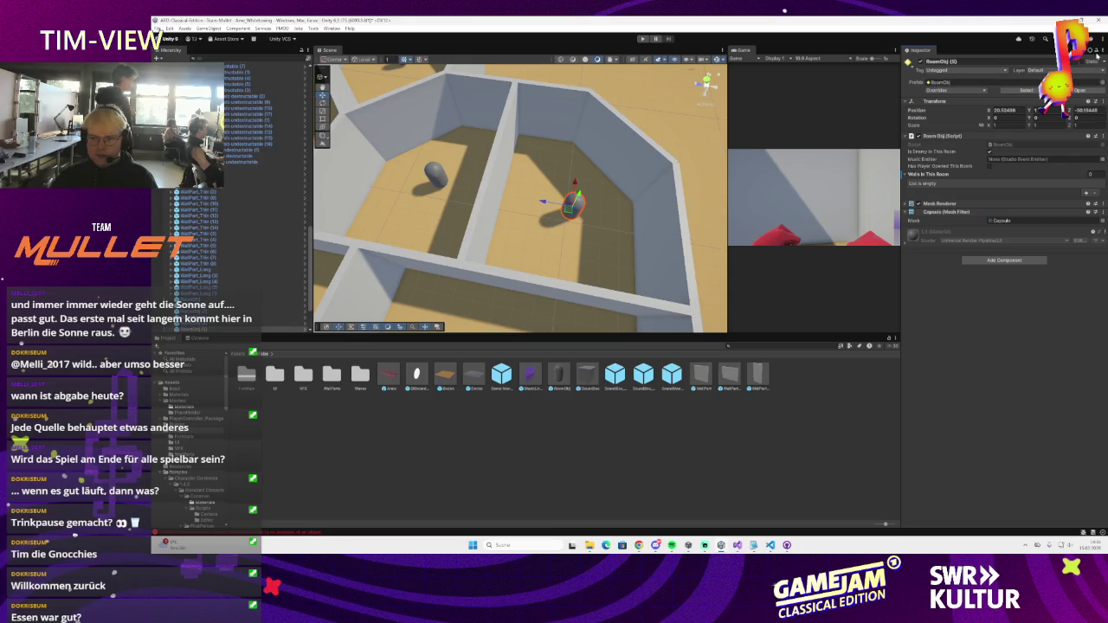
- Assign the room's five WallPart walls to RoomObj (5)'s Walls In This Room list
left_click(495, 226)
left_click(561, 293)
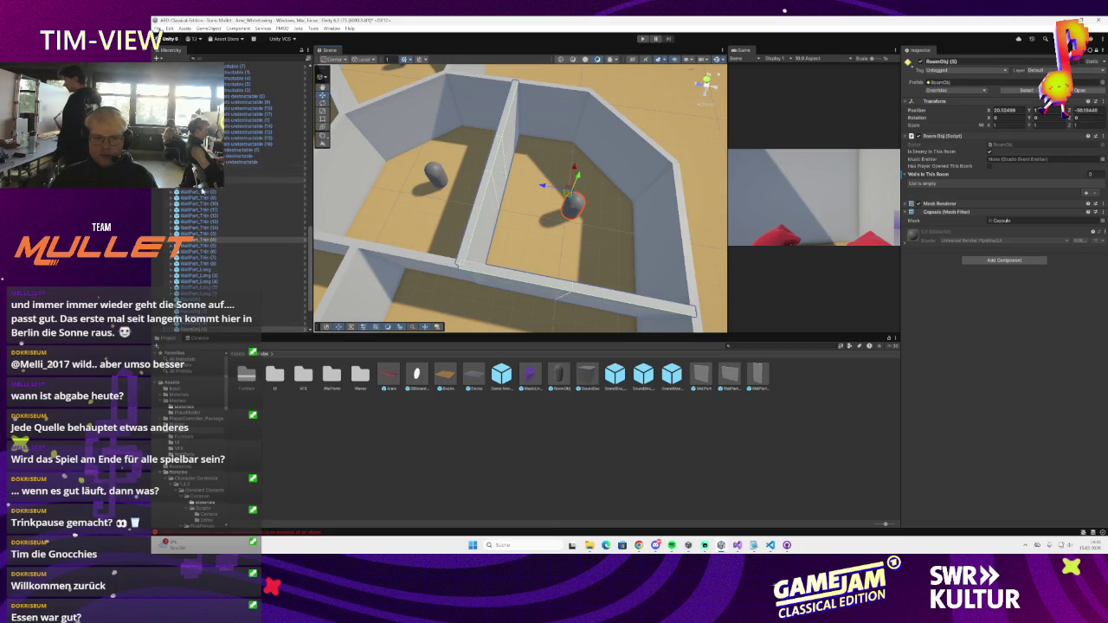
left_click_drag(996, 169, 995, 171)
- Empty RoomObj (6)'s Walls In This Room list and assign its eight WallPart walls
left_click_drag(587, 238, 638, 210)
left_click(605, 235)
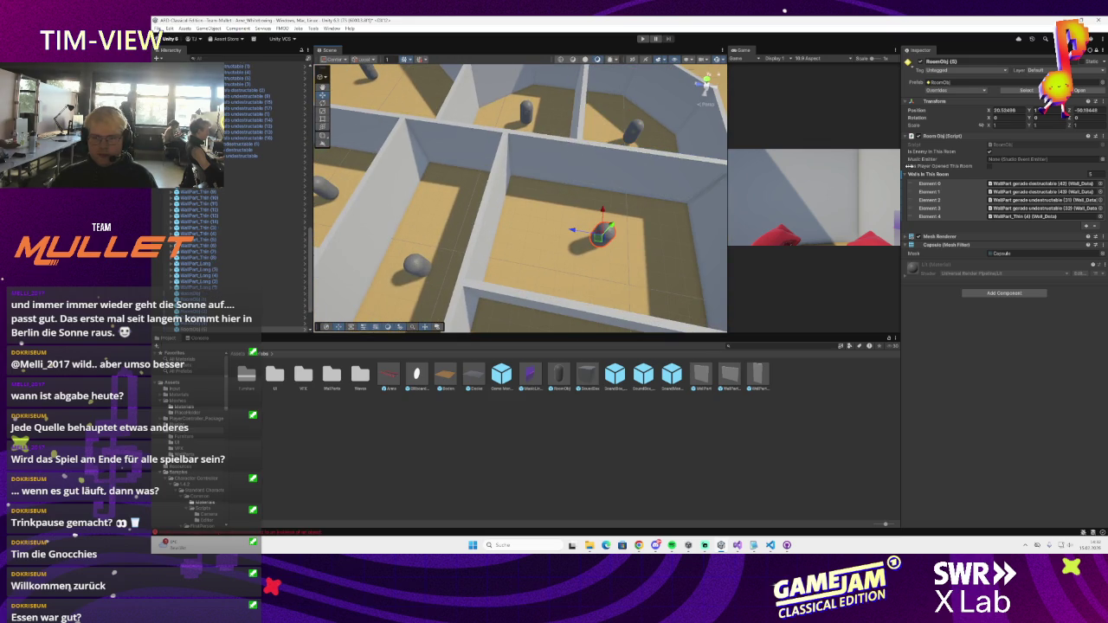
left_click(1097, 52)
scroll(705, 171, "up", 3)
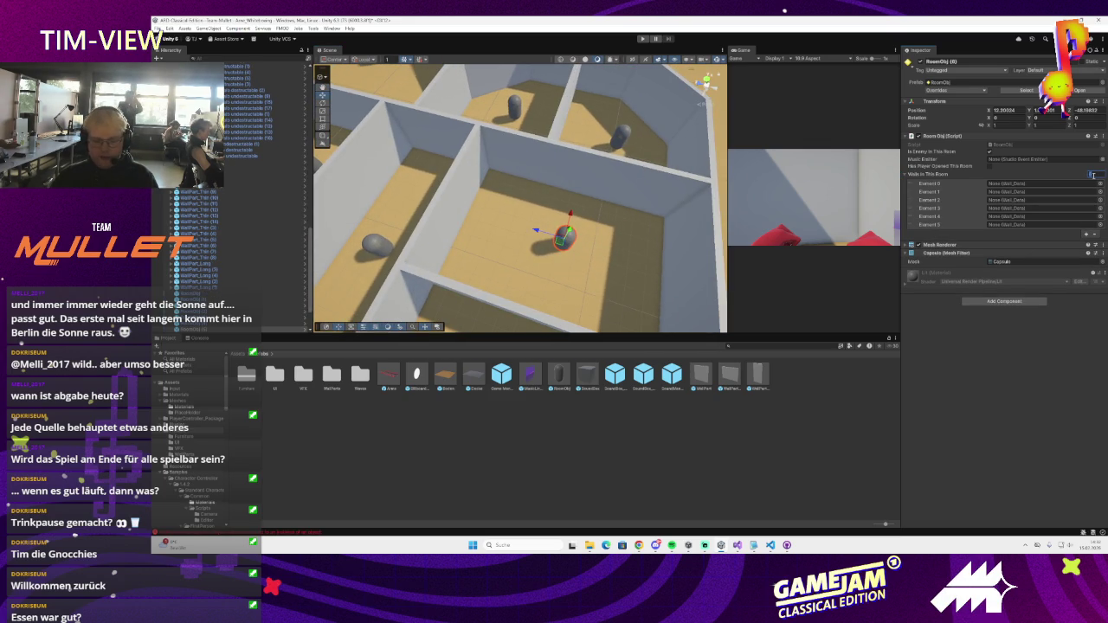
type("0")
key("Return")
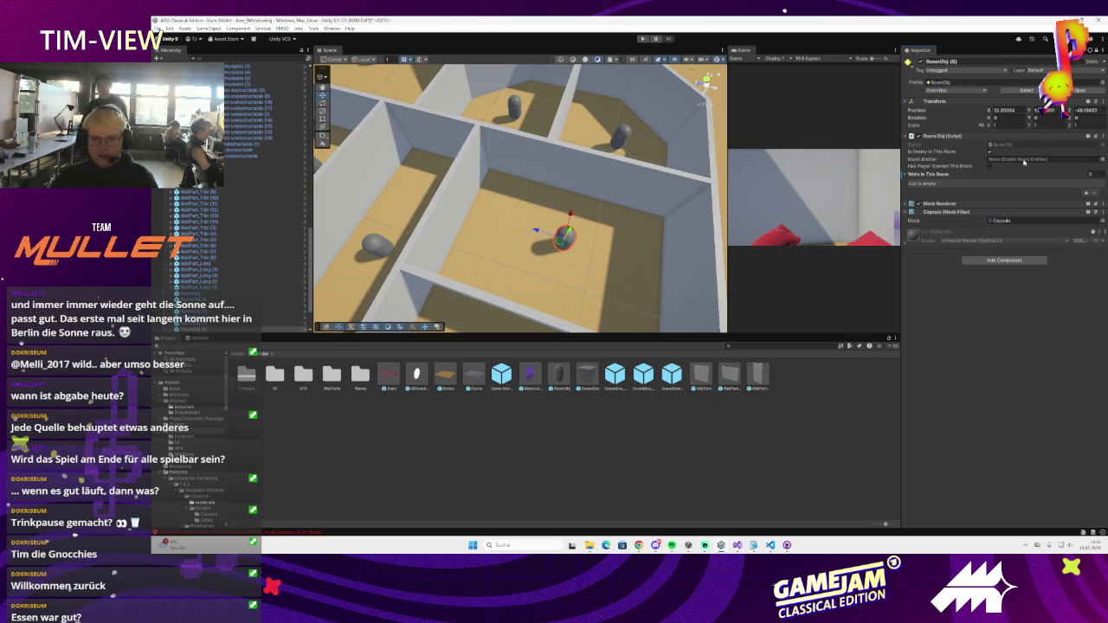
left_click(614, 176)
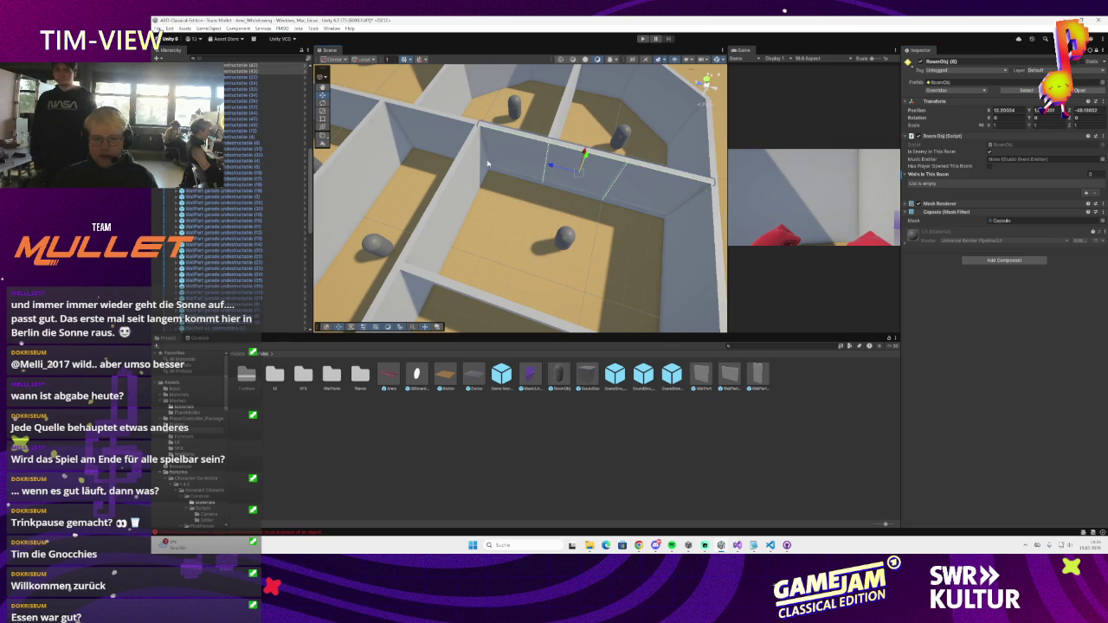
left_click_drag(467, 201, 539, 226)
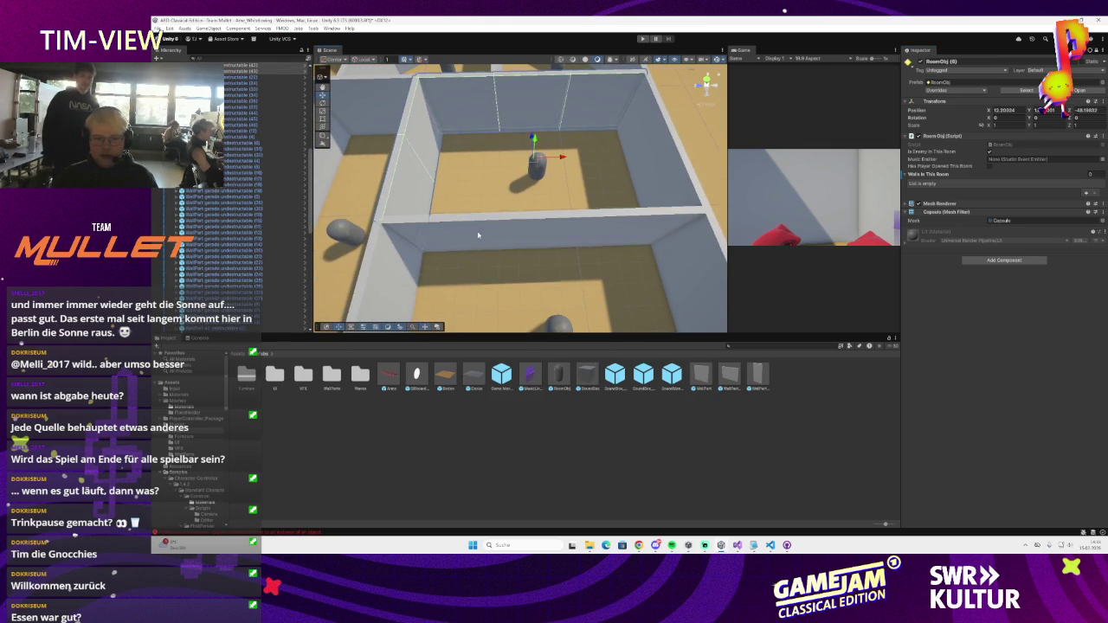
key("f")
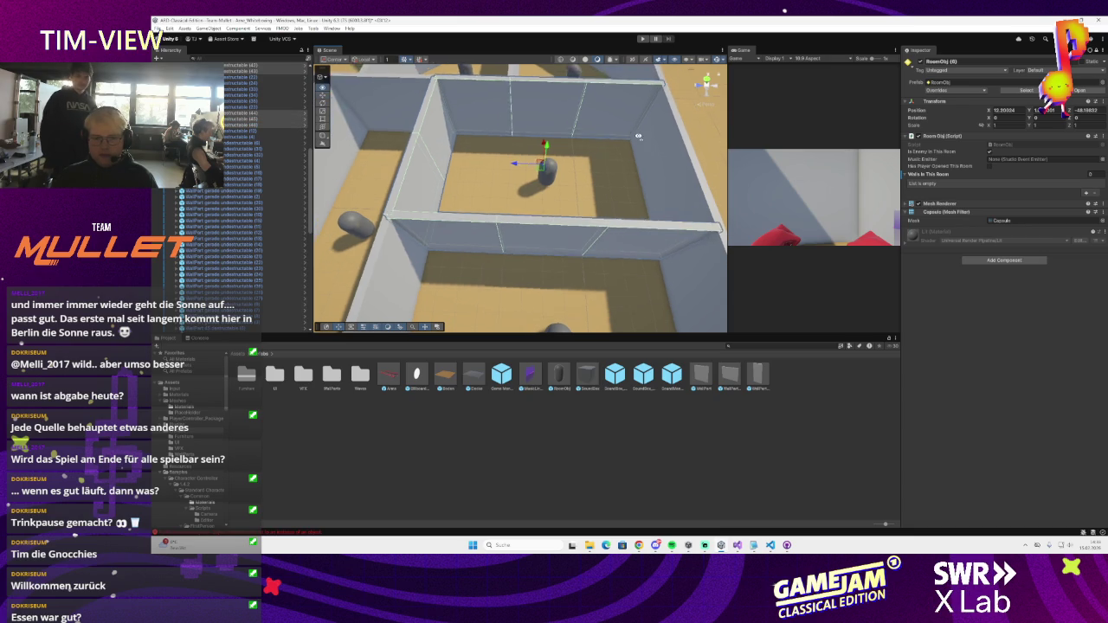
left_click_drag(317, 129, 1005, 177)
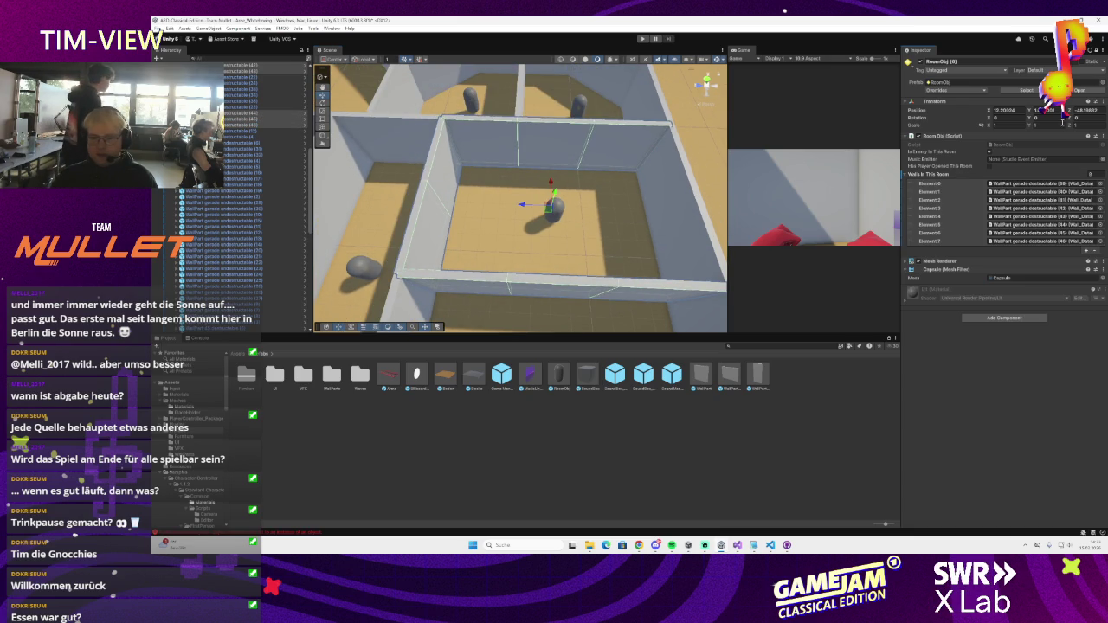
left_click_drag(655, 192, 461, 179)
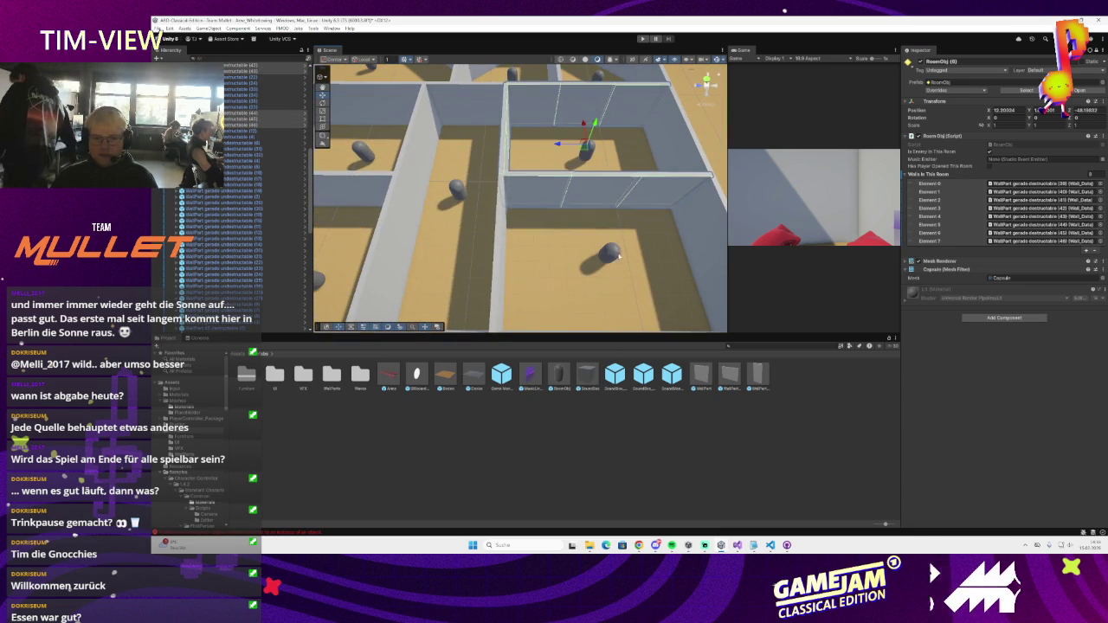
key("Up")
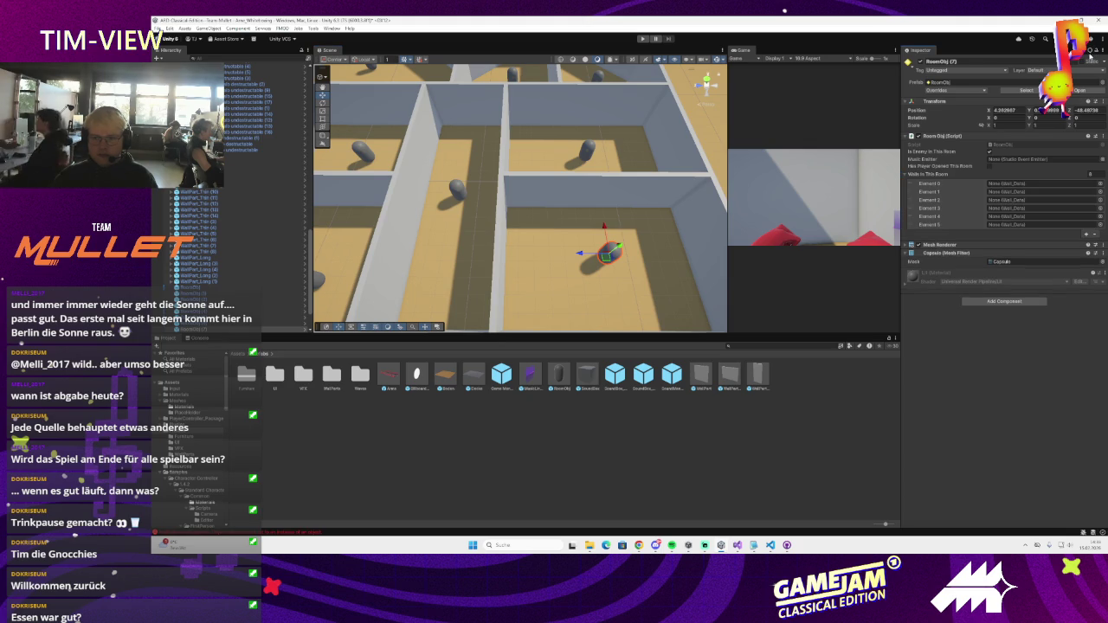
- Reset RoomObj (7)'s walls list to size 0 and assign its five destructible wall pieces
left_click(1088, 174)
type("0")
key("Return")
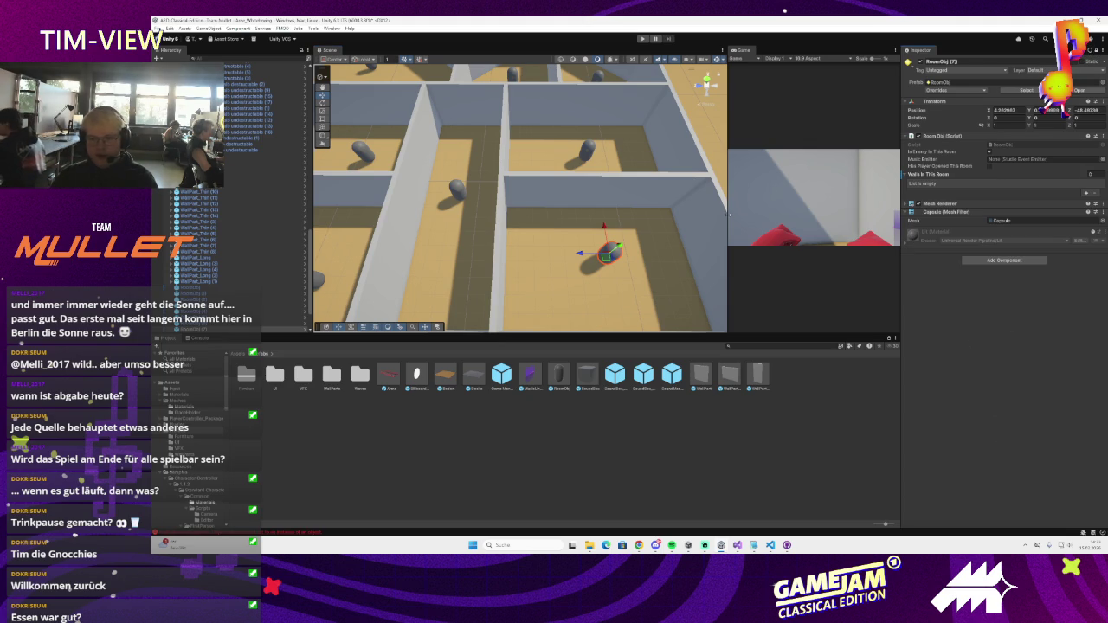
left_click_drag(657, 212, 602, 208)
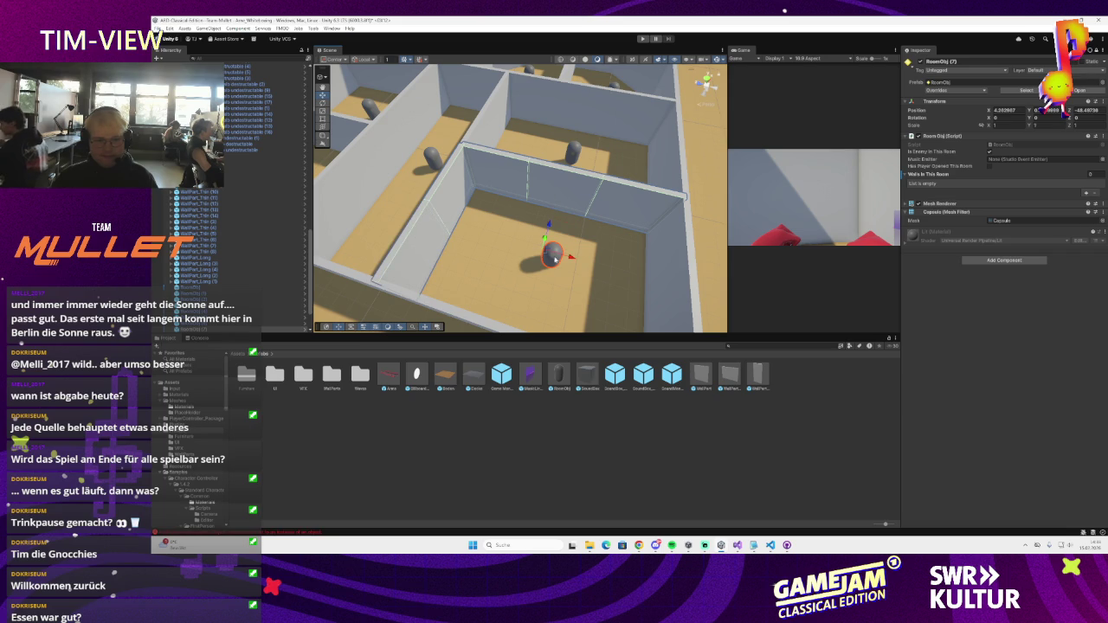
scroll(310, 176, "up", 10)
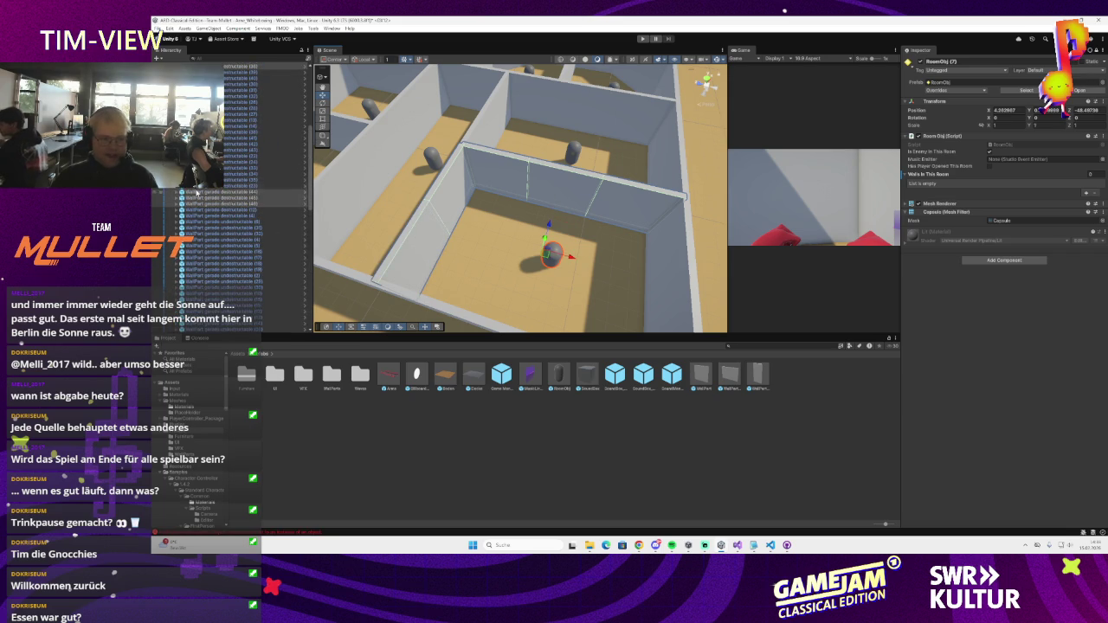
left_click_drag(221, 200, 943, 174)
mouse_move(597, 191)
left_mouse_down()
mouse_move(572, 186)
mouse_move(619, 222)
left_mouse_up()
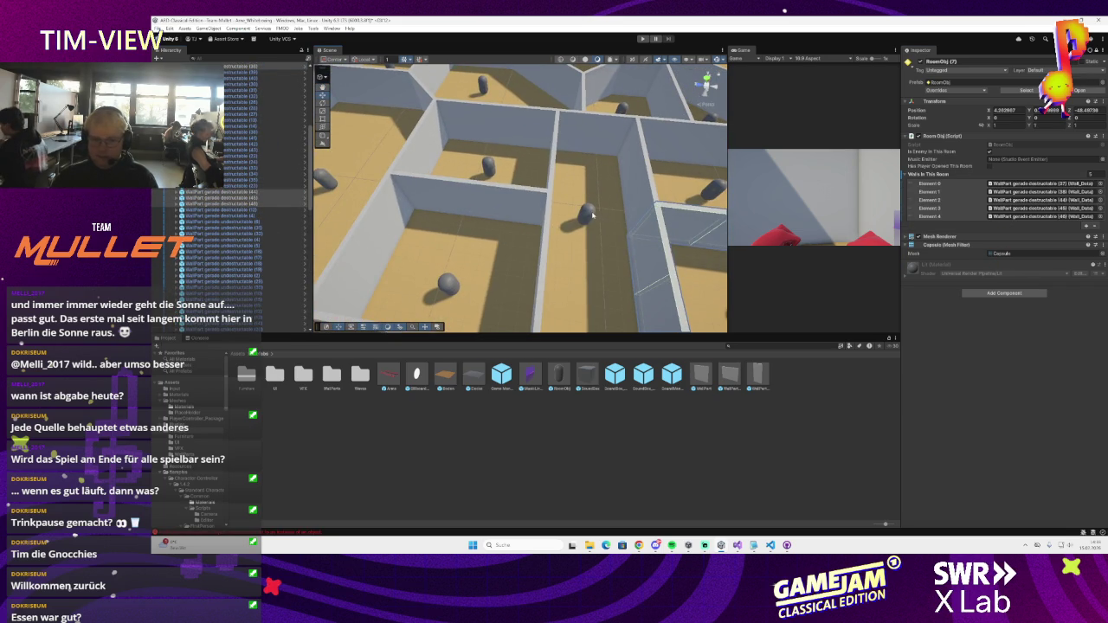
- Empty RoomObj (8)'s walls list and fill it with its ten wall pieces
left_click(591, 215)
left_click(1092, 54)
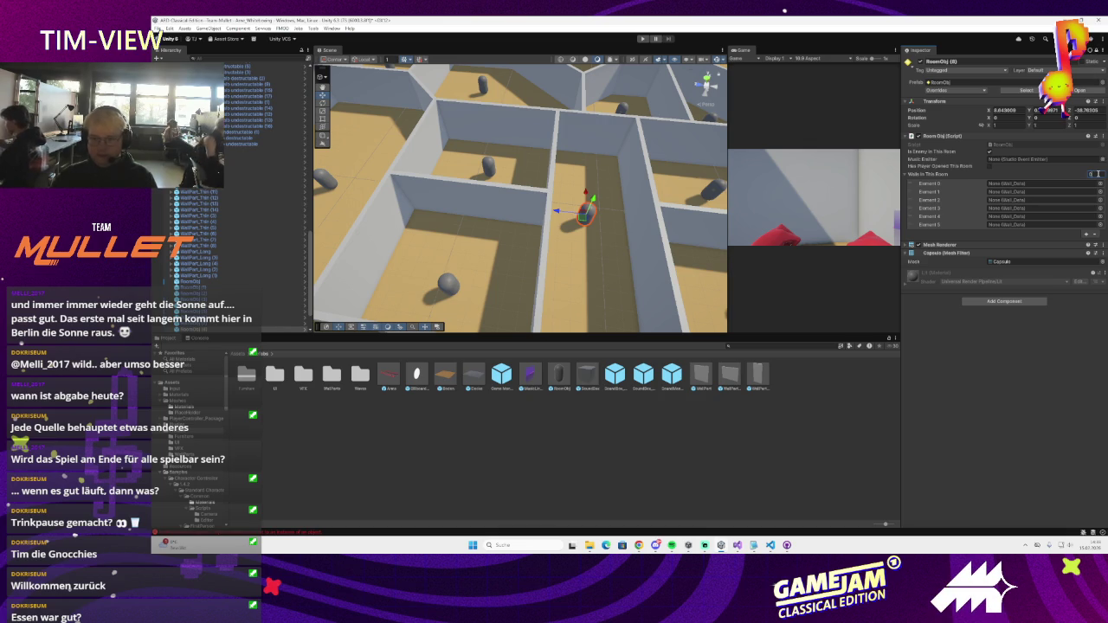
type("0")
key("Return")
key("f")
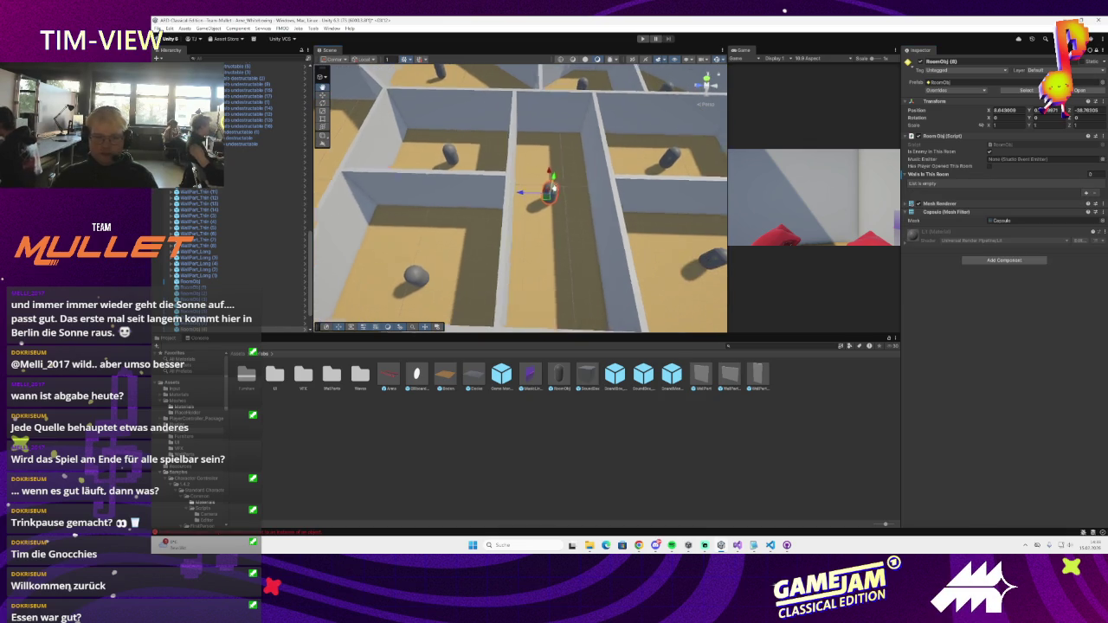
left_click_drag(606, 143, 536, 150)
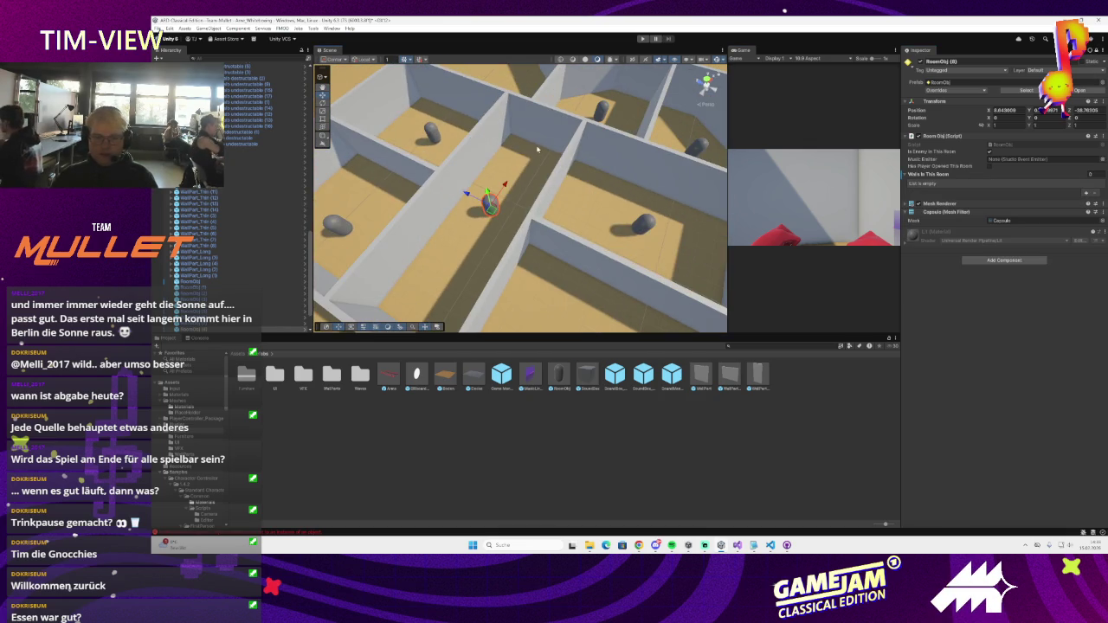
left_click(401, 243)
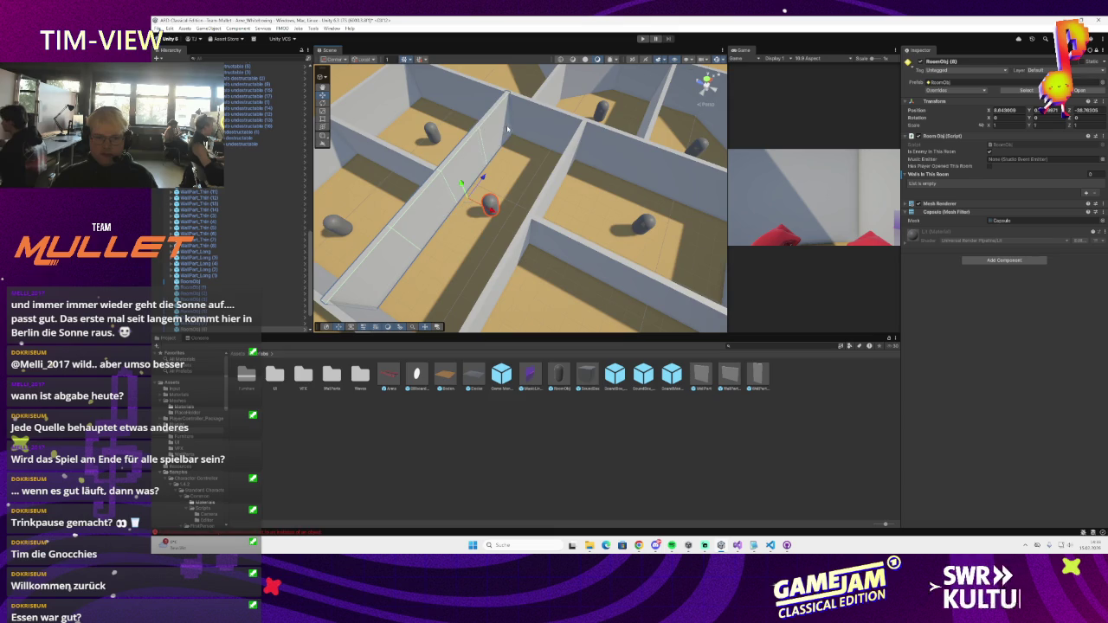
mouse_move(463, 161)
left_mouse_down()
mouse_move(493, 169)
mouse_move(507, 145)
mouse_move(571, 186)
mouse_move(526, 121)
left_mouse_up()
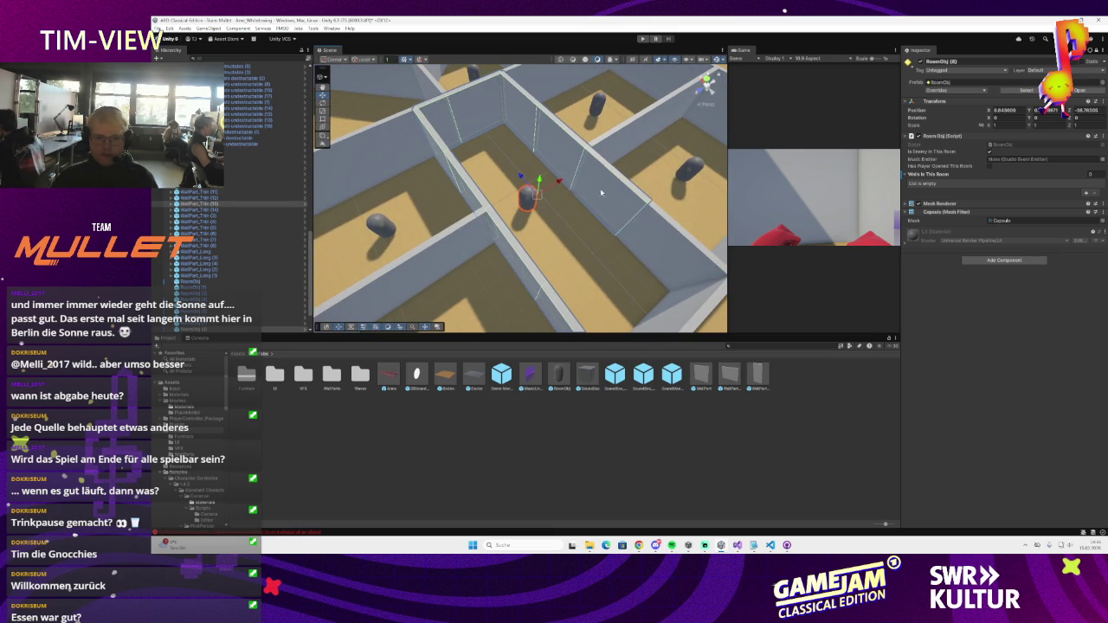
scroll(623, 231, "down", 3)
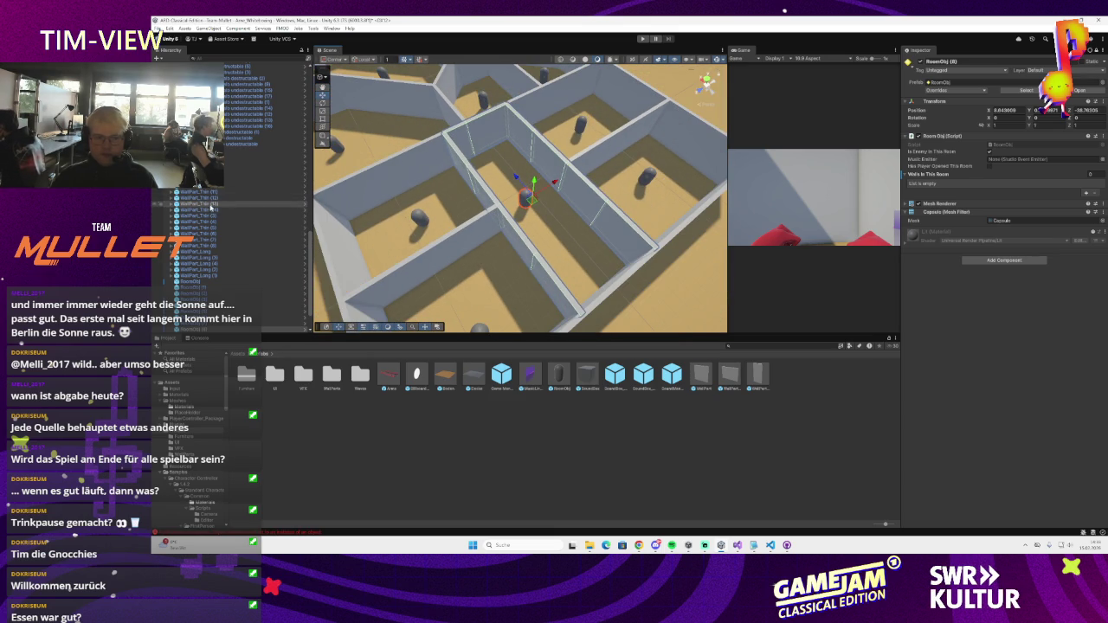
left_click_drag(210, 208, 945, 176)
mouse_move(502, 208)
left_mouse_down()
mouse_move(538, 231)
mouse_move(489, 223)
left_mouse_up()
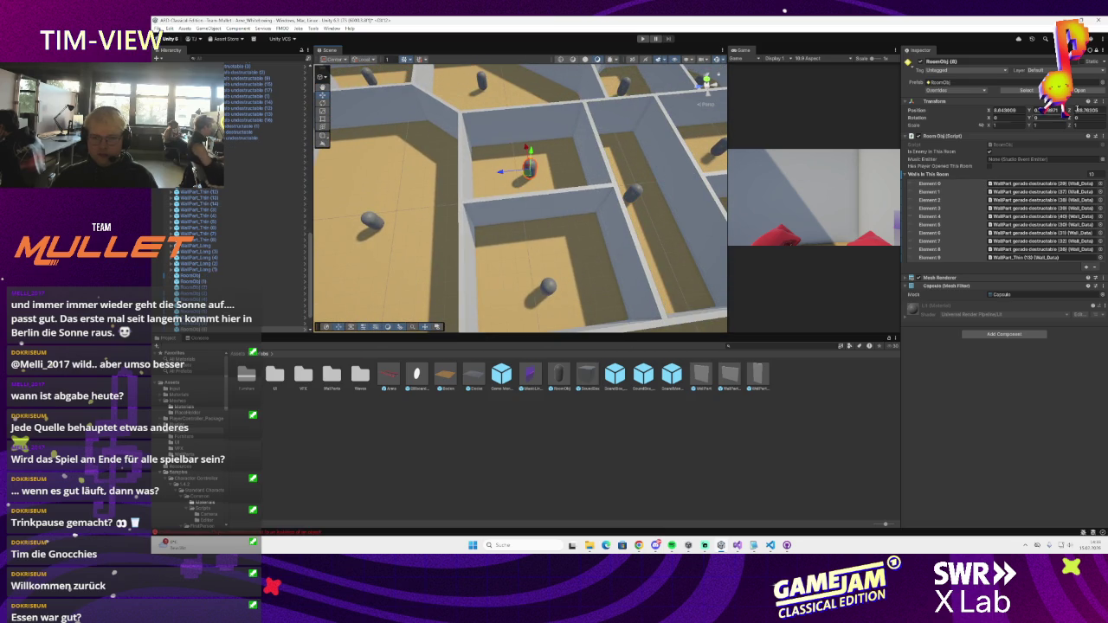
- Empty RoomObj (9)'s walls list, assign its bottom wall segments, then unlock the Inspector
left_click(1096, 52)
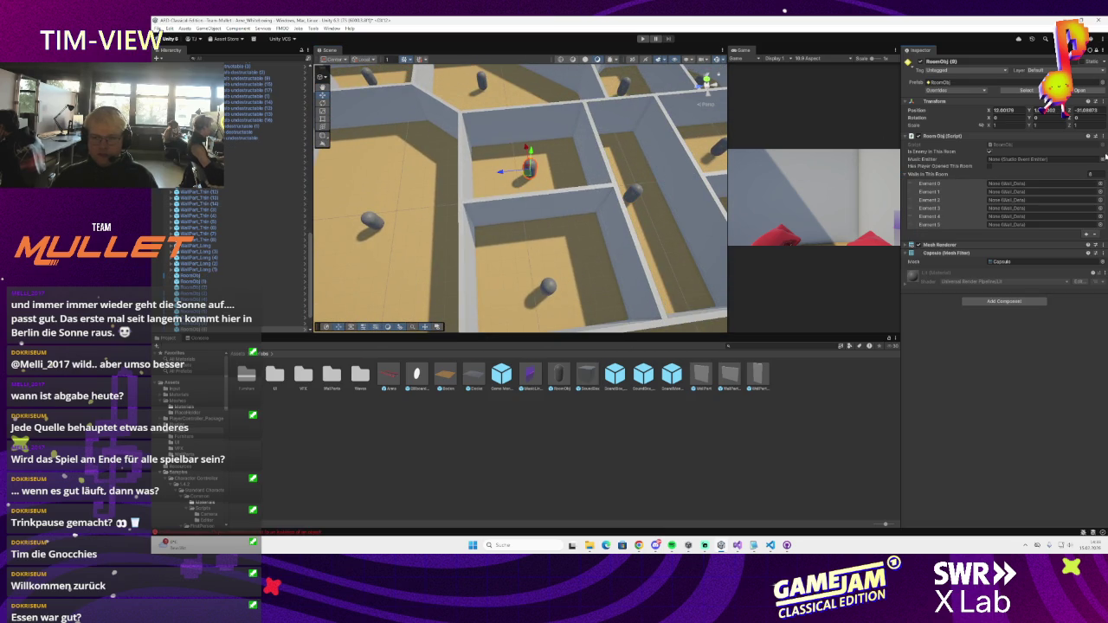
type("0")
key("Return")
left_click_drag(591, 214, 536, 187)
left_click(530, 190)
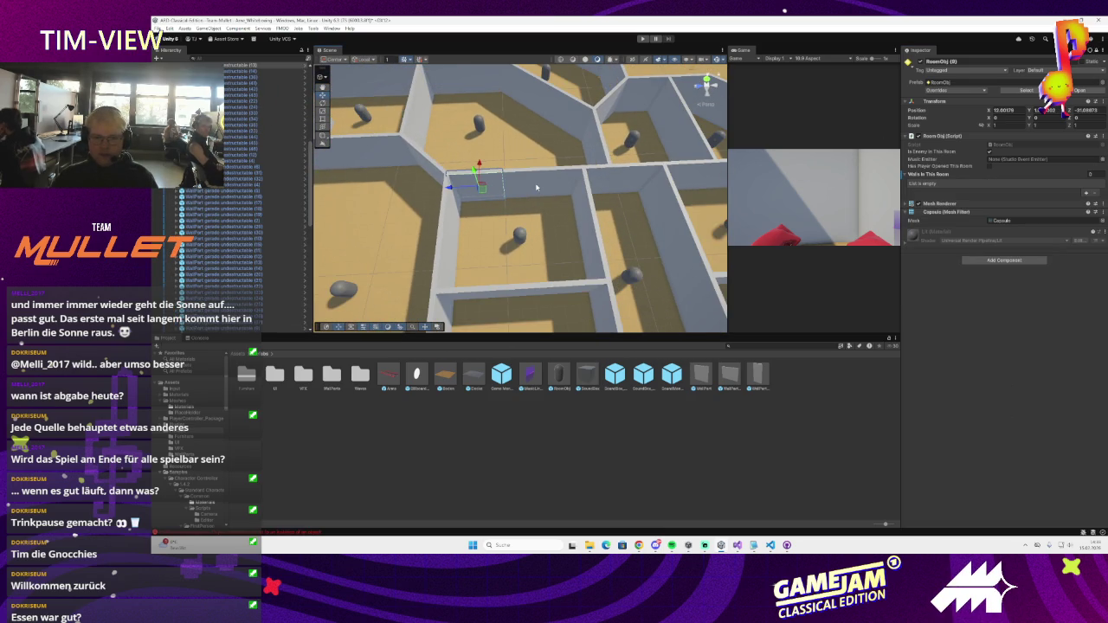
left_click(517, 204)
left_click(459, 292)
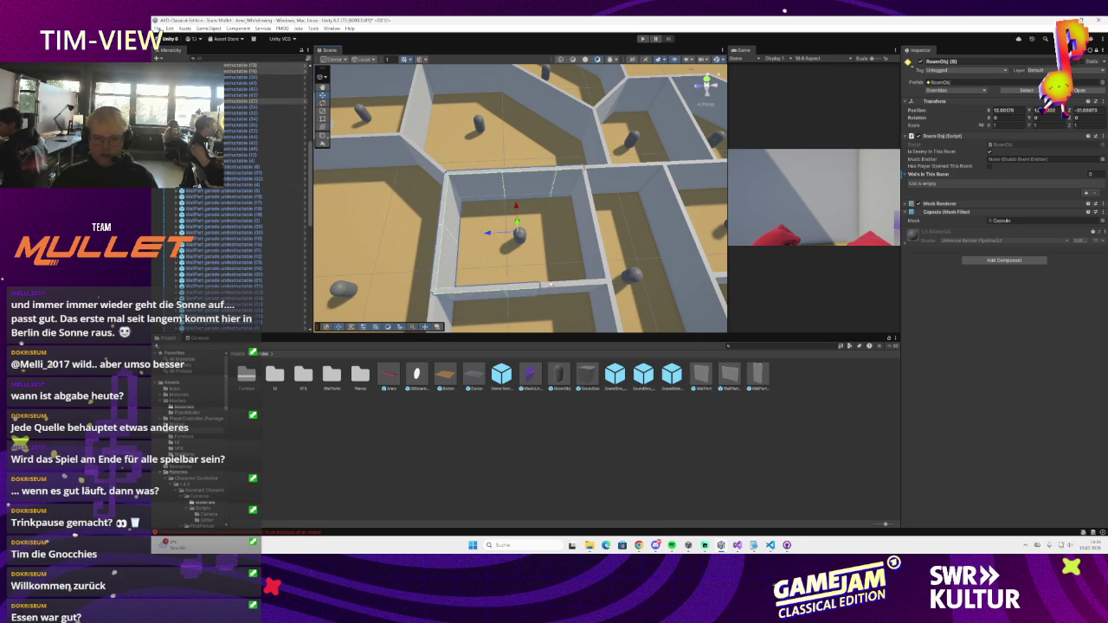
left_click(567, 280, "ctrl")
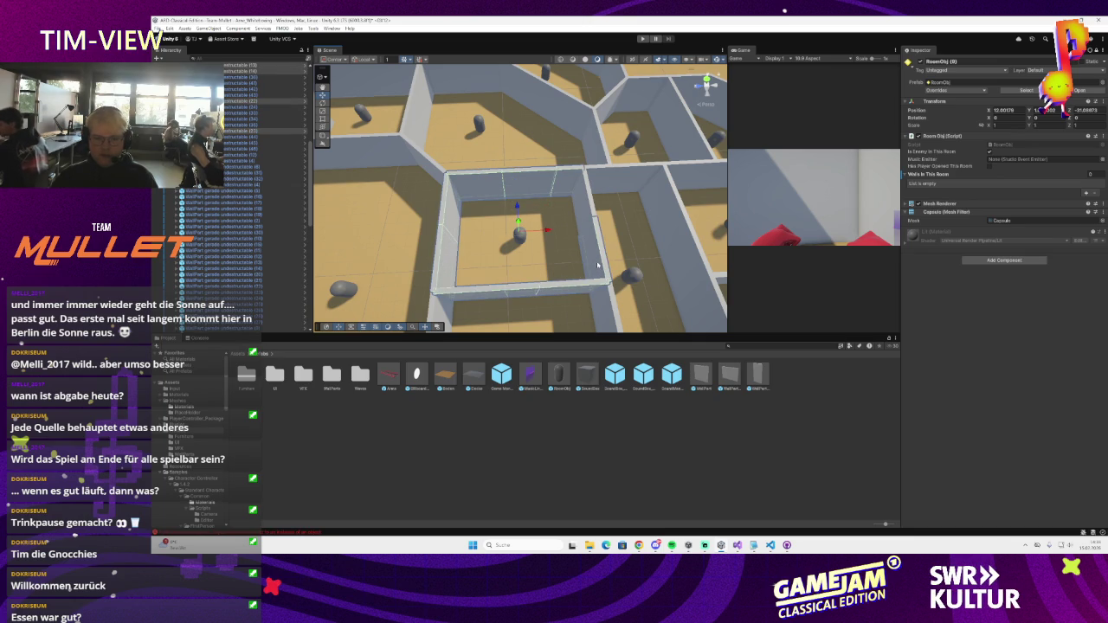
mouse_move(241, 131)
left_mouse_down()
mouse_move(956, 190)
mouse_move(943, 176)
left_mouse_up()
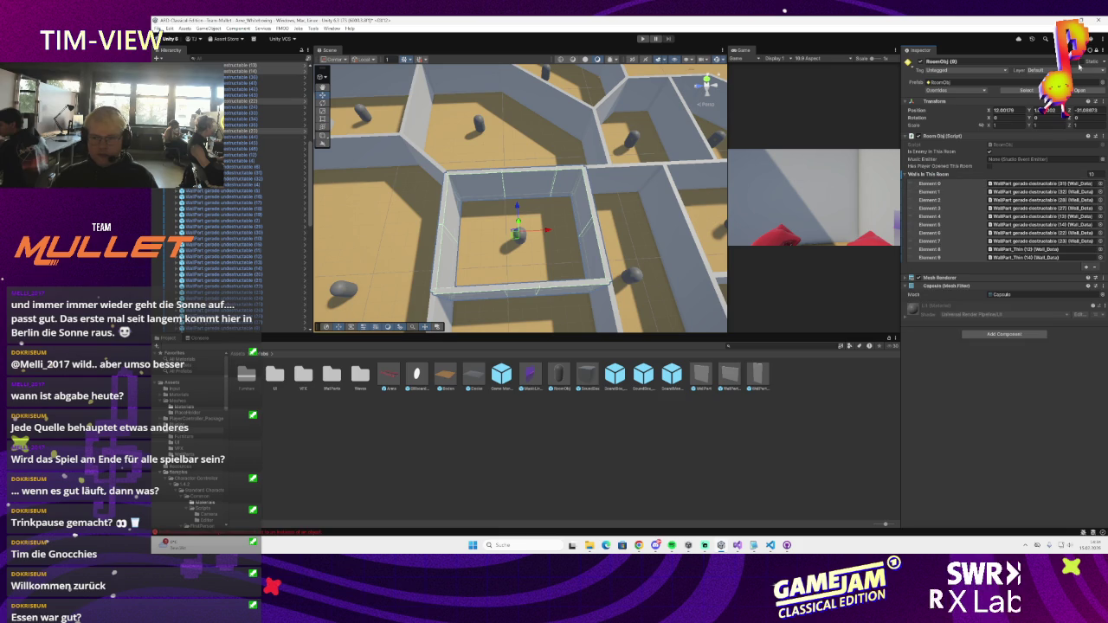
left_click(1095, 50)
scroll(617, 199, "up", 5)
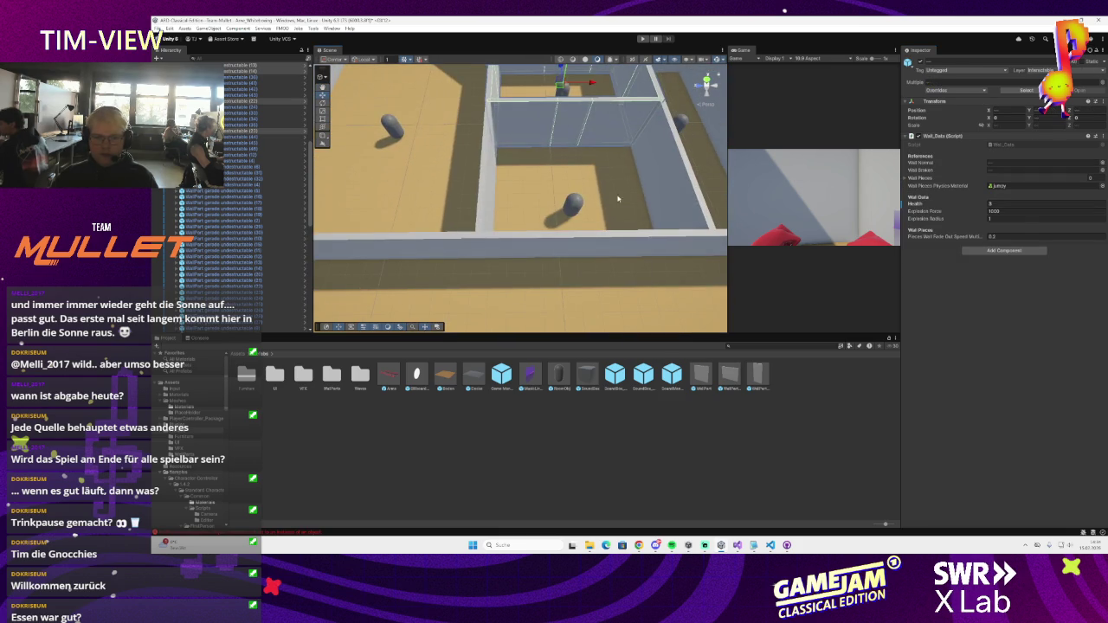
- Empty RoomObj (10)'s walls list and assign its seven selected wall pieces
left_click(573, 203)
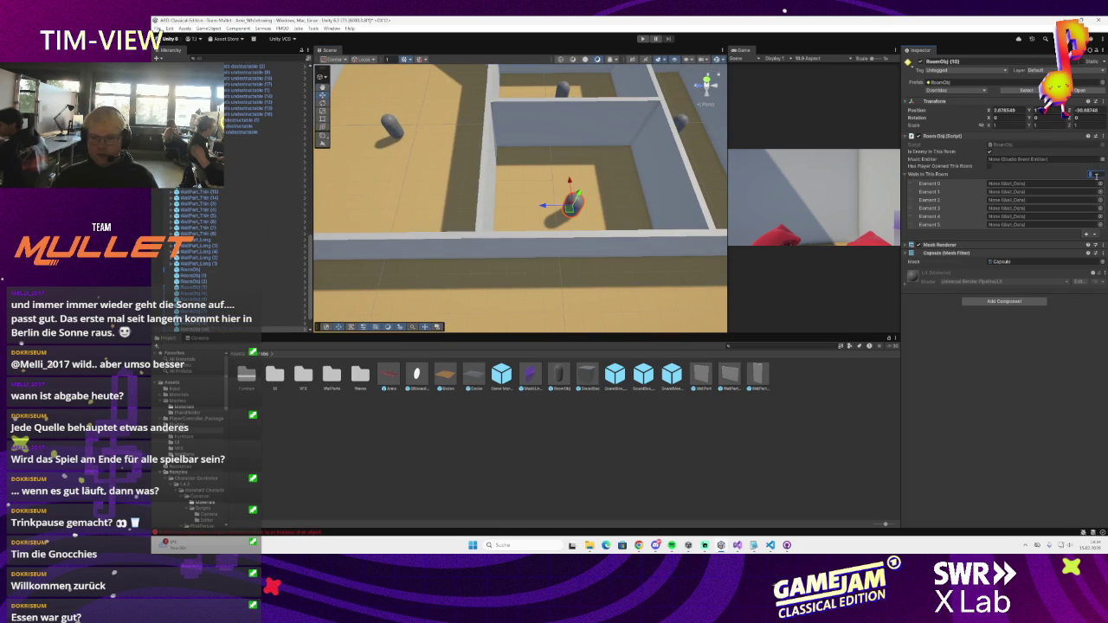
type("0")
key("Return")
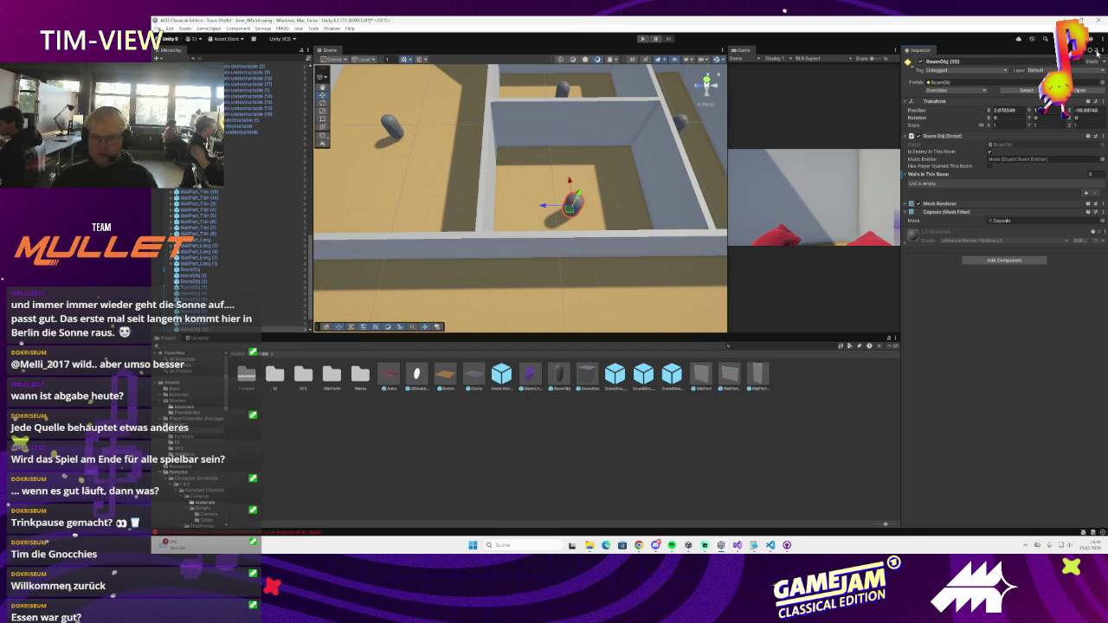
mouse_move(601, 223)
left_mouse_down()
mouse_move(457, 170)
mouse_move(472, 216)
mouse_move(684, 176)
mouse_move(502, 172)
left_mouse_up()
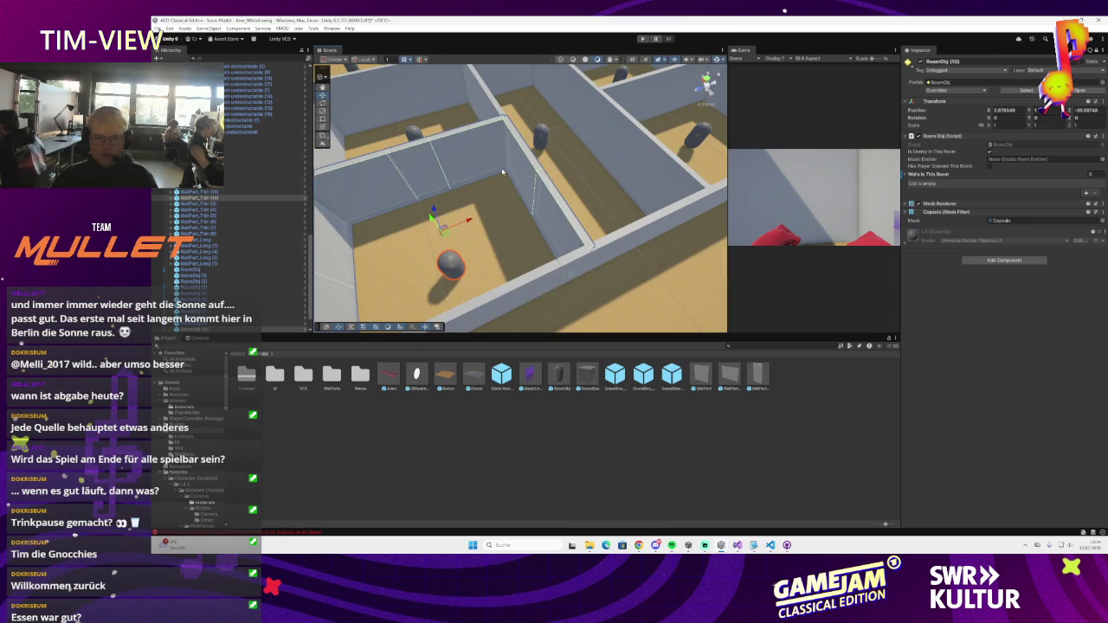
left_click_drag(238, 201, 923, 176)
- Empty RoomObj (14)'s walls list and add its fourteen walls, including the long middle wall
mouse_move(606, 191)
left_mouse_down()
mouse_move(490, 186)
mouse_move(559, 224)
left_mouse_up()
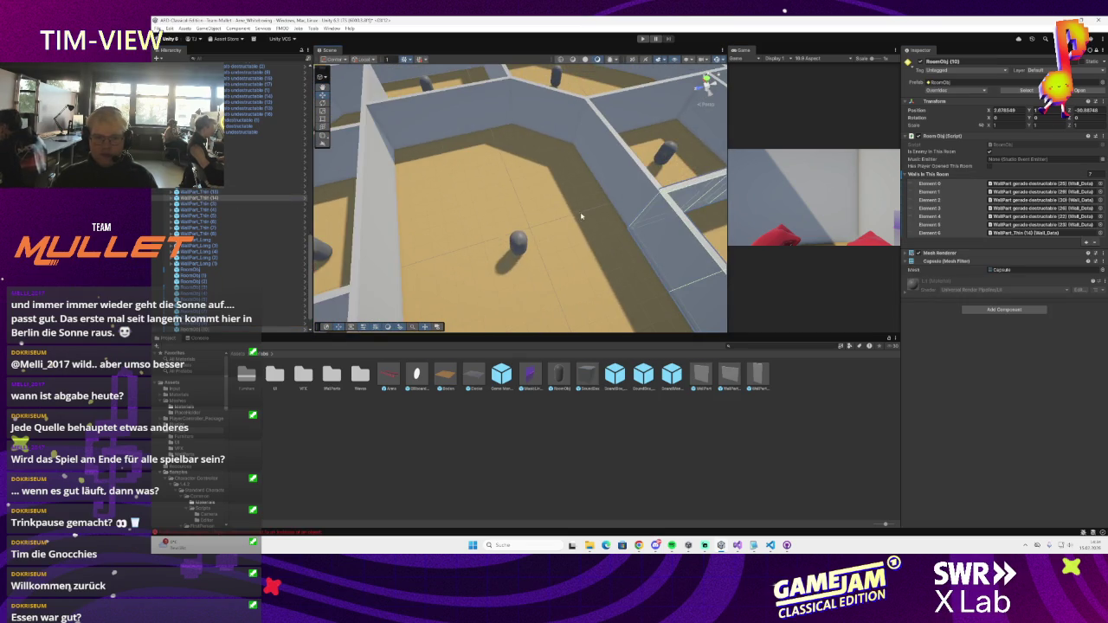
key("f")
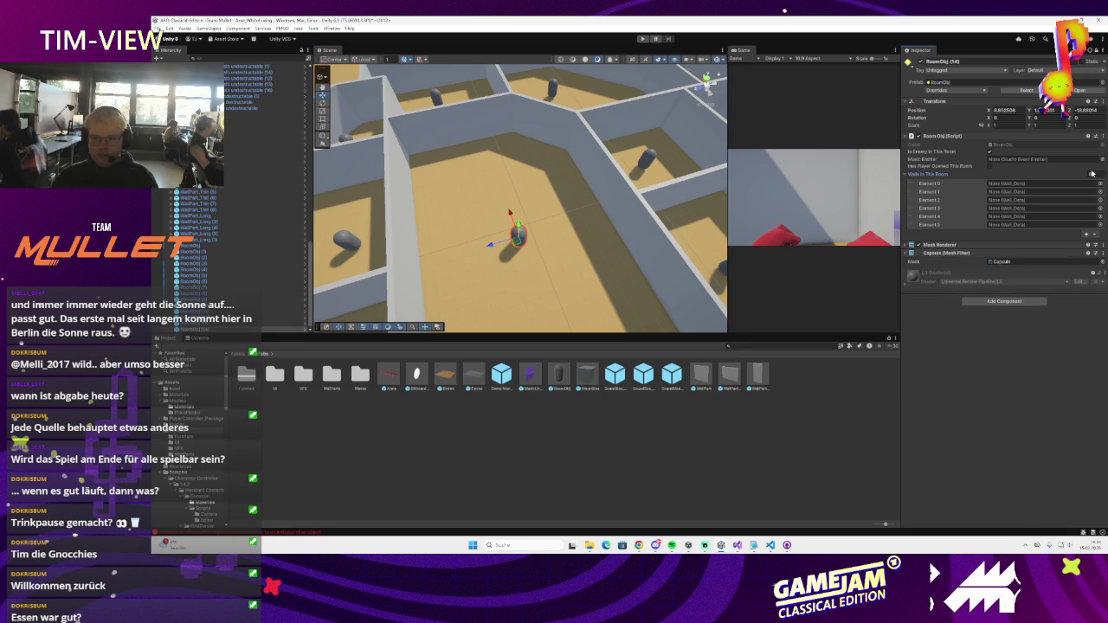
type("0")
key("Return")
left_click_drag(485, 199, 454, 258)
left_click(479, 248)
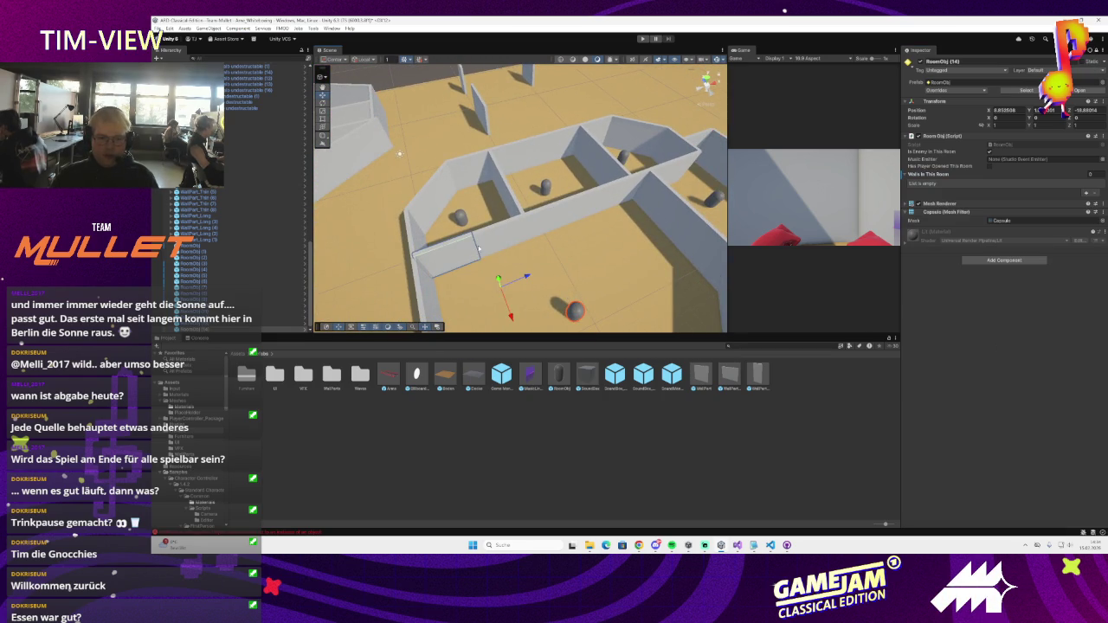
left_click(547, 217, "ctrl")
left_click(598, 201, "ctrl")
left_click(647, 189, "ctrl")
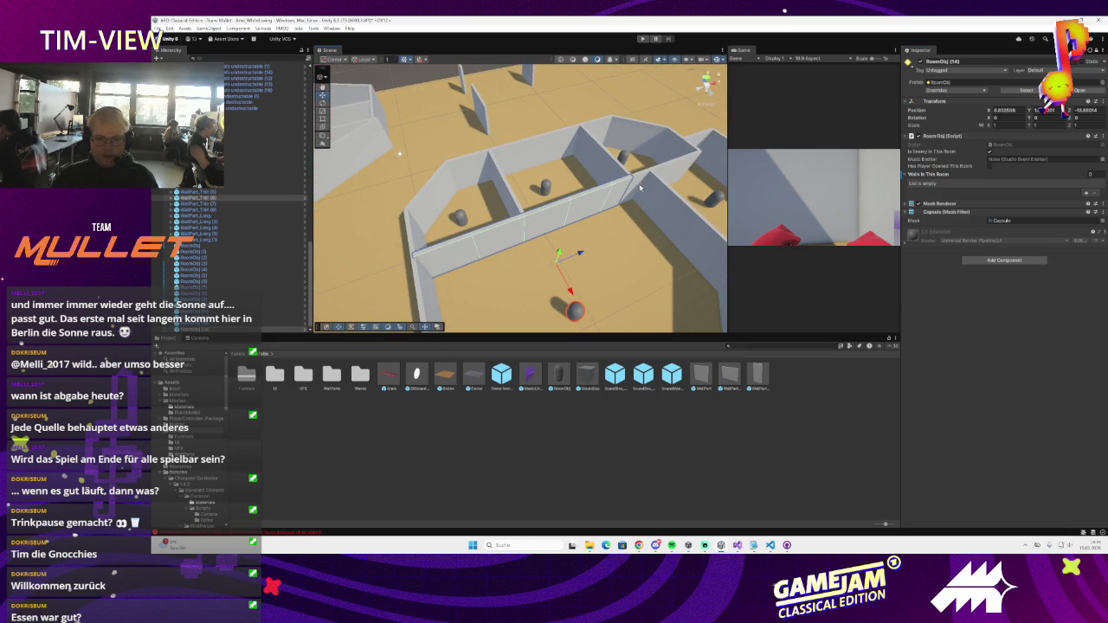
mouse_move(646, 189)
left_mouse_down()
mouse_move(531, 167)
mouse_move(485, 230)
mouse_move(461, 215)
left_mouse_up()
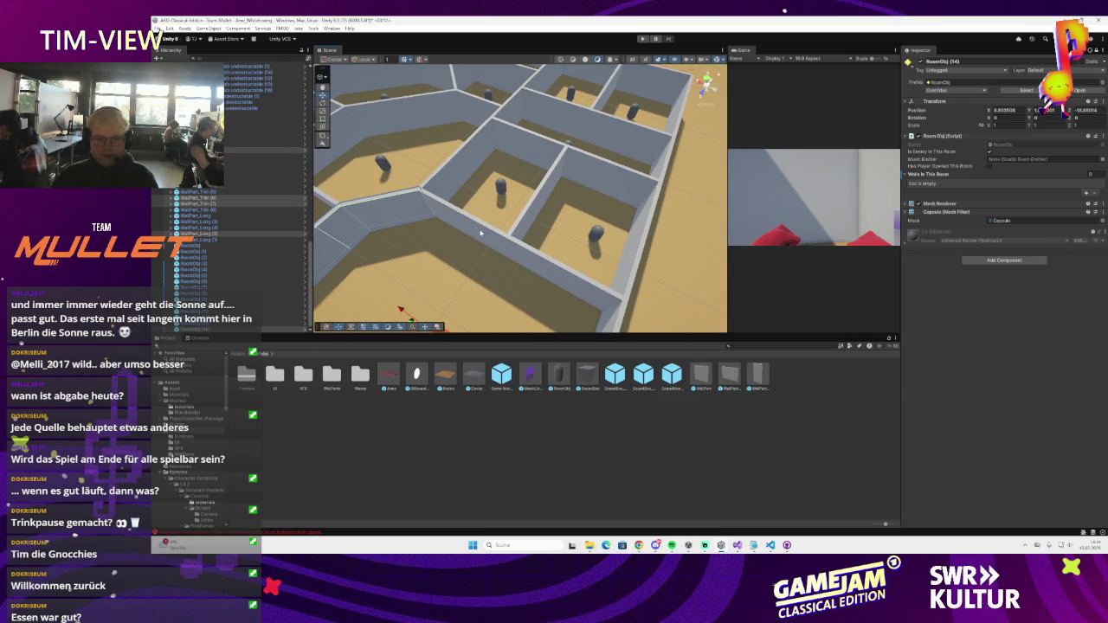
key("f")
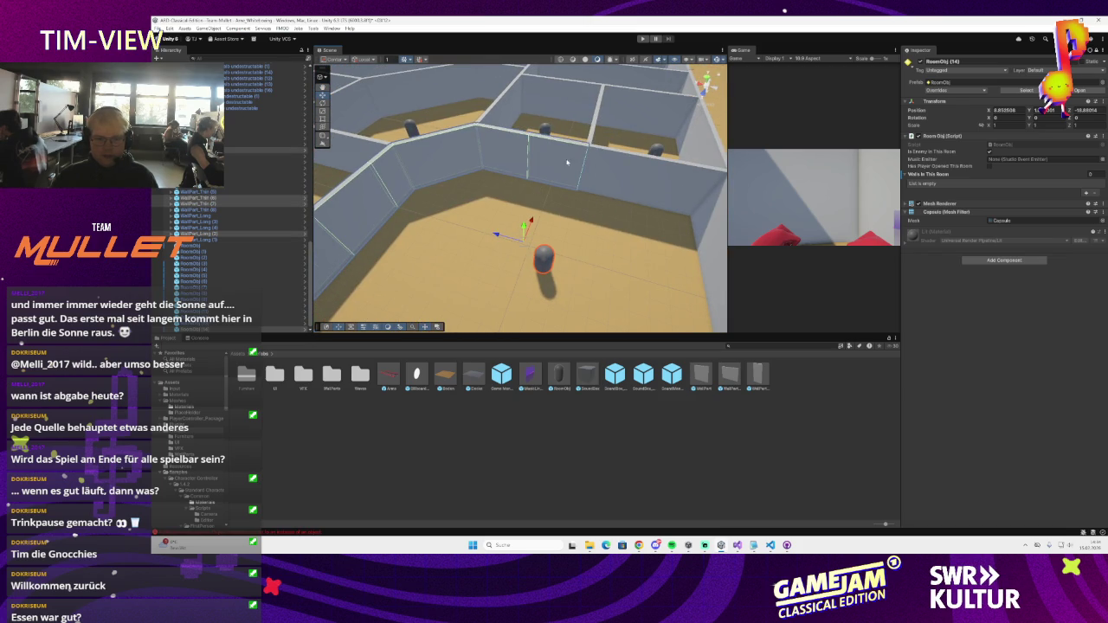
scroll(658, 177, "down", 5)
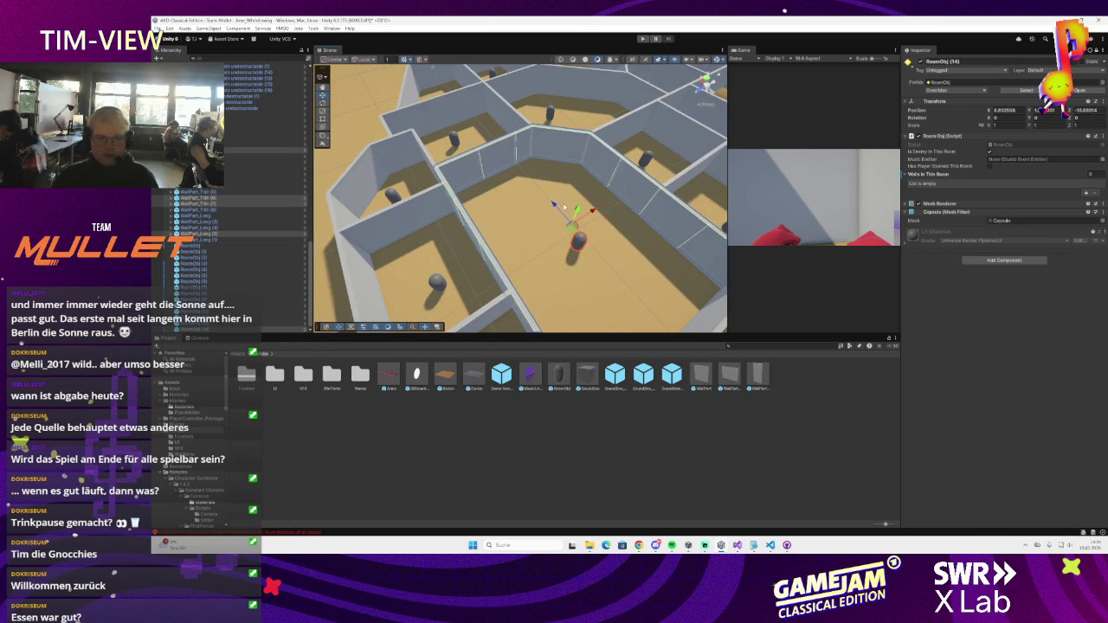
left_click(982, 178)
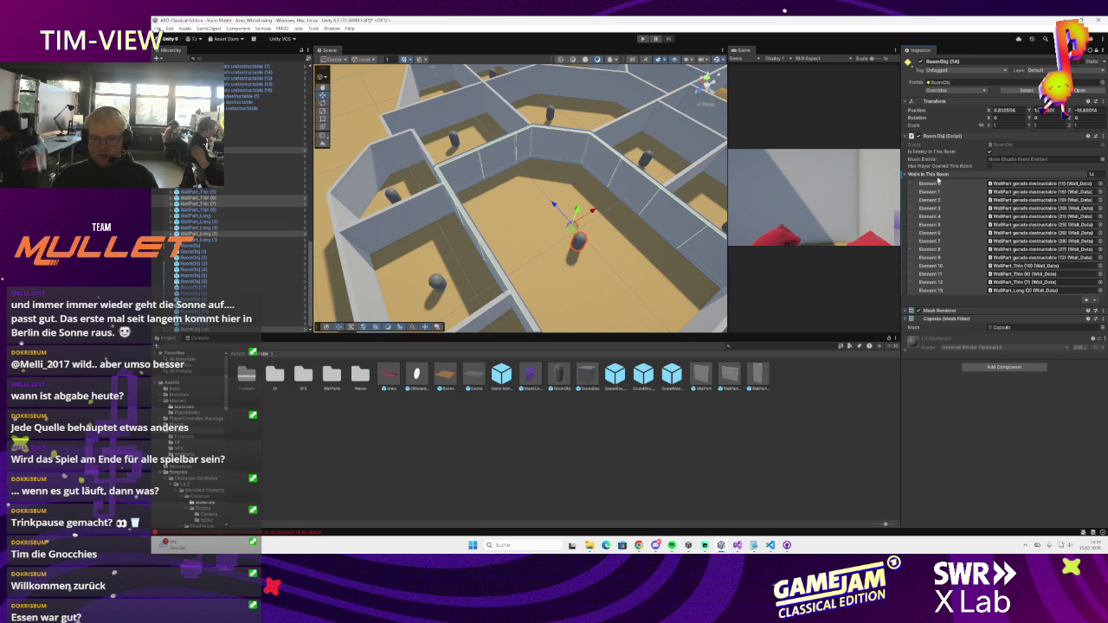
- Select the next room's capsule, RoomObj (13)
scroll(651, 214, "up", 2)
left_click_drag(633, 222, 597, 202)
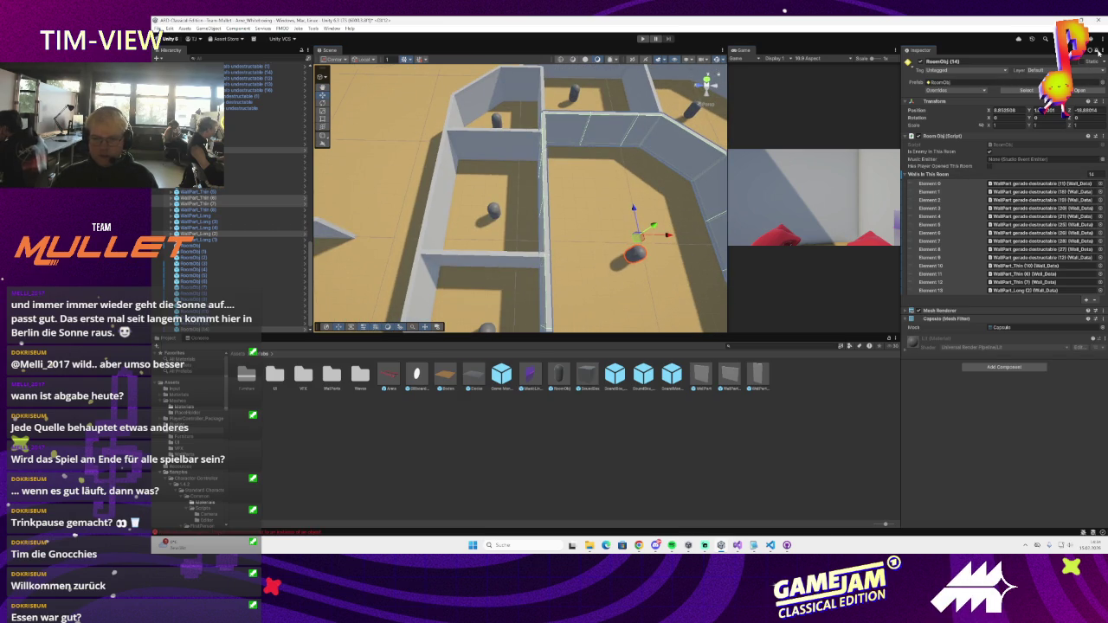
left_click(587, 206, "shift")
left_click(493, 213)
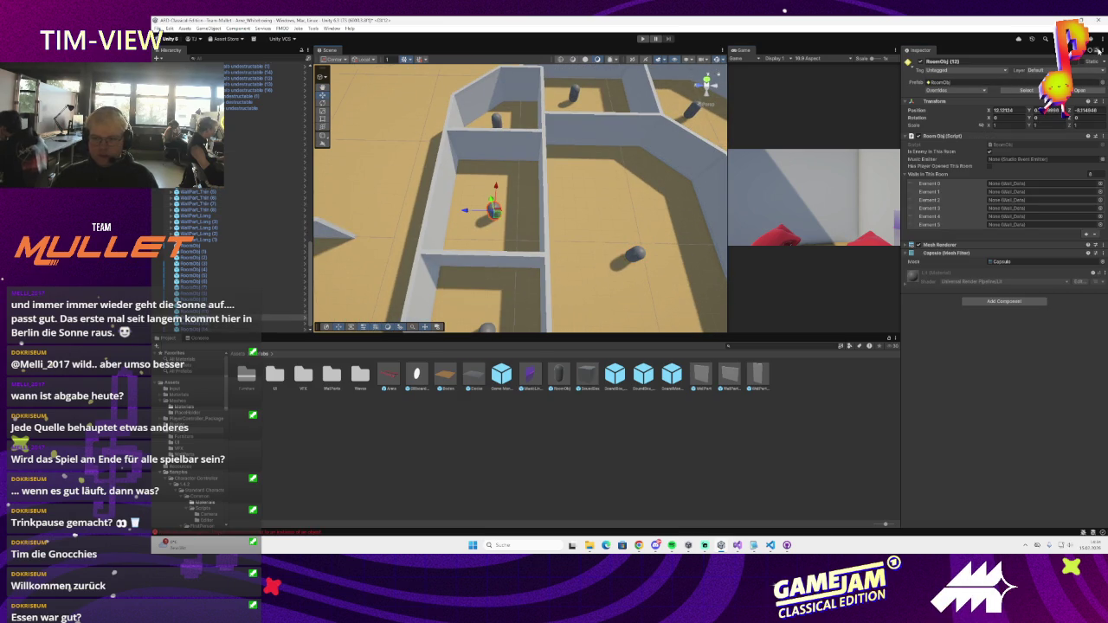
- Empty RoomObj (13)'s walls list and add its seven surrounding walls, including WallPart_Thin (6)
type("0")
key("Return")
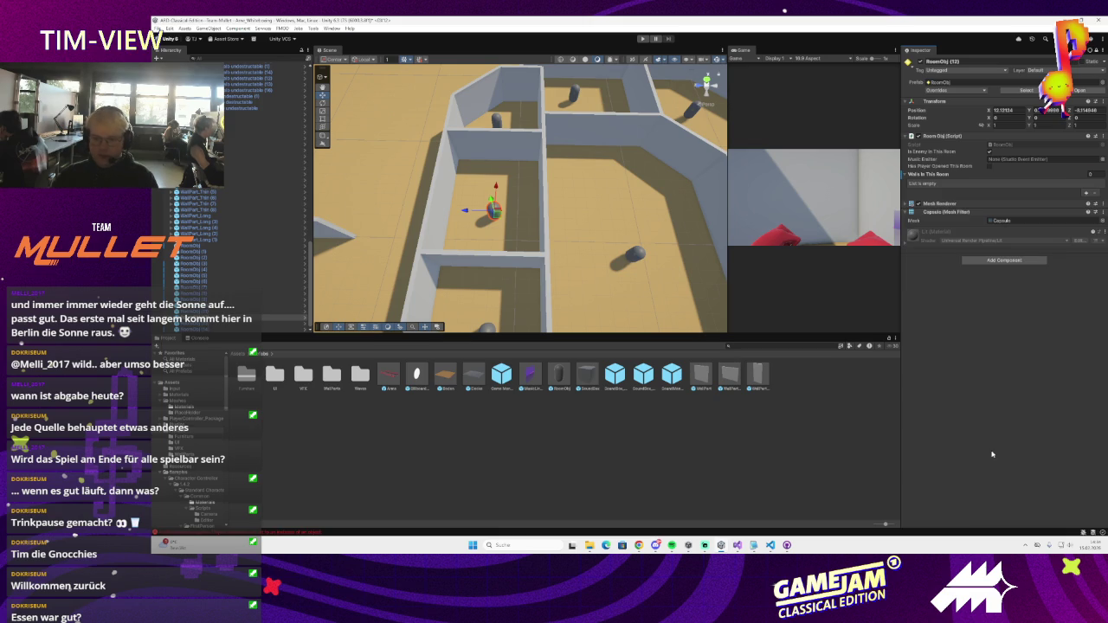
left_click_drag(493, 174, 527, 151)
left_click(582, 140)
left_click_drag(589, 256, 524, 246)
left_click_drag(1018, 190, 944, 174)
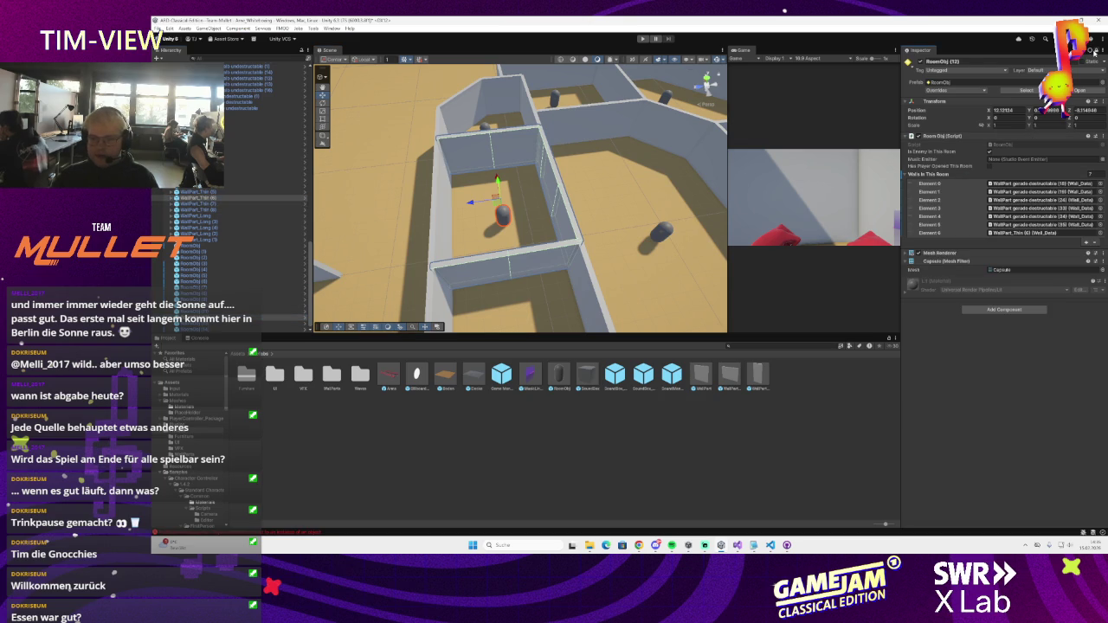
- Empty RoomObj (11)'s walls list and add its four wall pieces, then pick the next capsule
key("Up")
key("f")
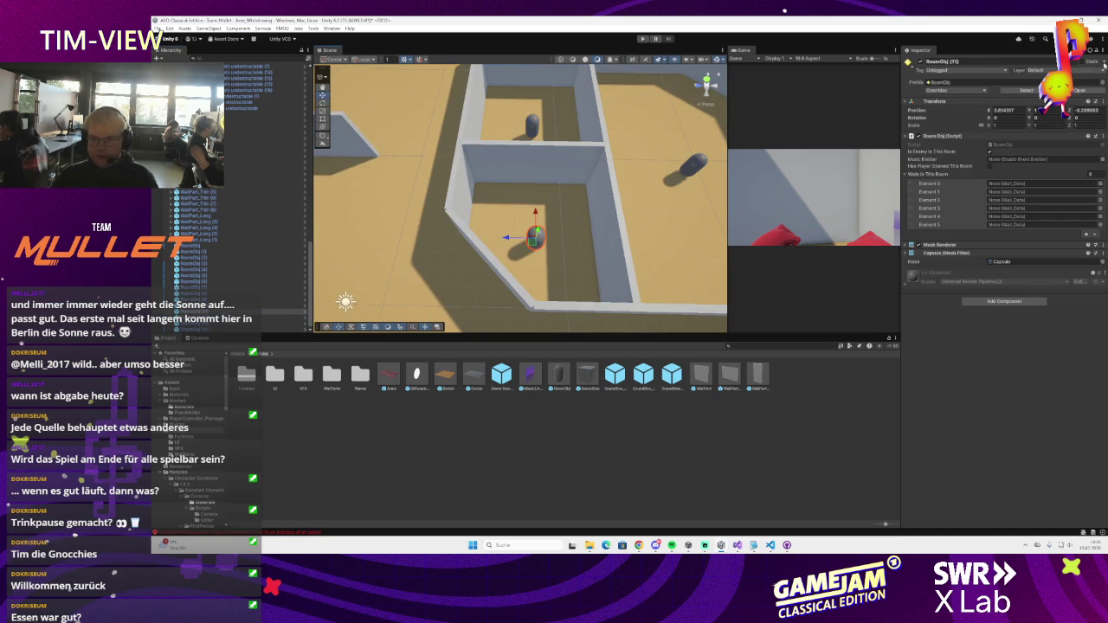
left_click(1092, 173)
type("0")
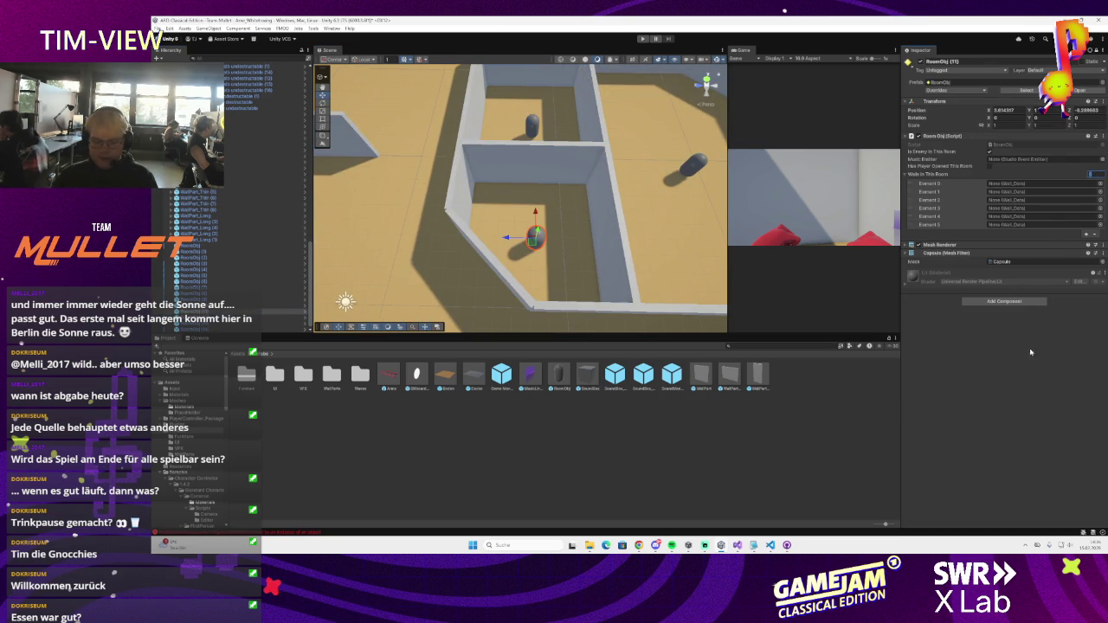
key("Return")
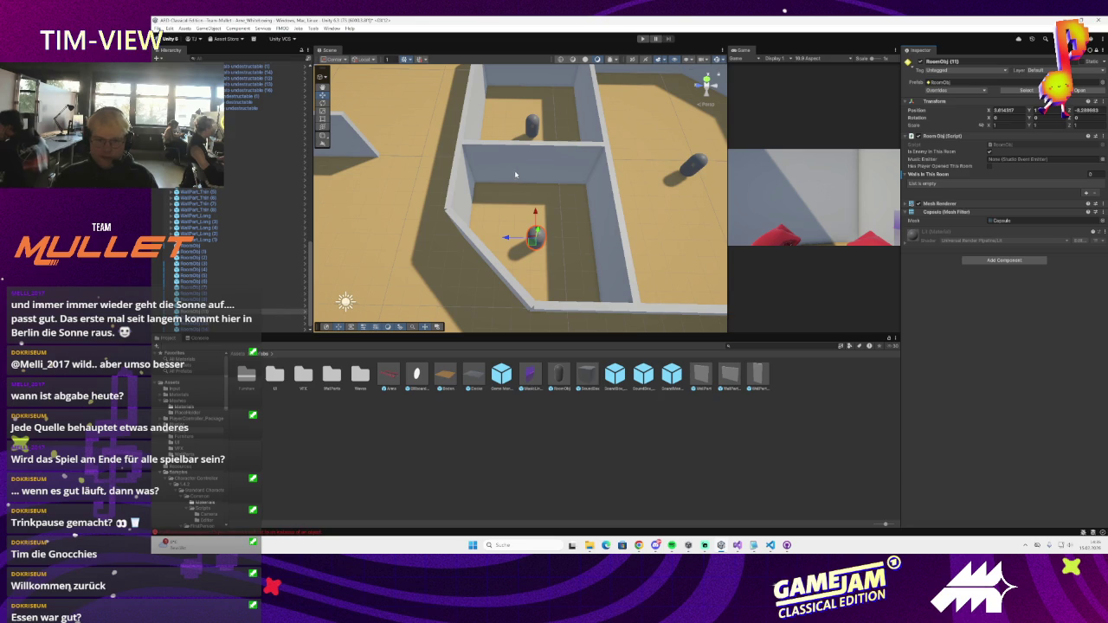
left_click(571, 186)
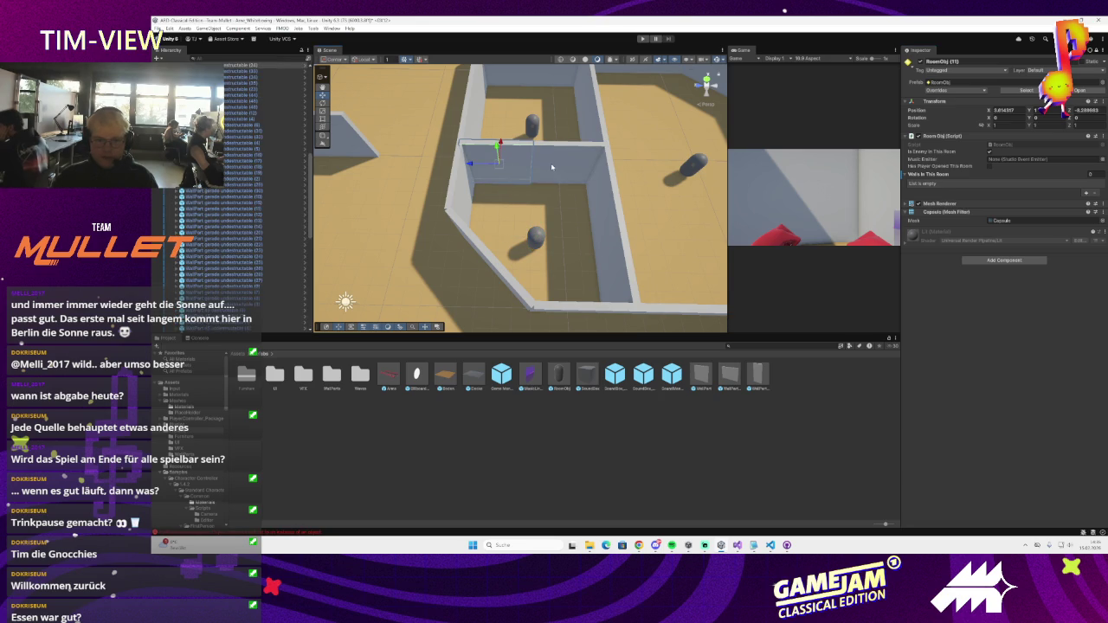
left_click(604, 234, "ctrl")
left_click(624, 295, "ctrl")
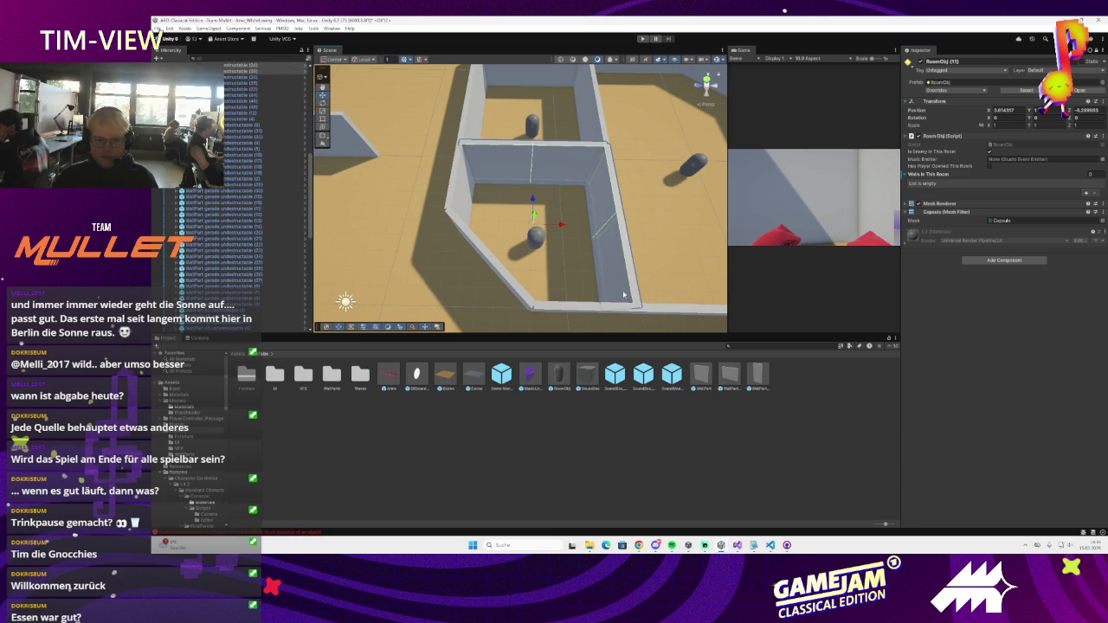
left_click_drag(240, 75, 943, 174)
mouse_move(520, 208)
left_mouse_down()
mouse_move(568, 204)
mouse_move(592, 276)
left_mouse_up()
left_click(510, 249)
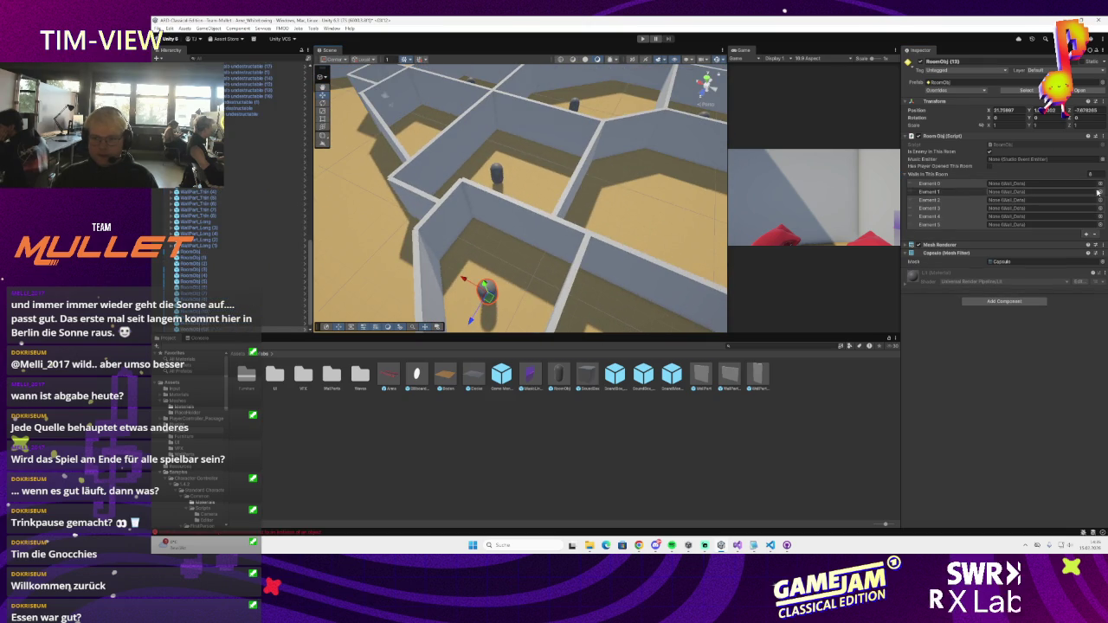
key("Return")
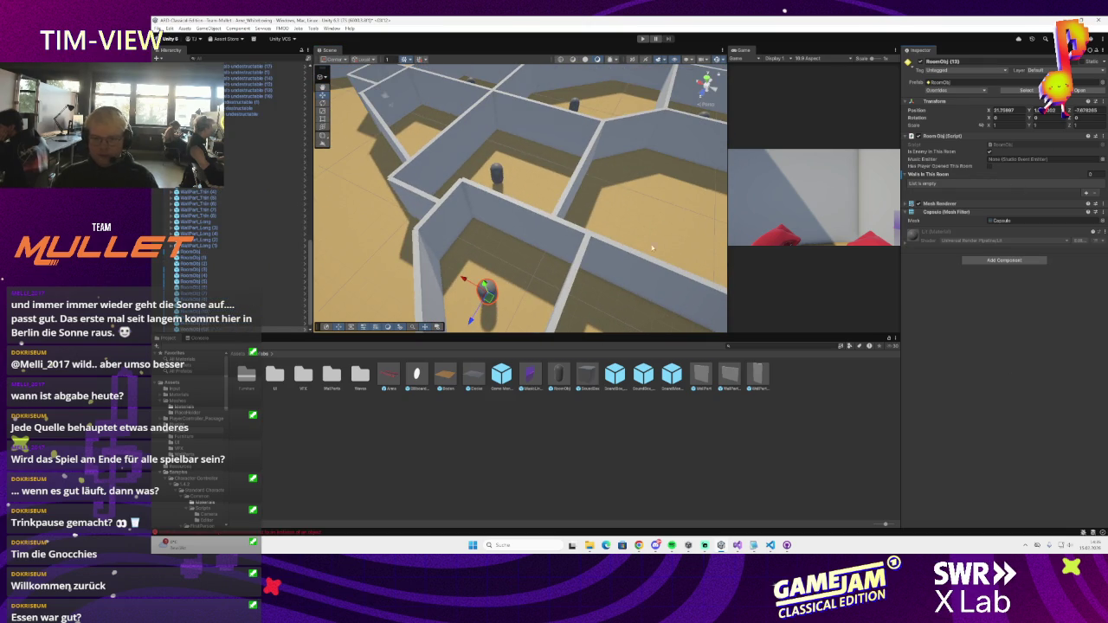
left_click_drag(617, 257, 625, 249)
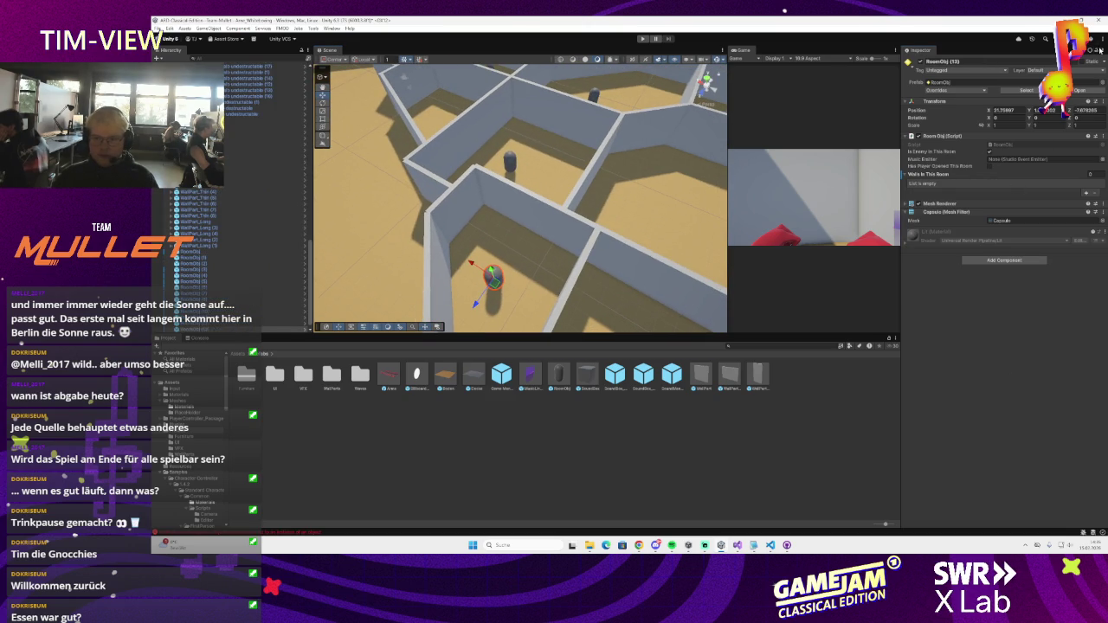
left_click(467, 202)
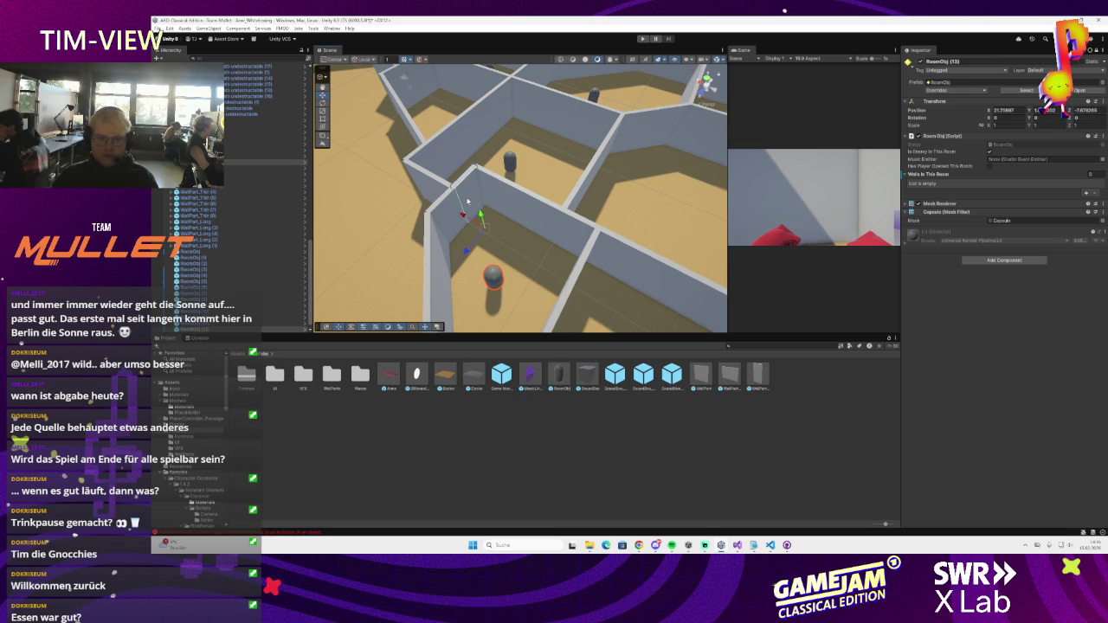
left_click_drag(546, 245, 566, 222)
mouse_move(597, 186)
left_mouse_down()
mouse_move(620, 210)
mouse_move(467, 207)
mouse_move(310, 175)
left_mouse_up()
left_click_drag(965, 192, 961, 177)
scroll(611, 181, "down", 5)
mouse_move(611, 181)
left_mouse_down()
mouse_move(597, 212)
mouse_move(606, 248)
mouse_move(597, 260)
mouse_move(579, 248)
left_mouse_up()
scroll(606, 248, "up", 5)
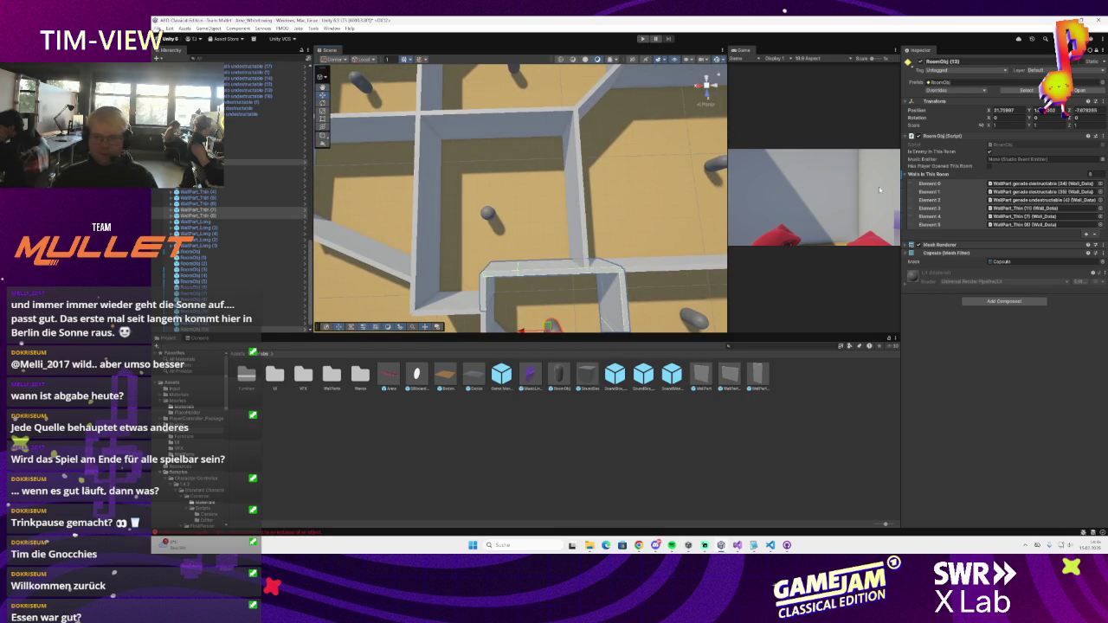
scroll(594, 219, "down", 3)
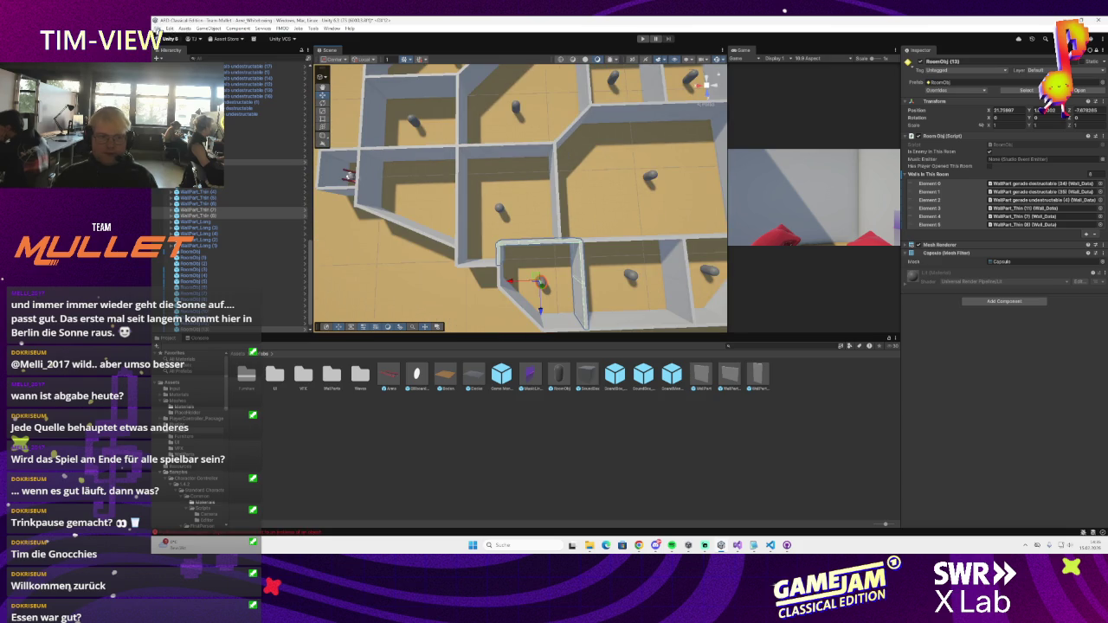
left_click_drag(489, 259, 474, 272)
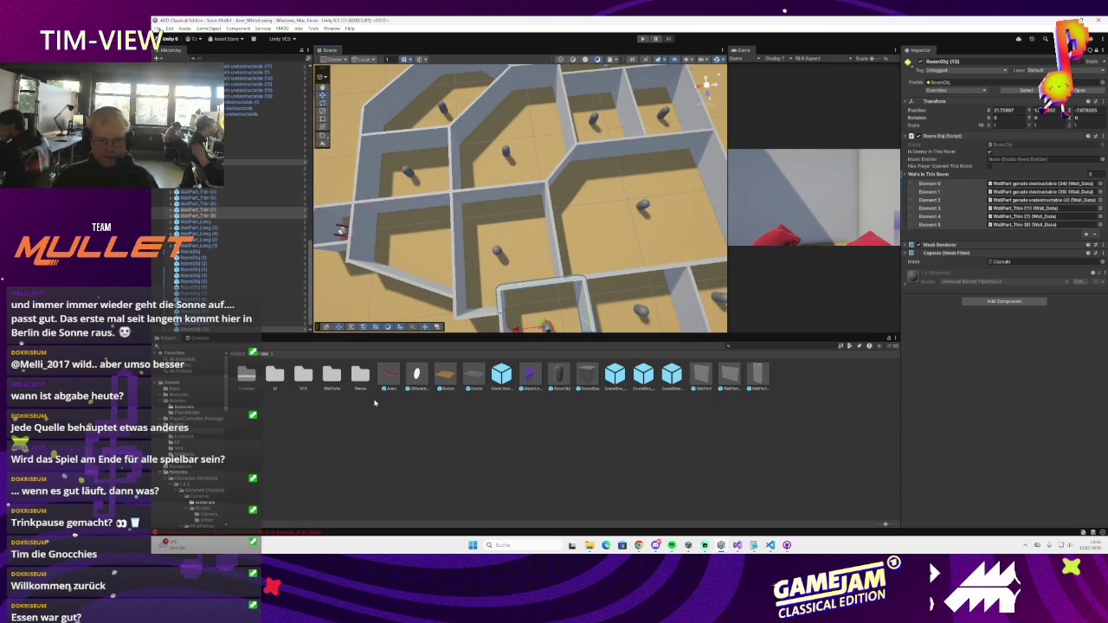
scroll(229, 175, "up", 10)
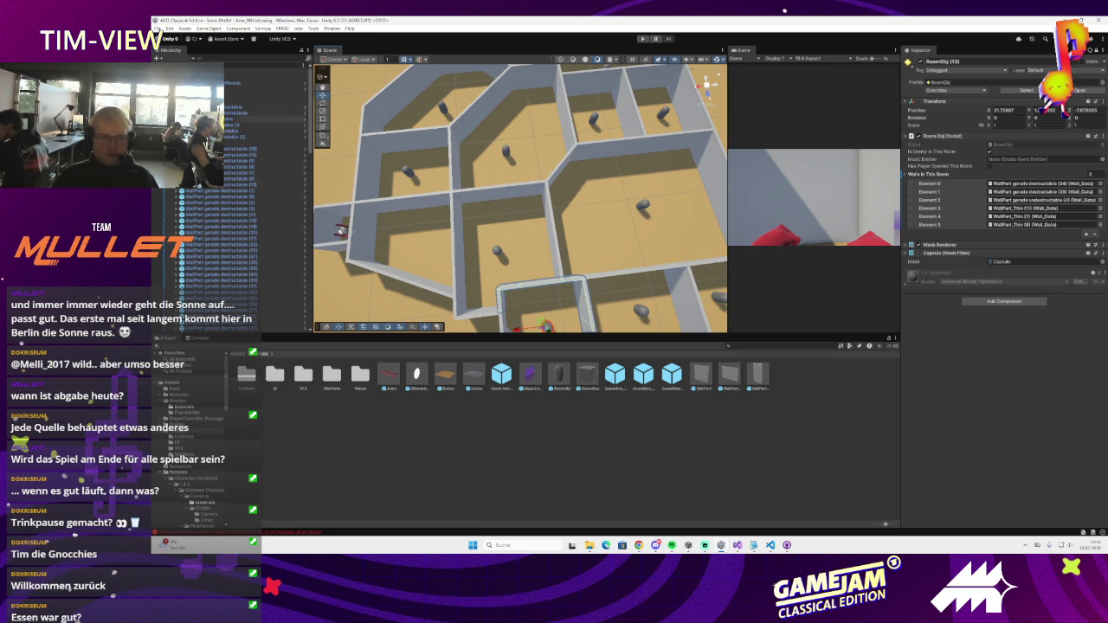
scroll(229, 173, "down", 10)
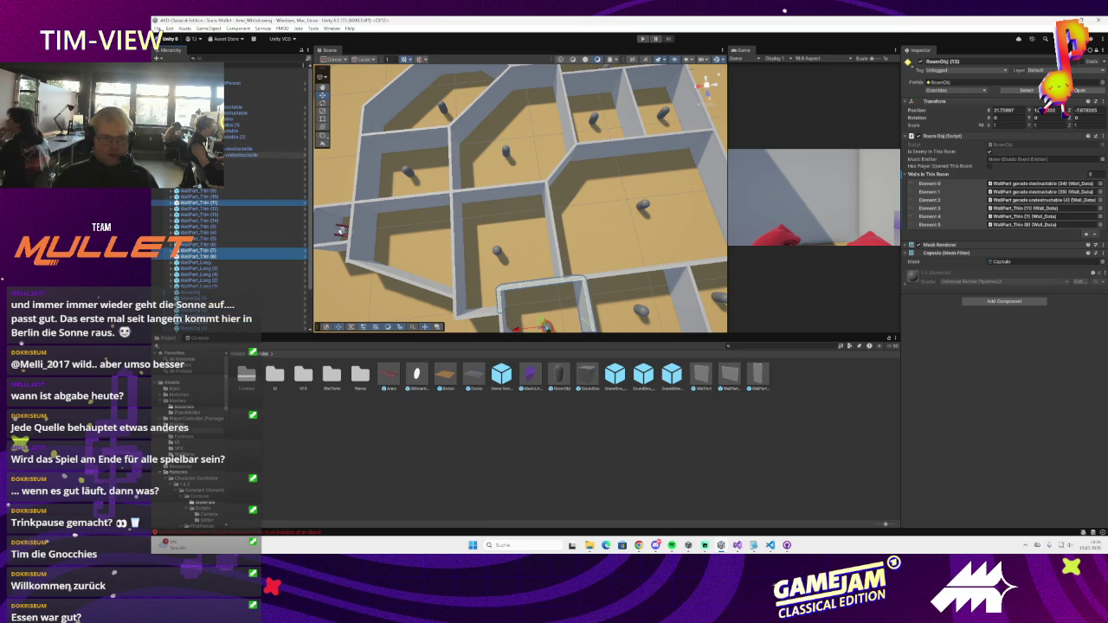
- Create an empty GameObject named GameManager and lock the Inspector on the Game Manager
right_click(226, 67)
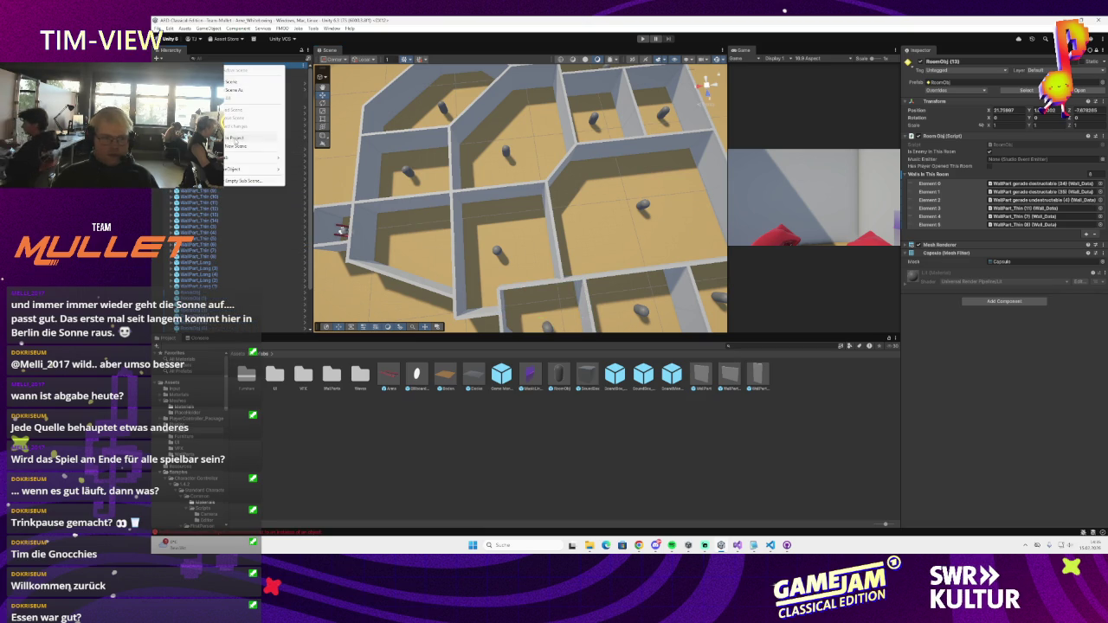
mouse_move(247, 168)
left_click(322, 170)
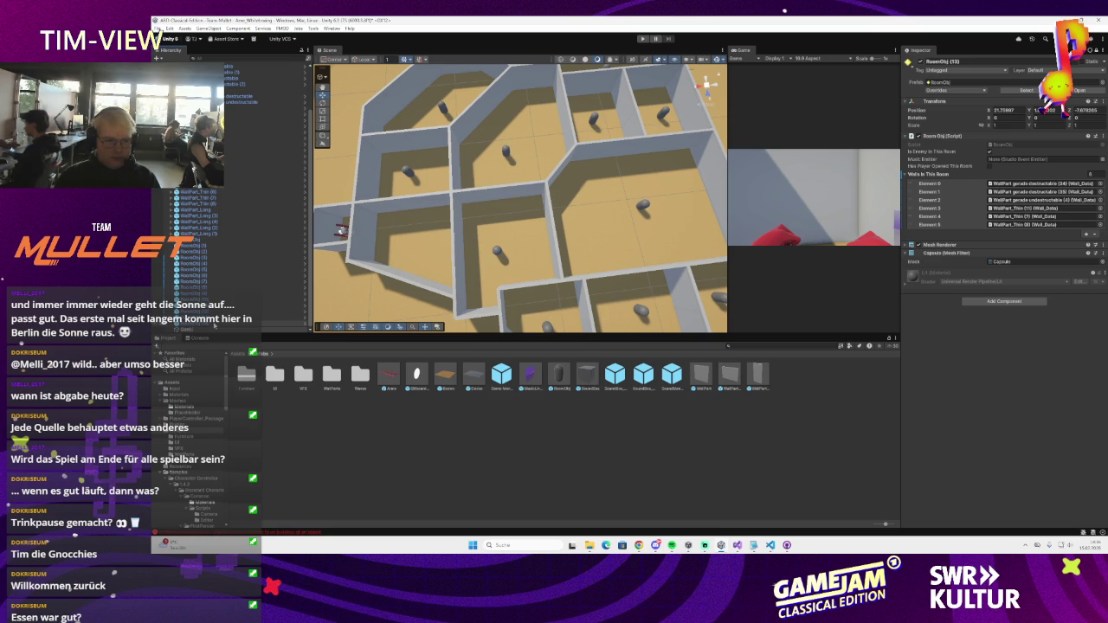
key("Return")
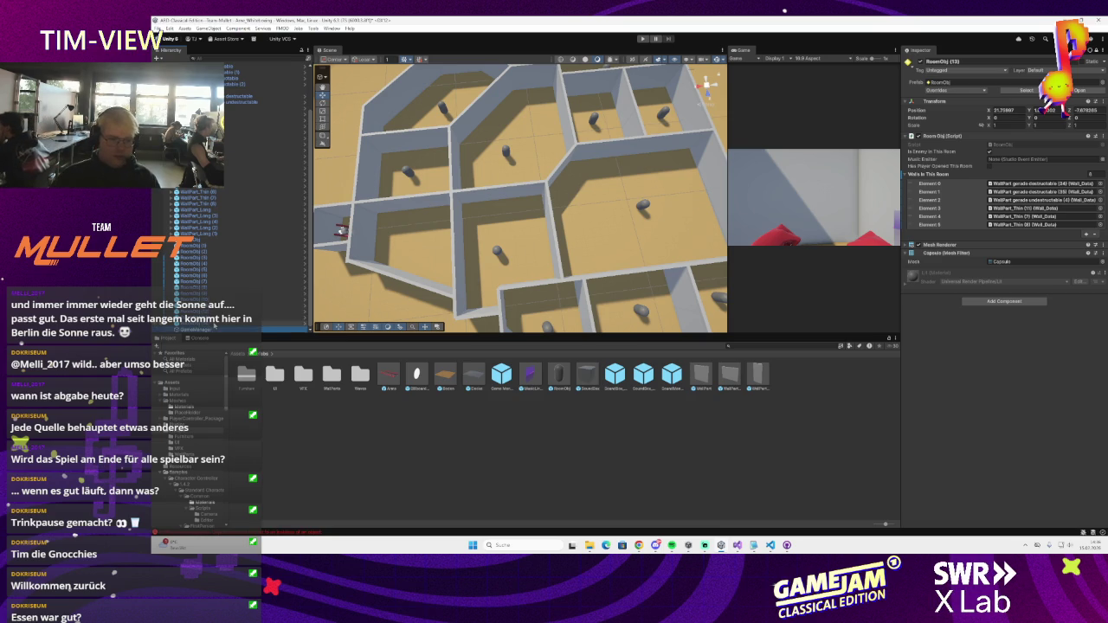
left_click_drag(231, 149, 232, 48)
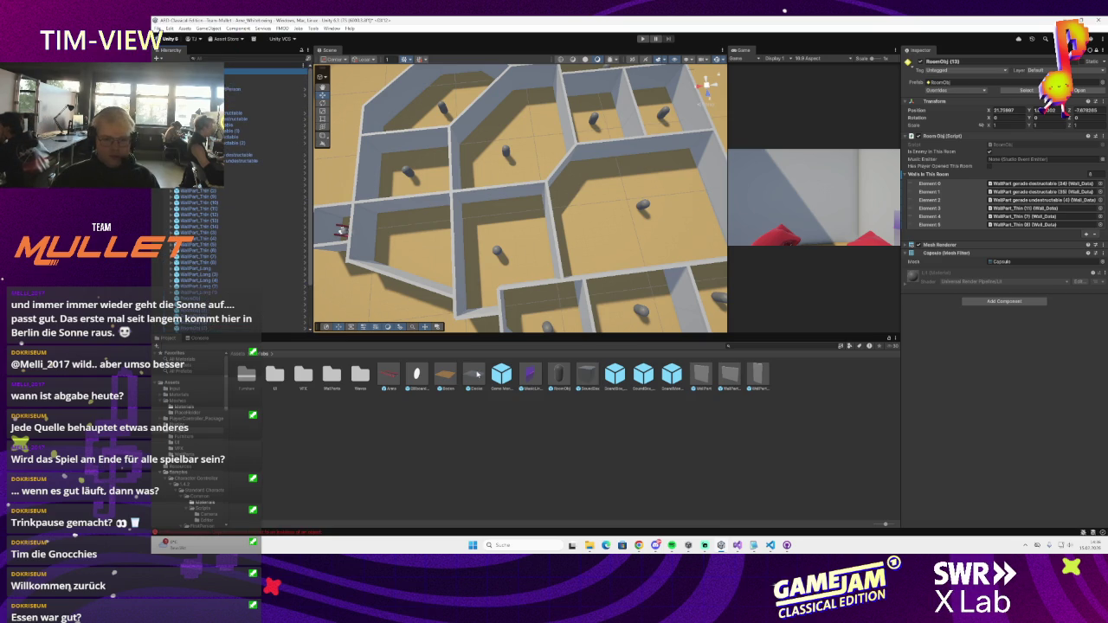
left_click(515, 376)
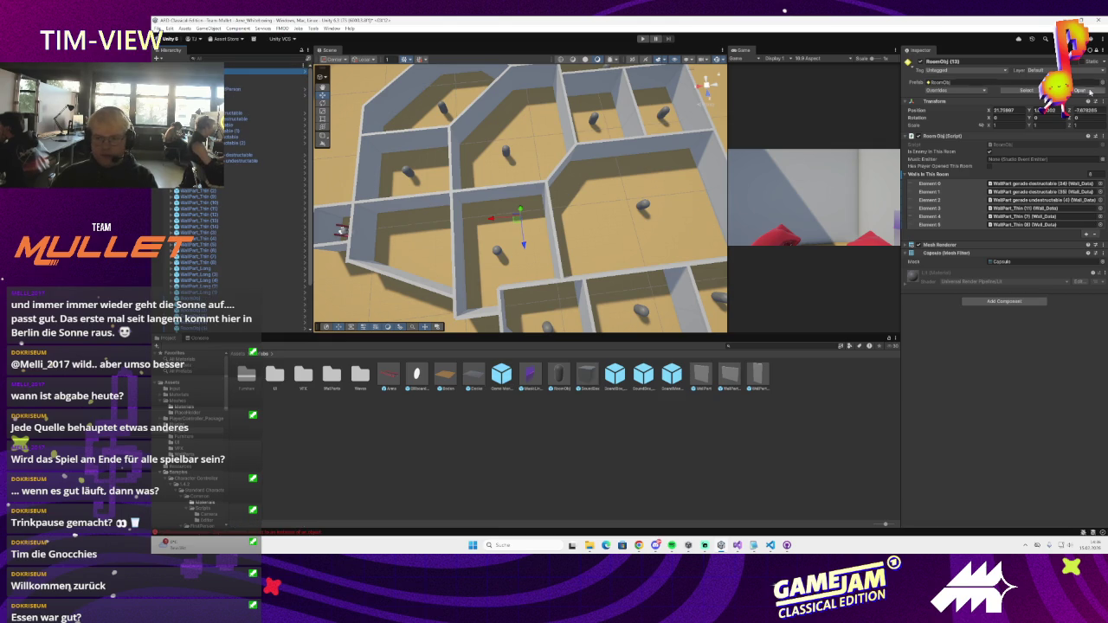
left_click(1095, 50)
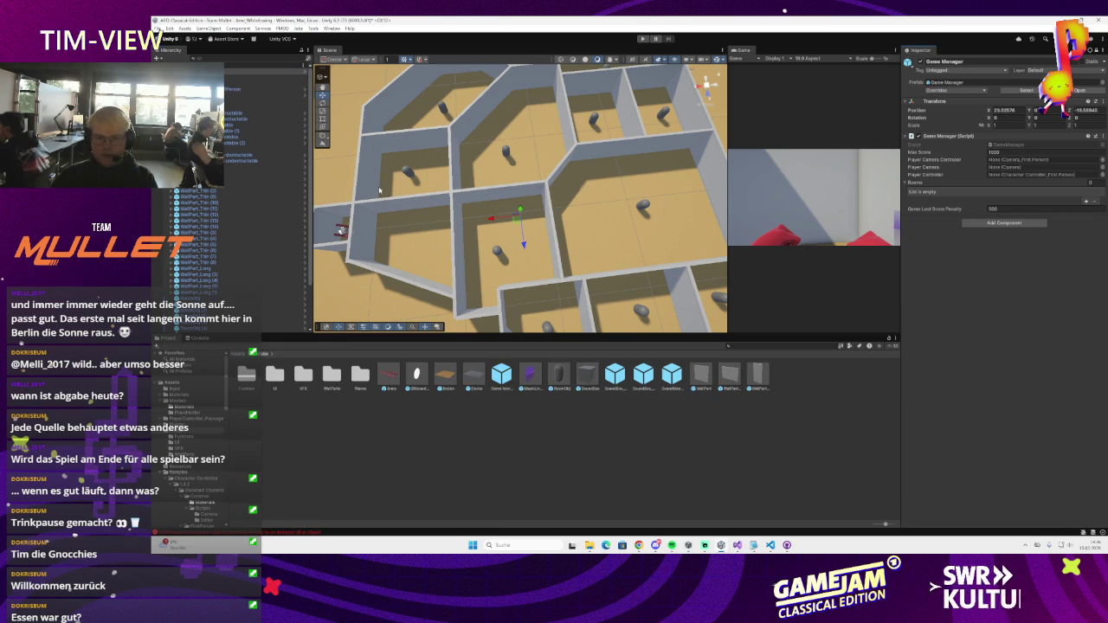
- Select the RoomObj capsules in the maze and drop them into the Rooms list
left_click(413, 177)
left_click(489, 150)
left_click(445, 110)
left_click(407, 172, "ctrl")
left_click(658, 113, "ctrl")
left_click_drag(498, 252, 673, 253)
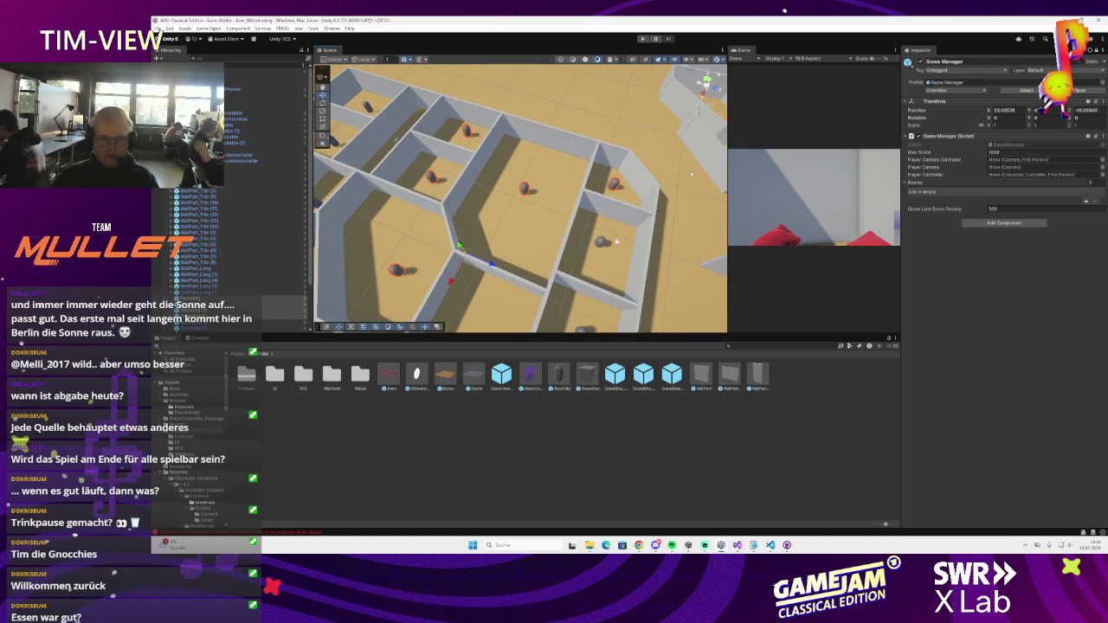
left_click_drag(604, 243, 541, 289)
left_click_drag(931, 189, 932, 187)
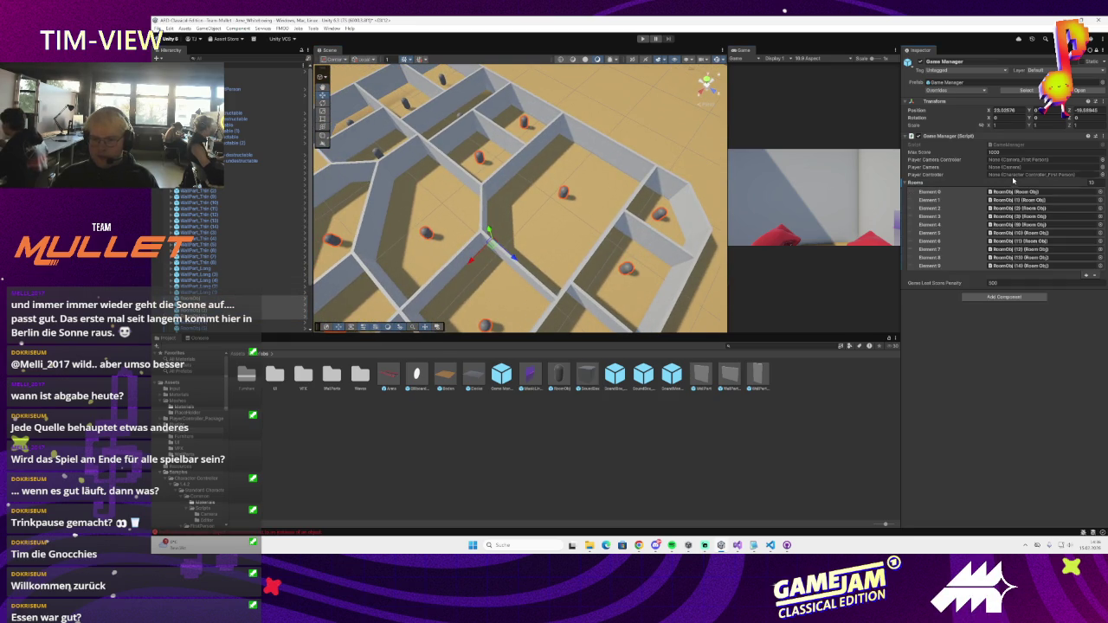
- Assign the Person's camera to Player Camera and PlayerCharacter_FirstPerson to Player Controller
left_click_drag(591, 191, 571, 201)
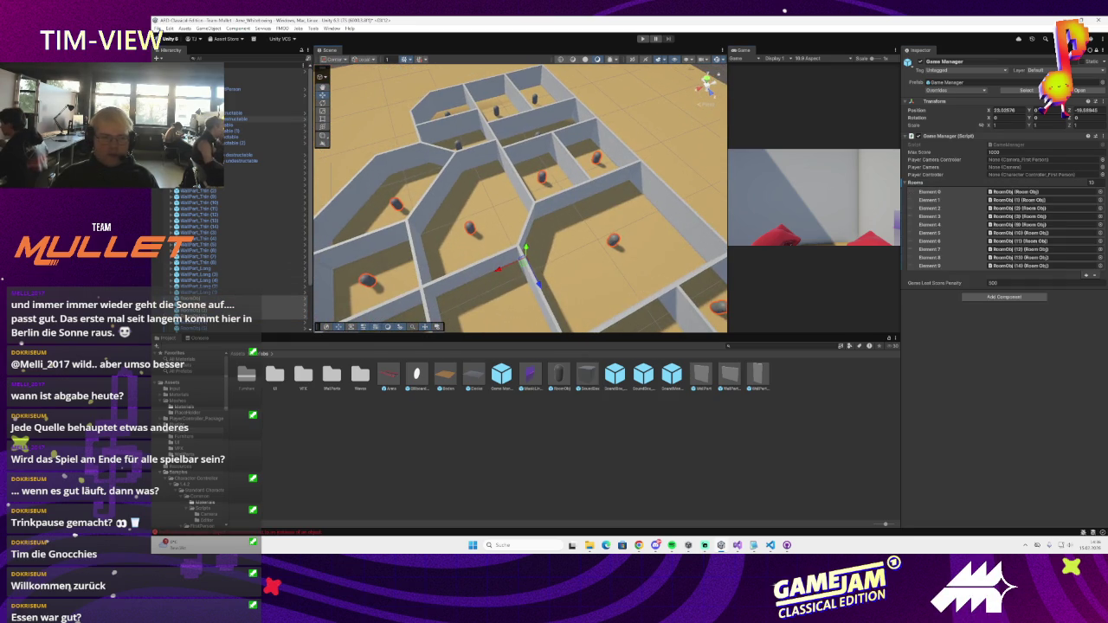
left_click(251, 90)
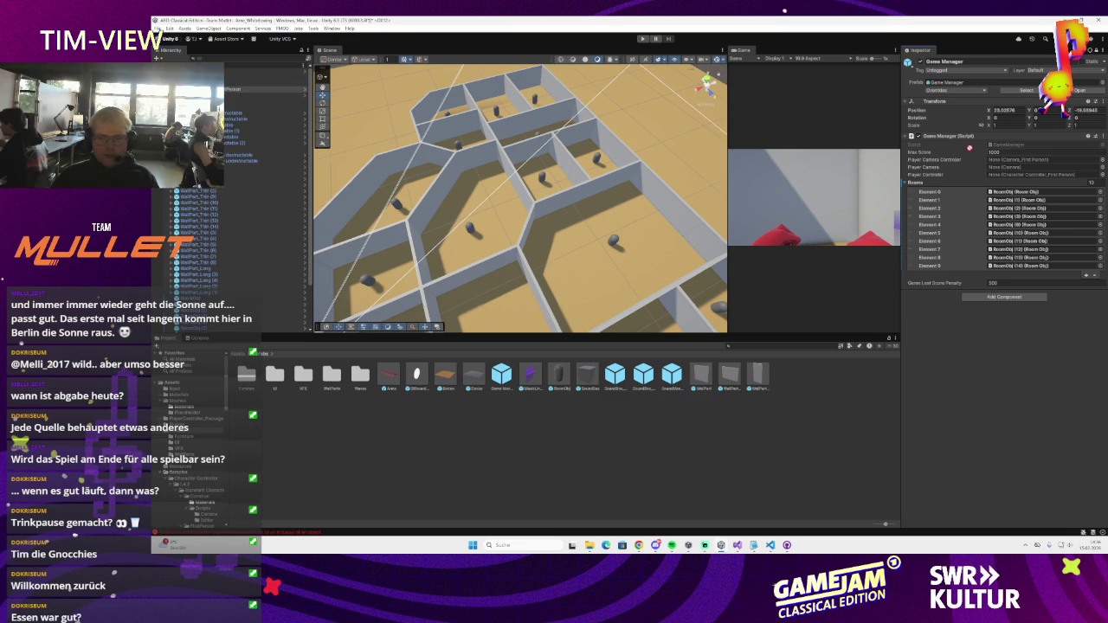
left_click(260, 89)
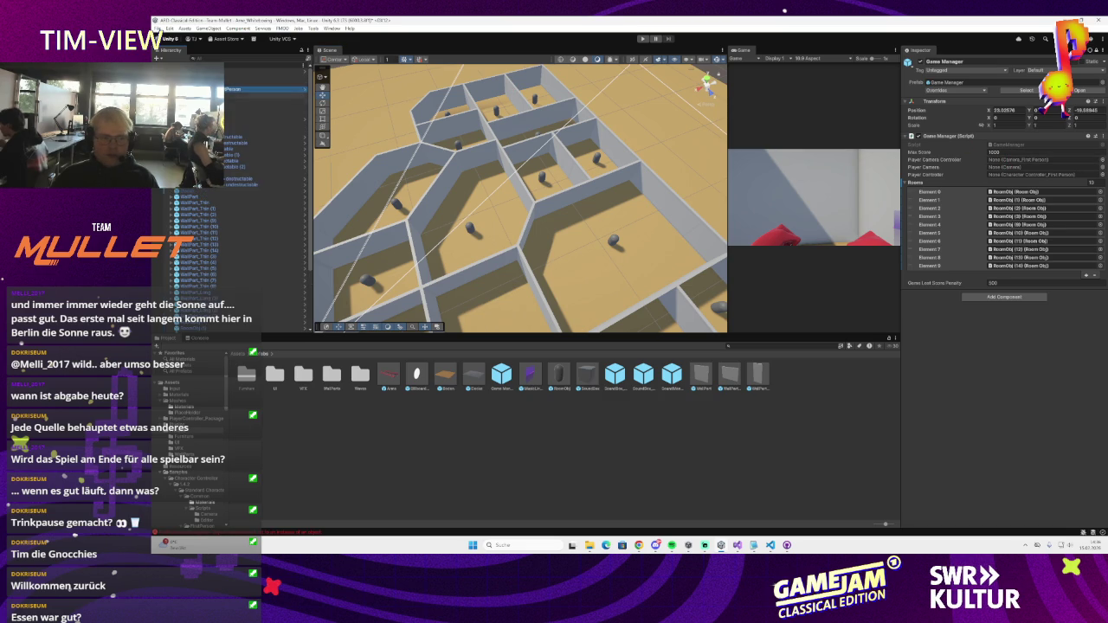
mouse_move(251, 91)
left_mouse_down()
mouse_move(953, 200)
mouse_move(1030, 161)
left_mouse_up()
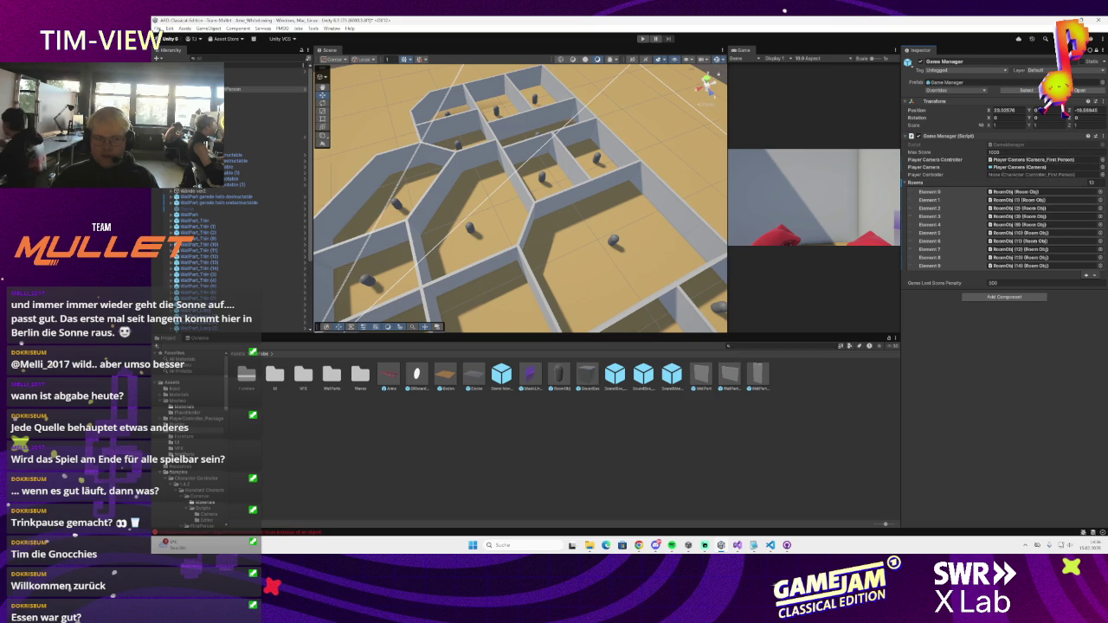
left_click_drag(205, 159, 1030, 177)
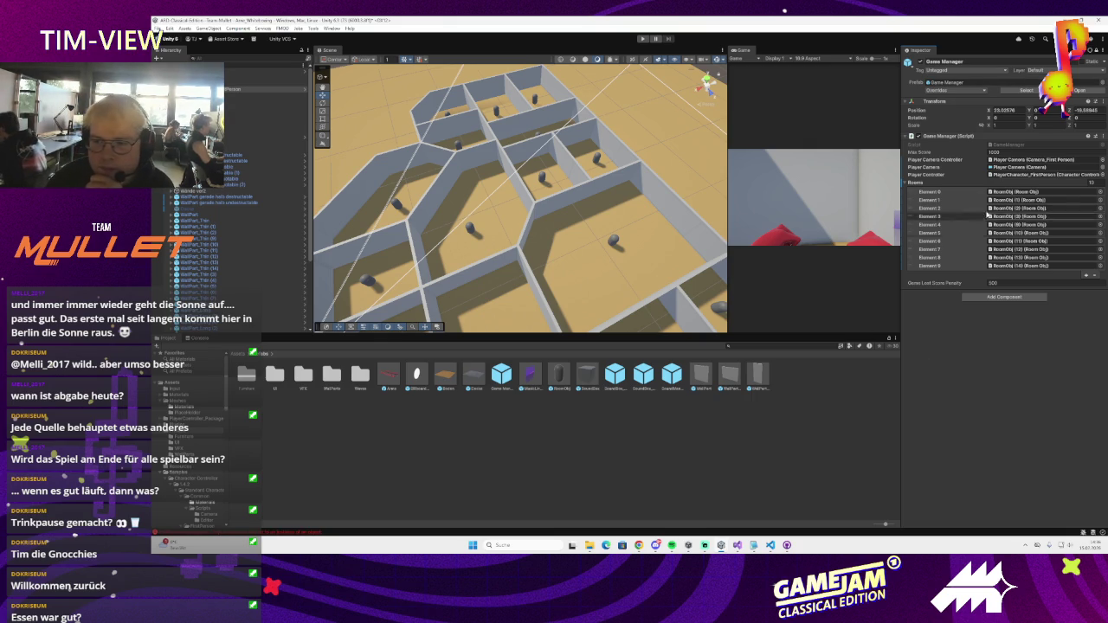
- In GameManager.cs, delete the hard-coded rooms[1] enemy line from Start()
key("alt+Tab")
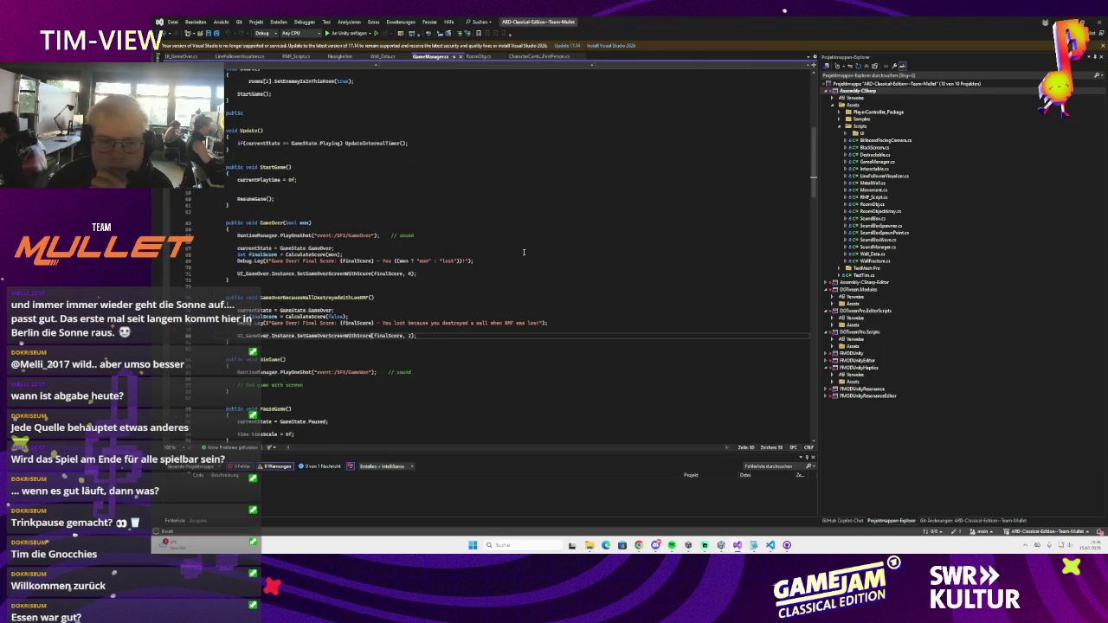
scroll(495, 252, "up", 2)
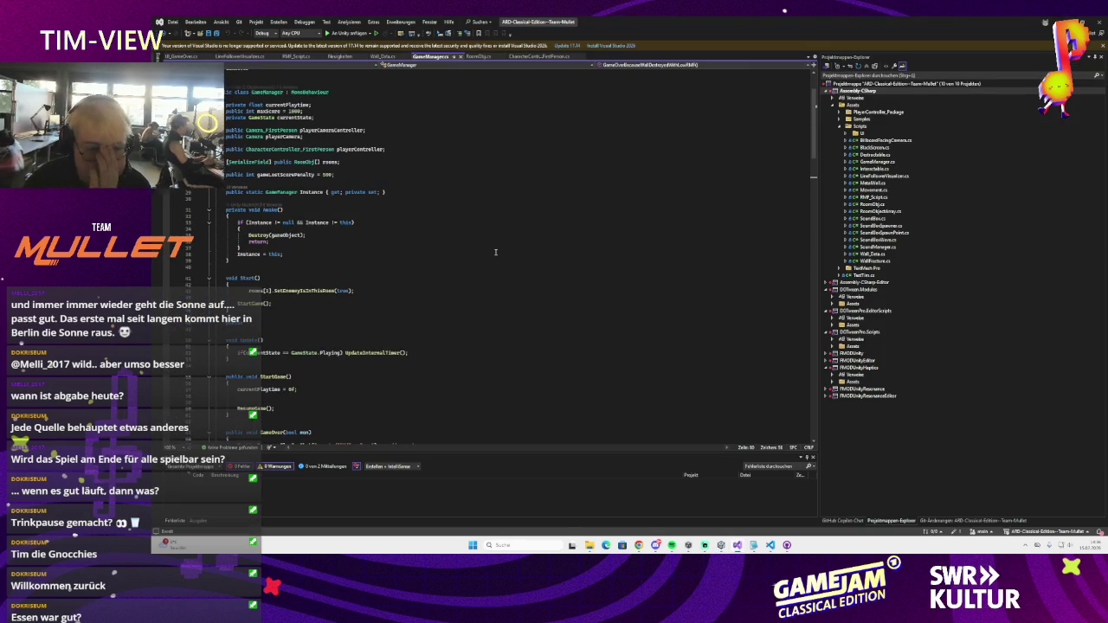
scroll(495, 251, "down", 1)
scroll(495, 252, "down", 1)
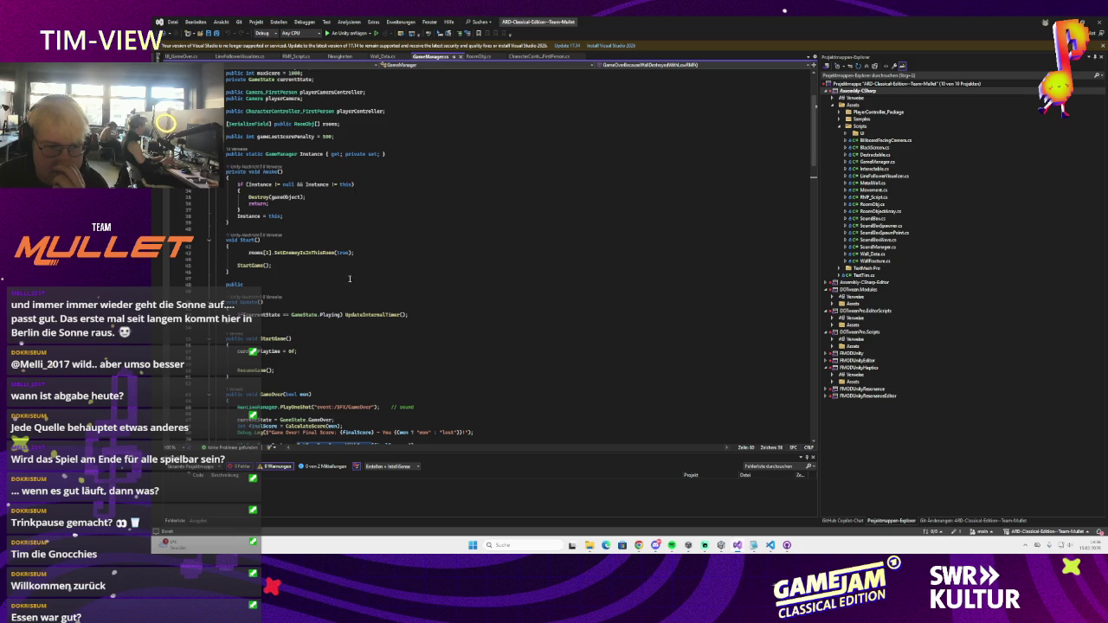
triple_click(303, 253)
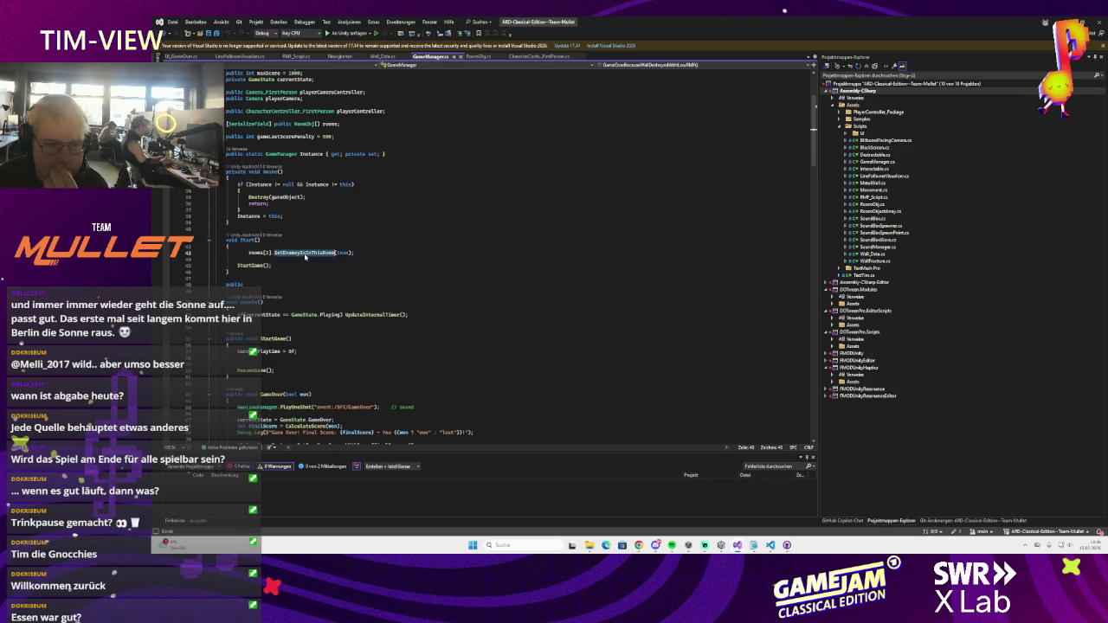
key("Delete")
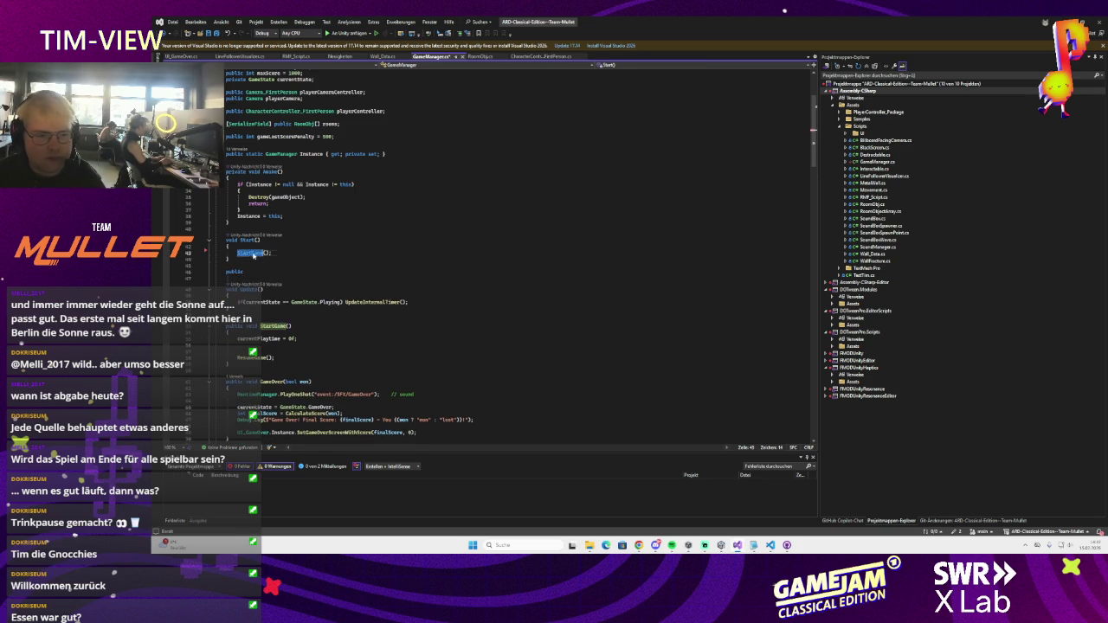
- Add ChooseRandomRoomForEnemy() after StartGame with Copilot's random-room body, and begin another private method
key("F12")
left_click(284, 275)
scroll(277, 277, "down", 1)
left_click(271, 277)
key("Return")
key("Return")
type("pub")
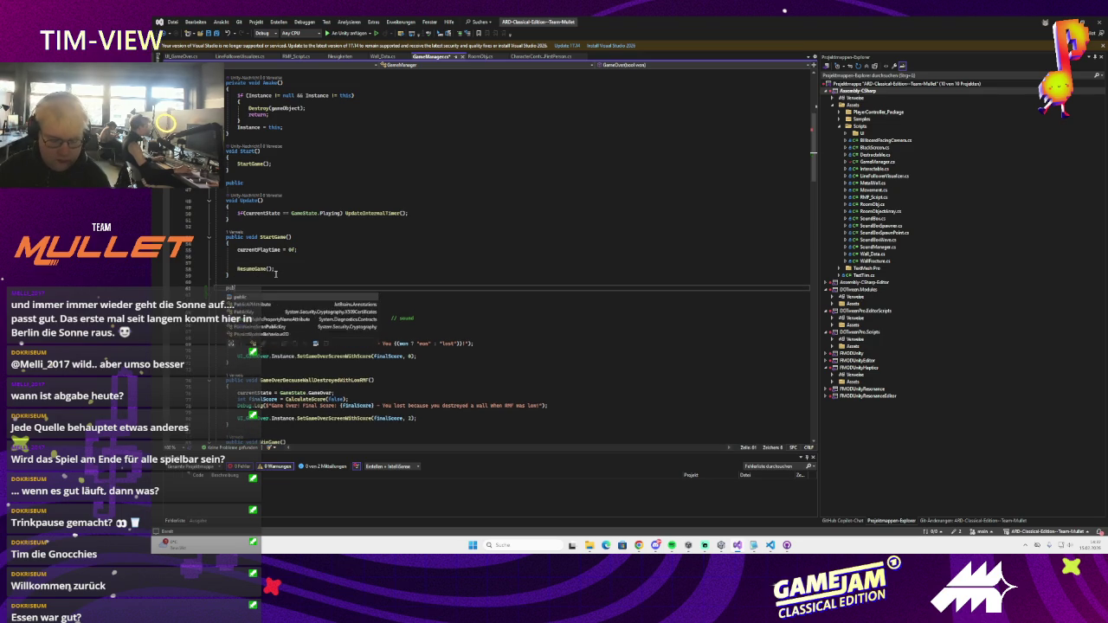
type("lic void OChooseta")
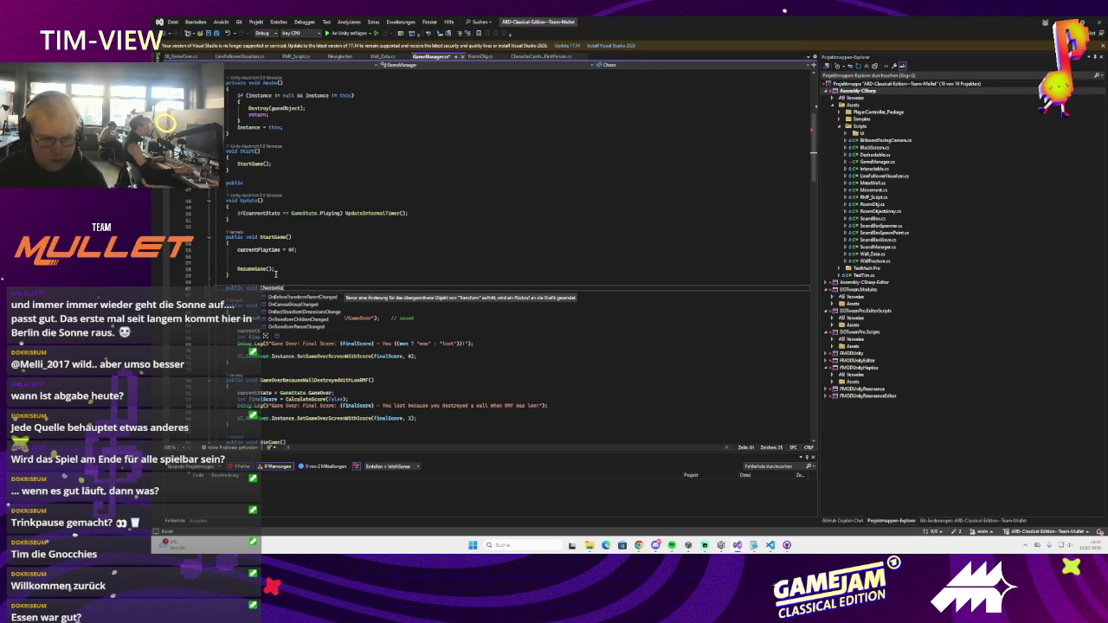
type("y()")
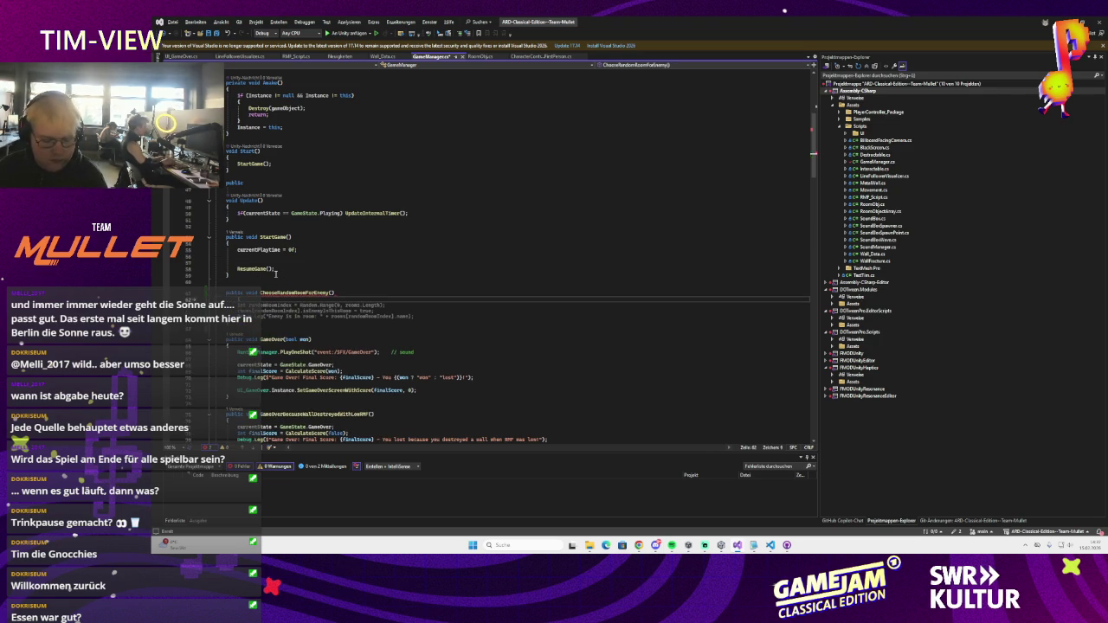
key("Escape")
key("Tab")
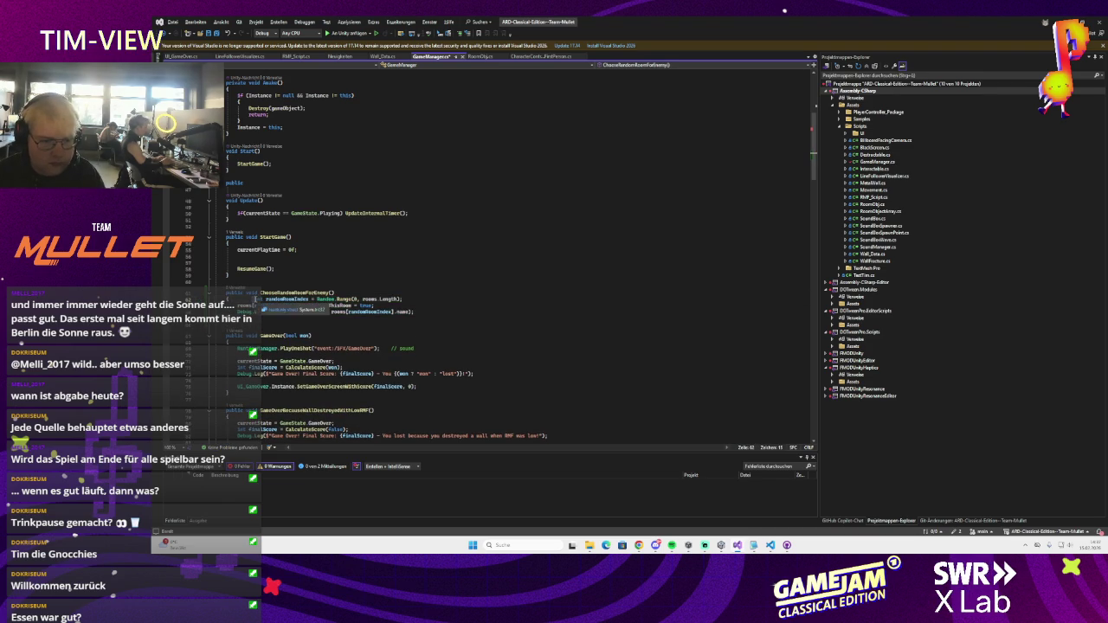
key("Return")
left_click(427, 319)
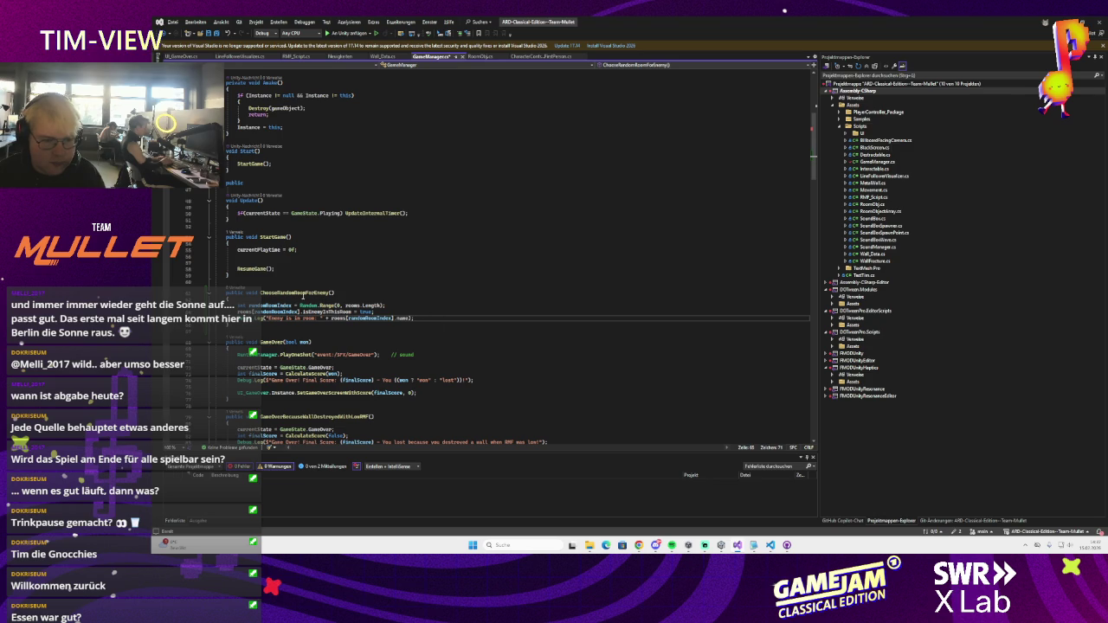
key("Return")
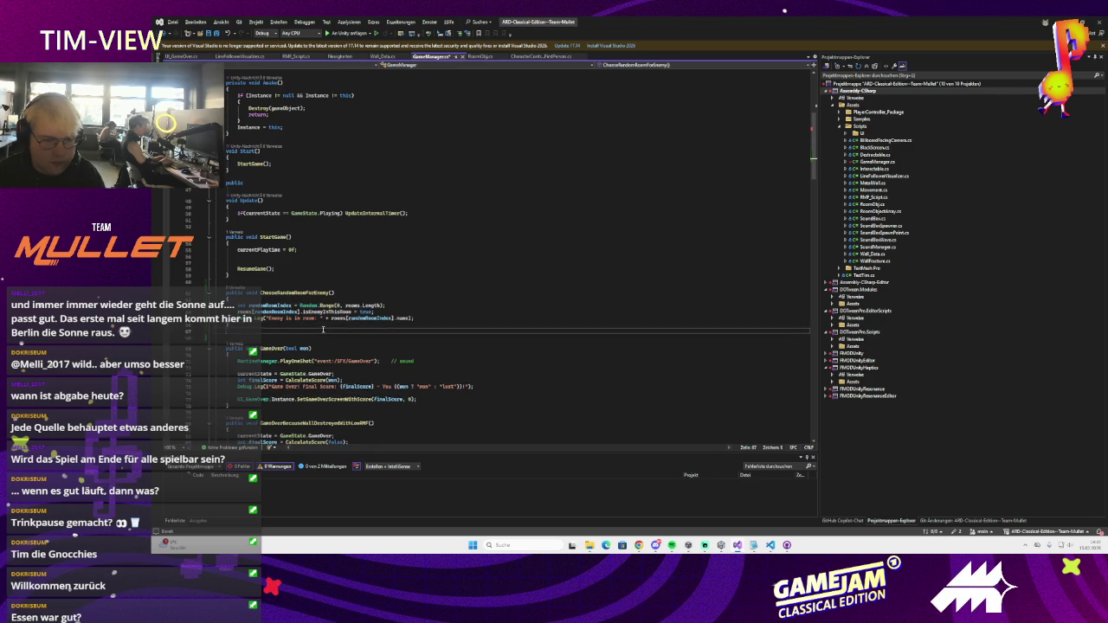
type("private void SetOtherEnemie")
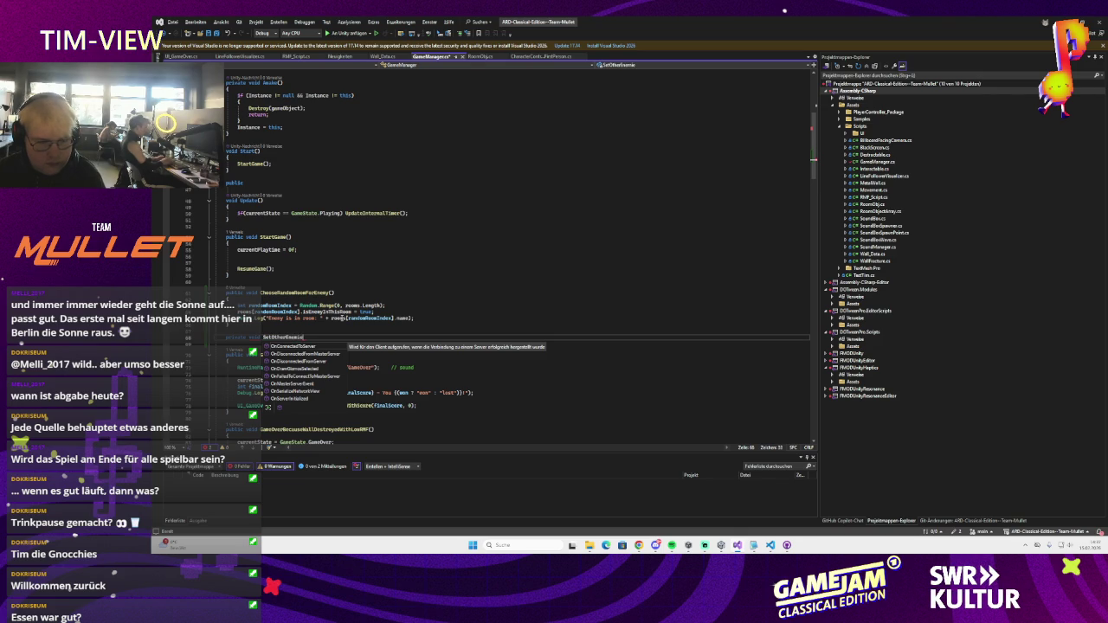
- Complete SetOtherEnemiesDisabled(int roomIndexForRoomWithEnemy) with Copilot's loop disabling other rooms' enemies
type("(int")
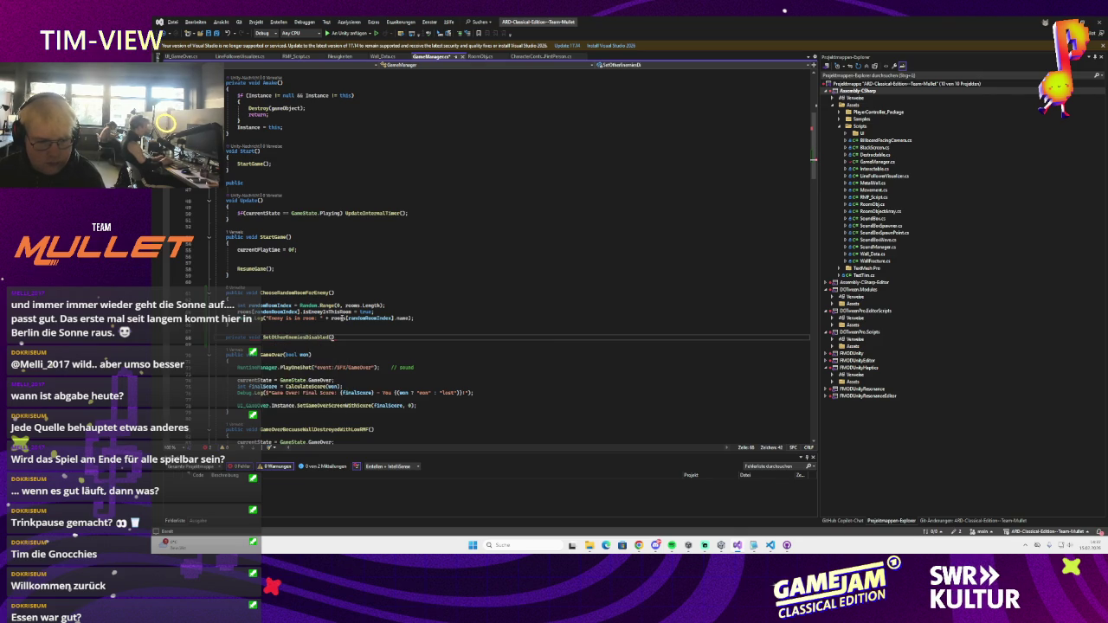
type(" roomIndex")
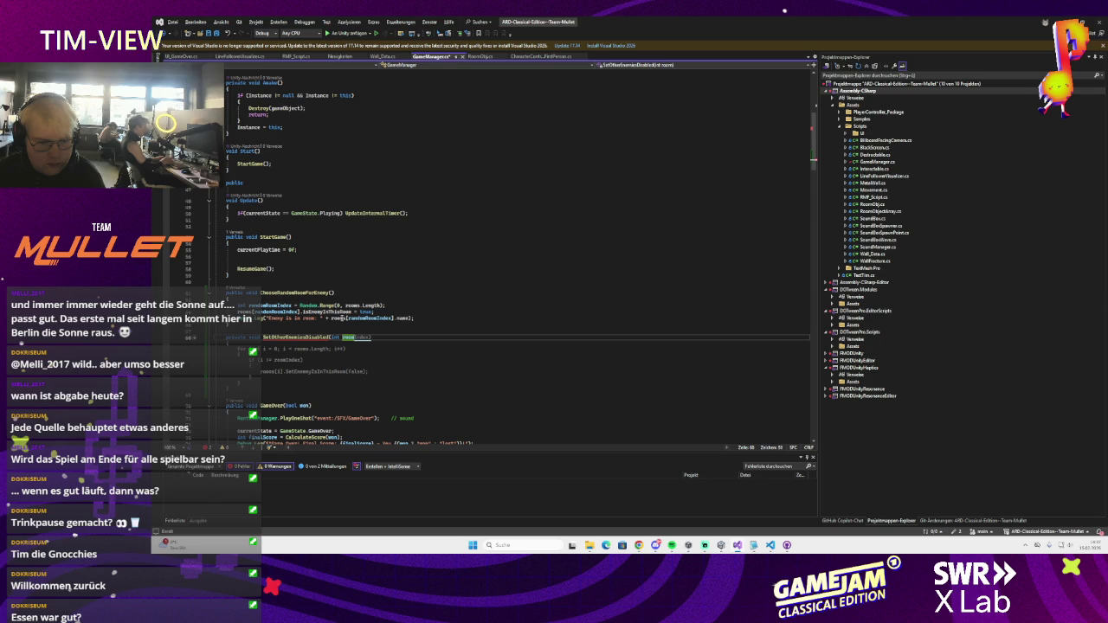
type("ForRoomWit")
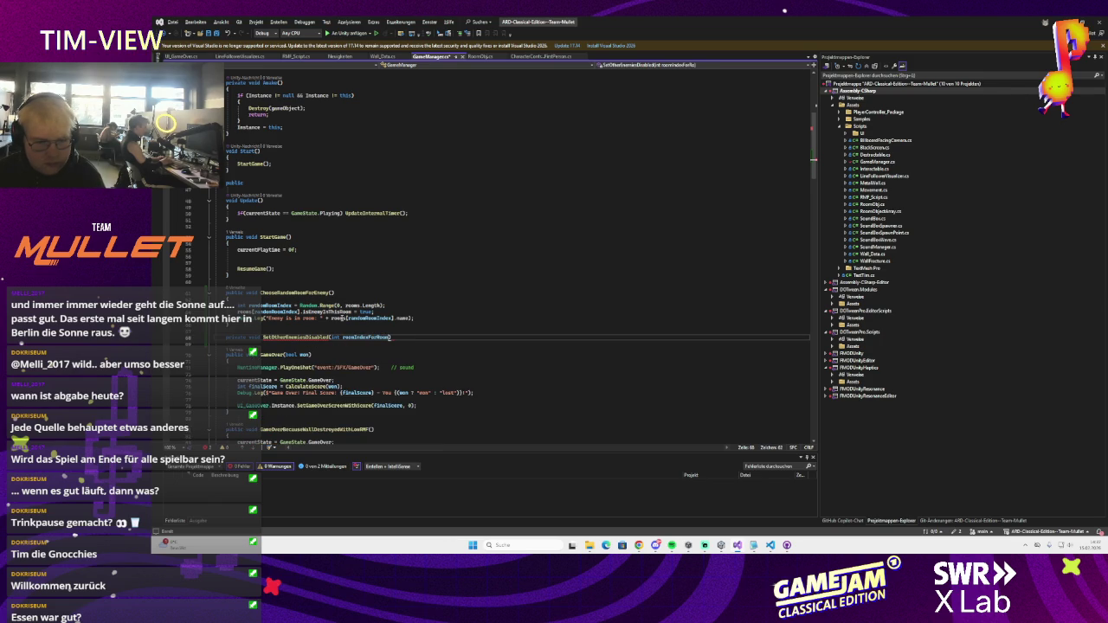
type("hEnemy")
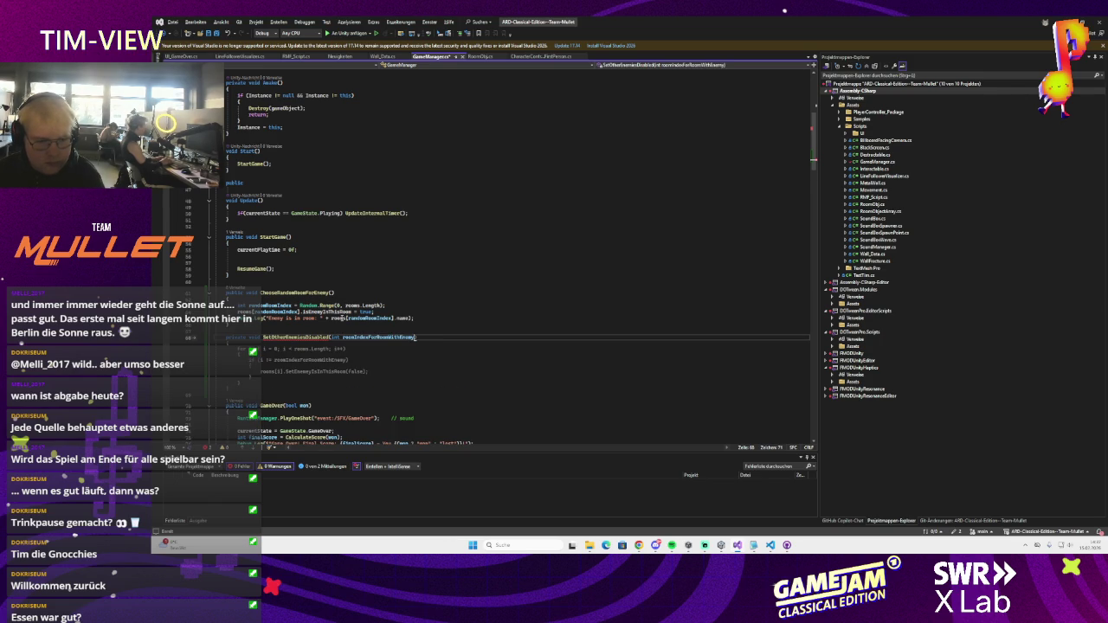
key("Tab")
left_click(316, 369)
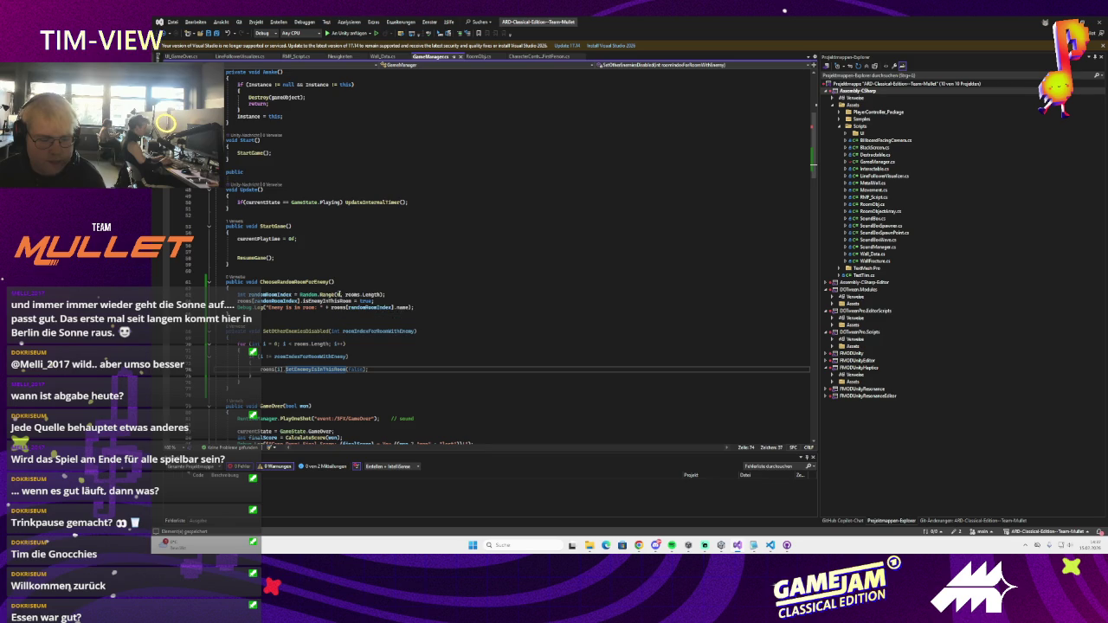
- Call SetOtherEnemiesDisabled(randomRoomIndex) right after the random room pick
left_click(270, 295)
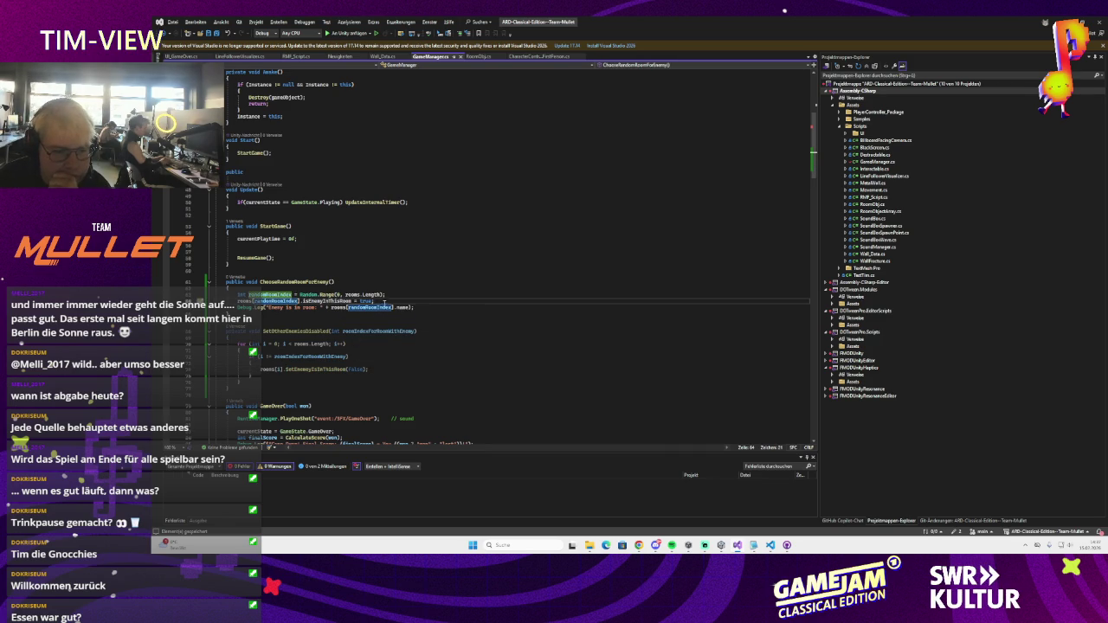
scroll(397, 327, "down", 1)
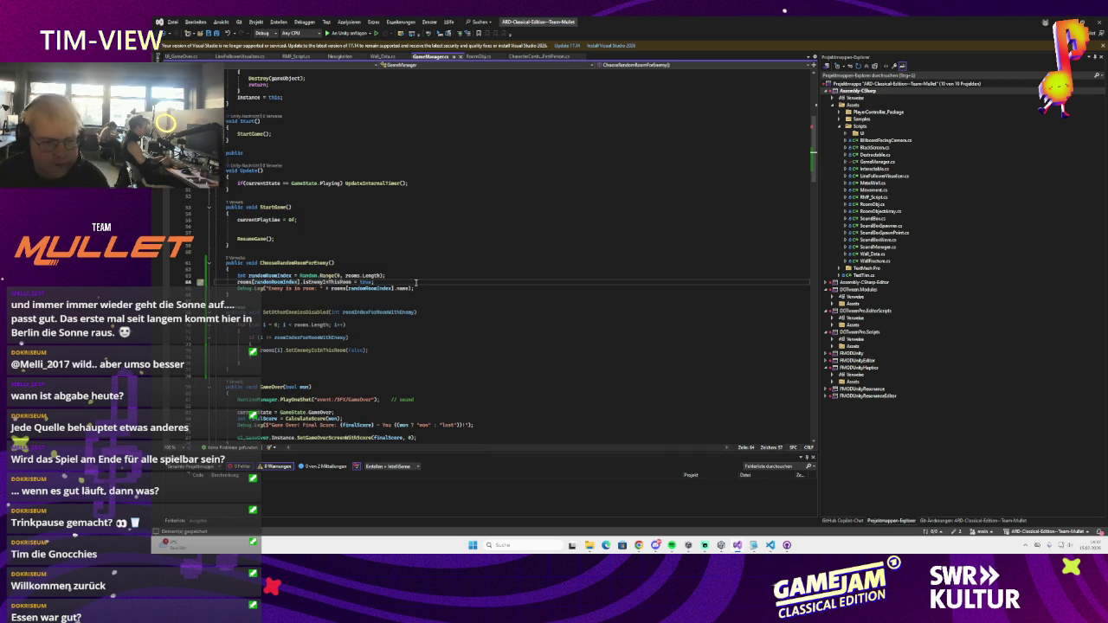
key("Return")
type("SetOtherEnemiesDisabled")
key("Tab")
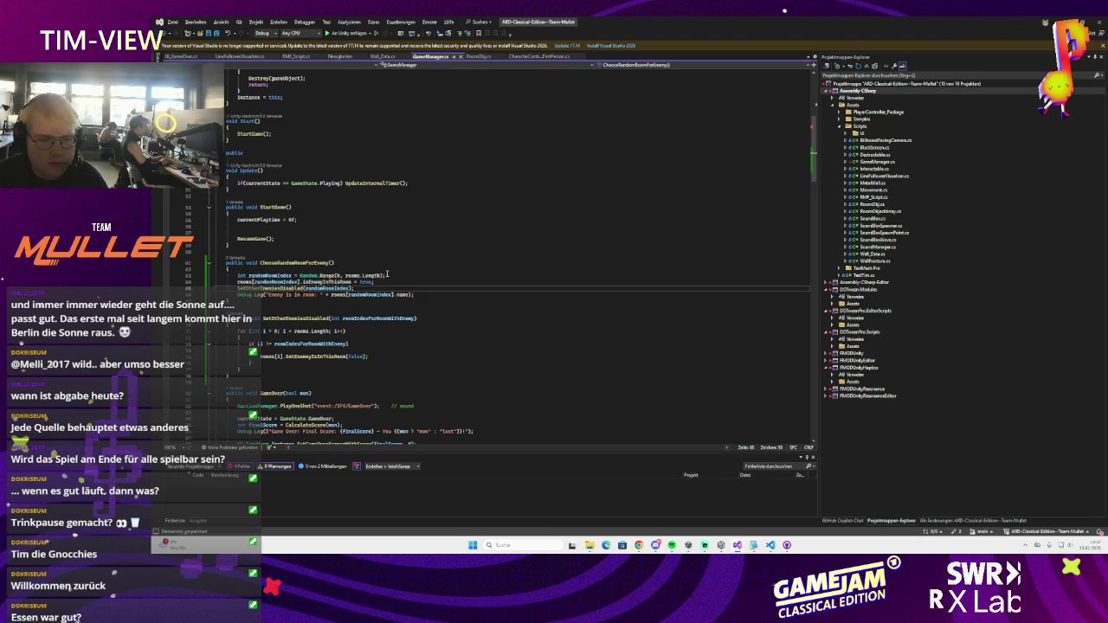
- Review the loop's SetEnemyIsInThisRoom(false) call and the roomIndexForRoomWithEnemy parameter
scroll(379, 289, "down", 2)
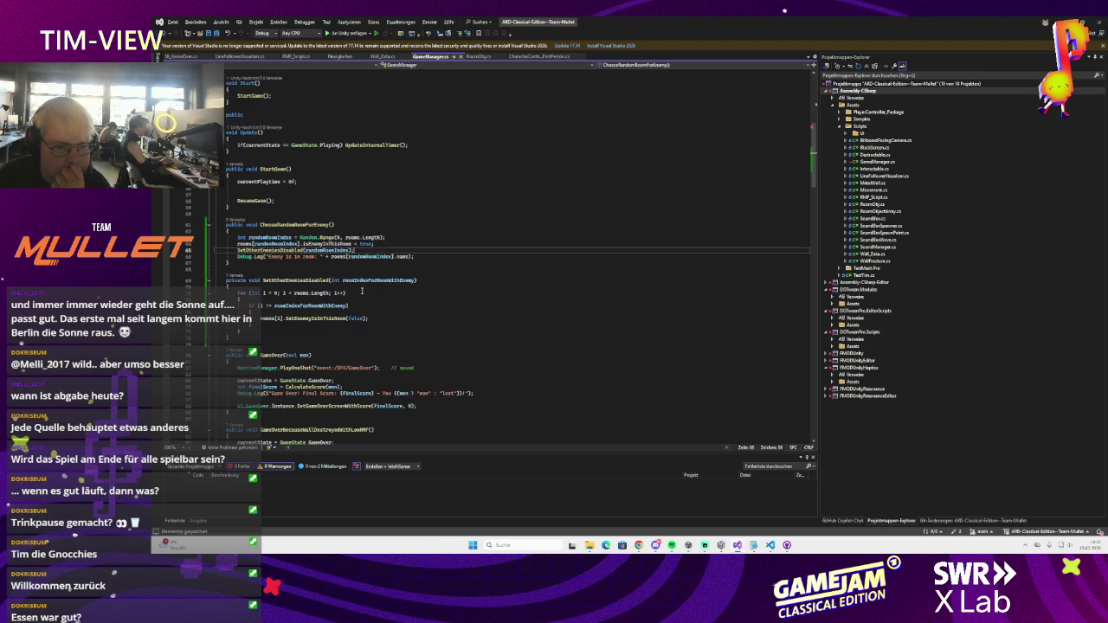
mouse_move(362, 283)
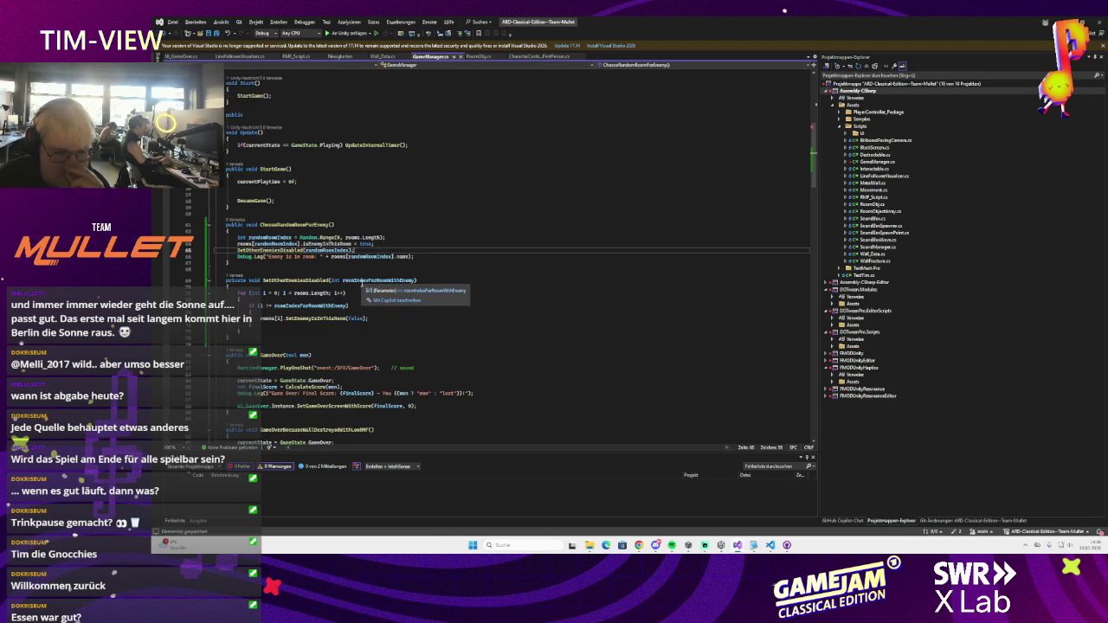
left_click(367, 319)
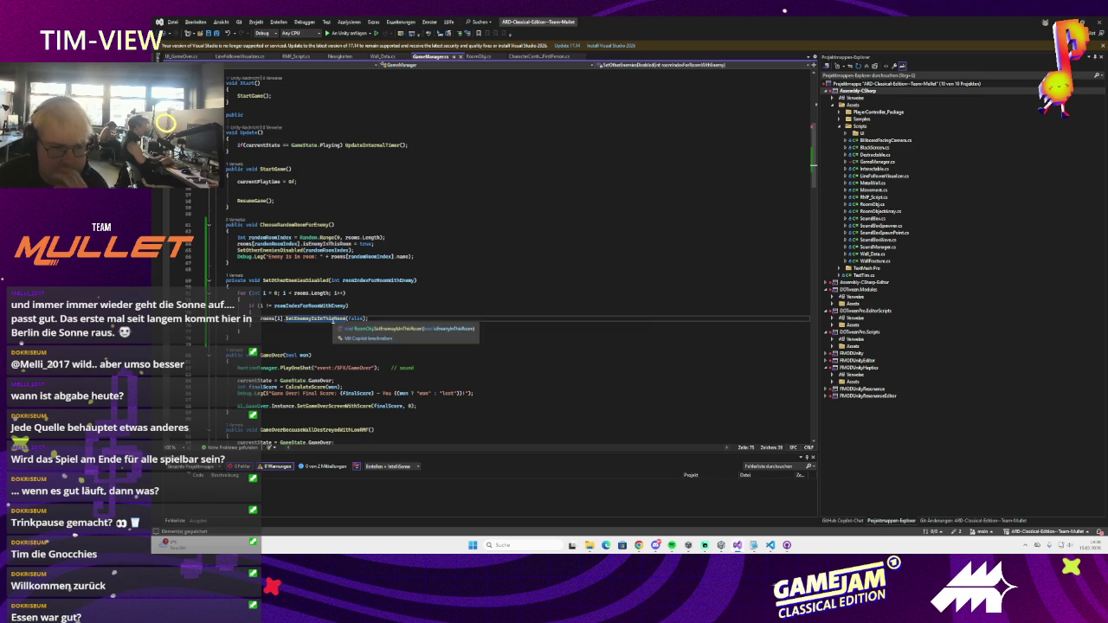
mouse_move(319, 319)
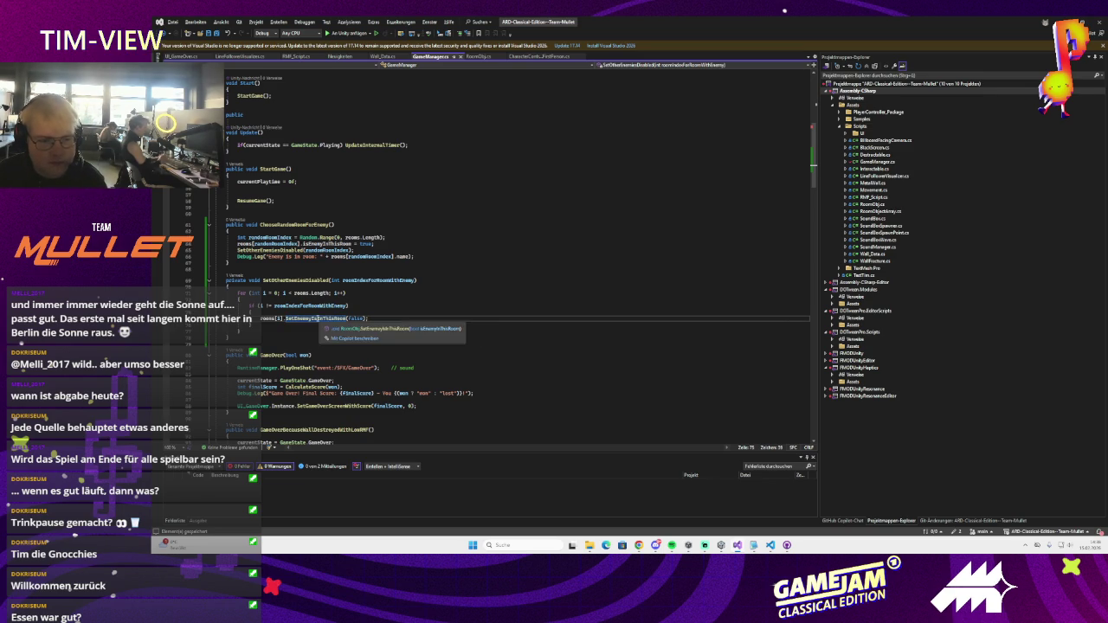
left_click(304, 319)
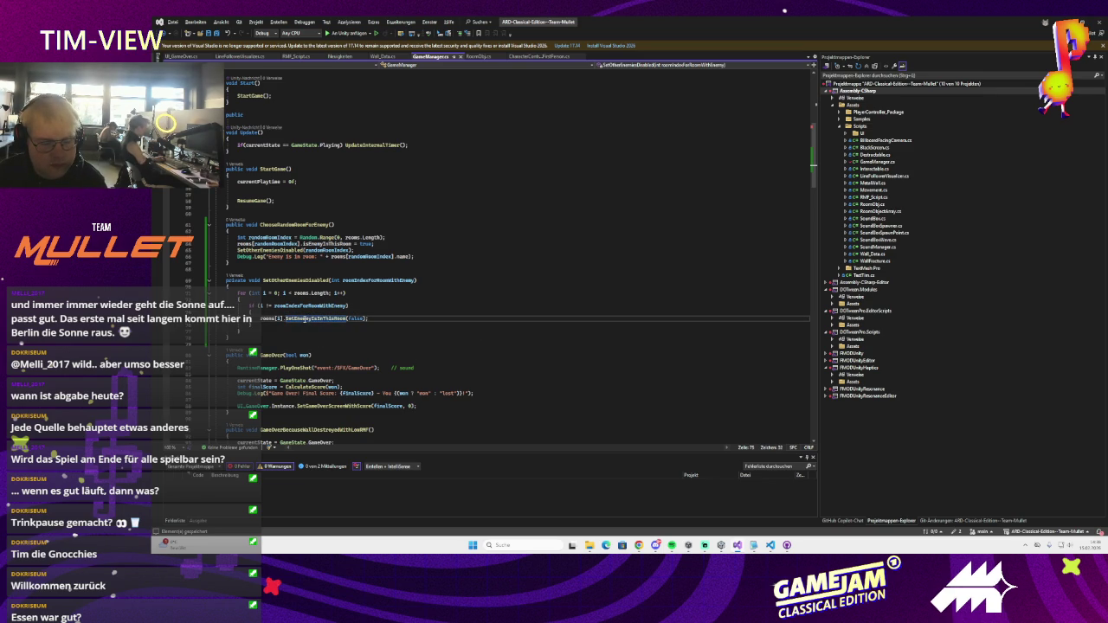
mouse_move(304, 319)
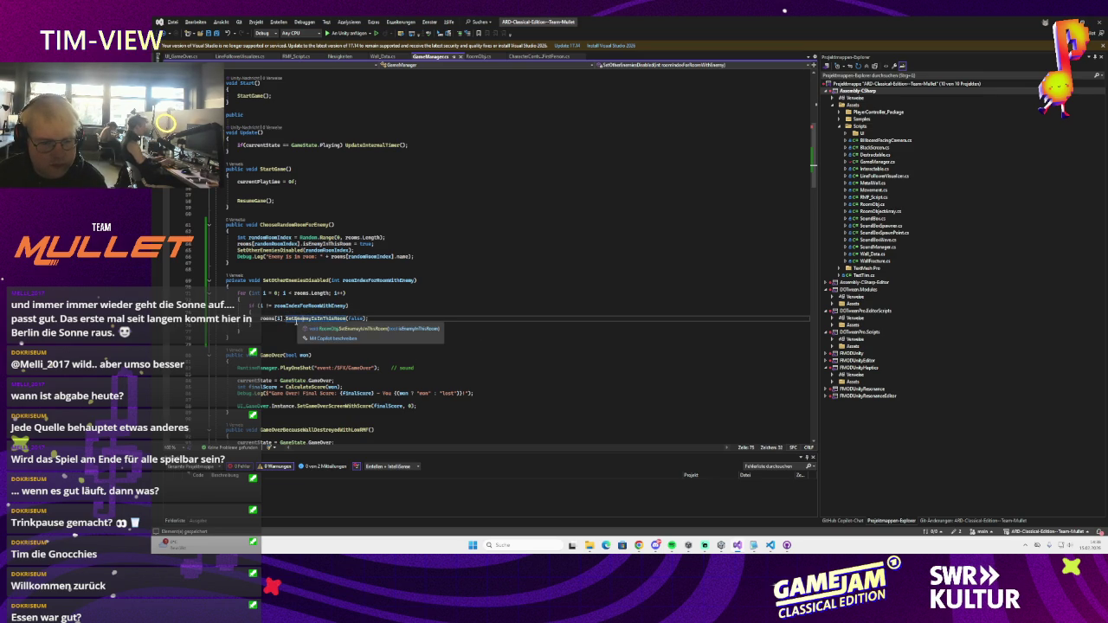
left_click(362, 280)
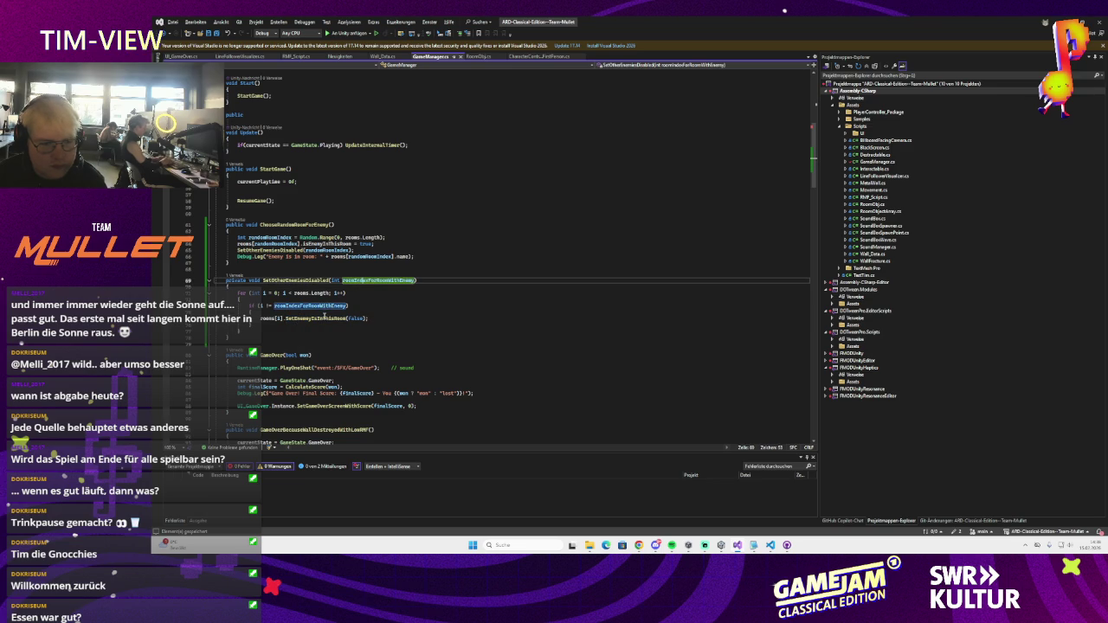
left_click(324, 317)
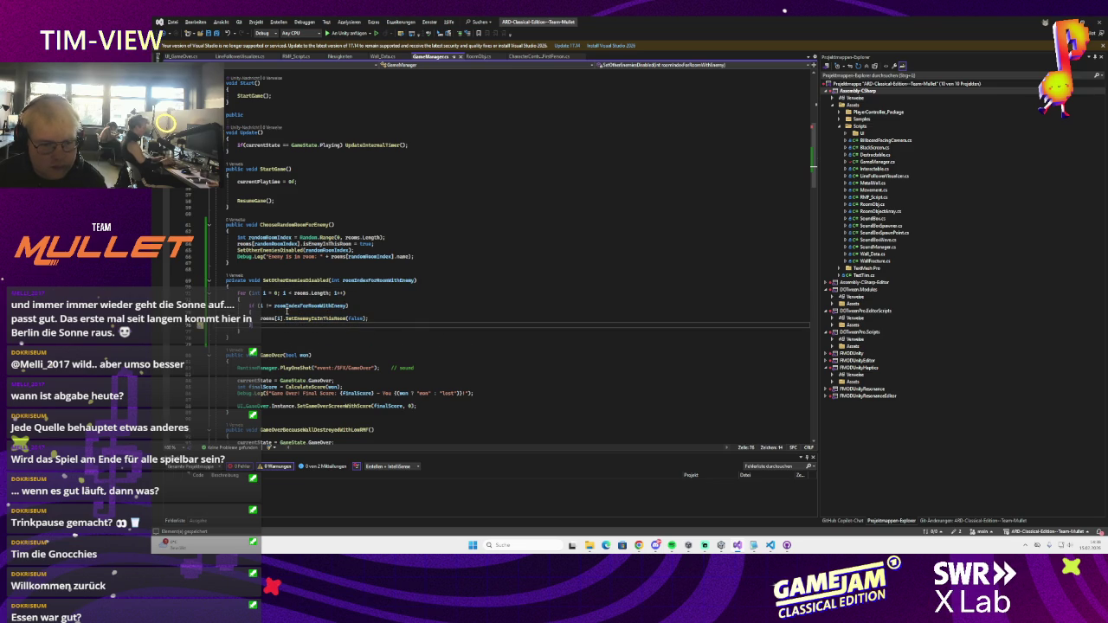
- Add an else block calling rooms[i].SetEnemyIsInThisRoom(true) for the chosen room
key("ctrl+v")
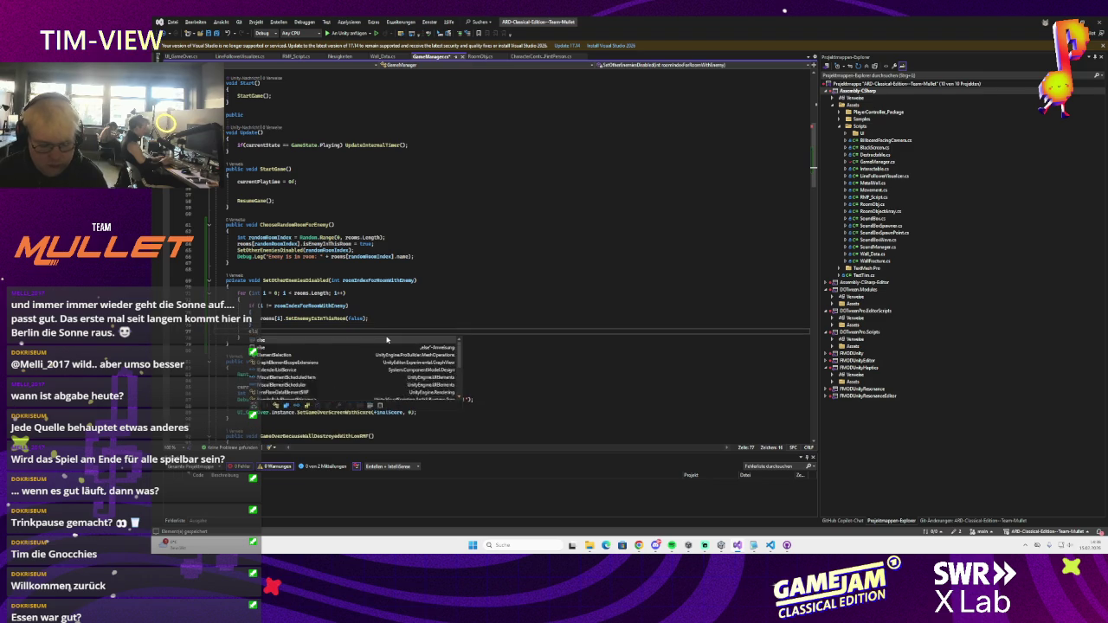
type("else")
key("Escape")
key("Return")
type("{")
key("Return")
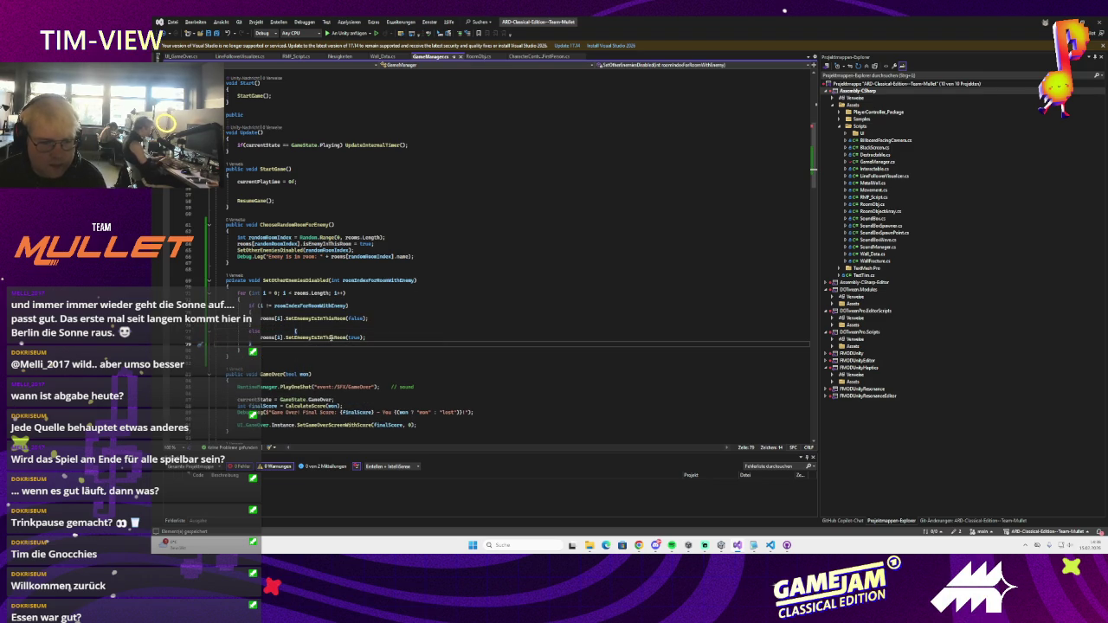
left_click(329, 337, "ctrl")
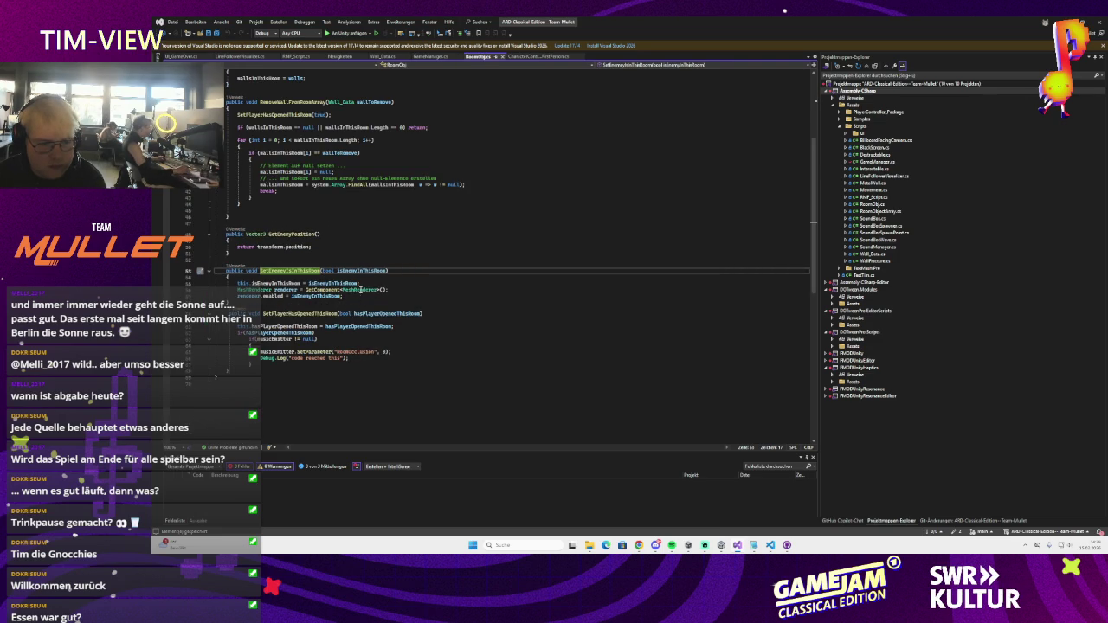
- Review SetEnemyIsInThisRoom's body in RoomObj.cs, then return to Unity
scroll(360, 300, "up", 1)
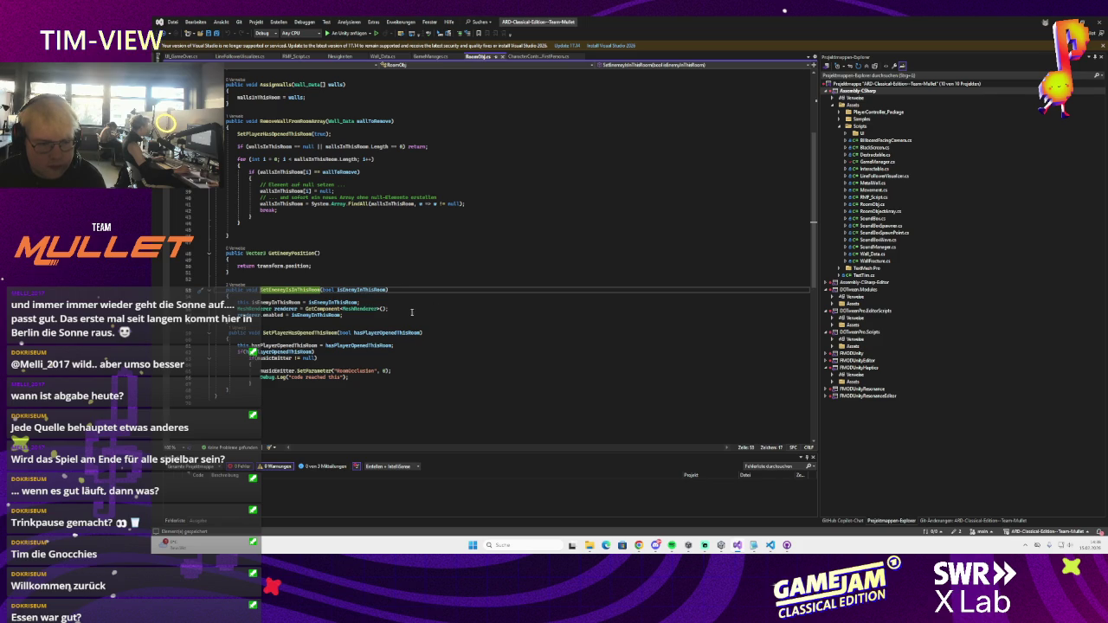
left_click(411, 321)
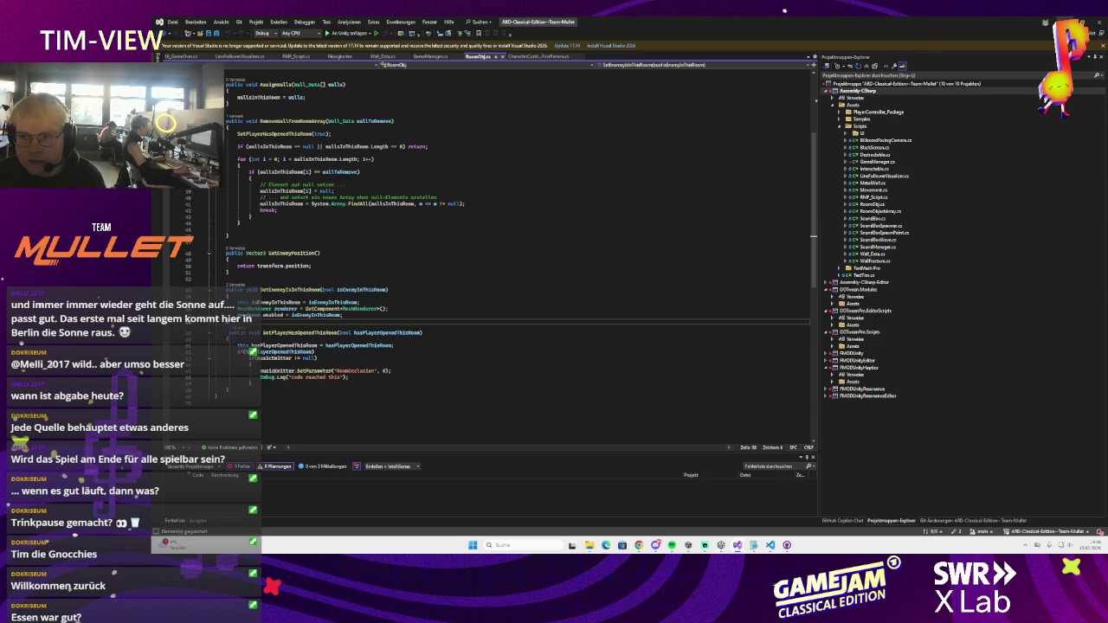
key("alt+Tab")
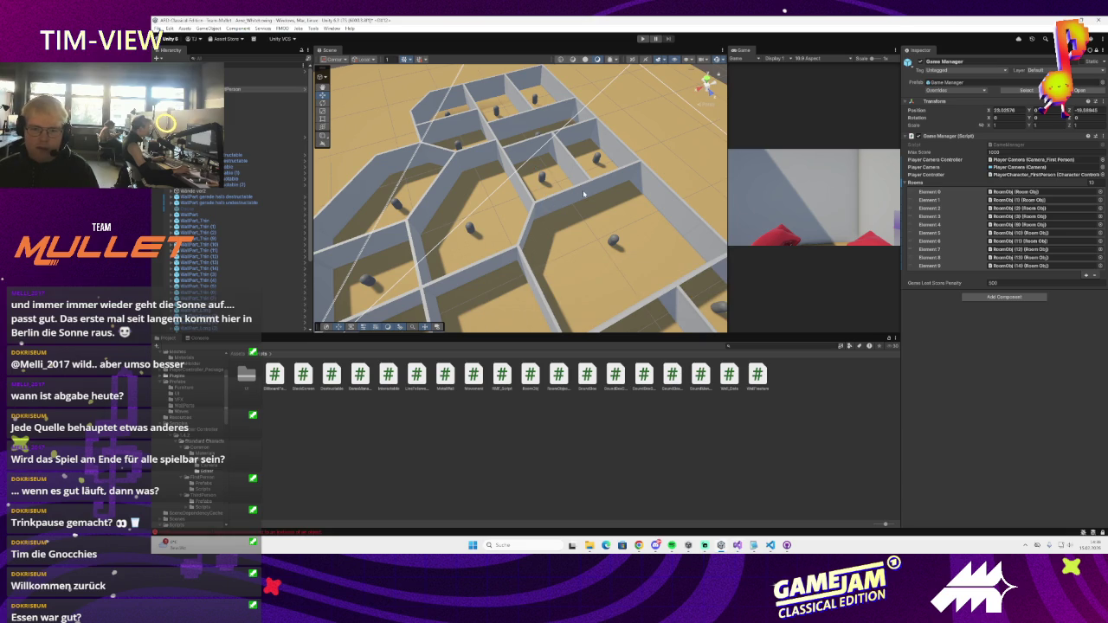
- Show the maze in top view, widen the Game view, and start Play mode
left_click(707, 77)
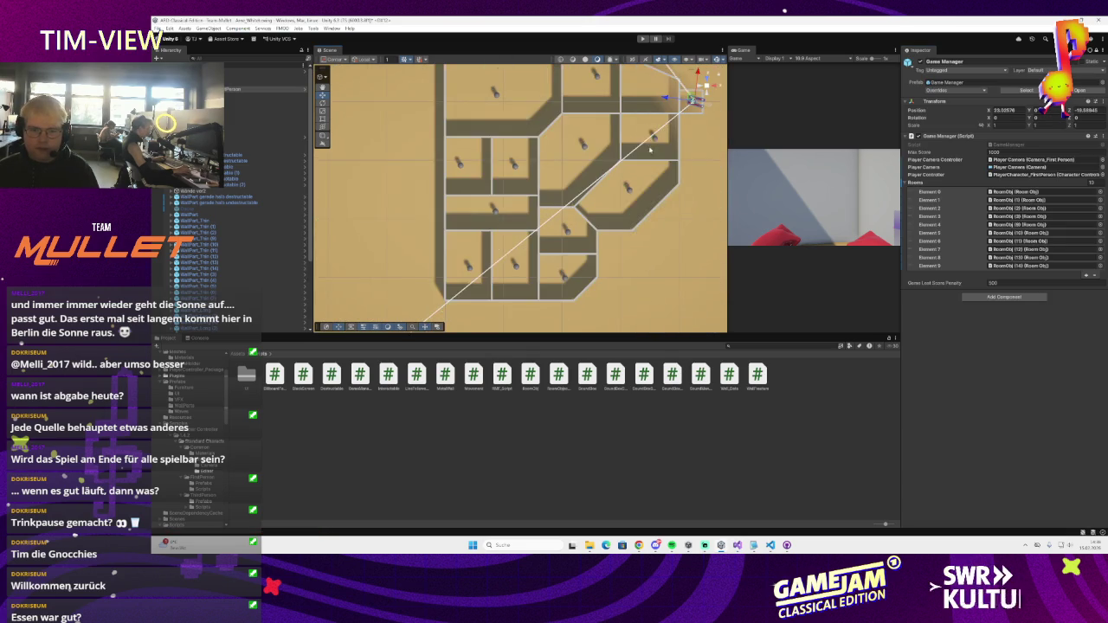
scroll(649, 150, "down", 3)
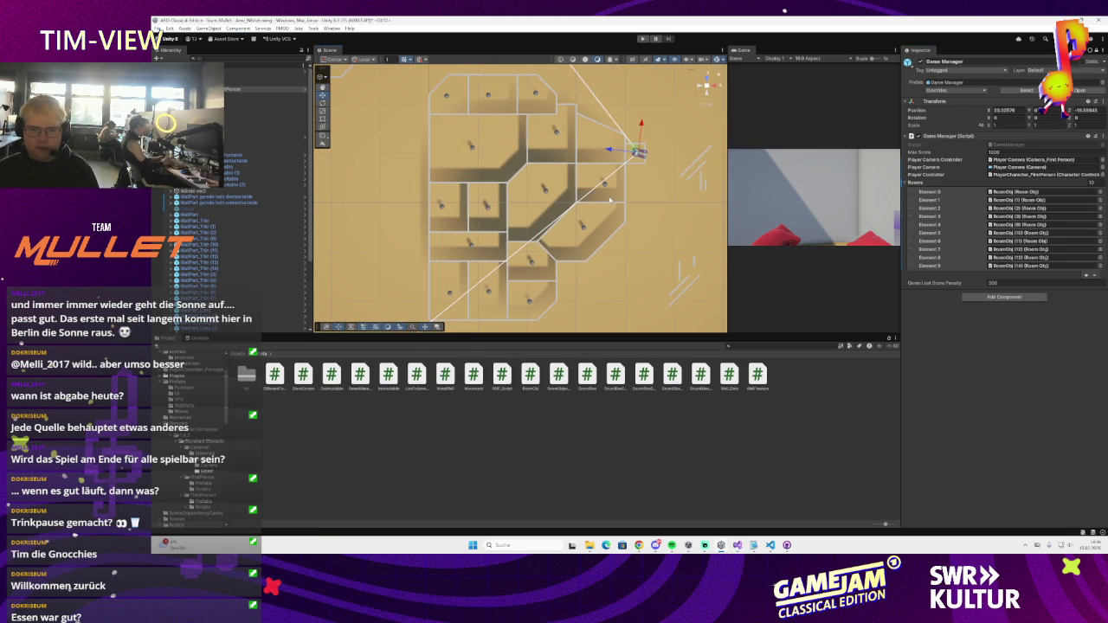
left_click_drag(729, 124, 670, 125)
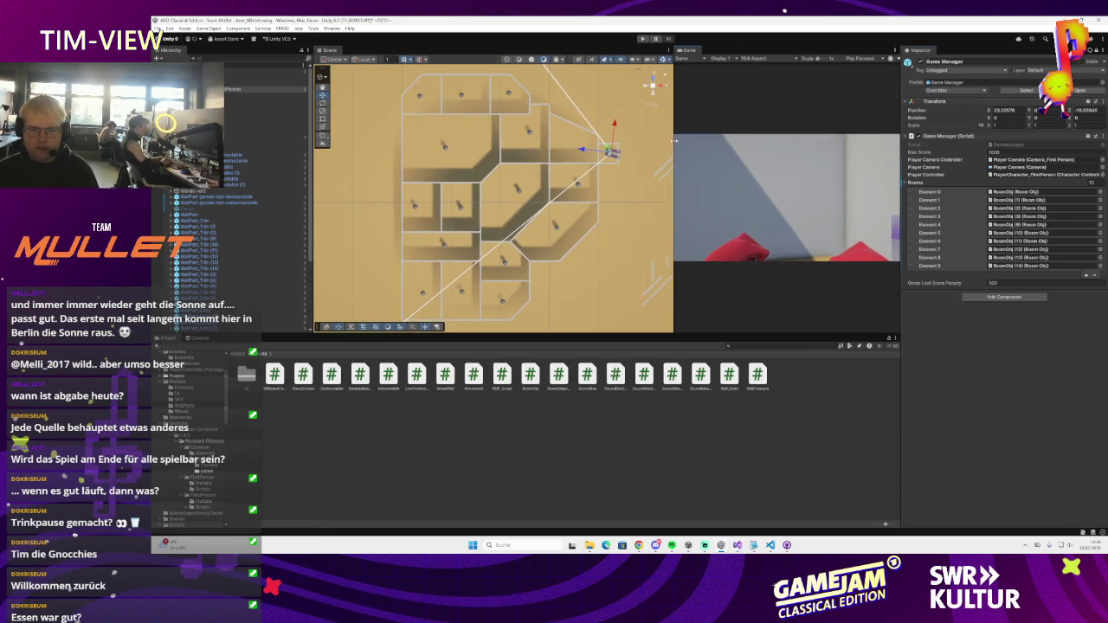
left_click(643, 39)
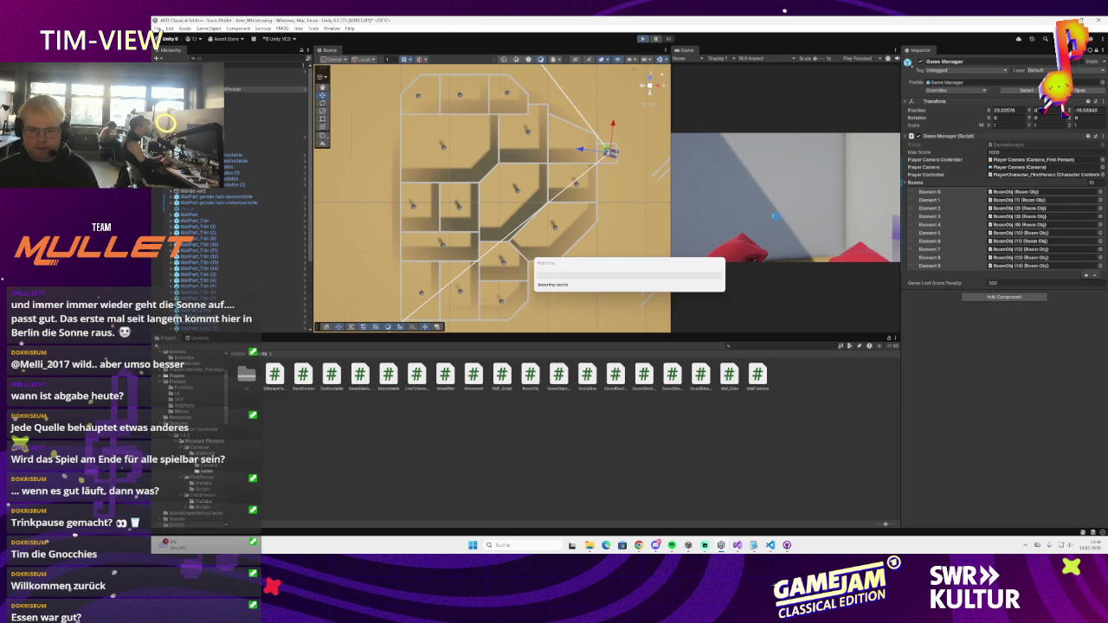
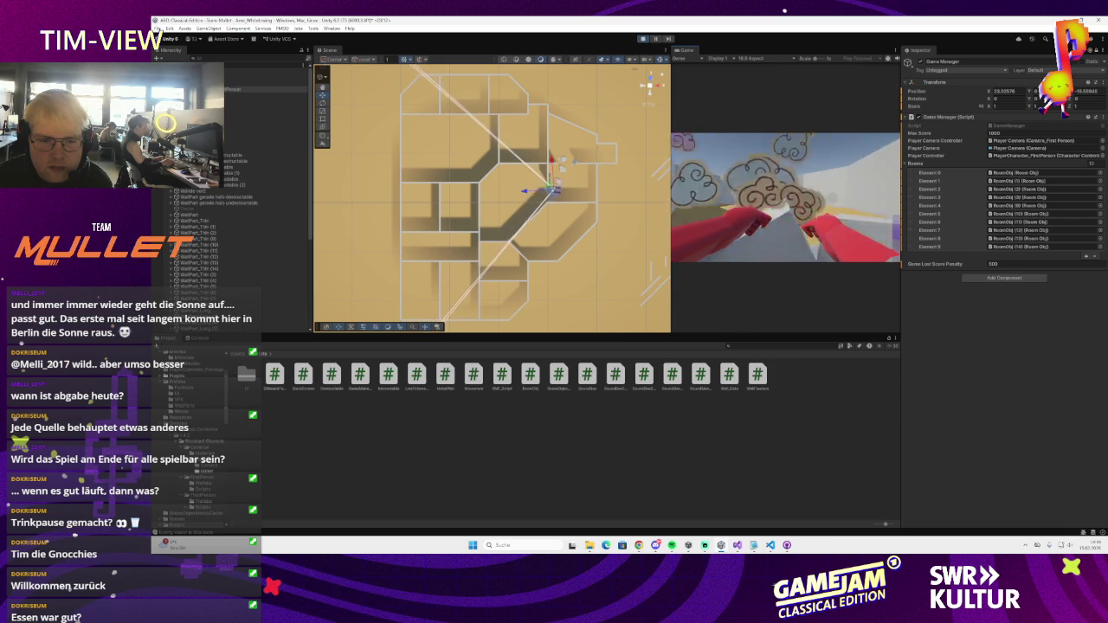
- Orbit the maze in the Scene view, then snap it back to top-down view
mouse_move(640, 217)
left_mouse_down()
mouse_move(545, 221)
mouse_move(547, 284)
left_mouse_up()
left_click_drag(340, 86, 354, 79)
left_click(651, 80)
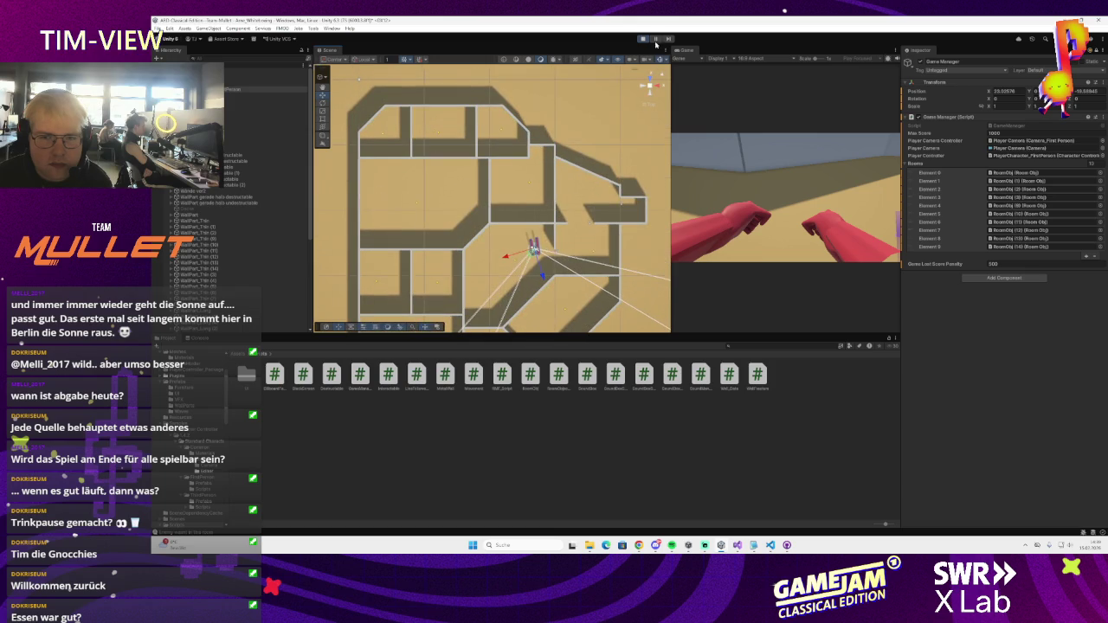
- Play the game and open the first RoomObj.Start NullReferenceException in the code editor
key("ctrl+p")
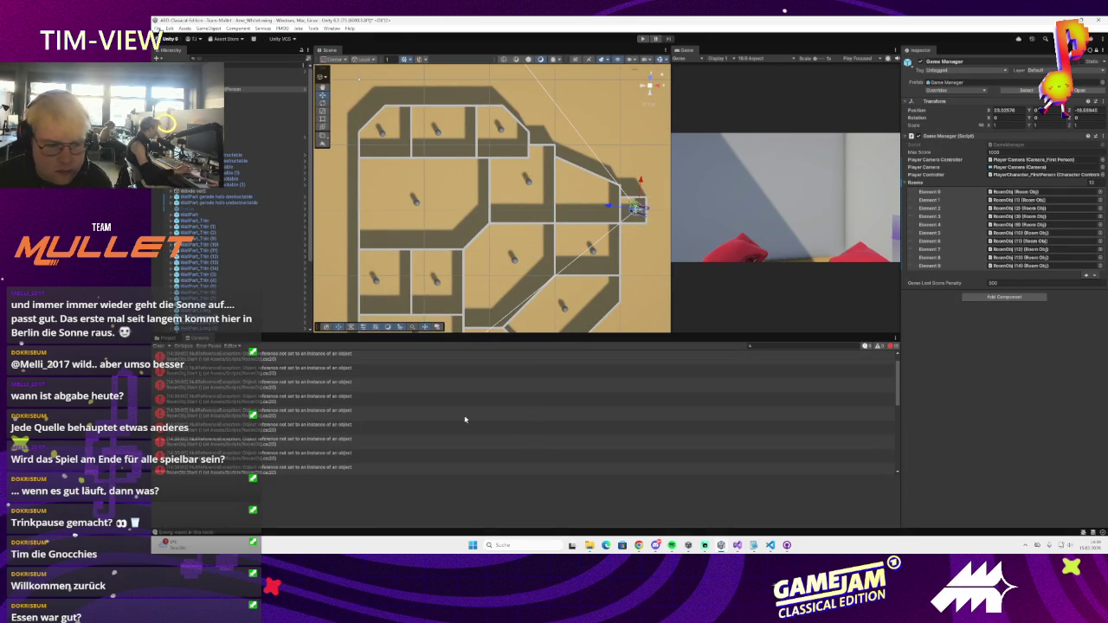
left_click(222, 356)
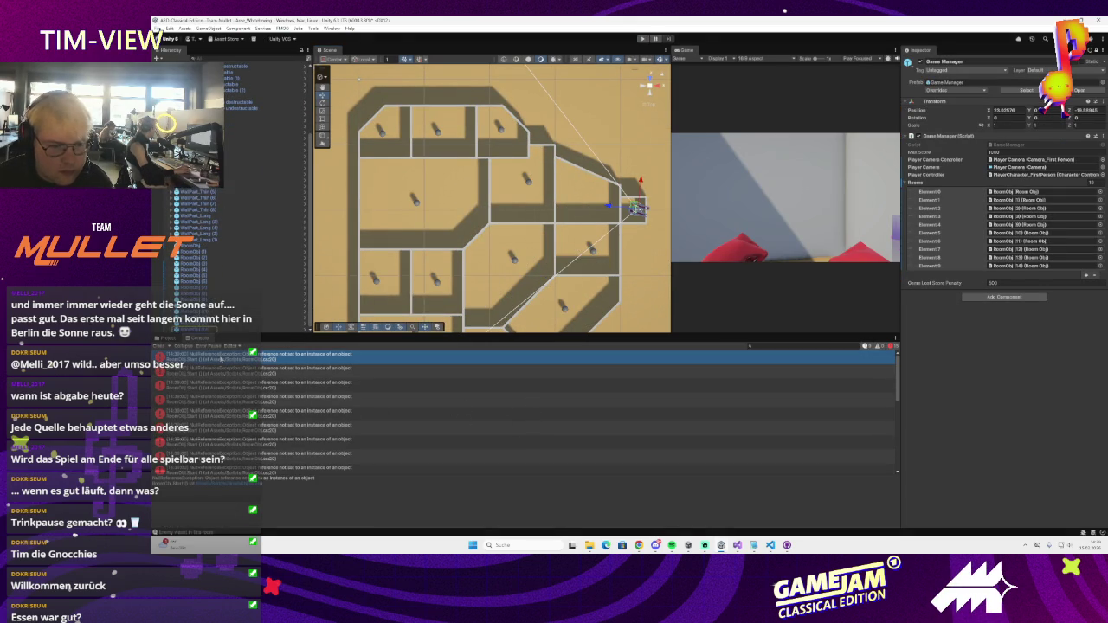
double_click(220, 357)
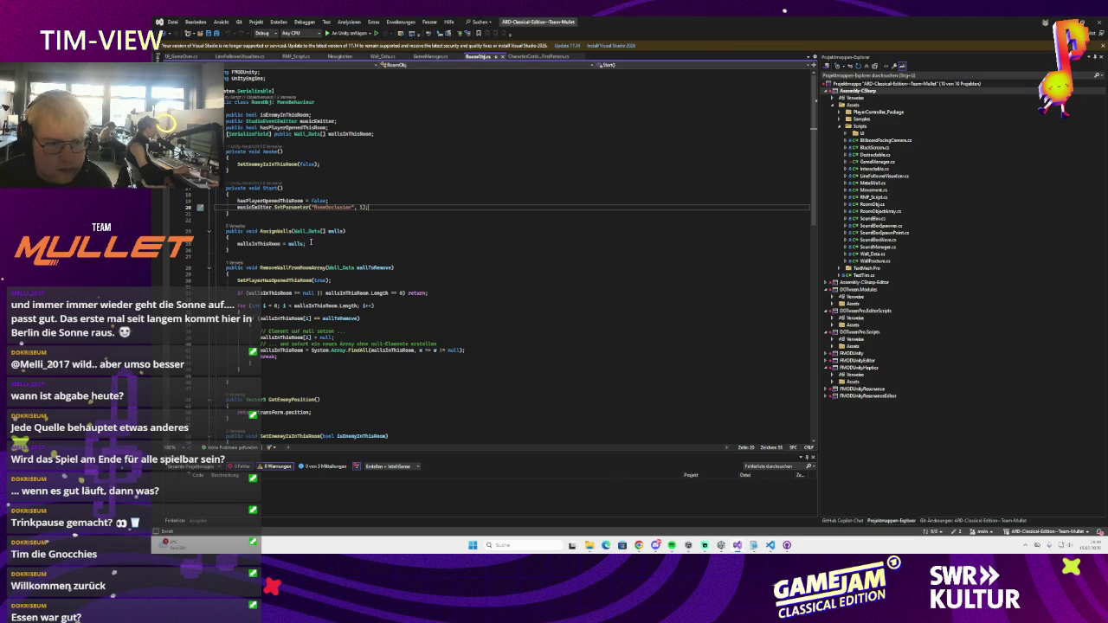
- Guard line 20's musicEmitter SetParameter call with if(musicEmitter), then return to Unity
key("Home")
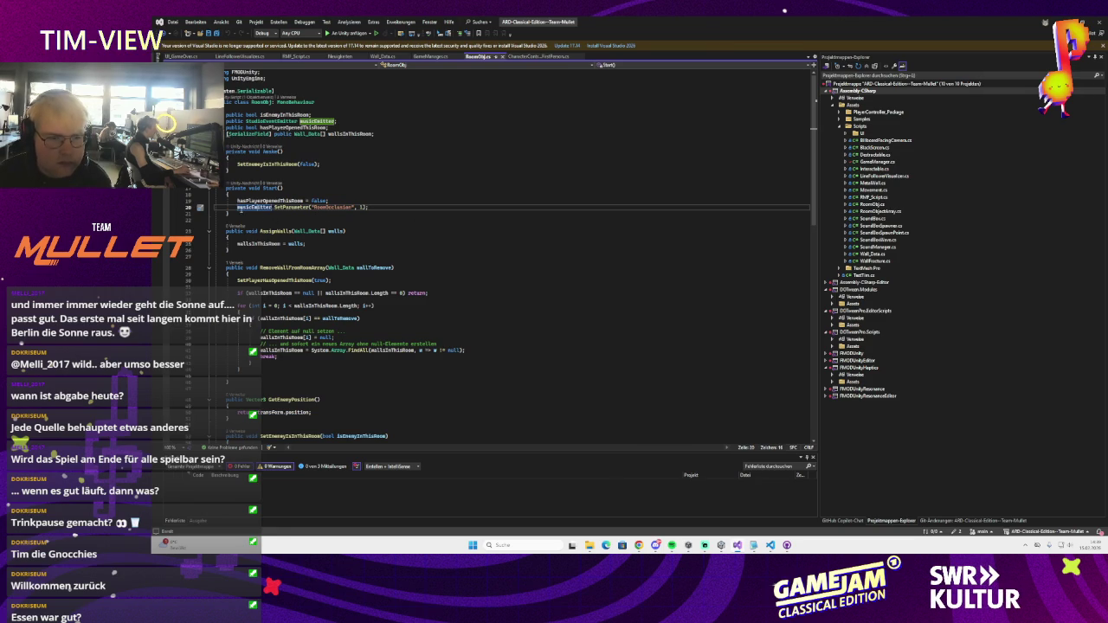
type("if(music")
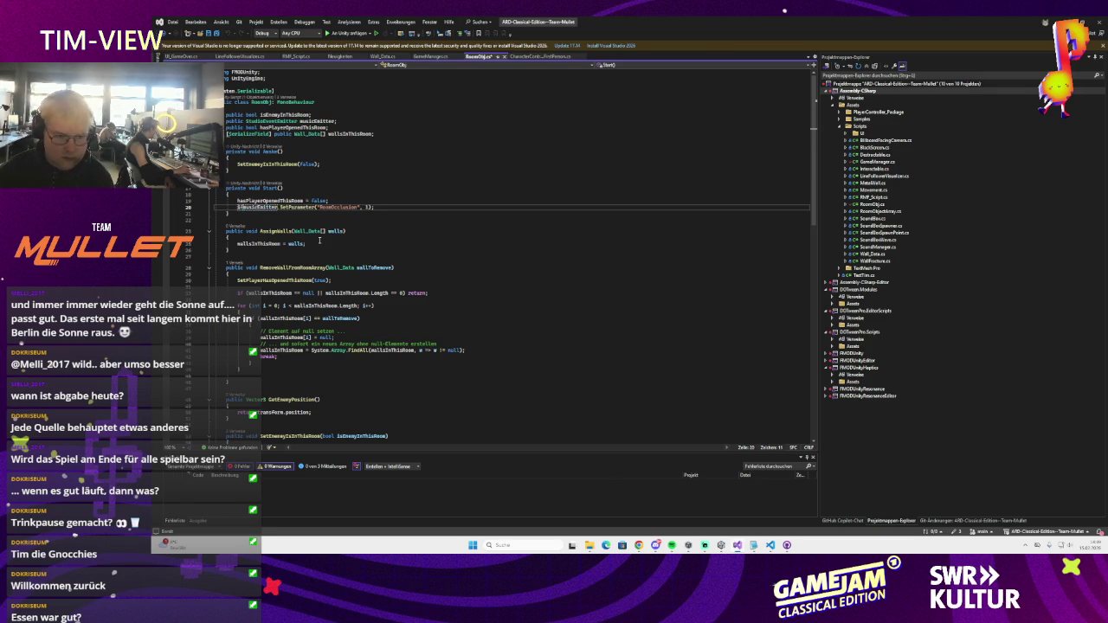
type("Emitter)")
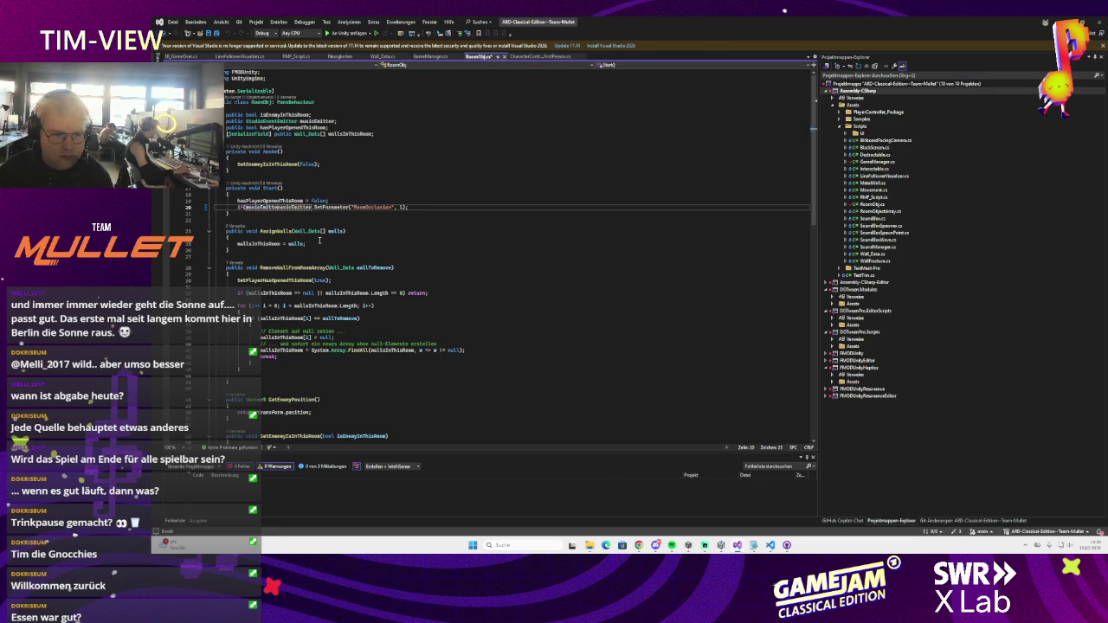
key("alt+Tab")
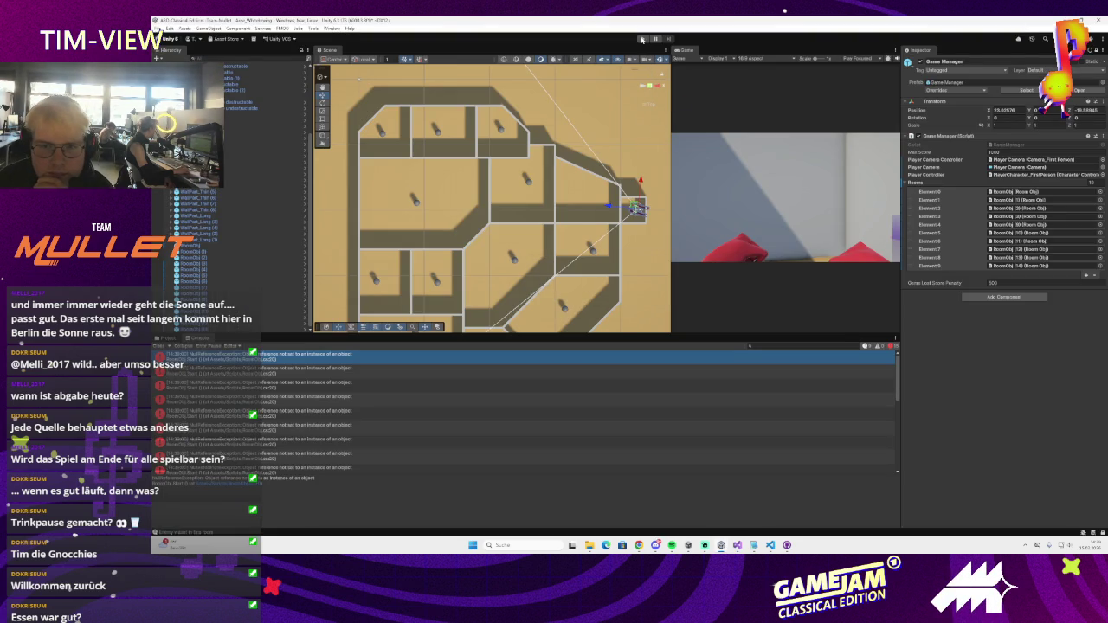
- Run the game to confirm the Console stays error-free, then go back to RoomObj.cs
left_click(641, 39)
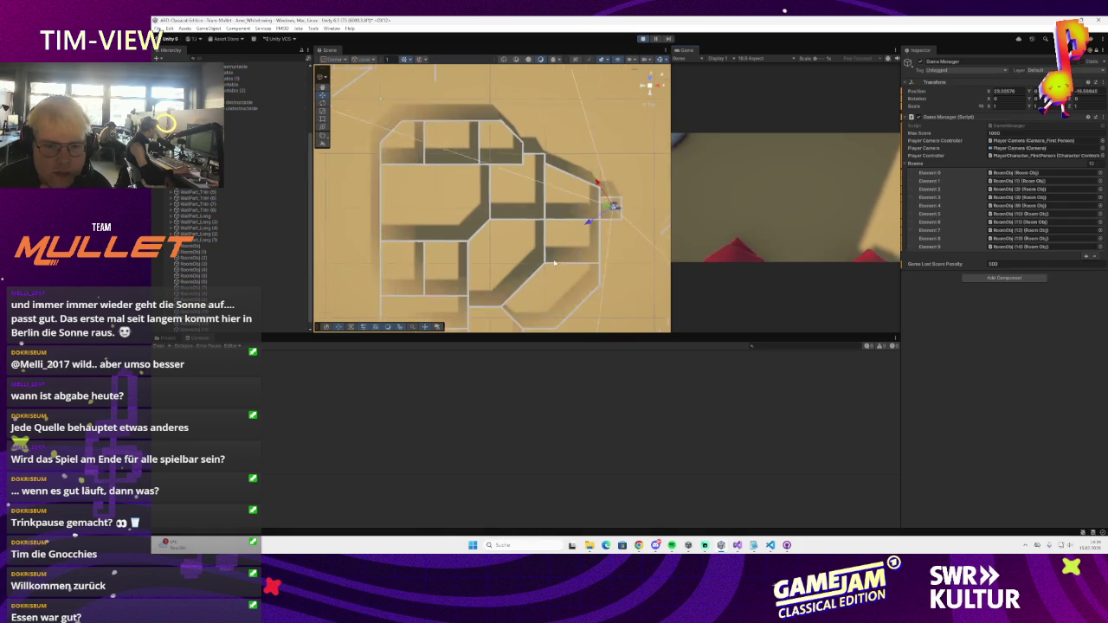
left_click_drag(554, 262, 542, 192)
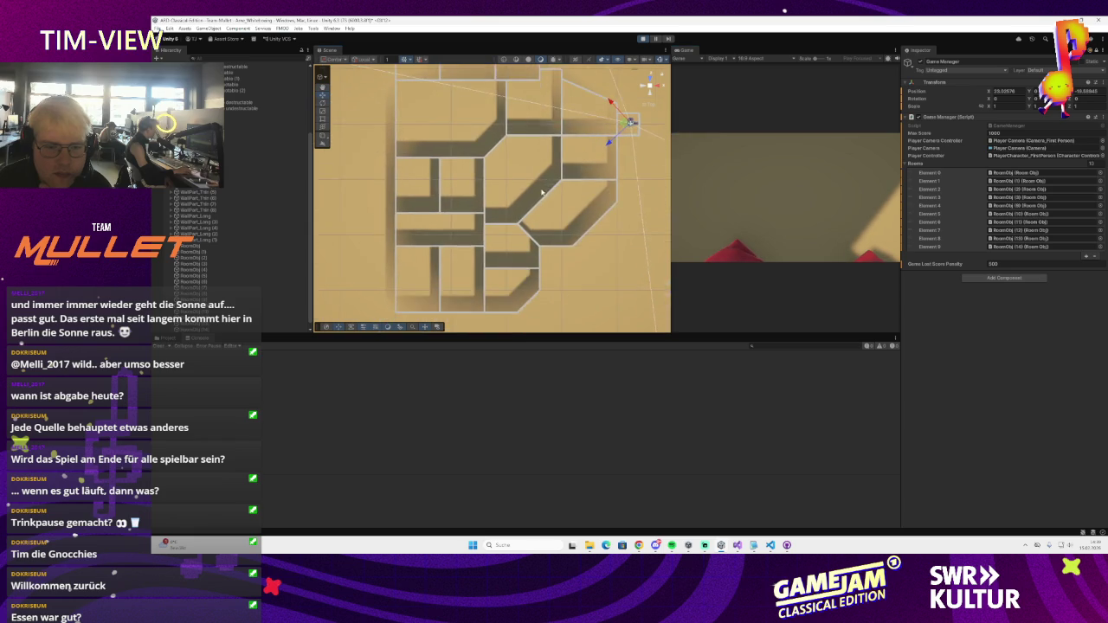
scroll(541, 193, "up", 5)
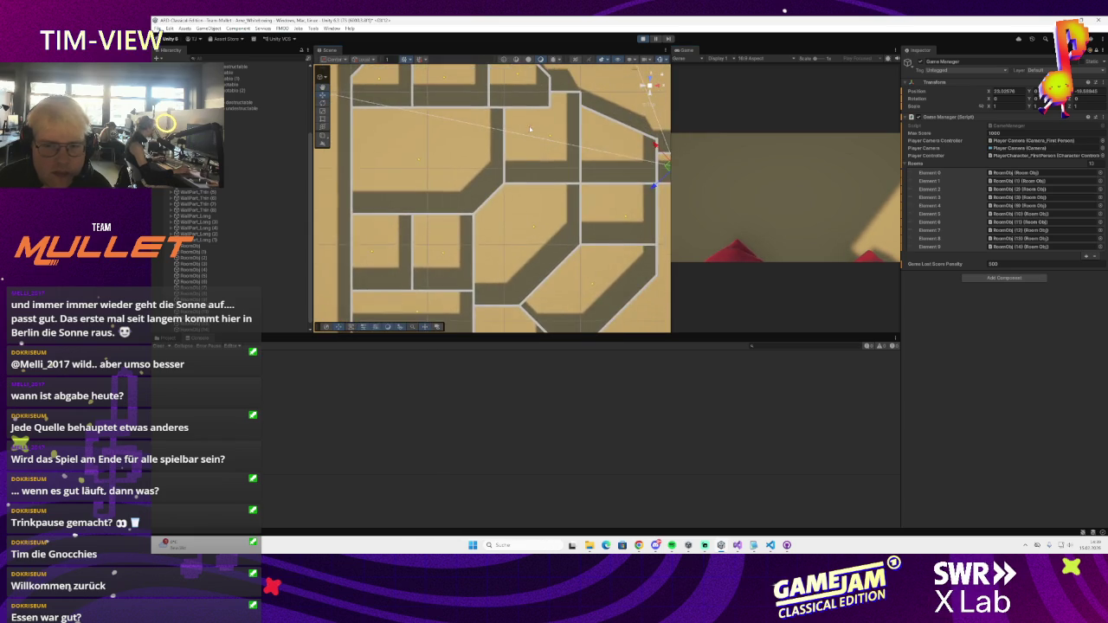
left_click_drag(529, 130, 520, 198)
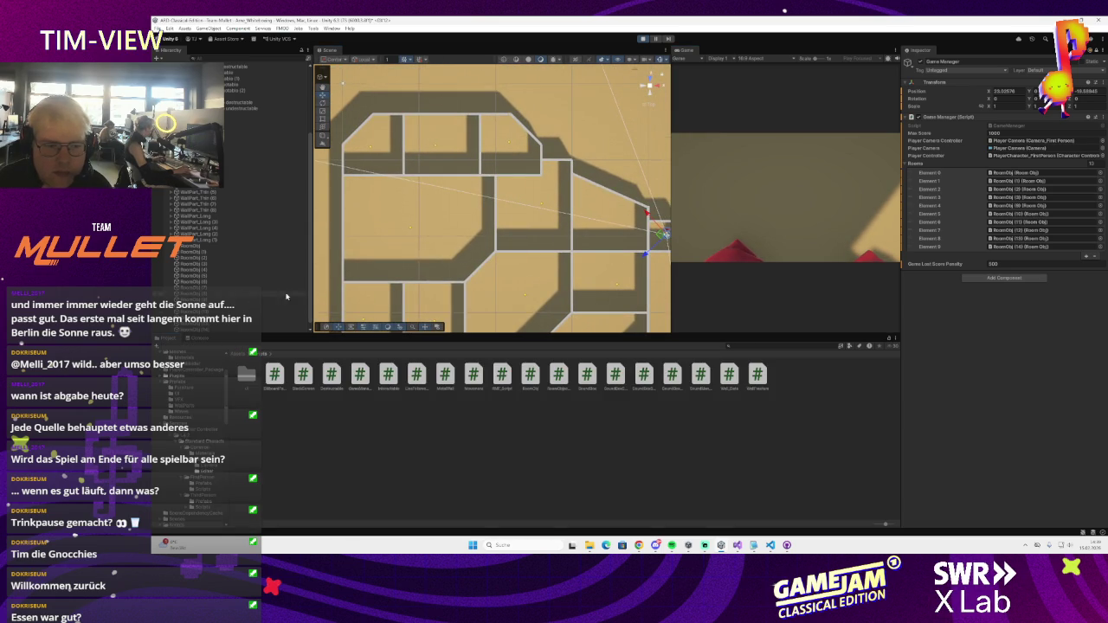
left_click(642, 40)
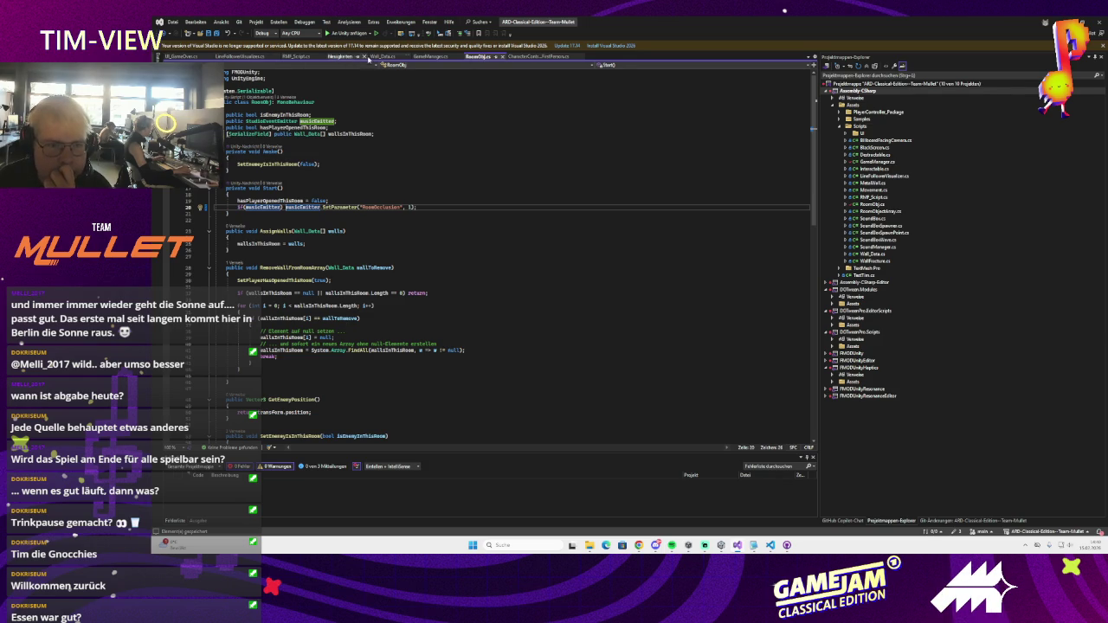
- Add a ChooseRandomRoomForEnemy(); call inside GameManager's StartGame and return to Unity
left_click(427, 56)
left_click(301, 224)
left_click(290, 194)
type("ChooseRandomRoomForEnemy();")
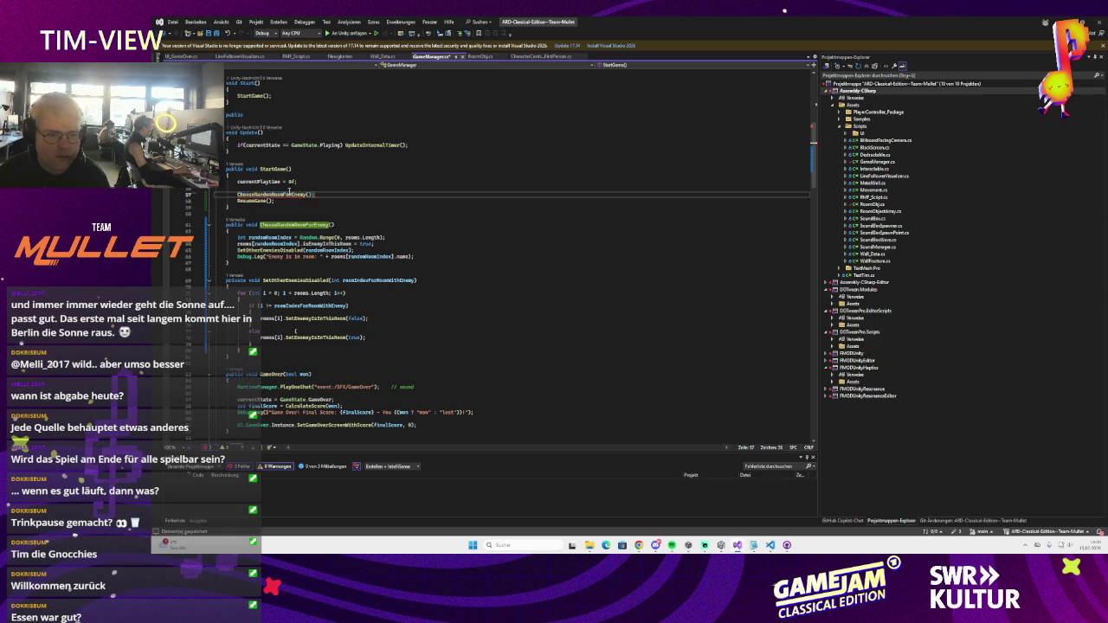
key("Return")
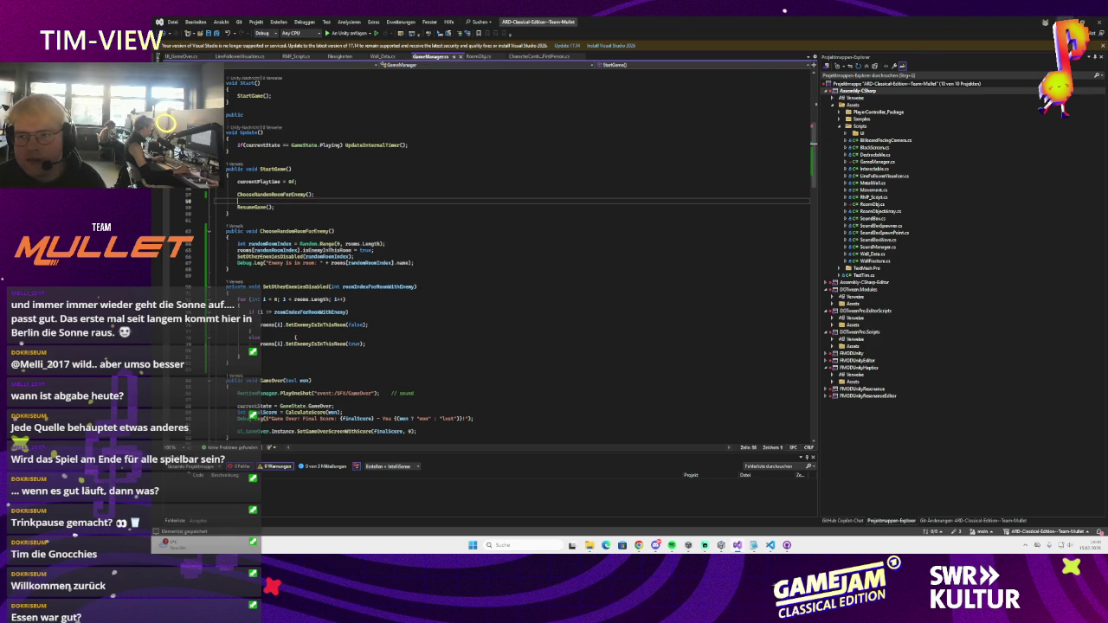
key("alt+Tab")
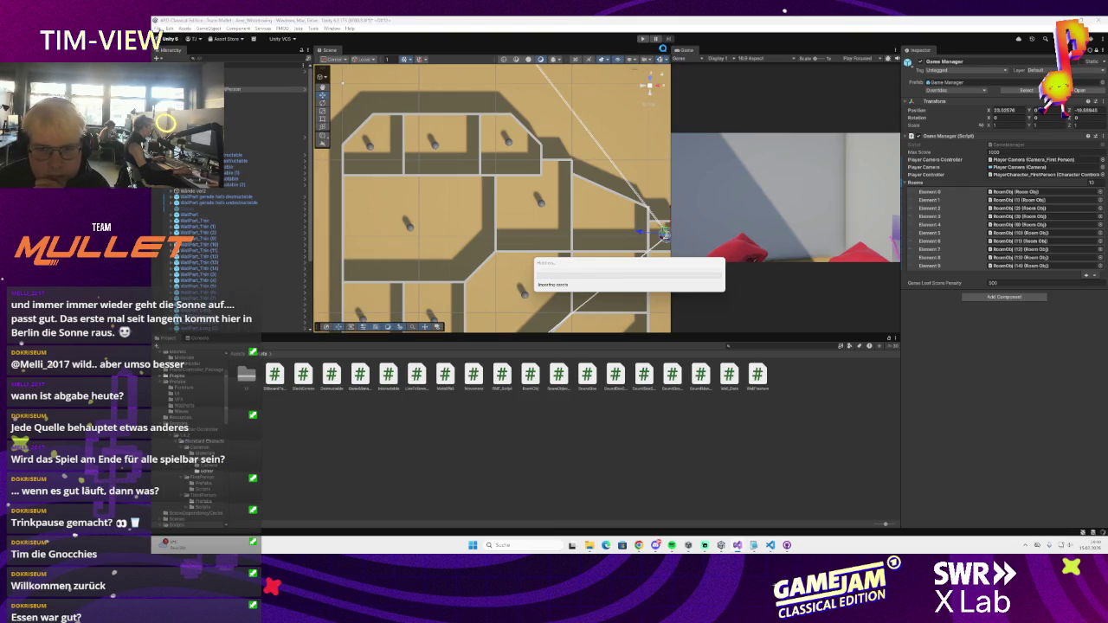
- Play the game, walk the player through the maze toward the capsule, then stop
left_click(640, 39)
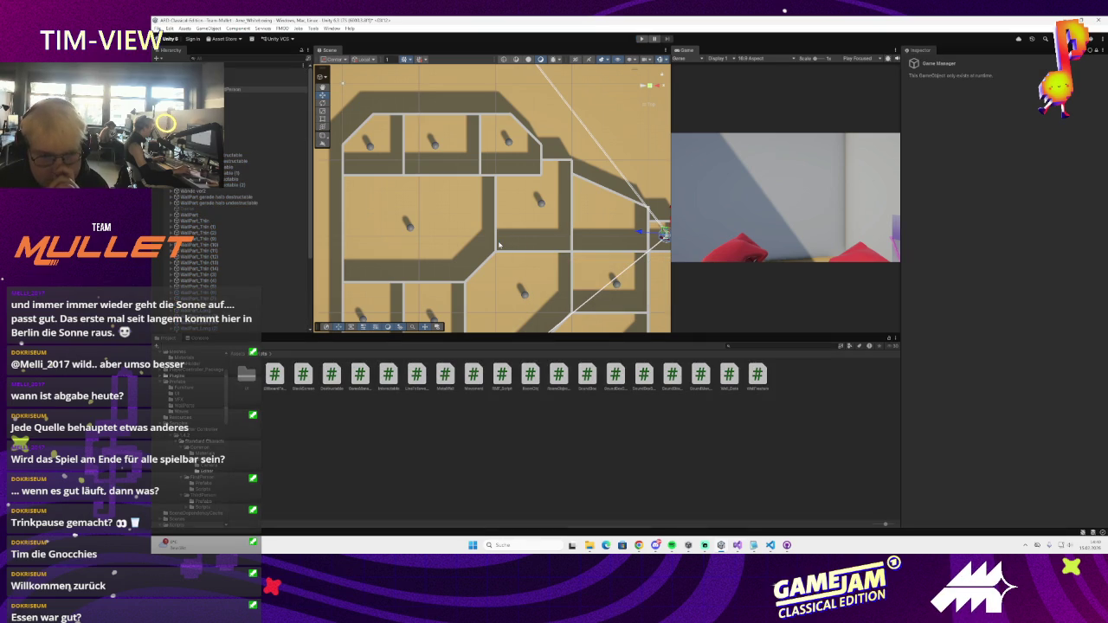
scroll(499, 245, "down", 5)
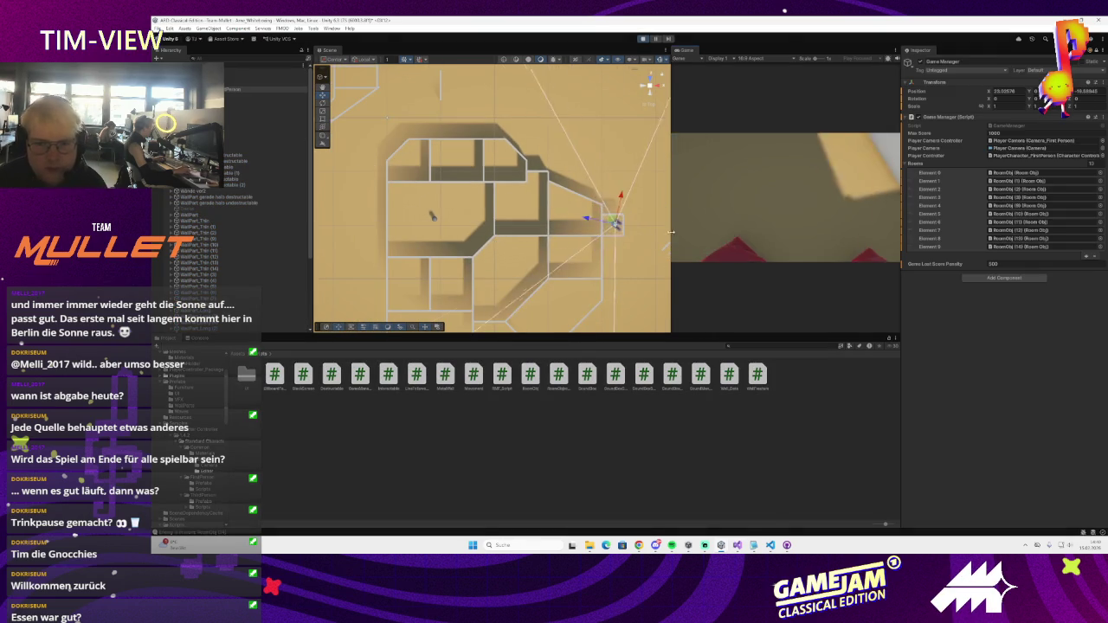
key("w")
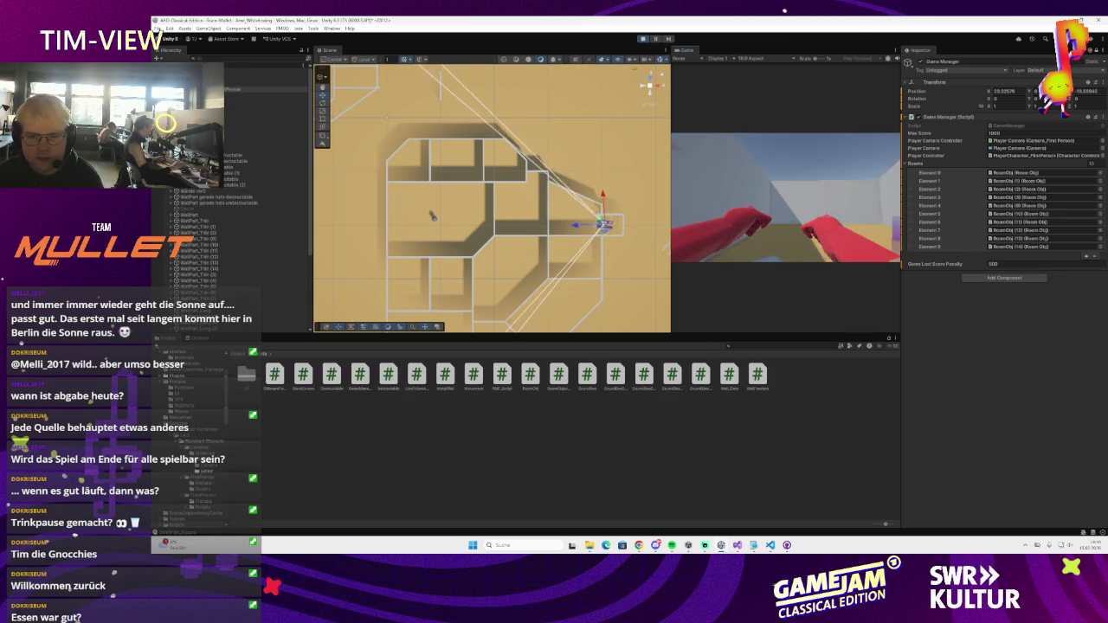
key("w")
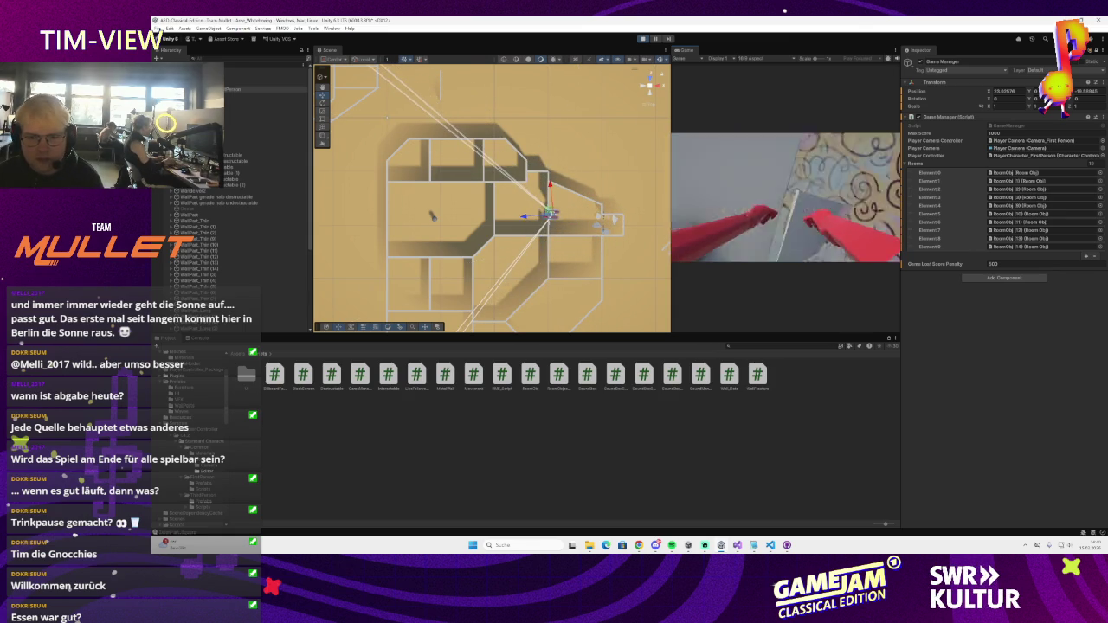
key("w")
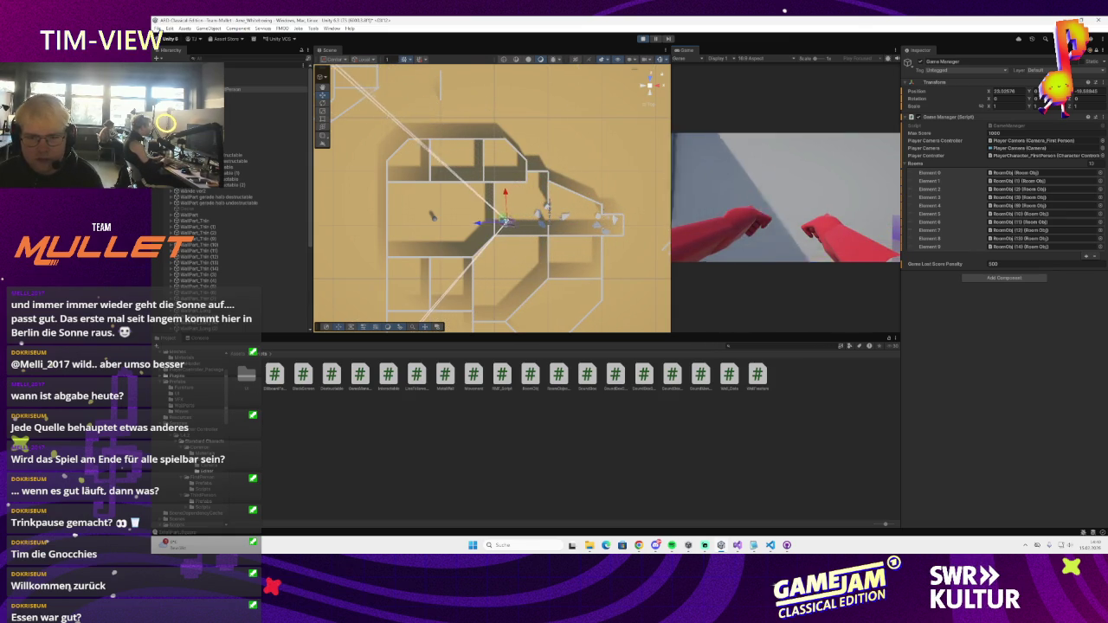
key("w")
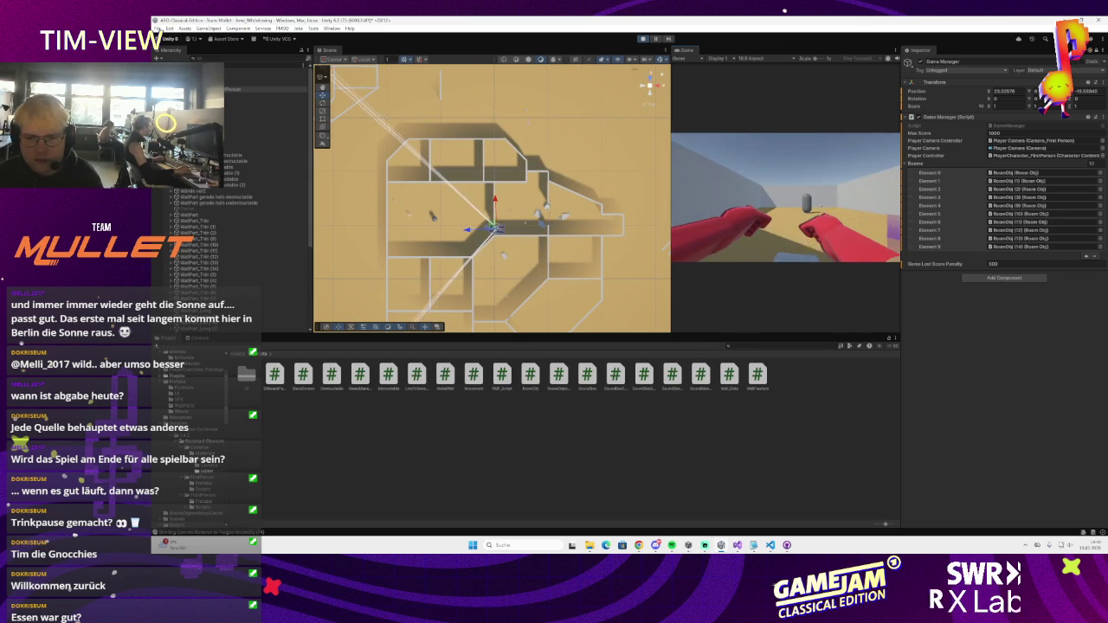
key("w")
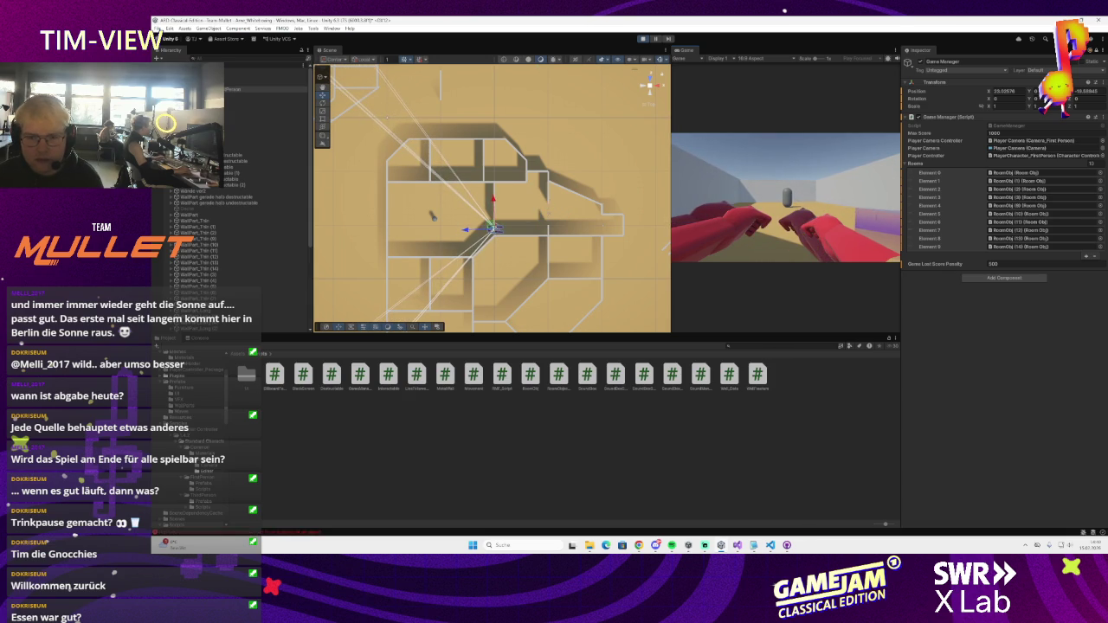
key("w")
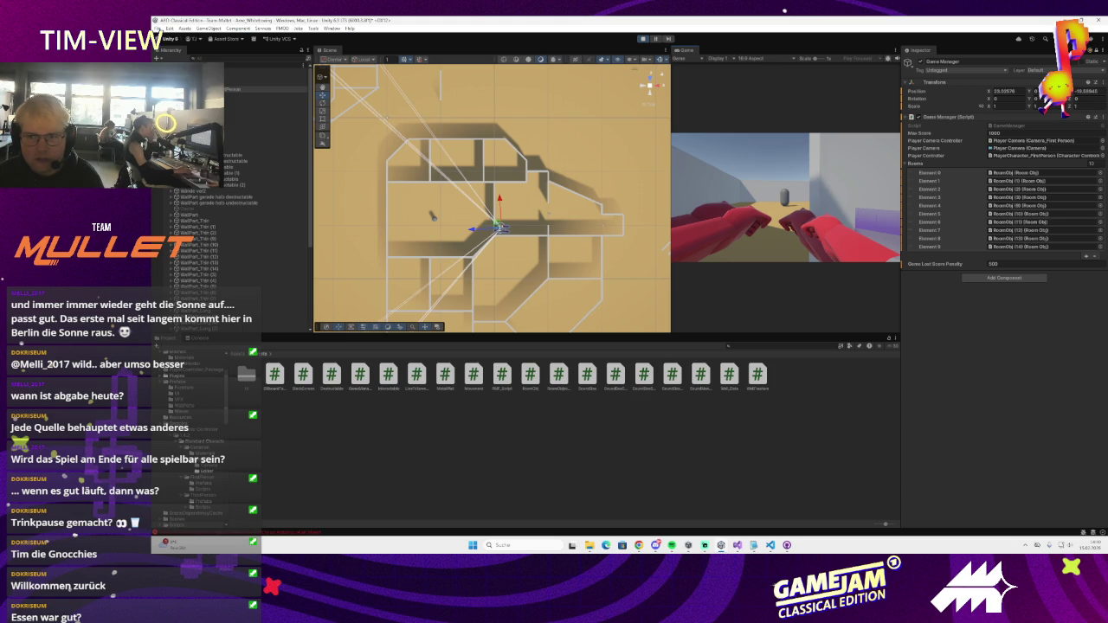
left_click(643, 39)
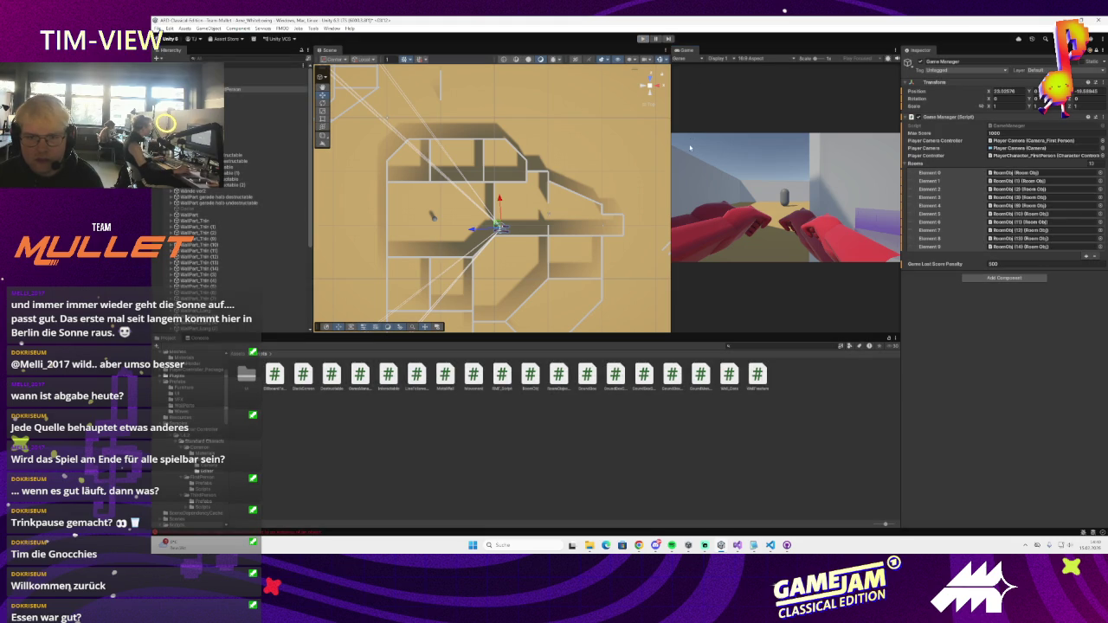
- Replay and walk the player through the maze corridors toward the grey pillar
left_click(643, 39)
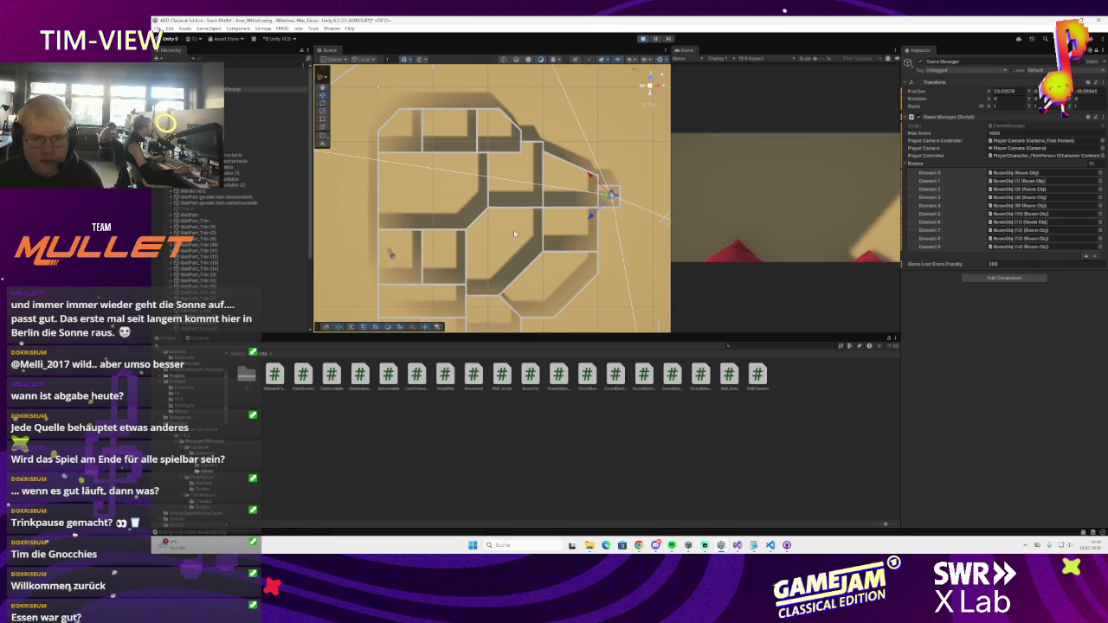
left_click(789, 243)
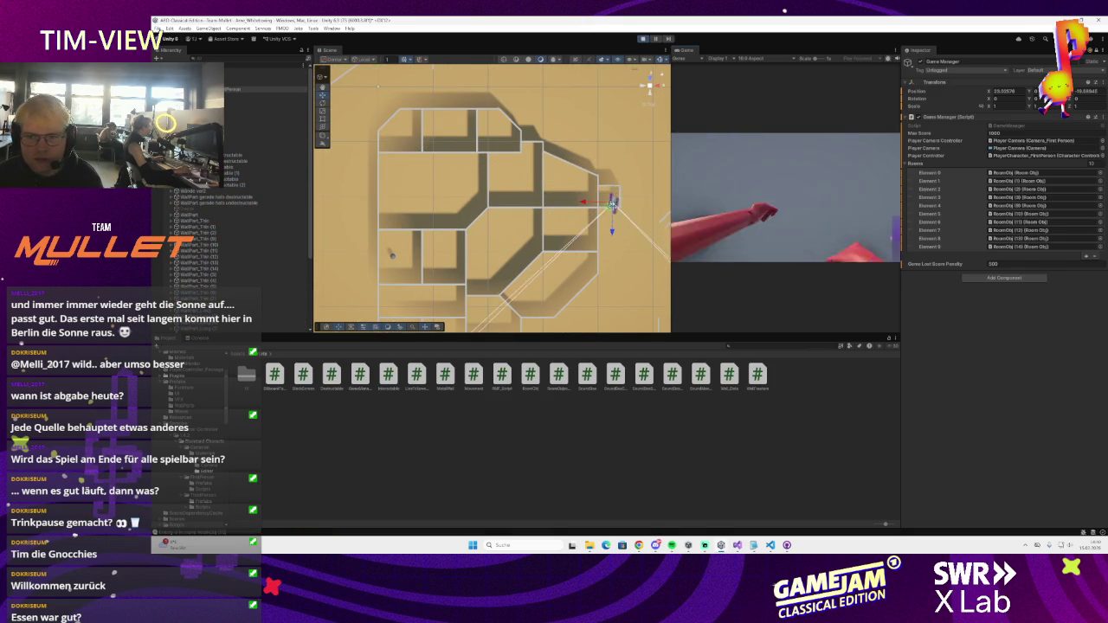
key("w")
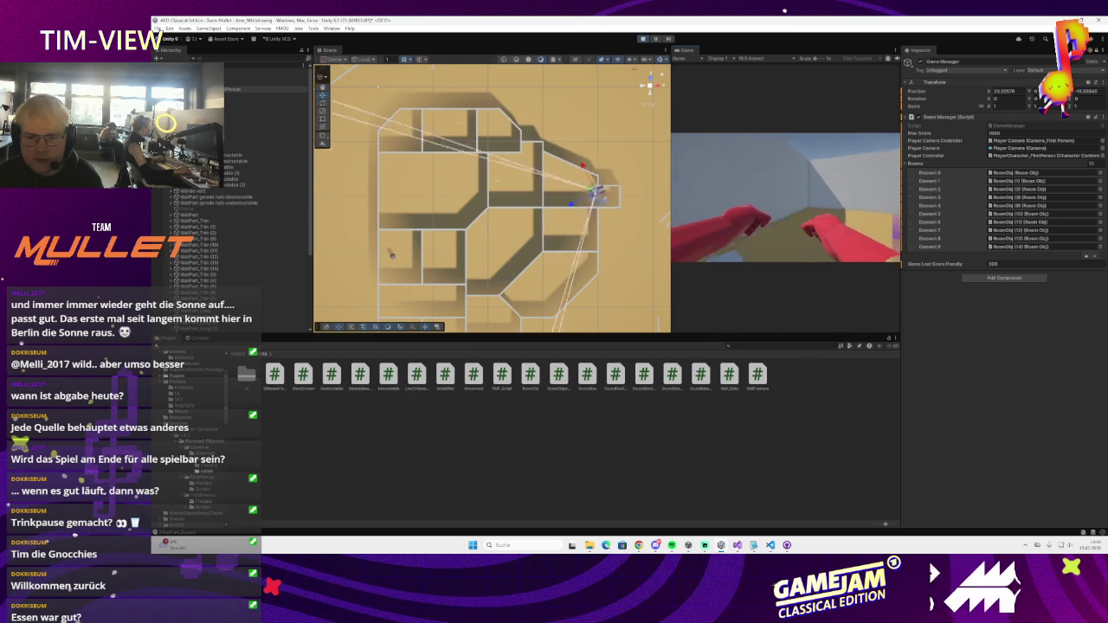
key("w")
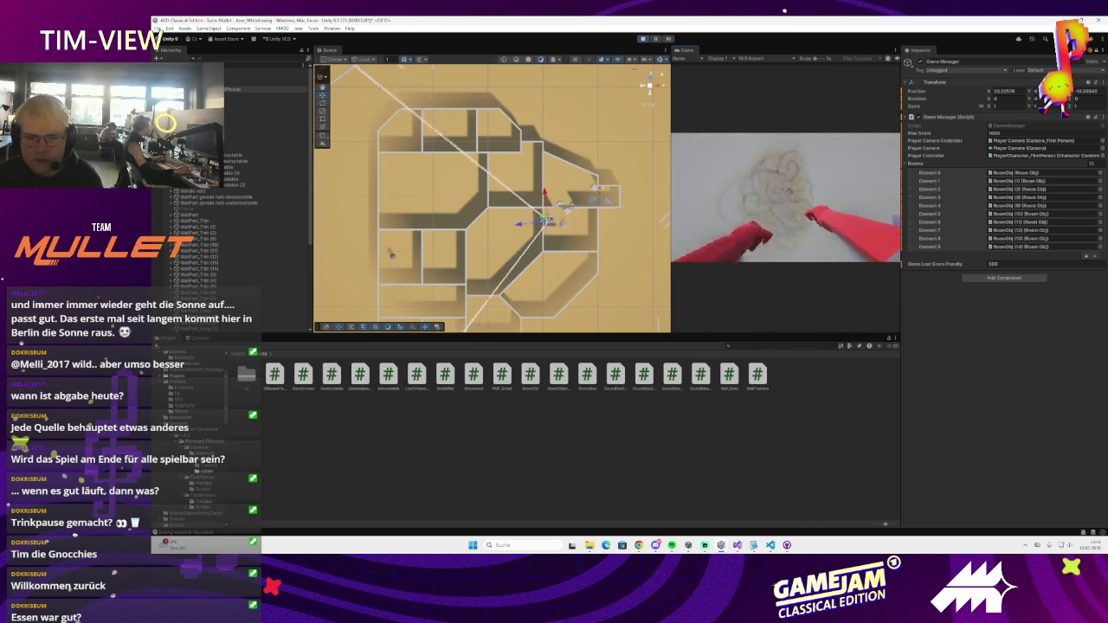
key("w")
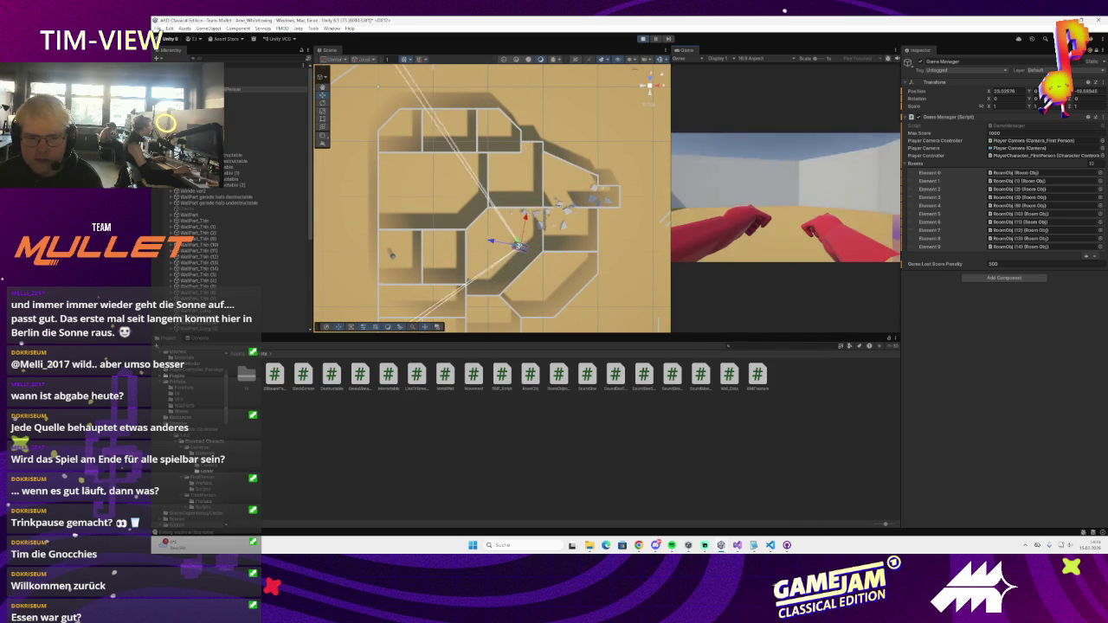
key("w")
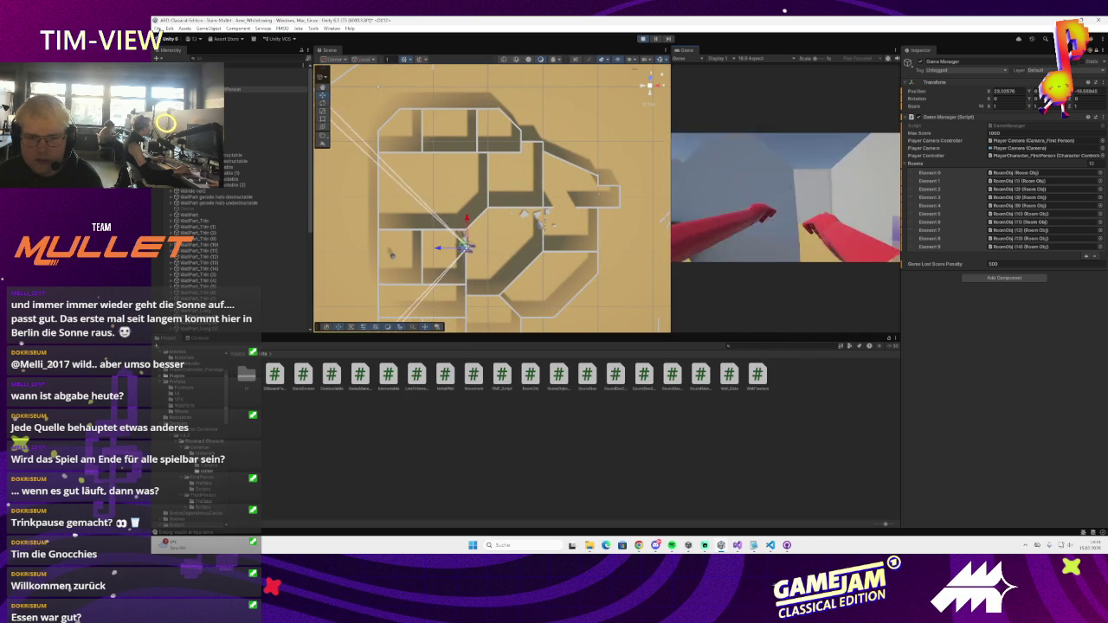
key("w")
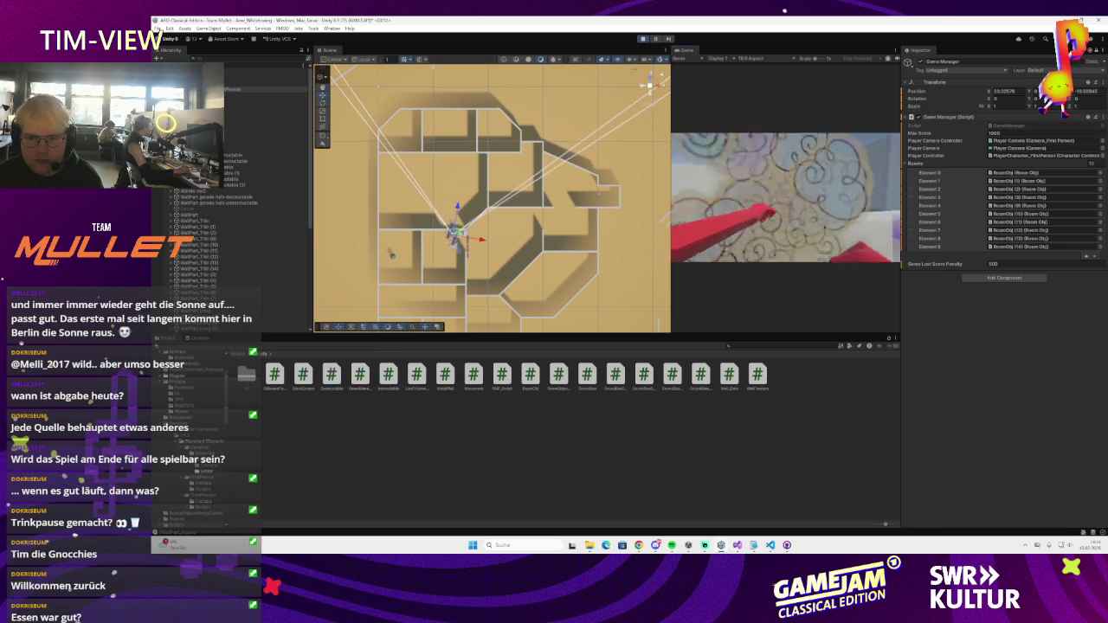
key("w")
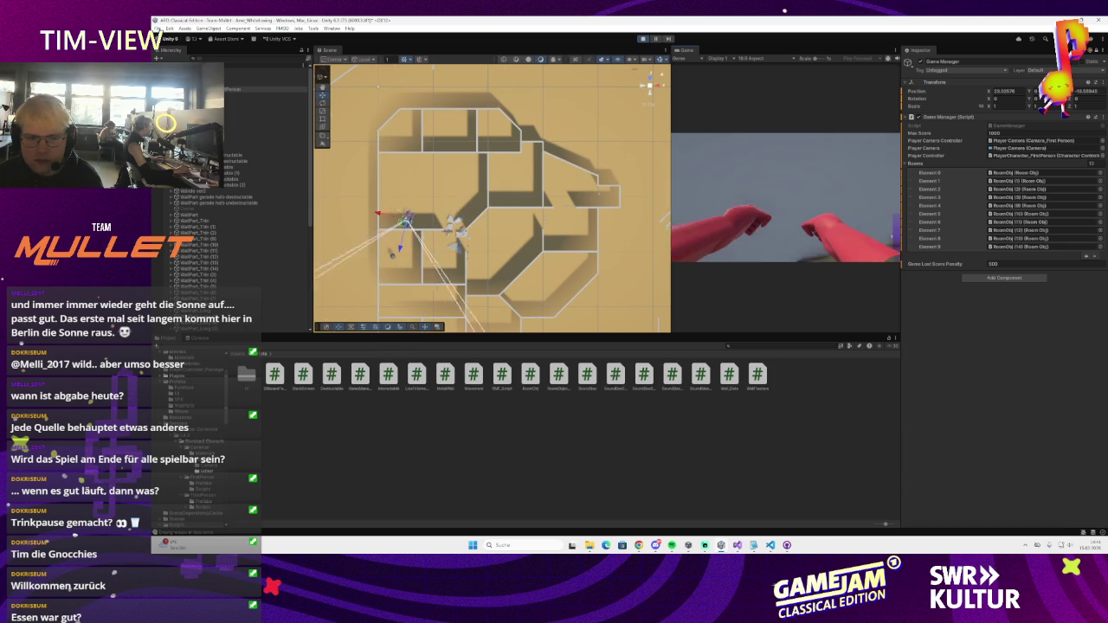
key("w")
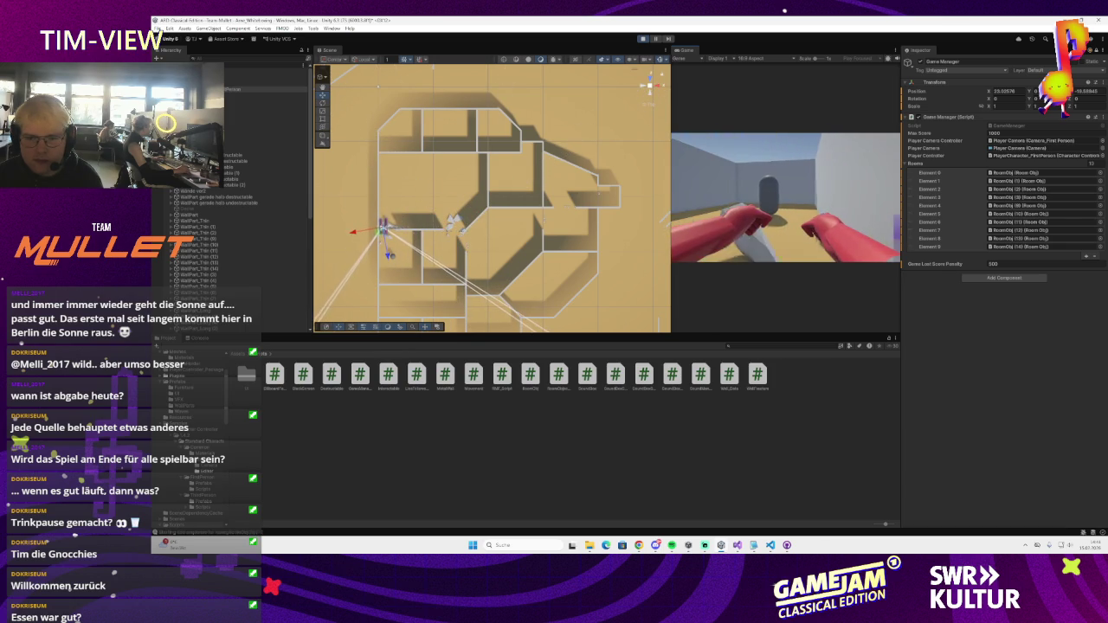
key("w")
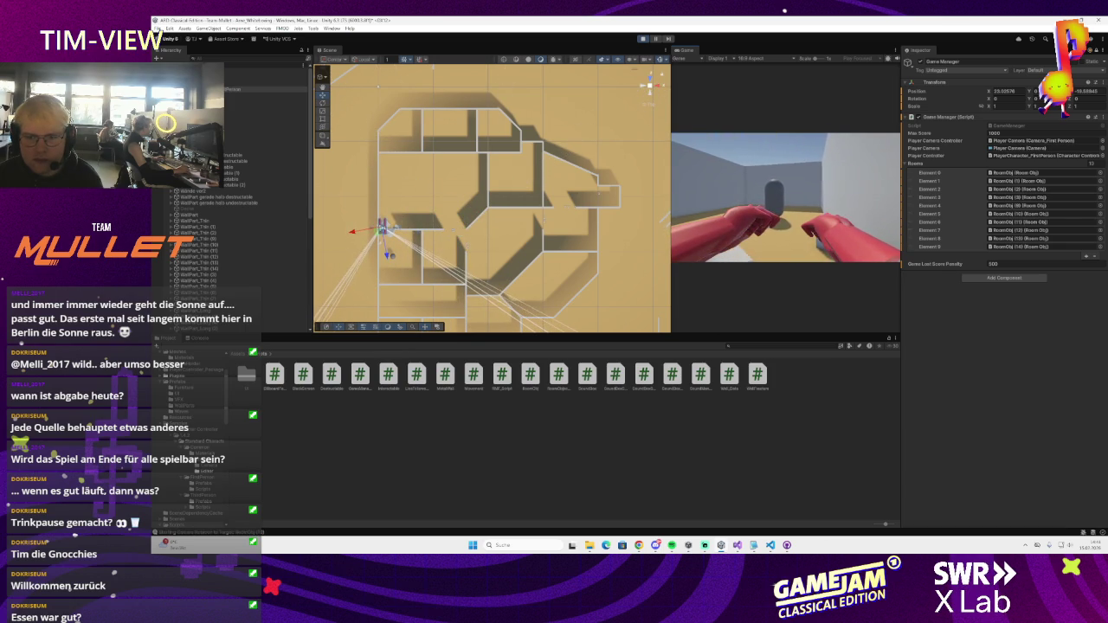
key("w")
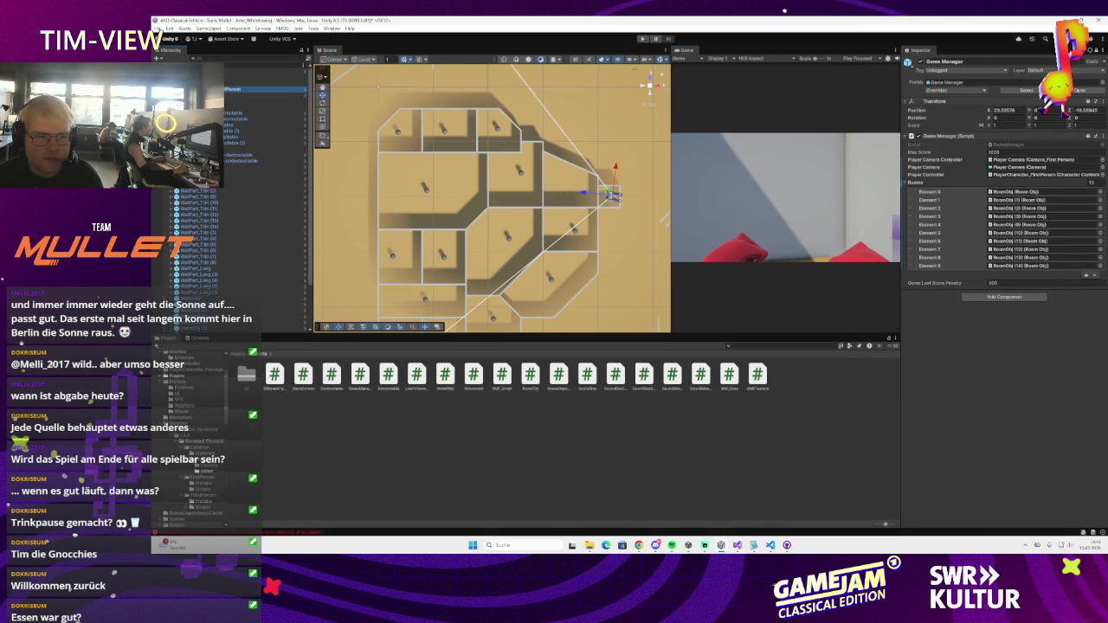
- Dismiss the Hierarchy context menu unused and bring GitHub Desktop to the front
scroll(228, 162, "down", 5)
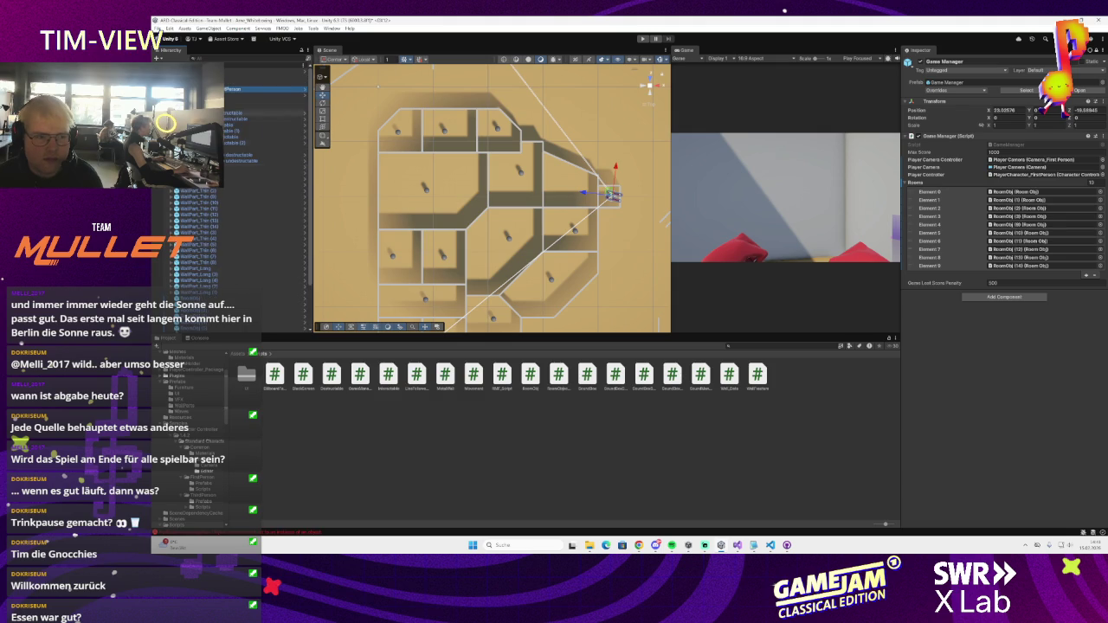
right_click(192, 66)
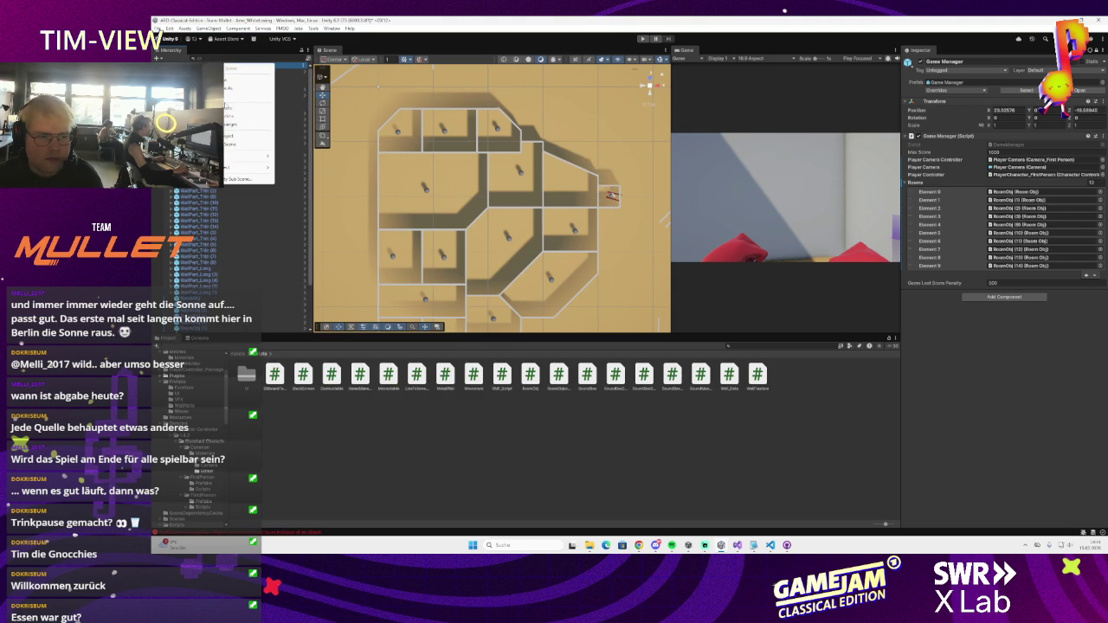
mouse_move(247, 167)
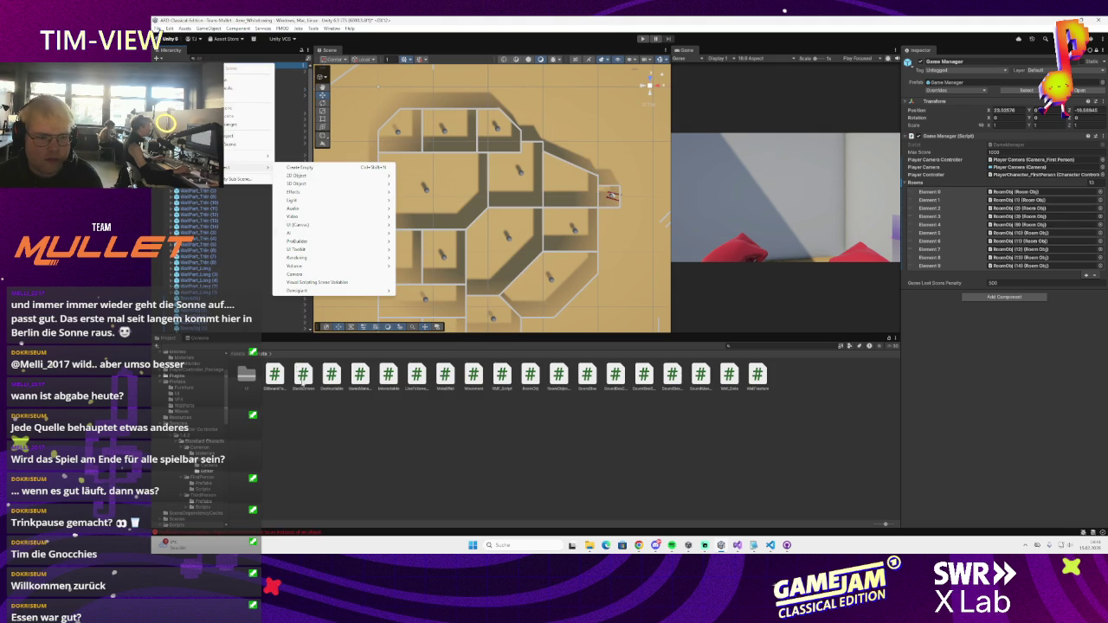
left_click(316, 393)
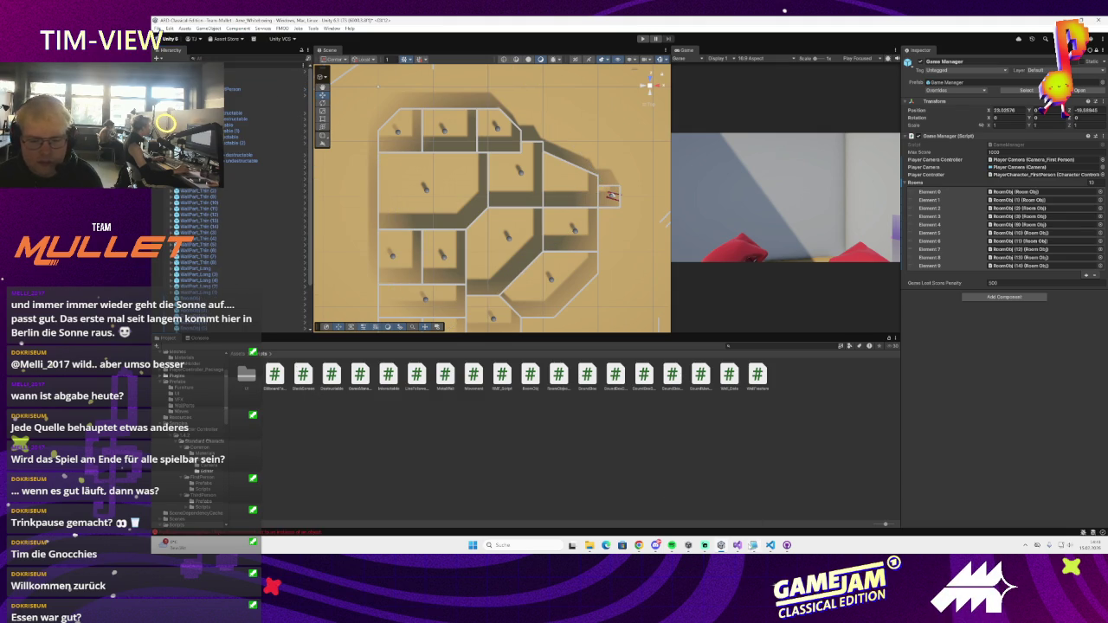
left_click(786, 544)
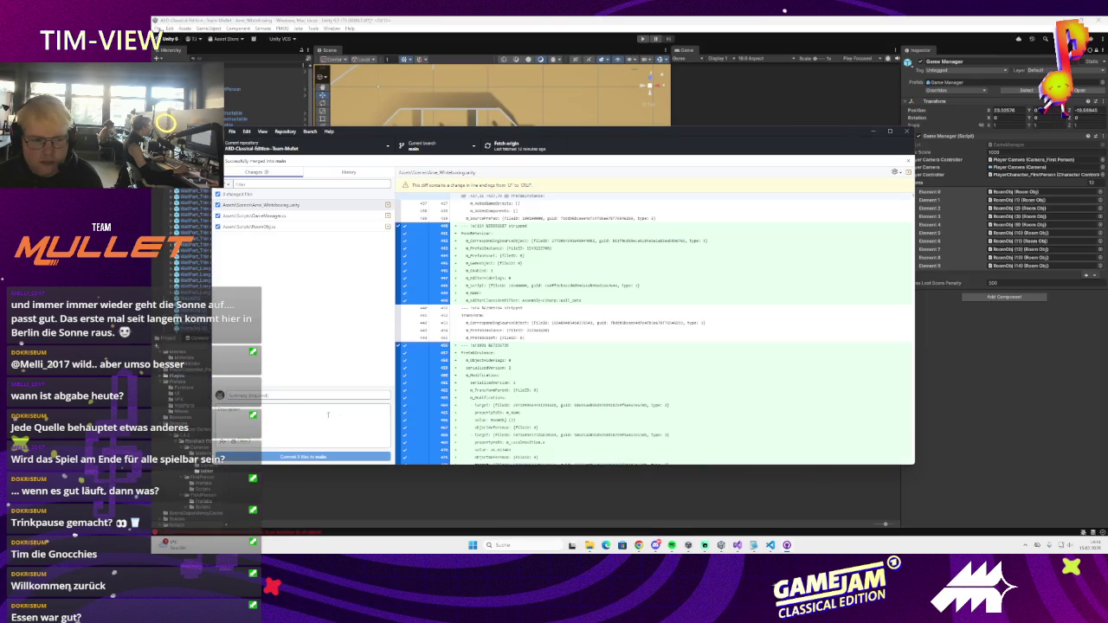
- Commit the three changed files to main with the summary 'Added to G'
left_click(357, 396)
type("Added")
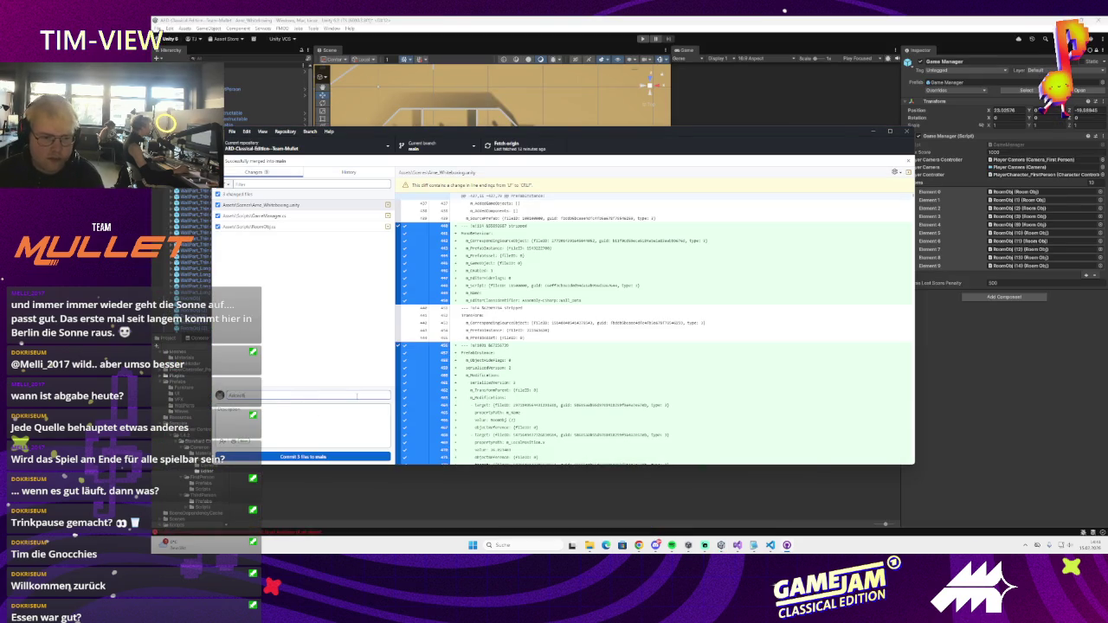
type(" to G")
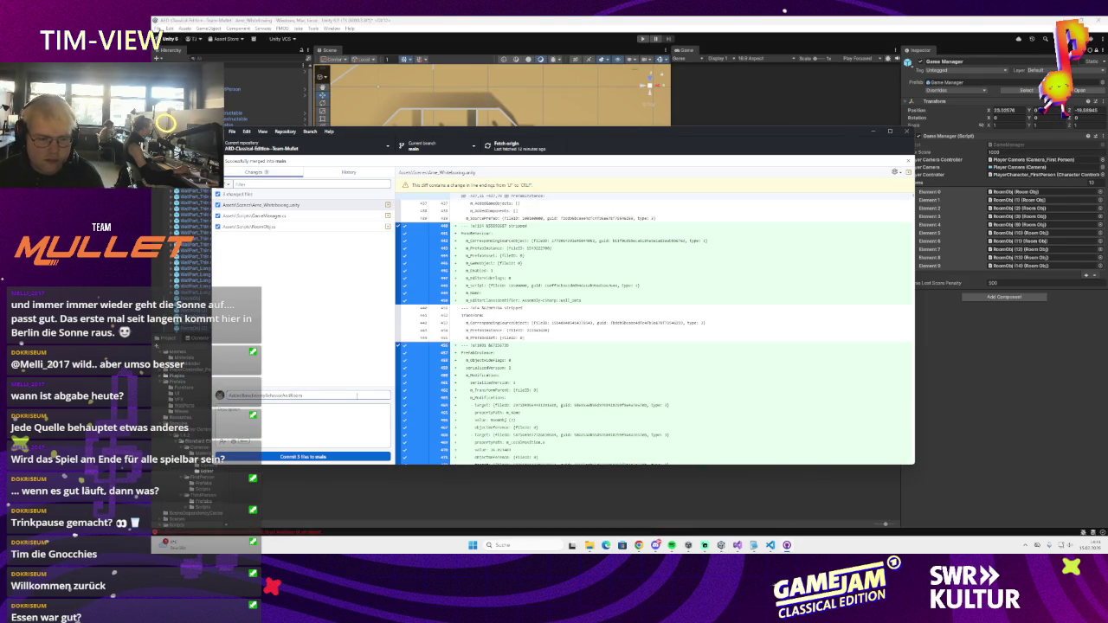
left_click(328, 460)
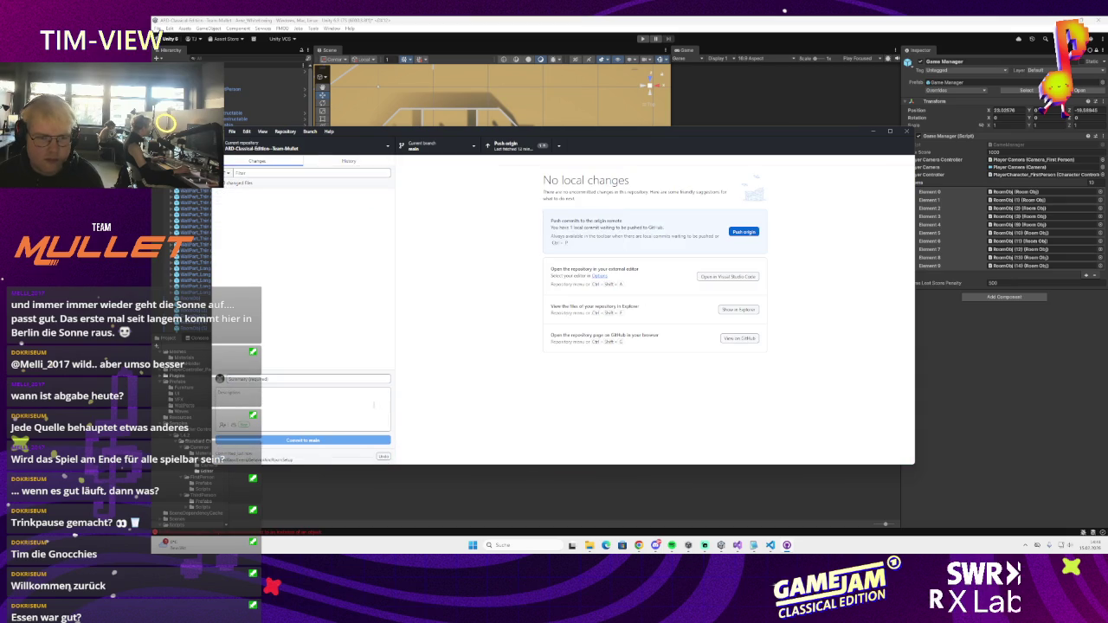
- Push, fetch and pull the remote commits, push again, then check History
left_click(525, 149)
left_click(596, 323)
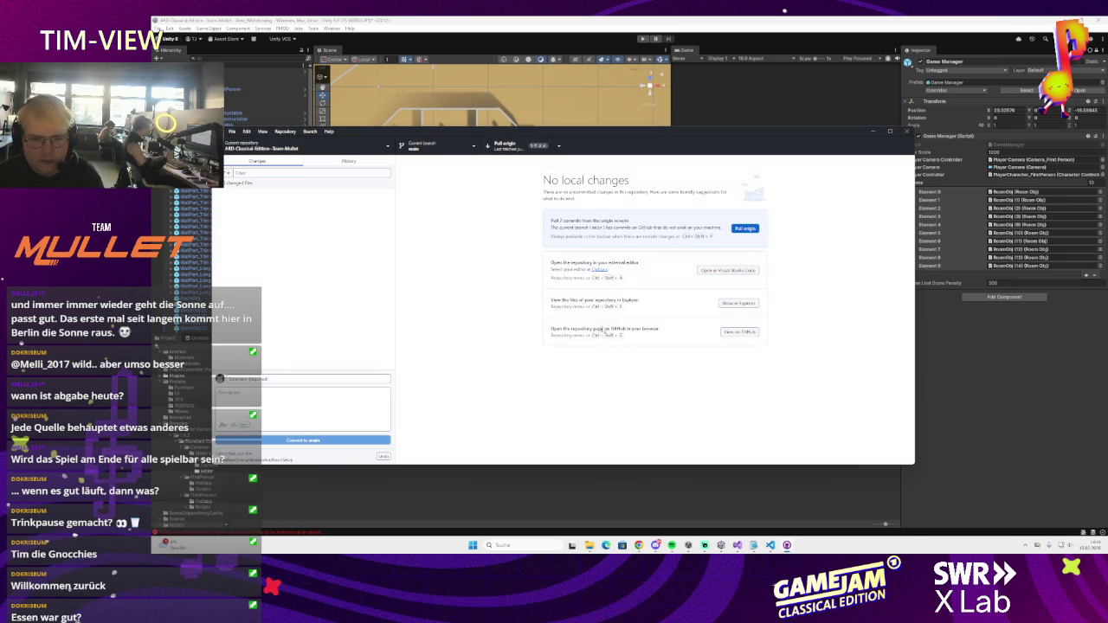
key("ctrl+shift+p")
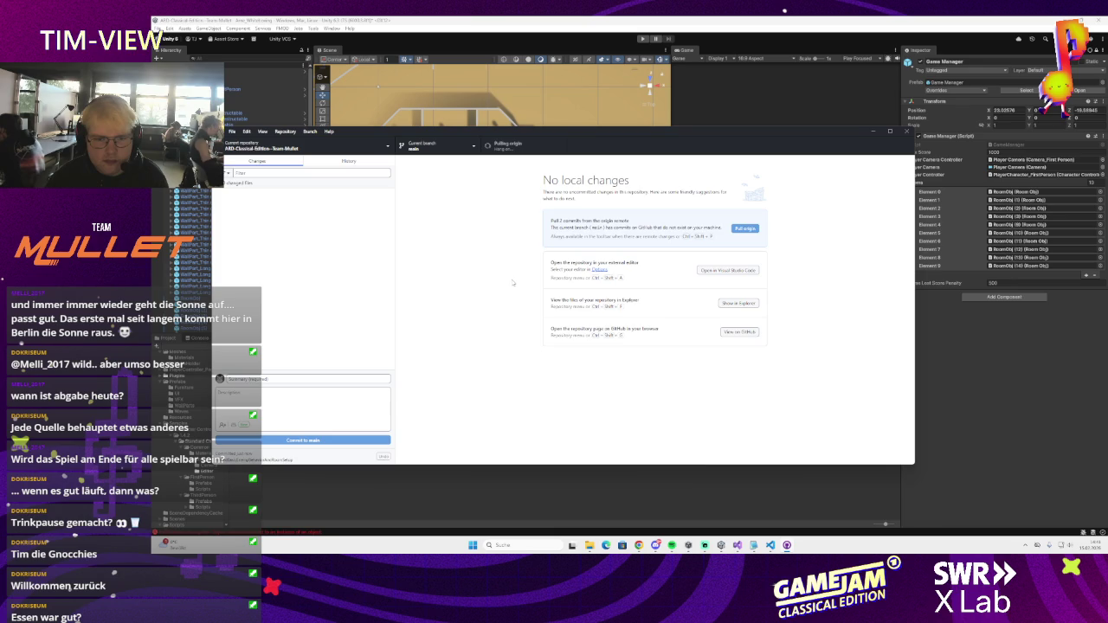
key("ctrl+p")
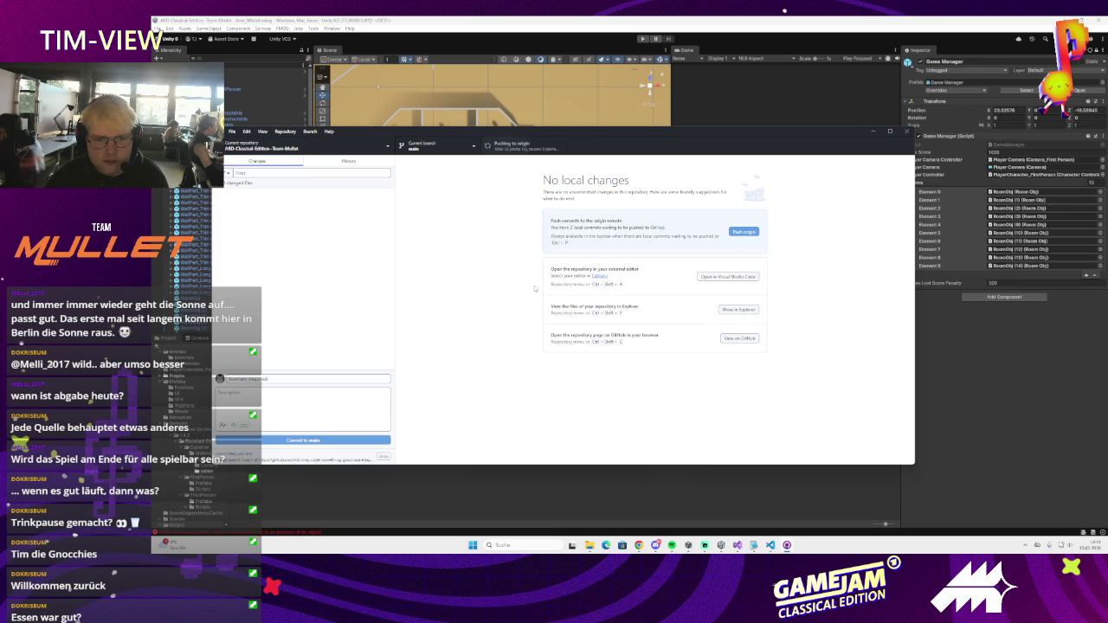
left_click(346, 162)
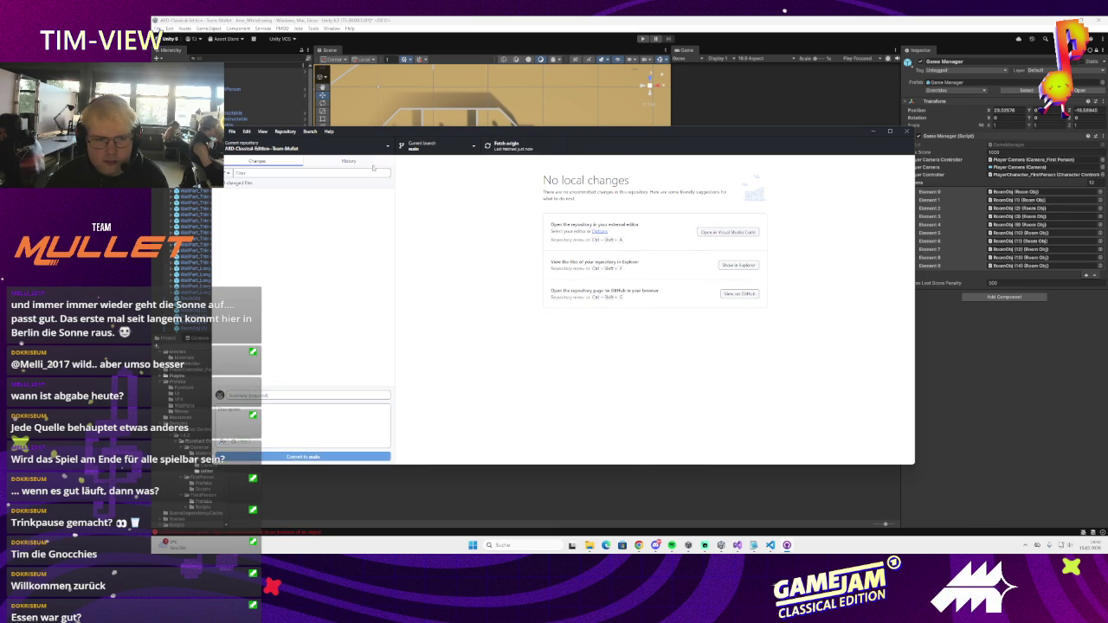
left_click(257, 162)
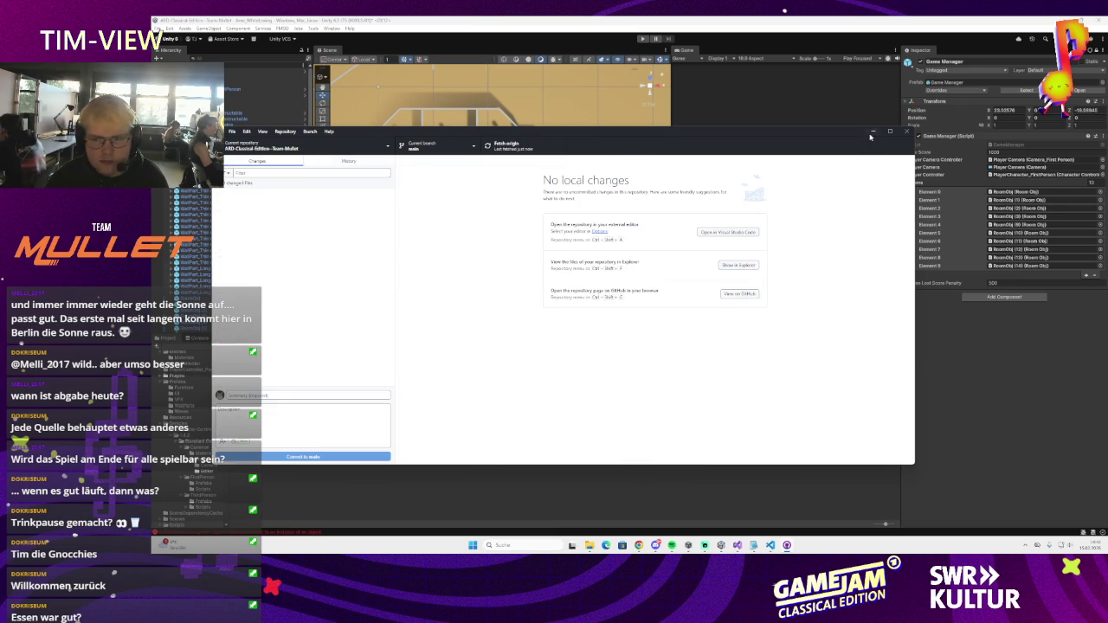
left_click(872, 132)
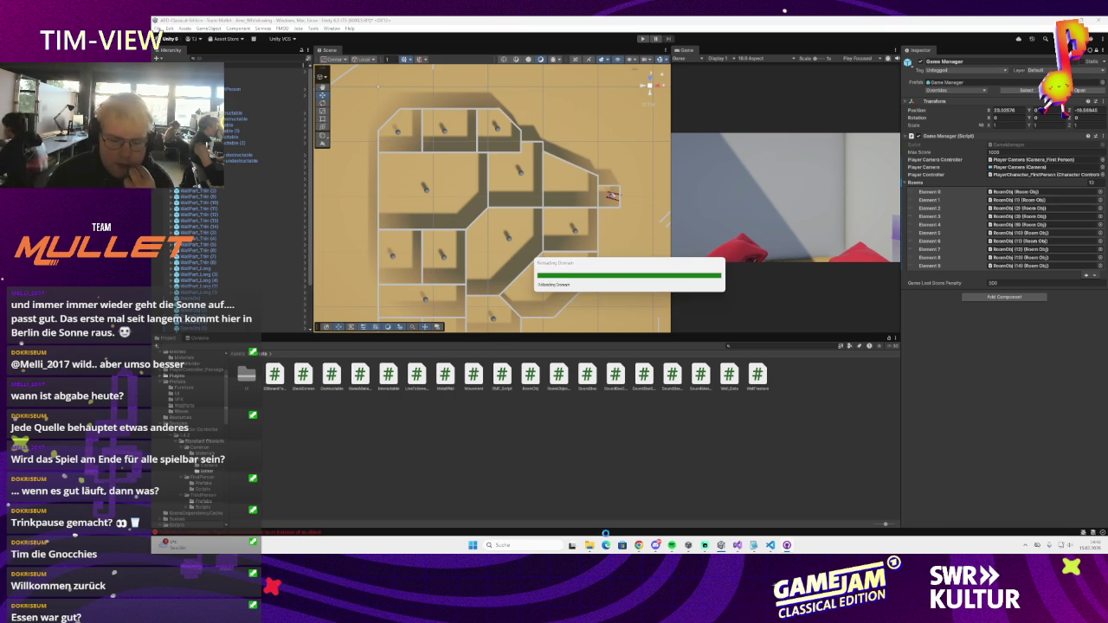
- Let the pulled scripts recompile, shift the maze view, and dismiss the Hierarchy context menu
mouse_move(650, 557)
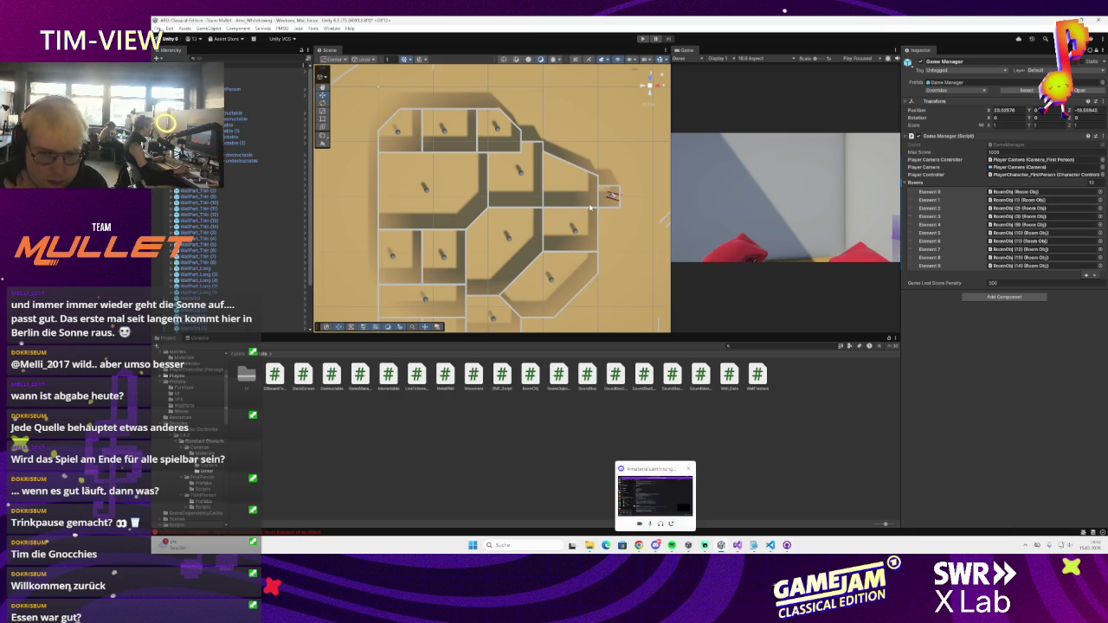
scroll(589, 207, "up", 1)
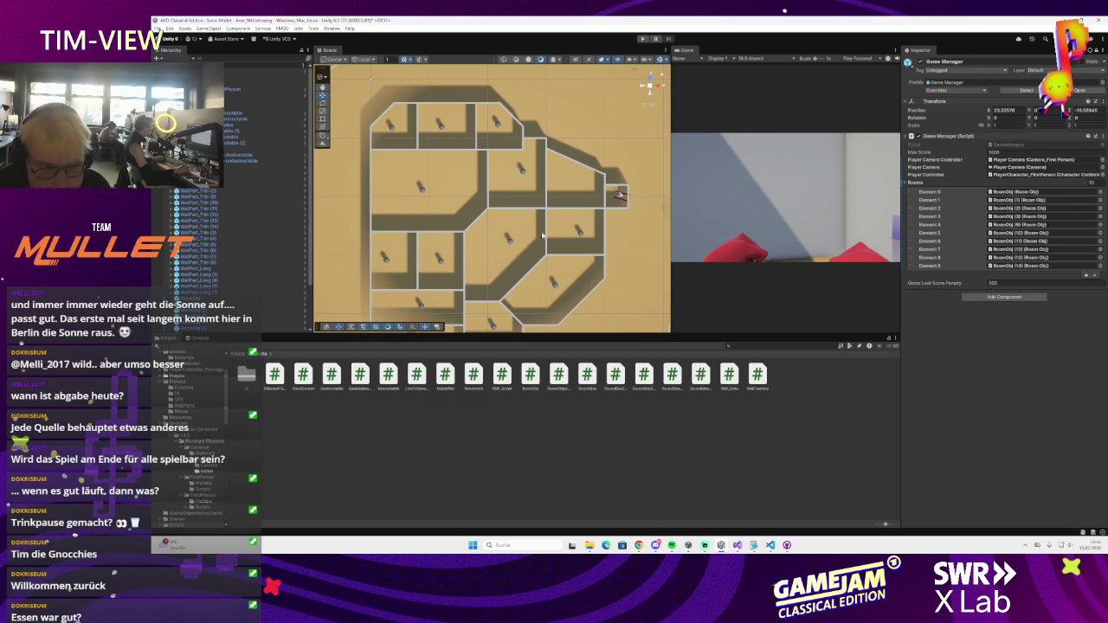
mouse_move(538, 218)
left_mouse_down()
mouse_move(534, 172)
mouse_move(517, 200)
left_mouse_up()
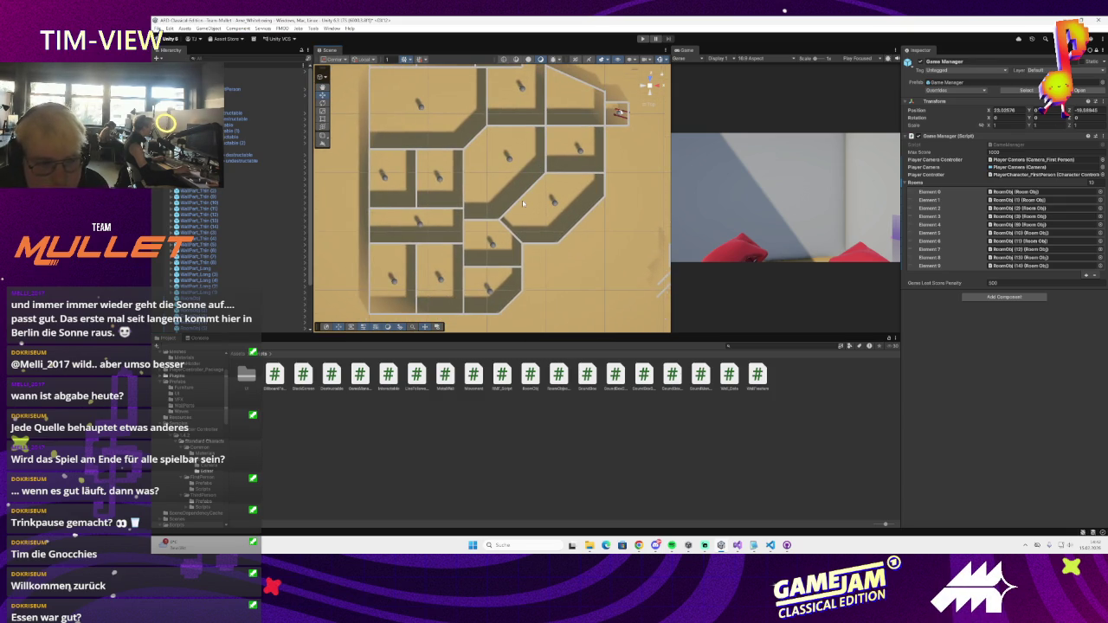
right_click(225, 65)
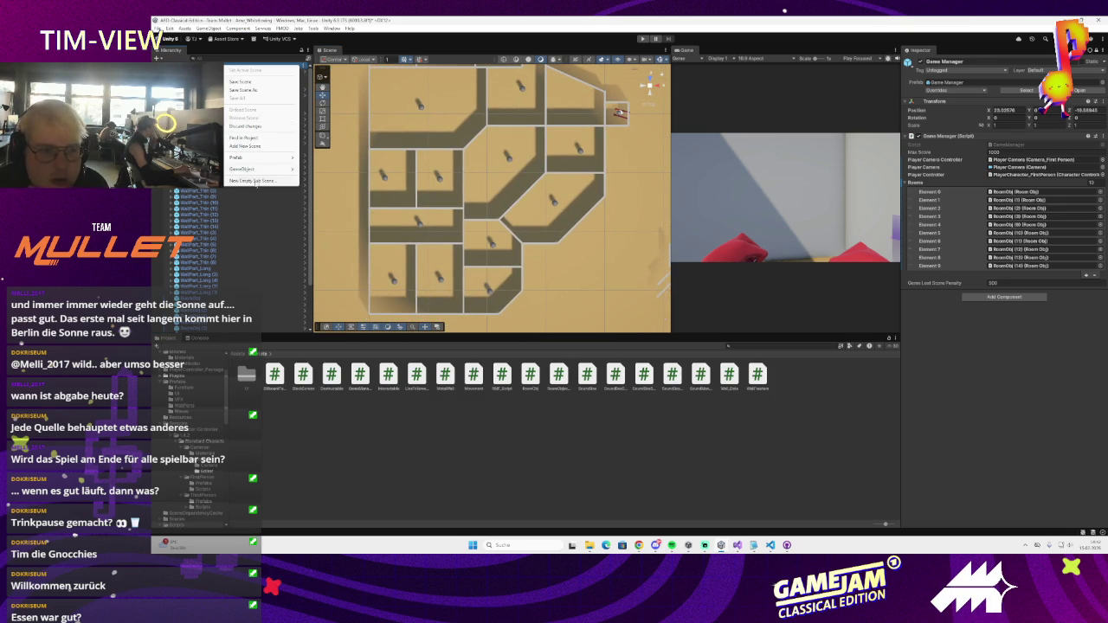
mouse_move(252, 168)
mouse_move(361, 211)
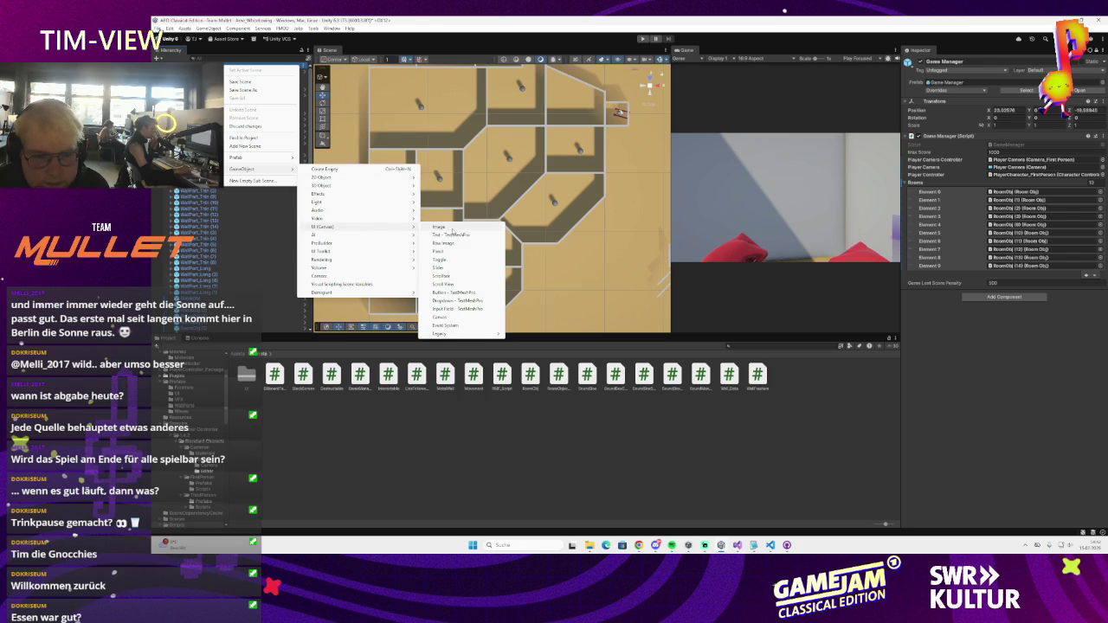
key("Escape")
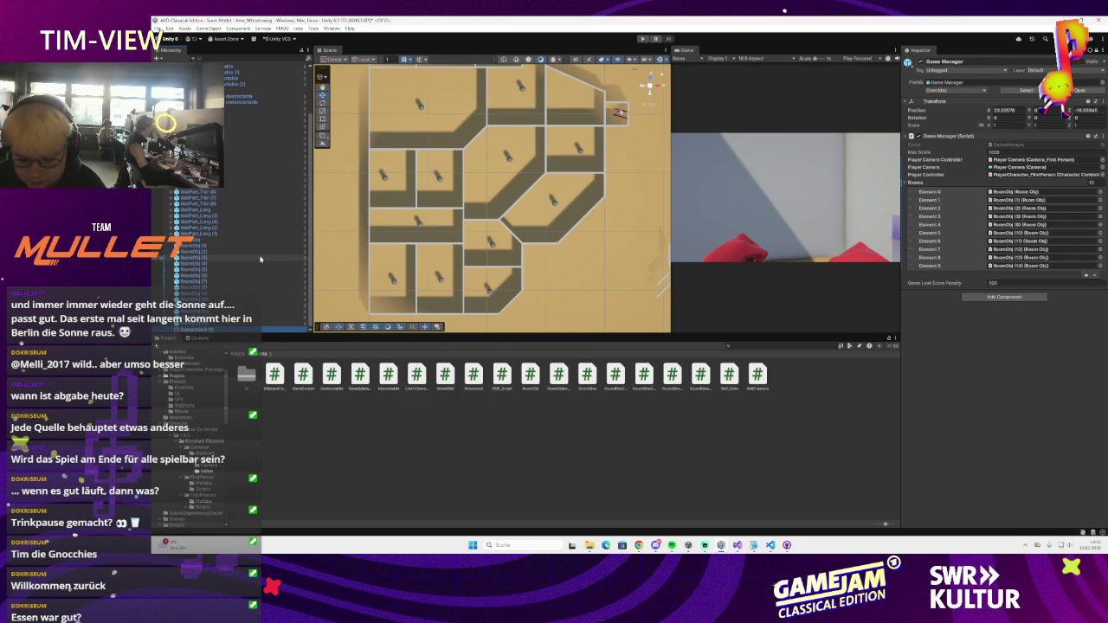
- Browse Scripts/UI, return to Assets, and open the TestThe script in Visual Studio
scroll(260, 295, "up", 3)
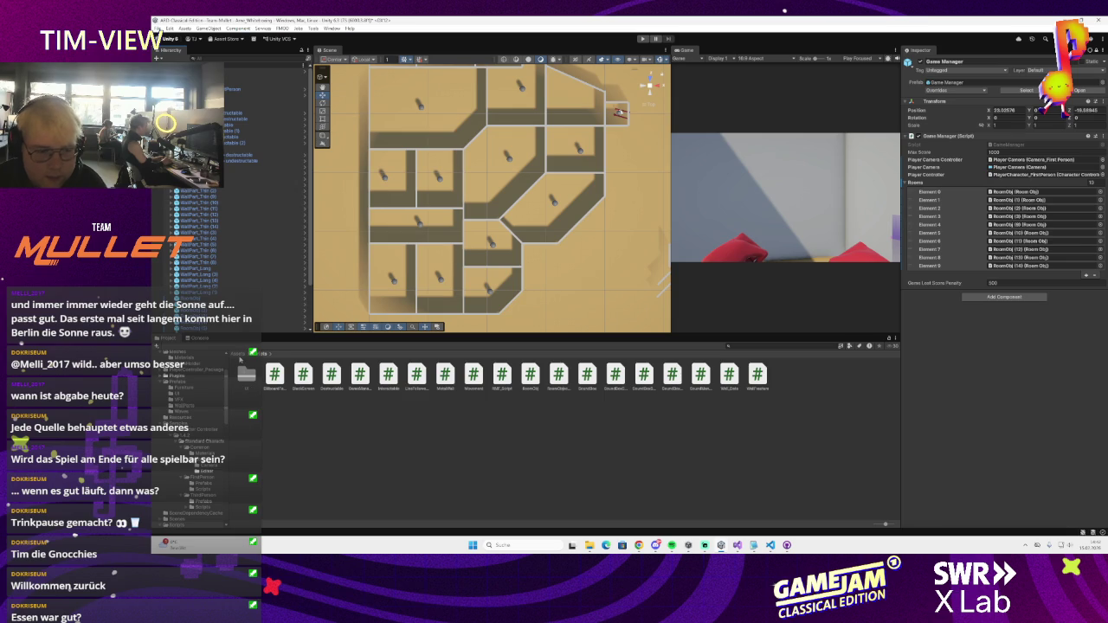
double_click(246, 374)
left_click(243, 355)
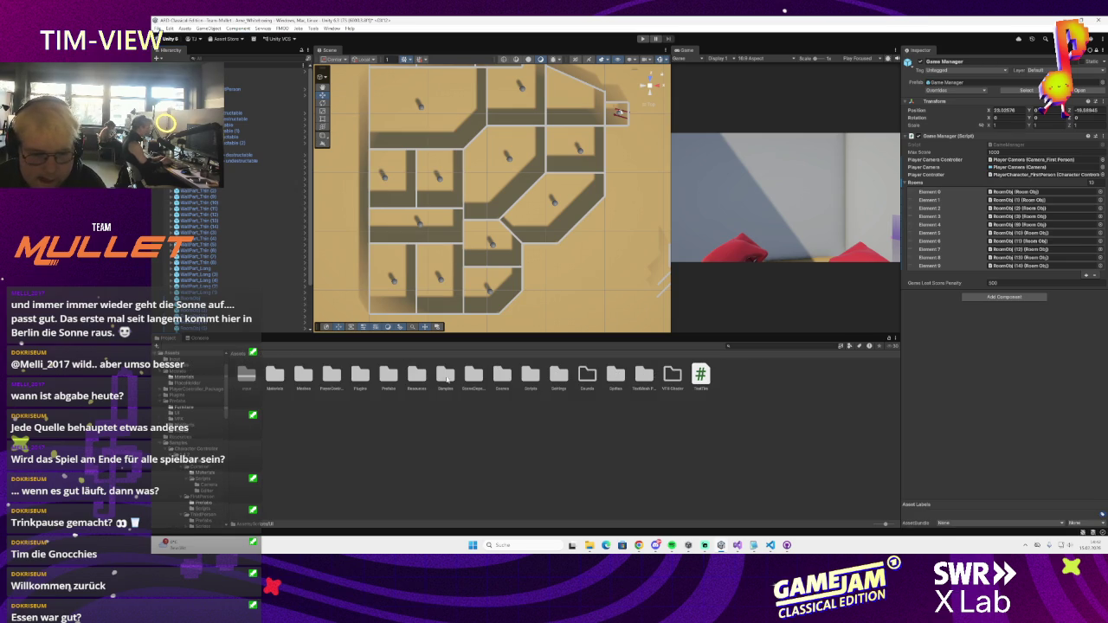
double_click(701, 374)
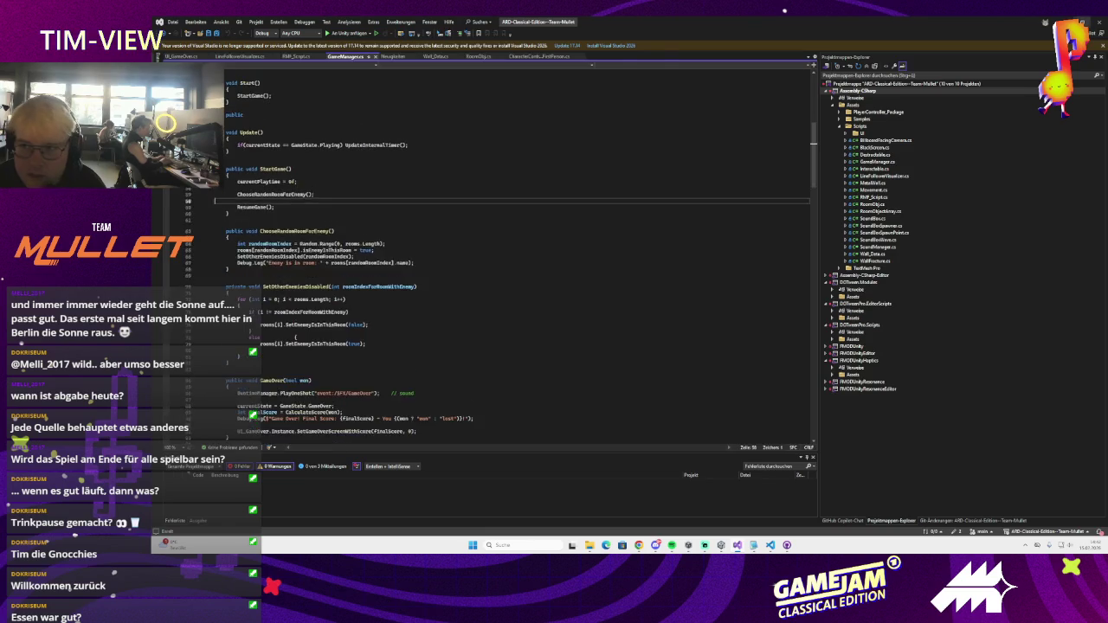
key("alt+Tab")
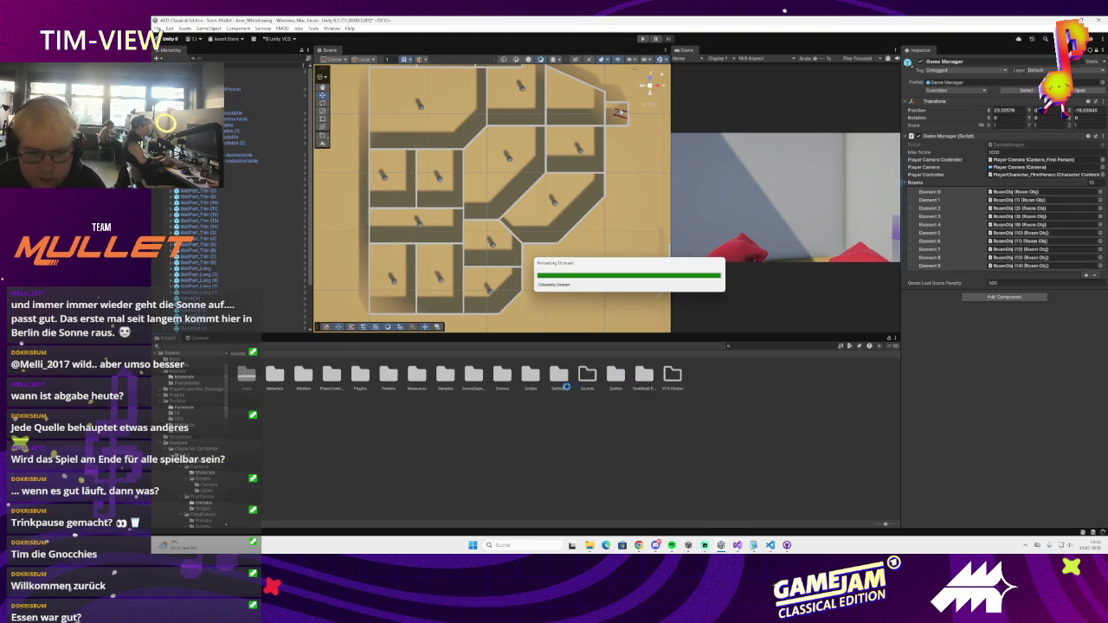
- Open and close the Arms prefab, open the UI prefabs folder, and select a room object
double_click(389, 376)
double_click(389, 376)
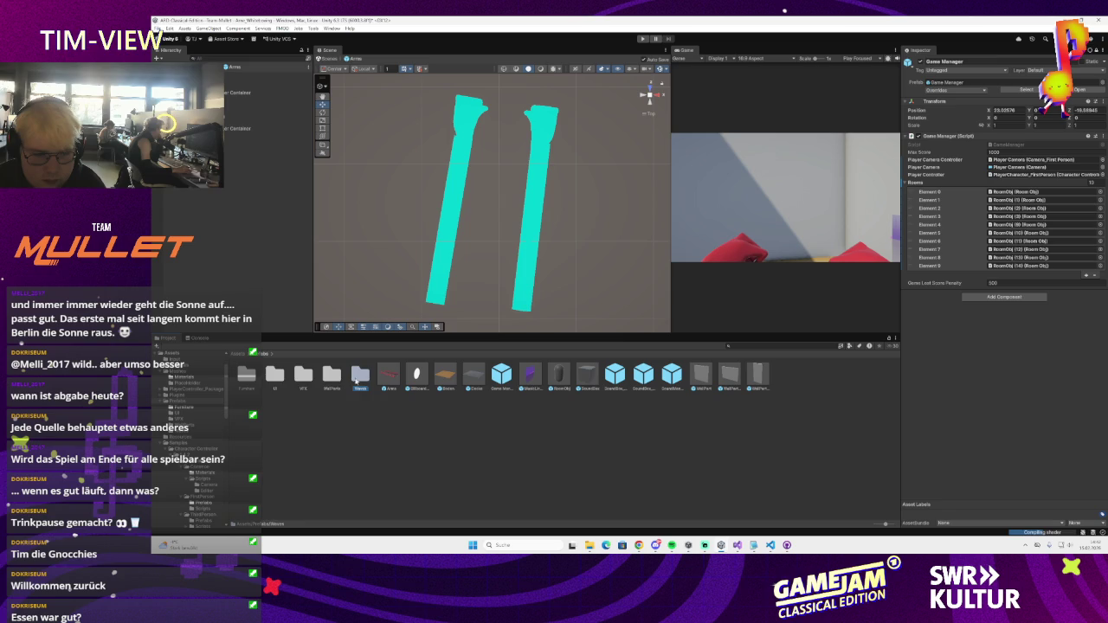
left_click(176, 57)
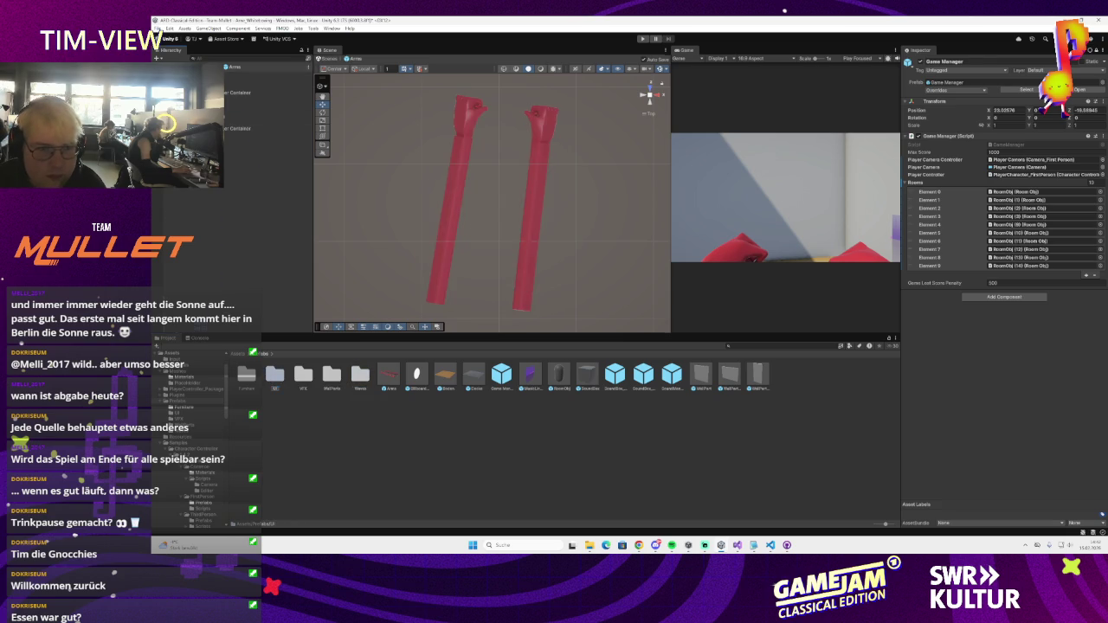
double_click(272, 377)
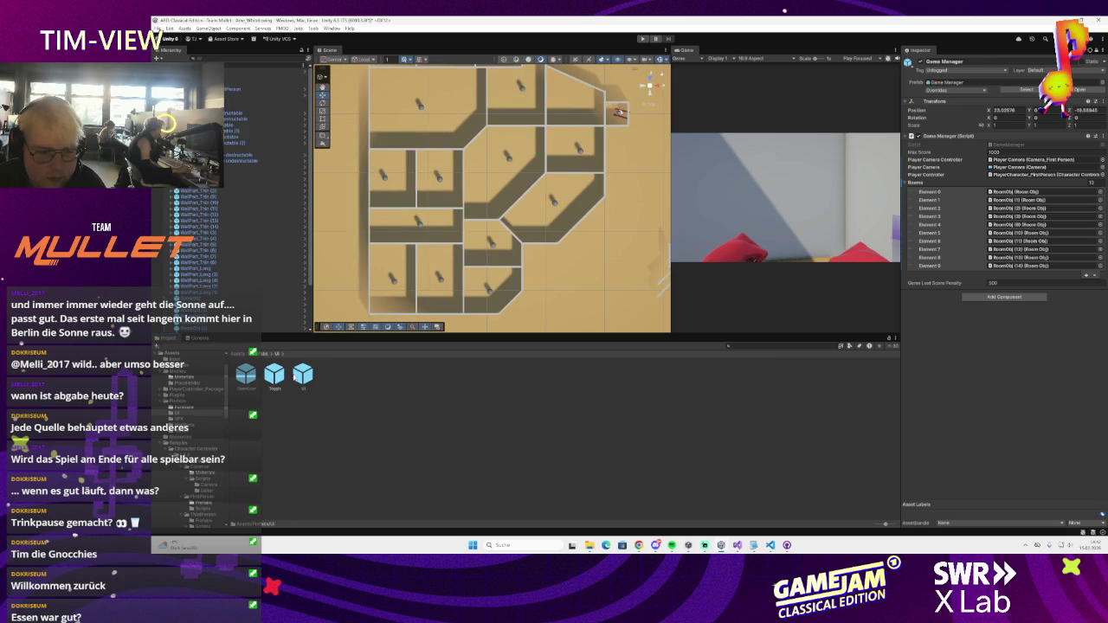
left_click_drag(425, 242, 451, 216)
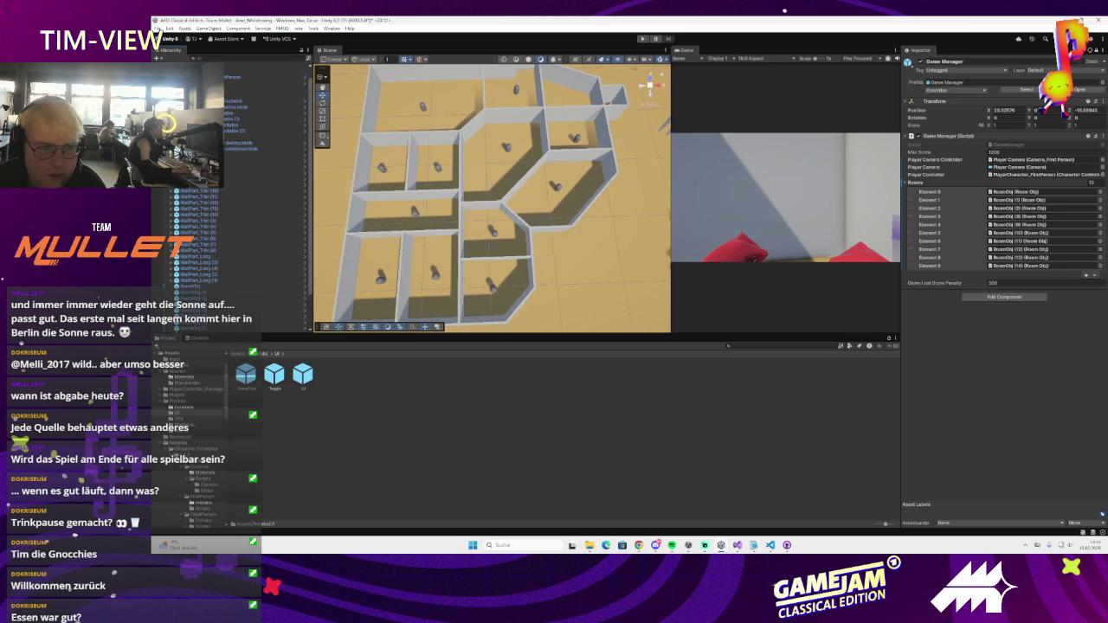
scroll(234, 190, "down", 3)
left_click(207, 215)
scroll(217, 216, "up", 3)
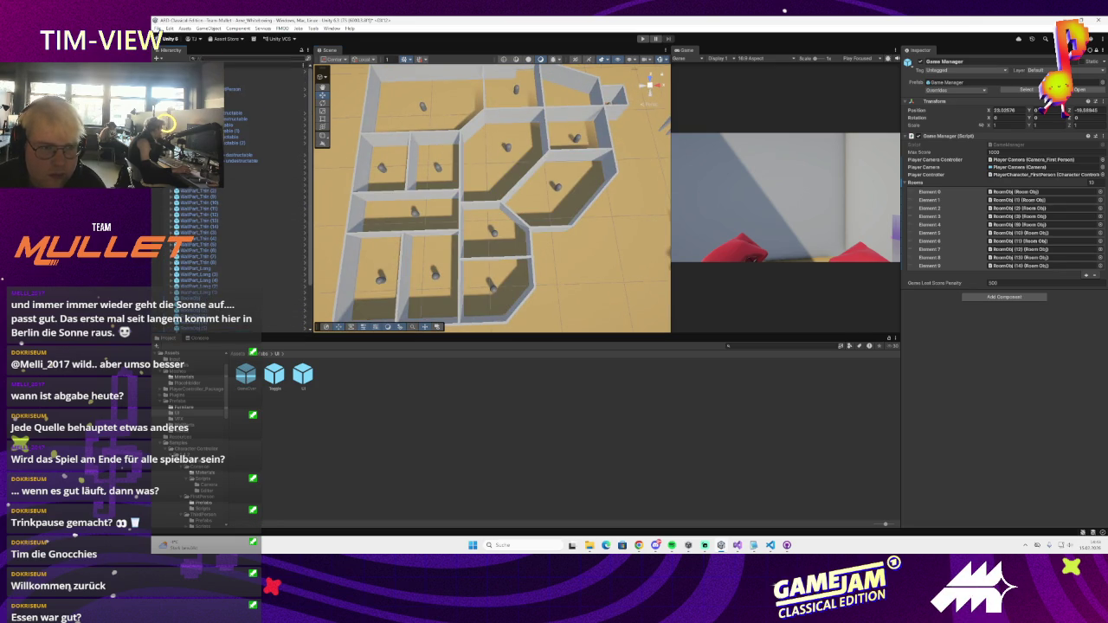
- Create an empty GameObject from the Hierarchy menu and select it at the list's end
right_click(223, 64)
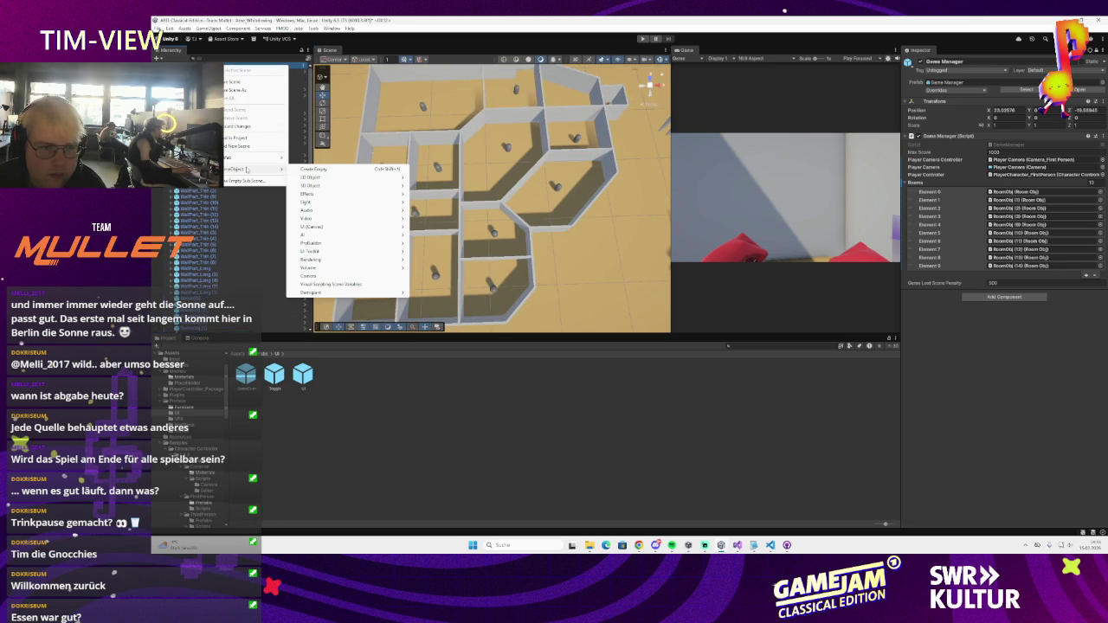
left_click(313, 169)
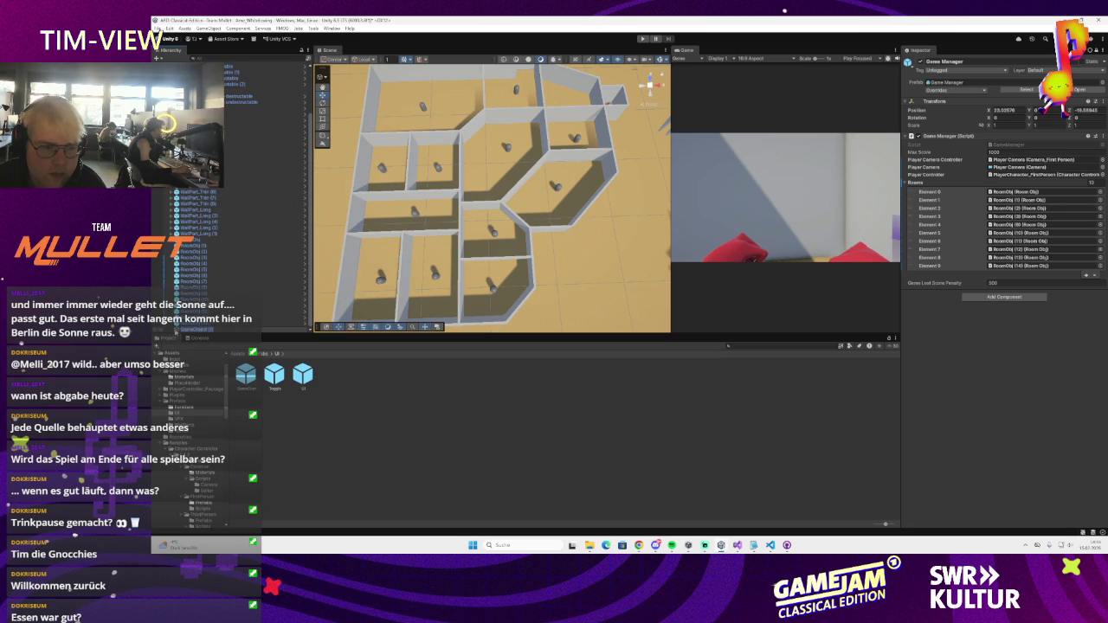
scroll(234, 217, "up", 3)
right_click(224, 64)
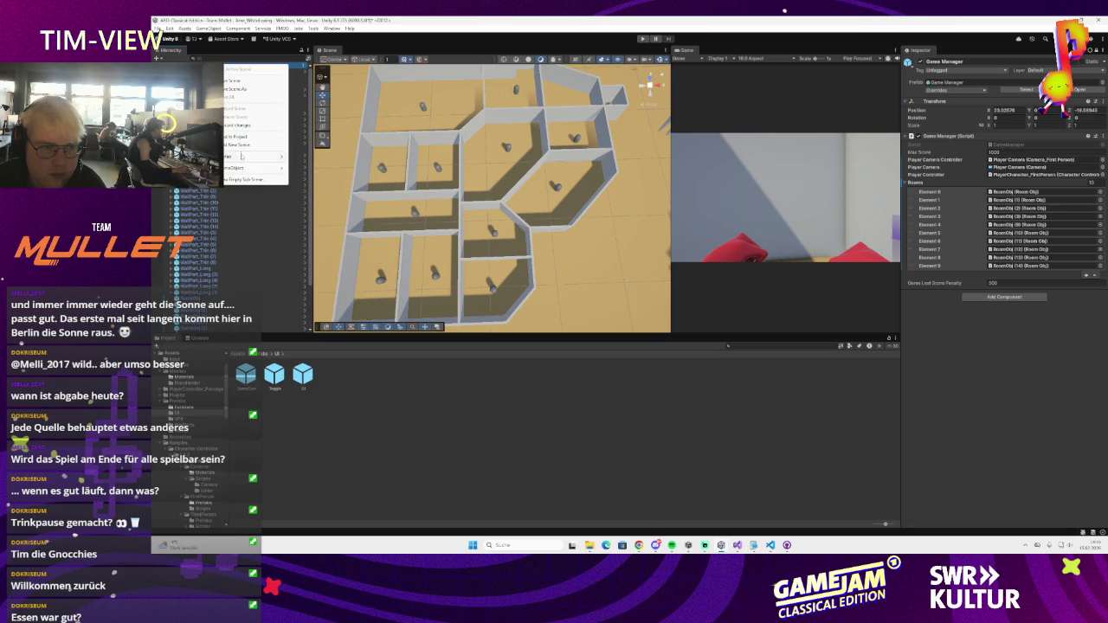
mouse_move(246, 168)
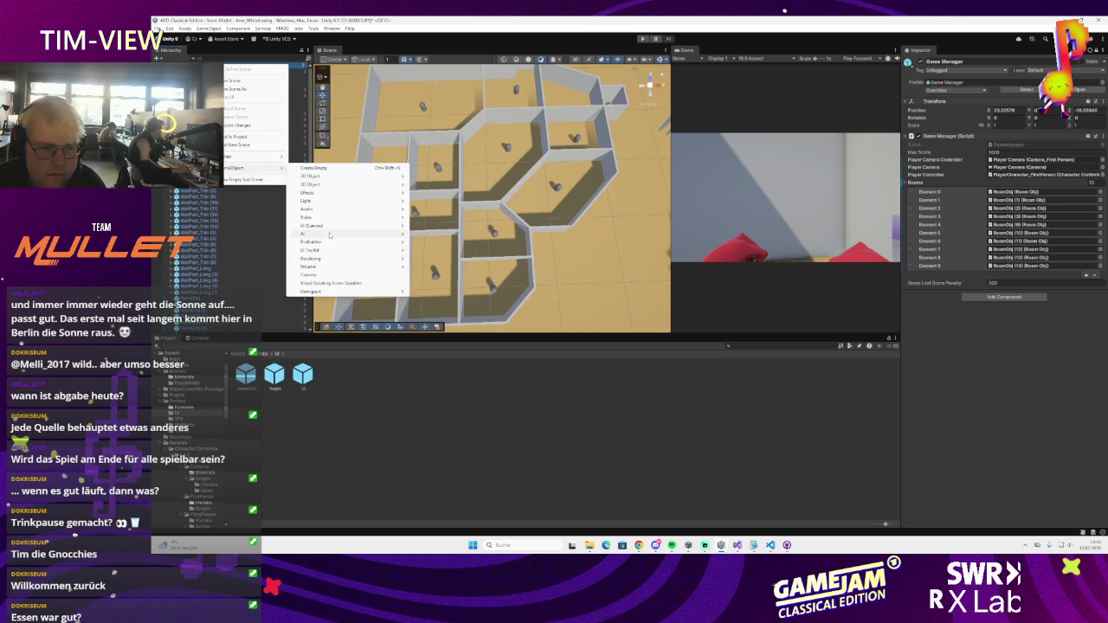
left_click(284, 291)
scroll(284, 291, "down", 3)
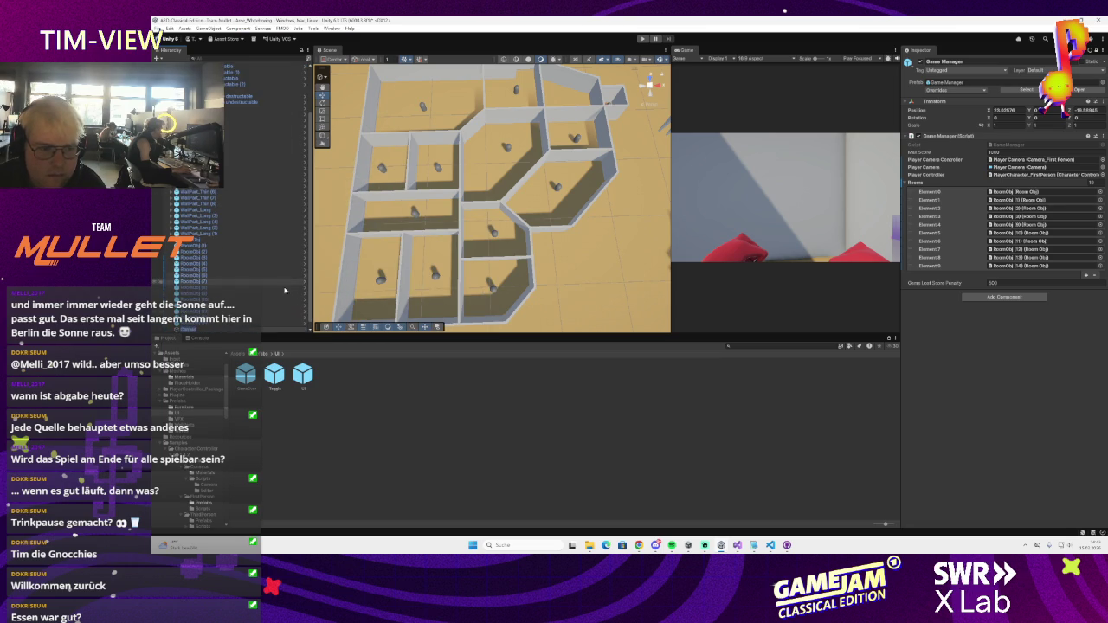
scroll(199, 416, "up", 3)
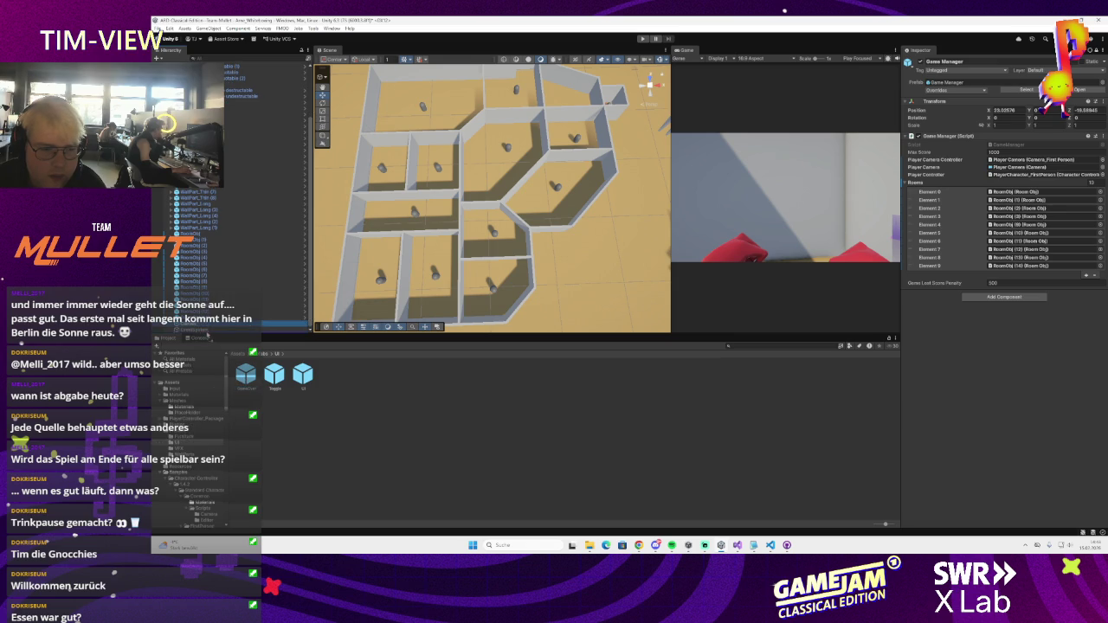
left_click(203, 326)
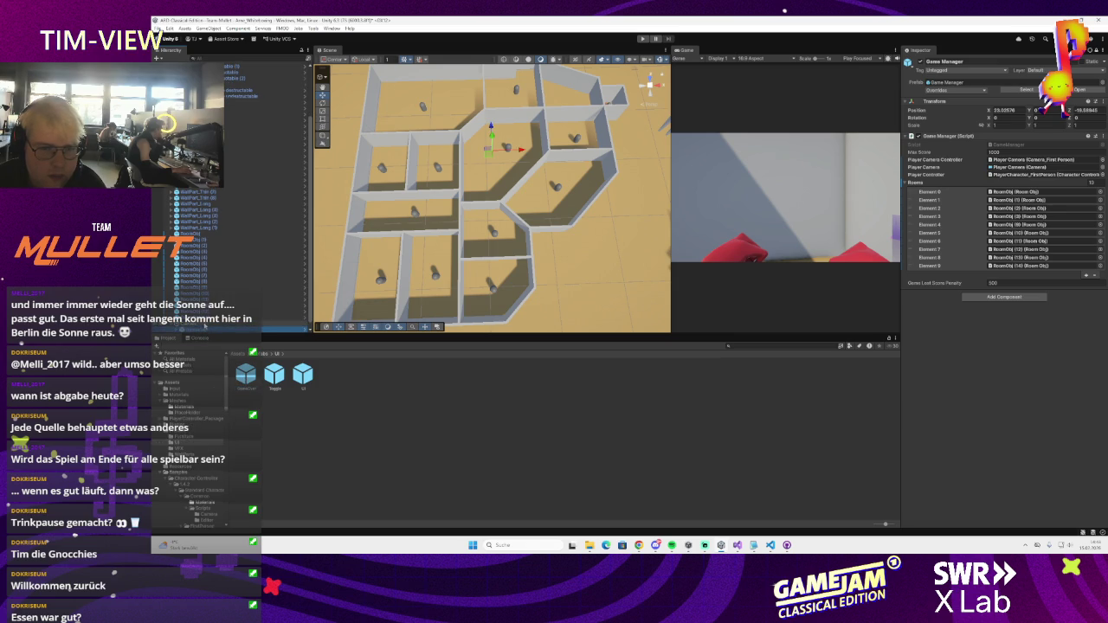
scroll(202, 327, "down", 1)
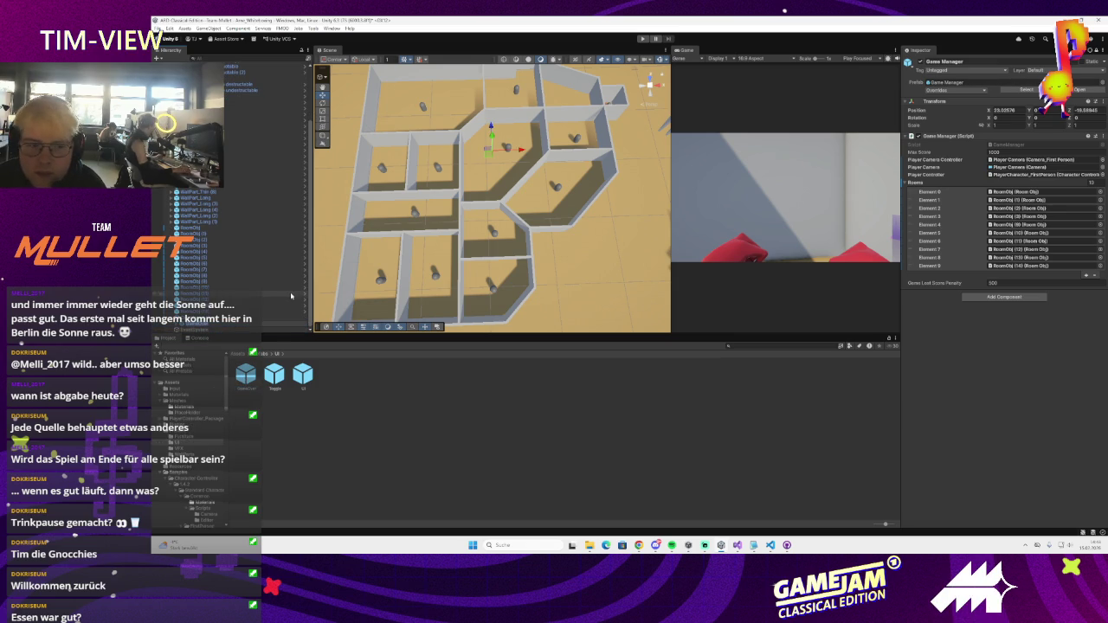
- Enable the GameOver screen and frame its canvas in the Scene view
left_click(277, 324)
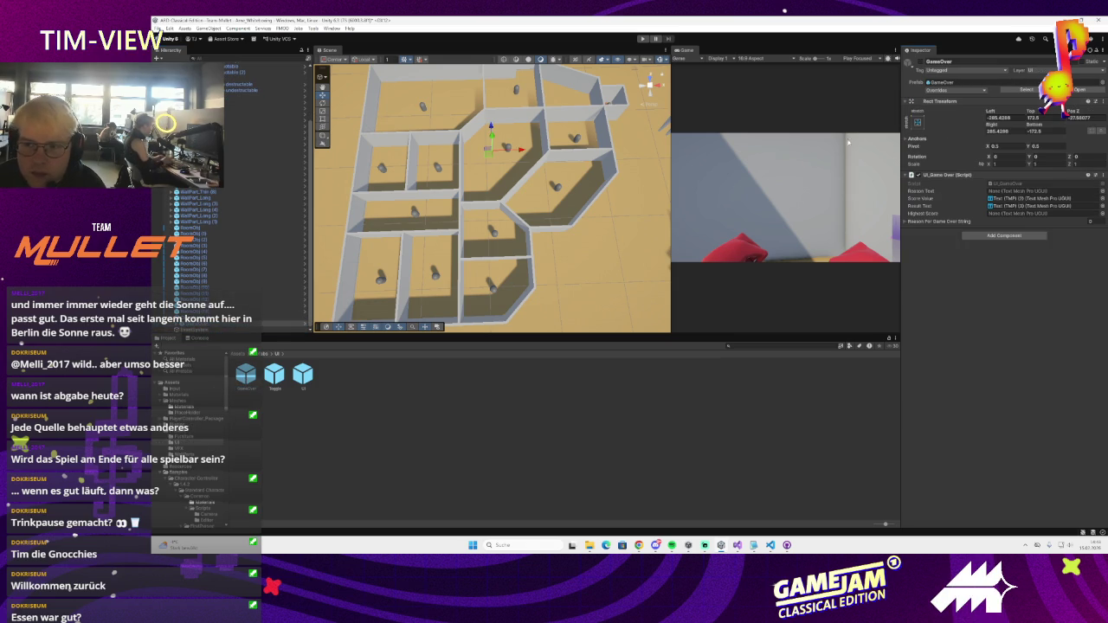
left_click(920, 63)
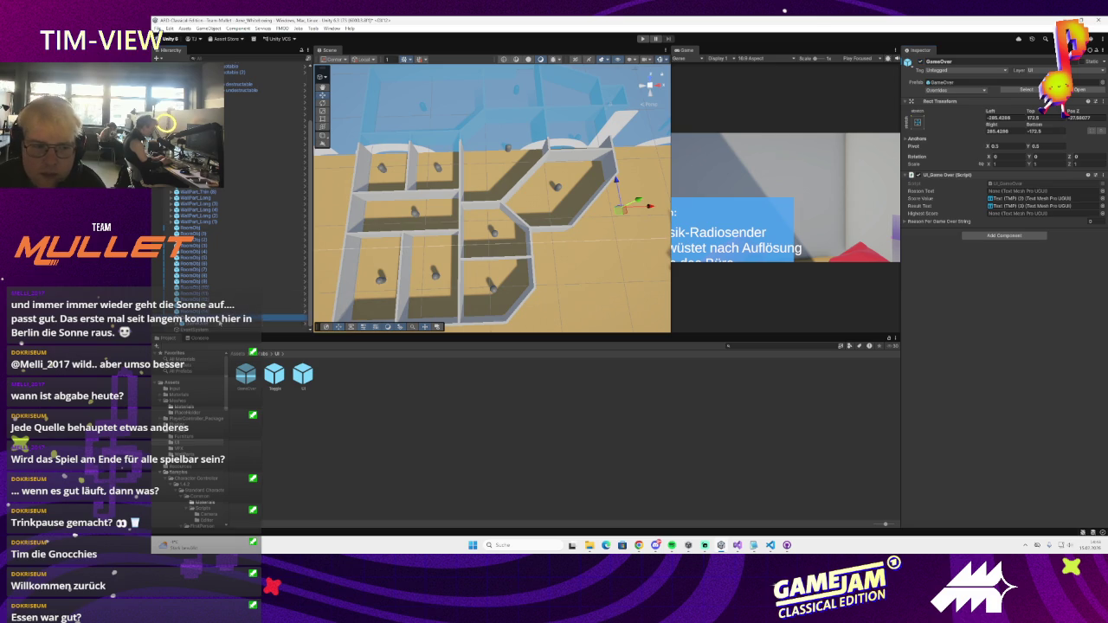
double_click(277, 322)
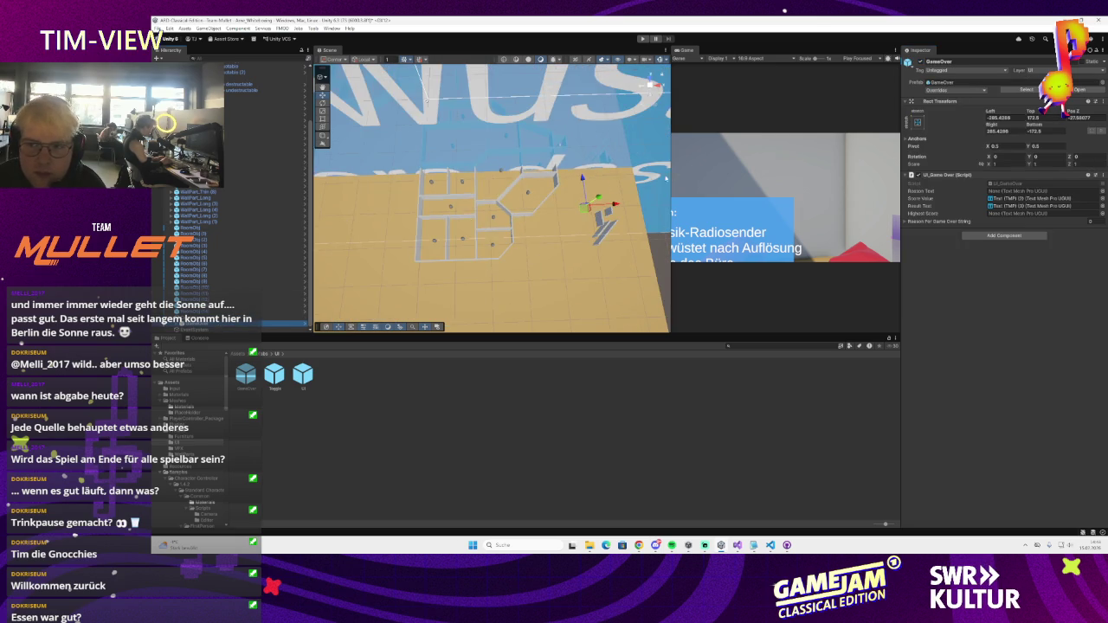
scroll(431, 223, "down", 3)
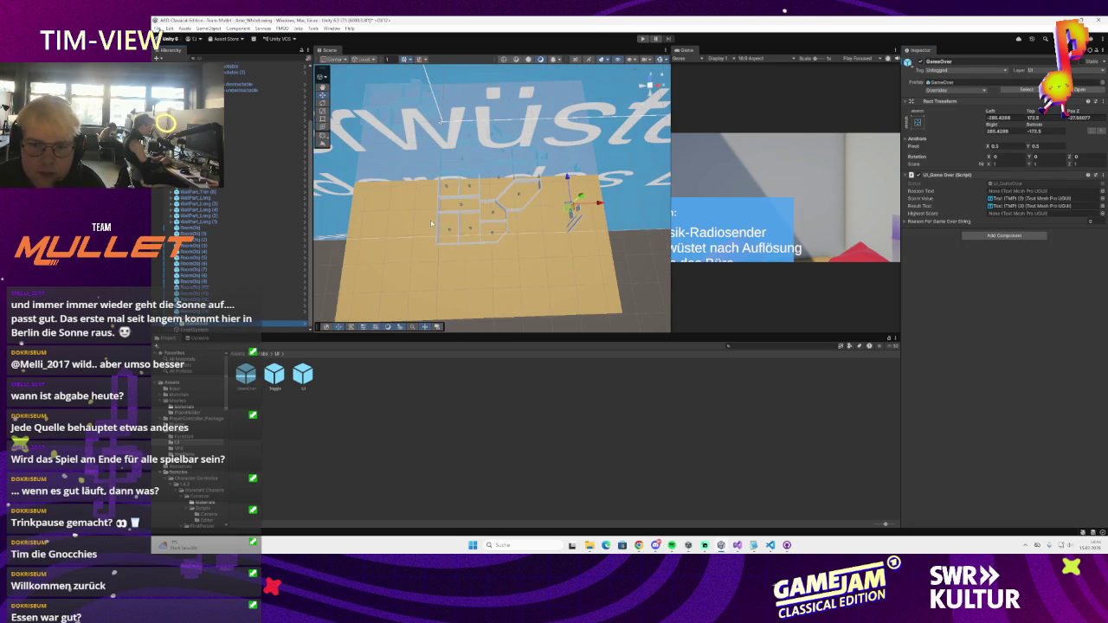
left_click(582, 194)
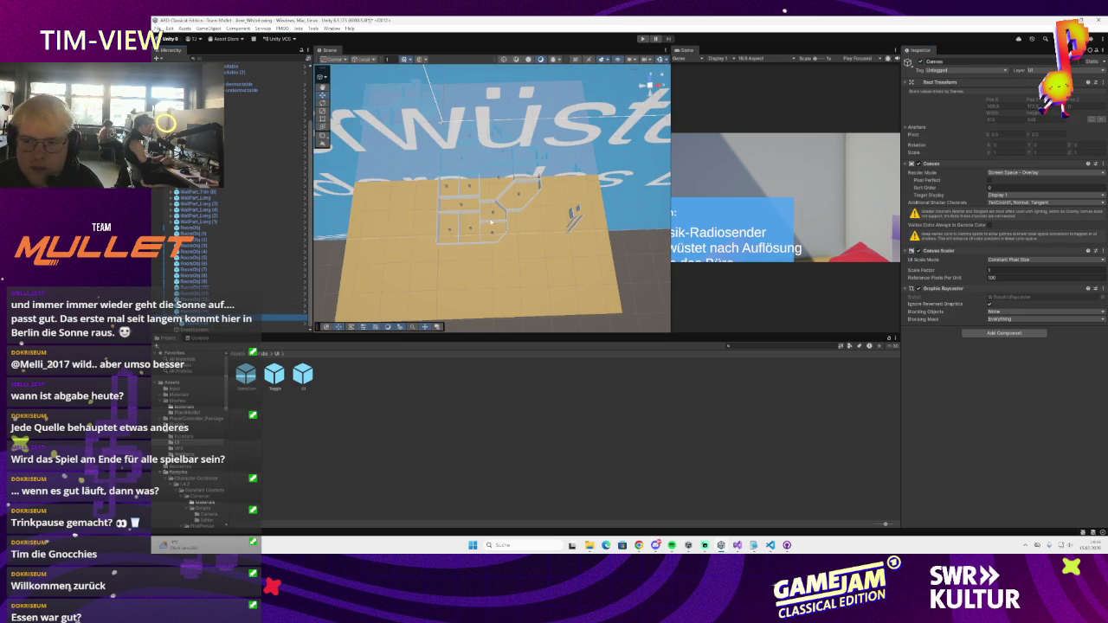
key("f")
left_click(1086, 176)
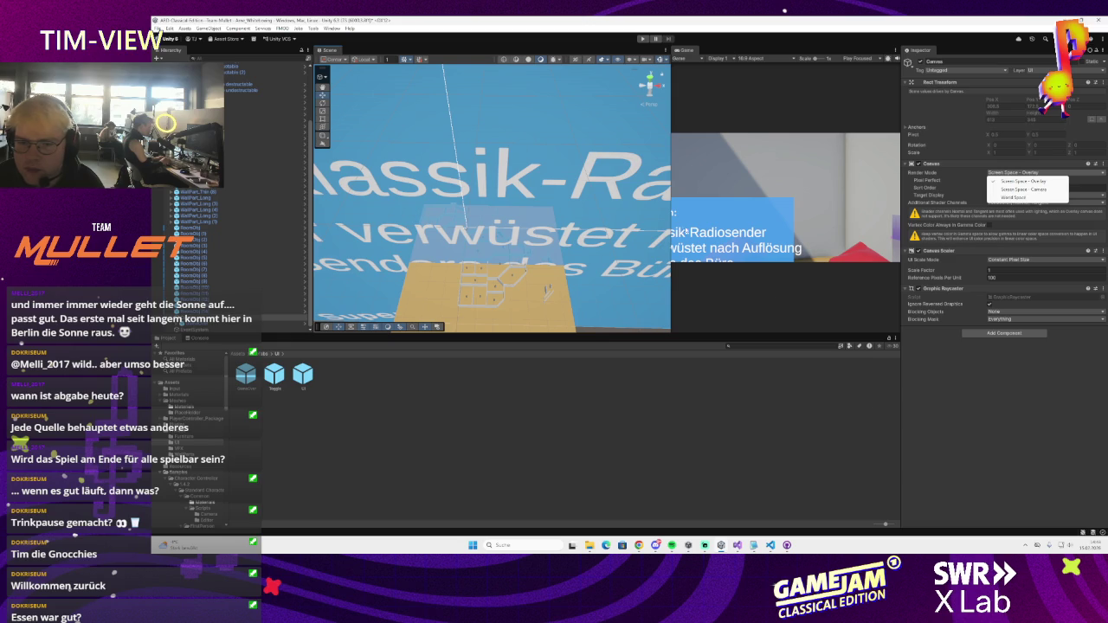
key("Escape")
- Stretch the GameOver panel across the full game-view width
mouse_move(671, 191)
left_mouse_down()
mouse_move(436, 191)
mouse_move(629, 191)
mouse_move(532, 191)
left_mouse_up()
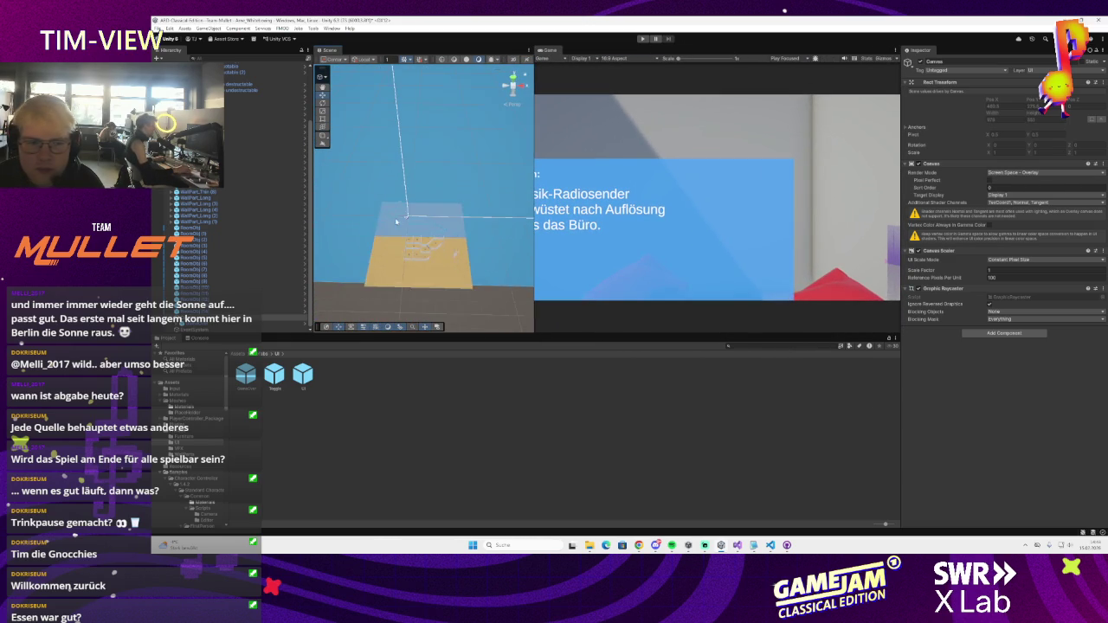
left_click(424, 174)
key("f")
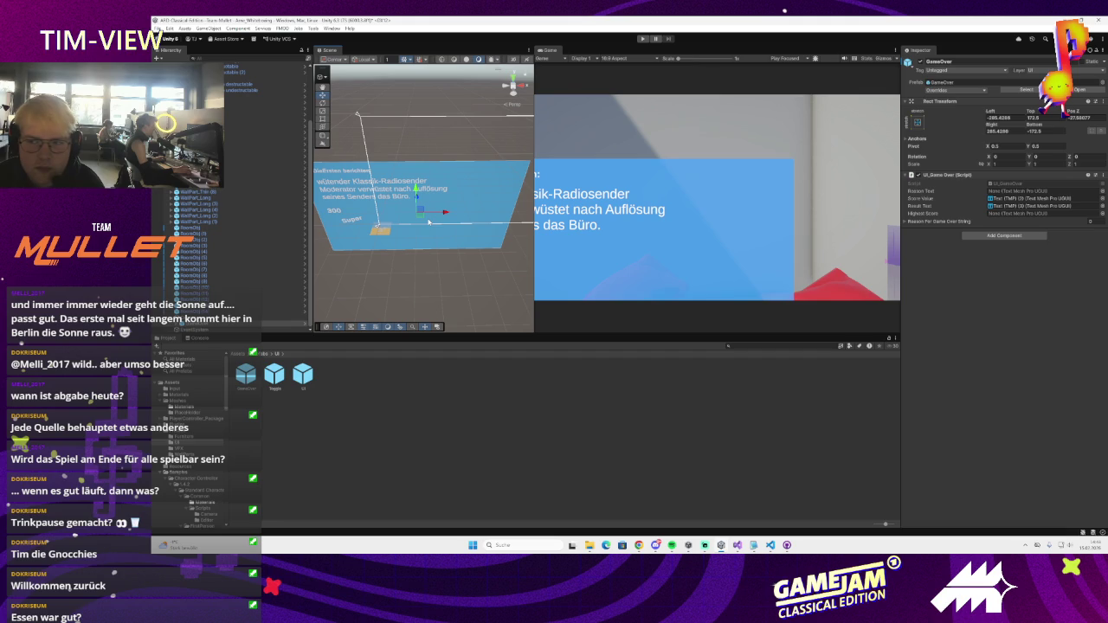
mouse_move(438, 221)
left_mouse_down()
mouse_move(494, 220)
mouse_move(437, 189)
mouse_move(426, 205)
mouse_move(405, 192)
mouse_move(414, 159)
left_mouse_up()
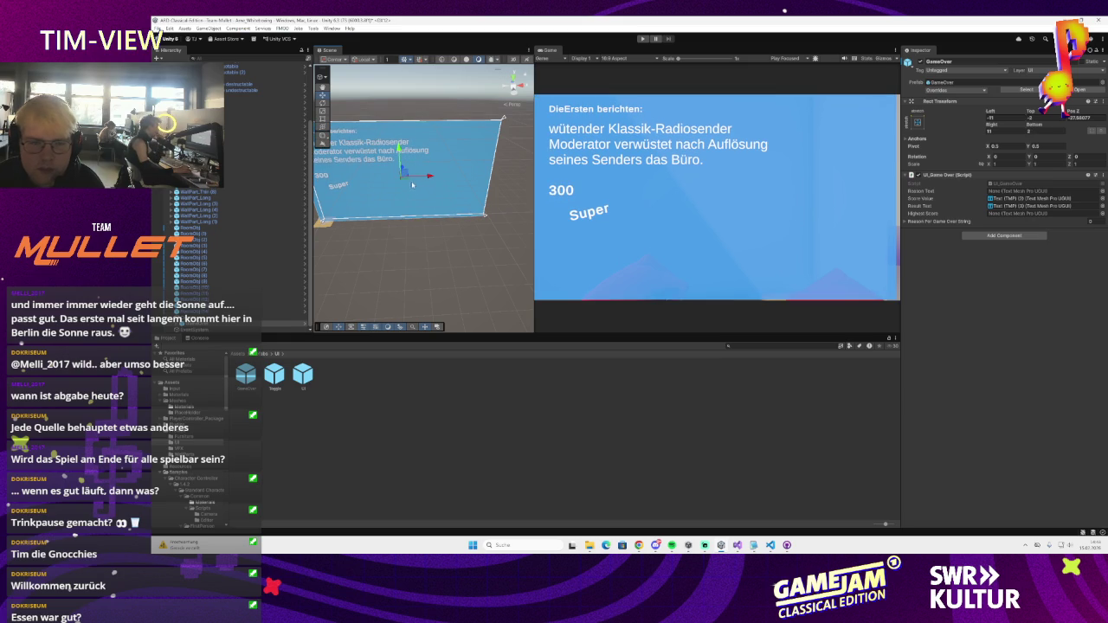
- Give the Reason For Game Over String list three elements
left_click(1029, 222)
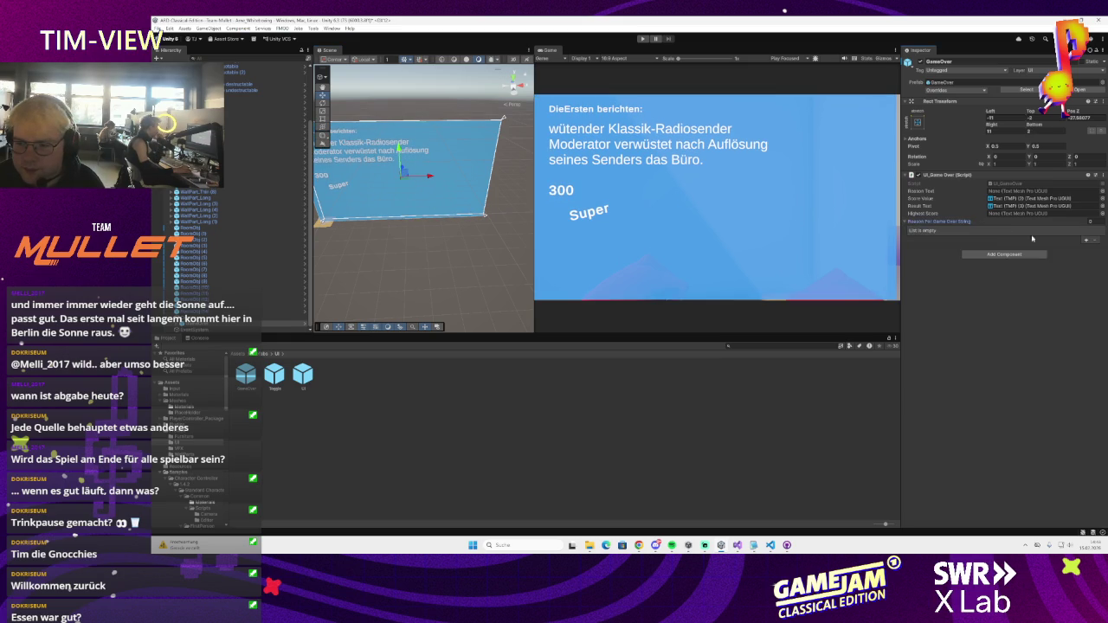
left_click(1086, 241)
left_click(1086, 242)
left_click(1087, 249)
left_click(1028, 248)
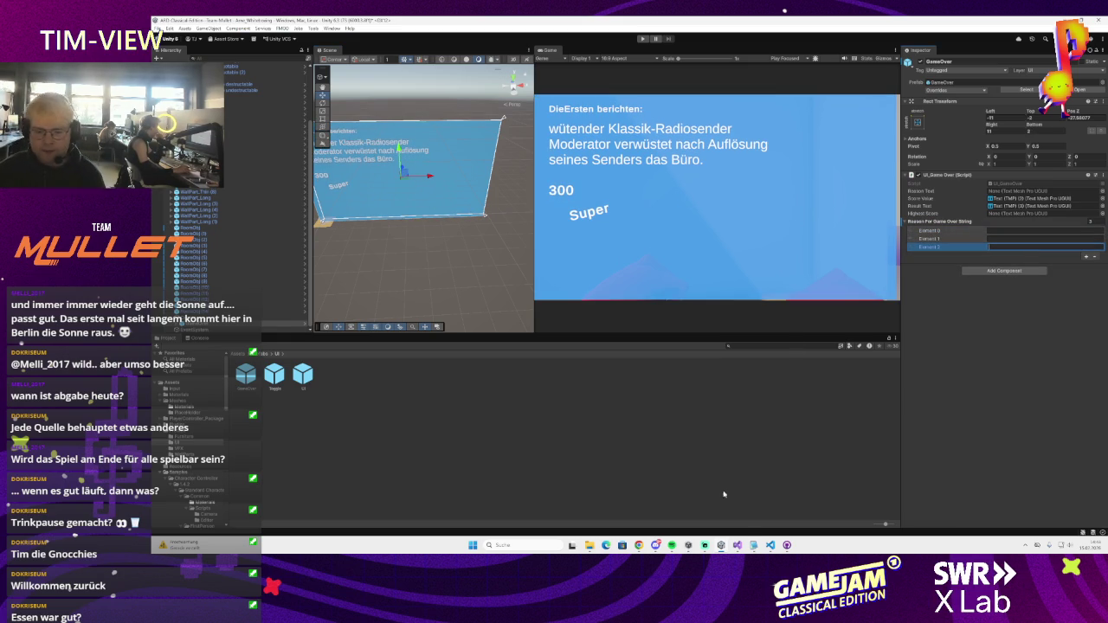
key("alt+Tab")
scroll(360, 217, "up", 5)
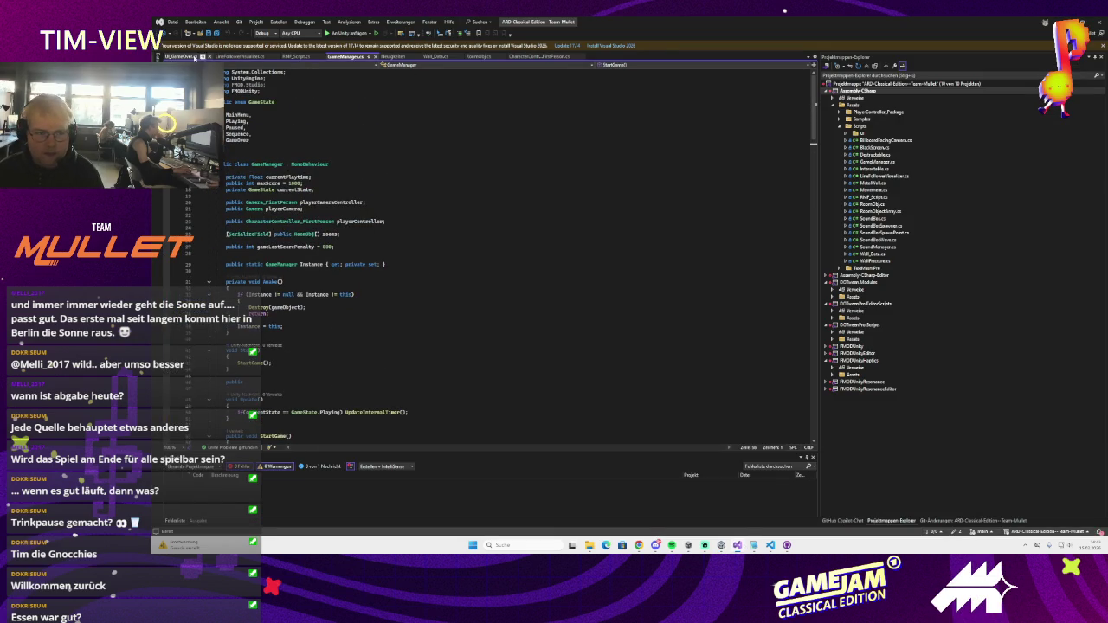
- Review SetGameOverScreenWithScore's switch on reasons 0, 1 and 2 in UI_GameOver.cs, then return to Unity
left_click(195, 57)
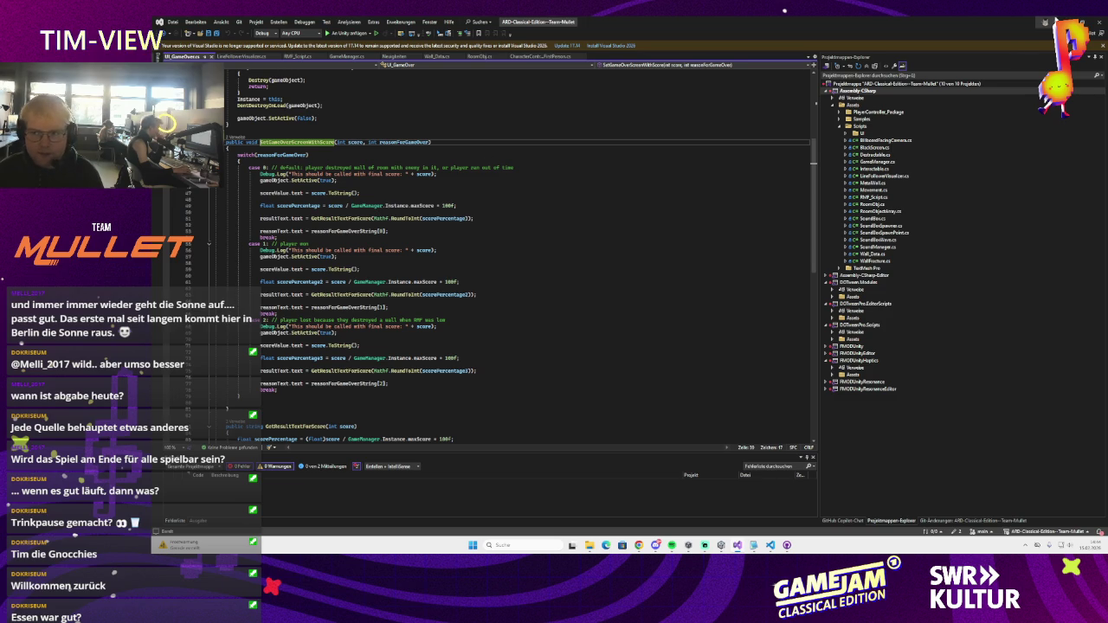
key("alt+Tab")
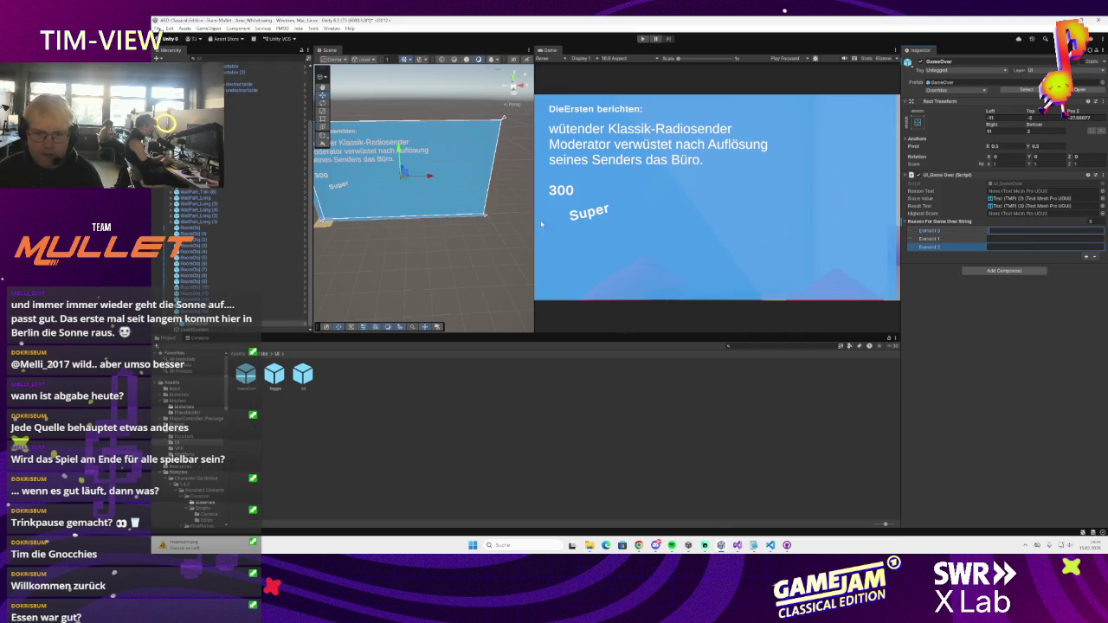
- Select and frame a text object inside the GameOver screen to inspect its properties
scroll(424, 173, "up", 3)
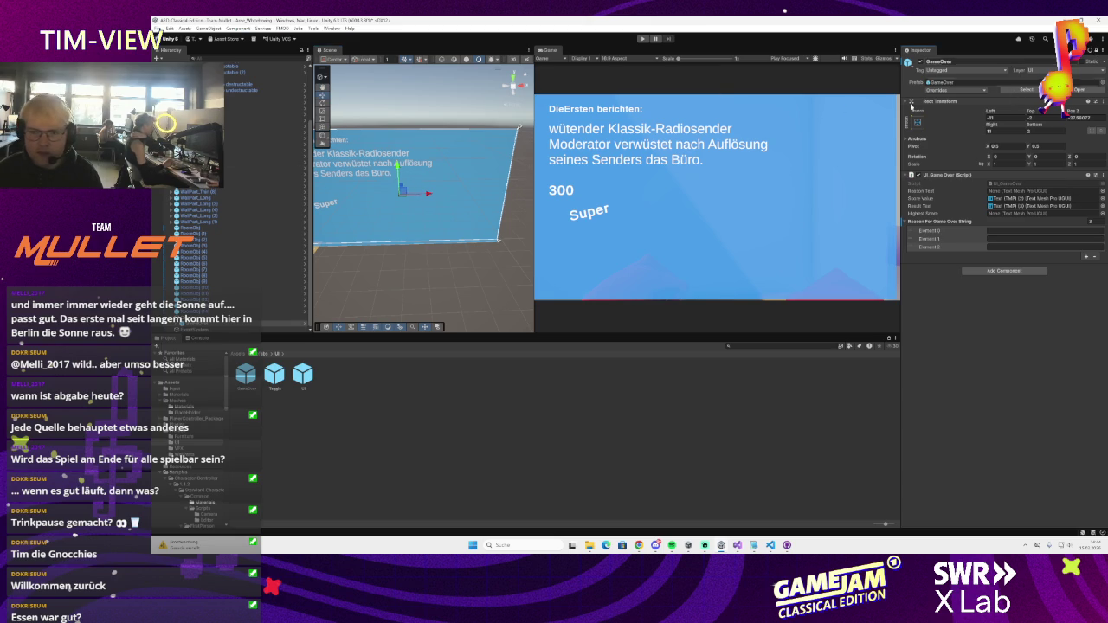
scroll(255, 251, "down", 1)
left_click(260, 322)
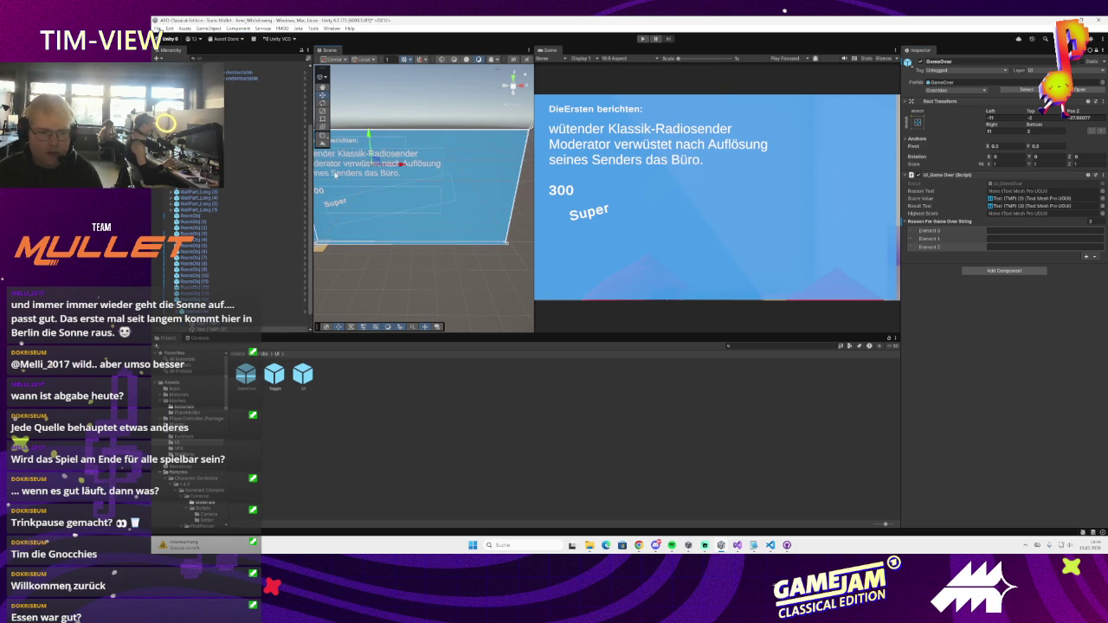
double_click(239, 329)
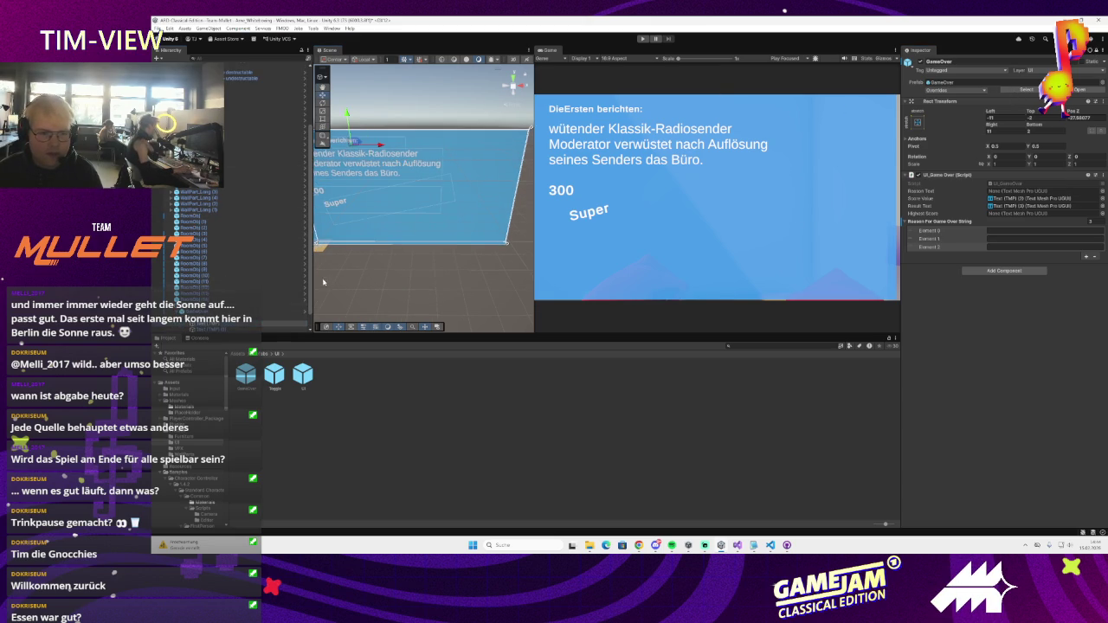
scroll(239, 332, "down", 1)
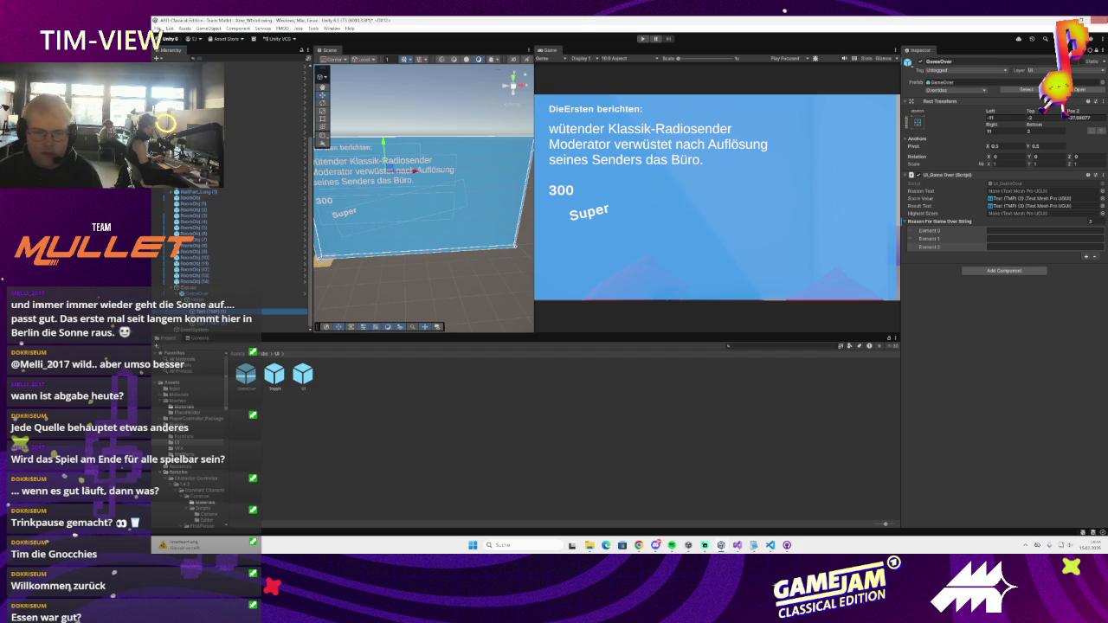
left_click(1089, 50)
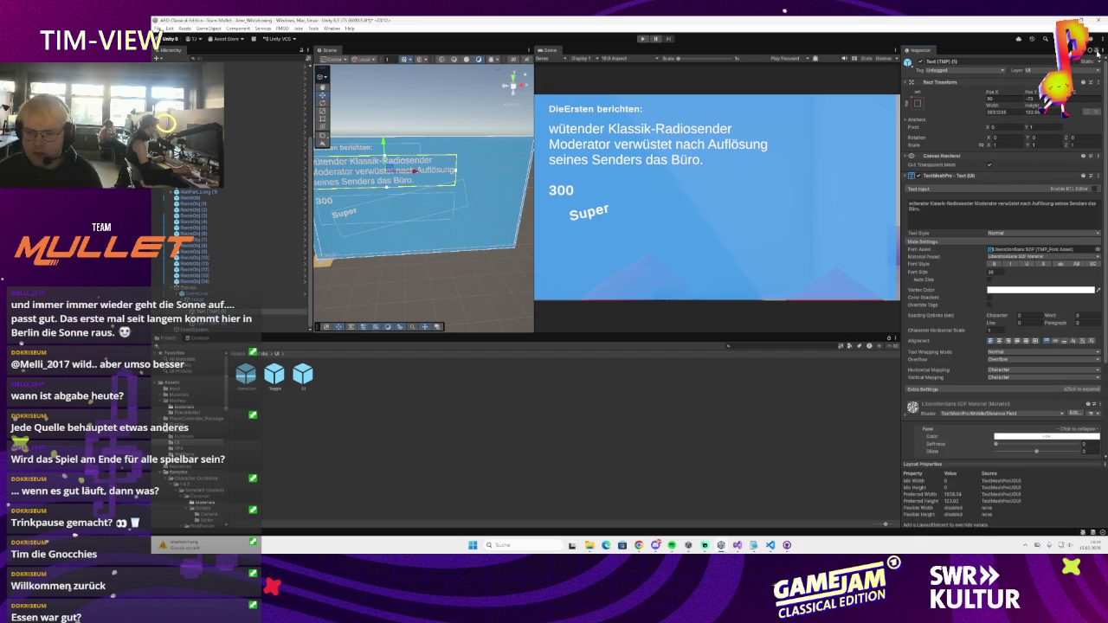
- Lock the Inspector on GameOver and assign the news headline text to its Reason Text slot
left_click(214, 295)
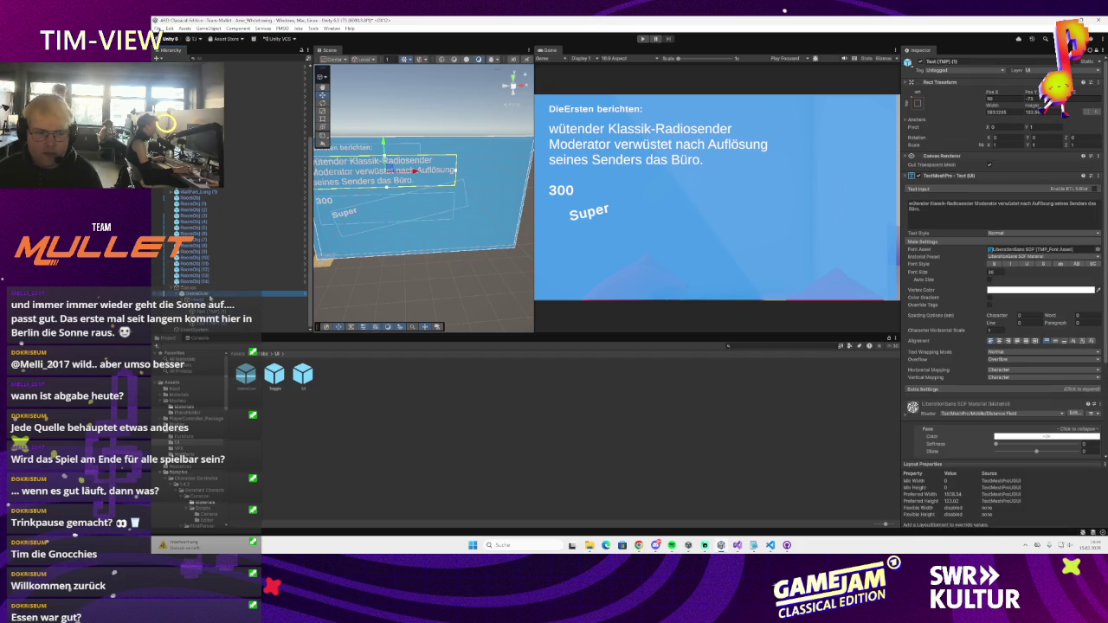
left_click(1094, 50)
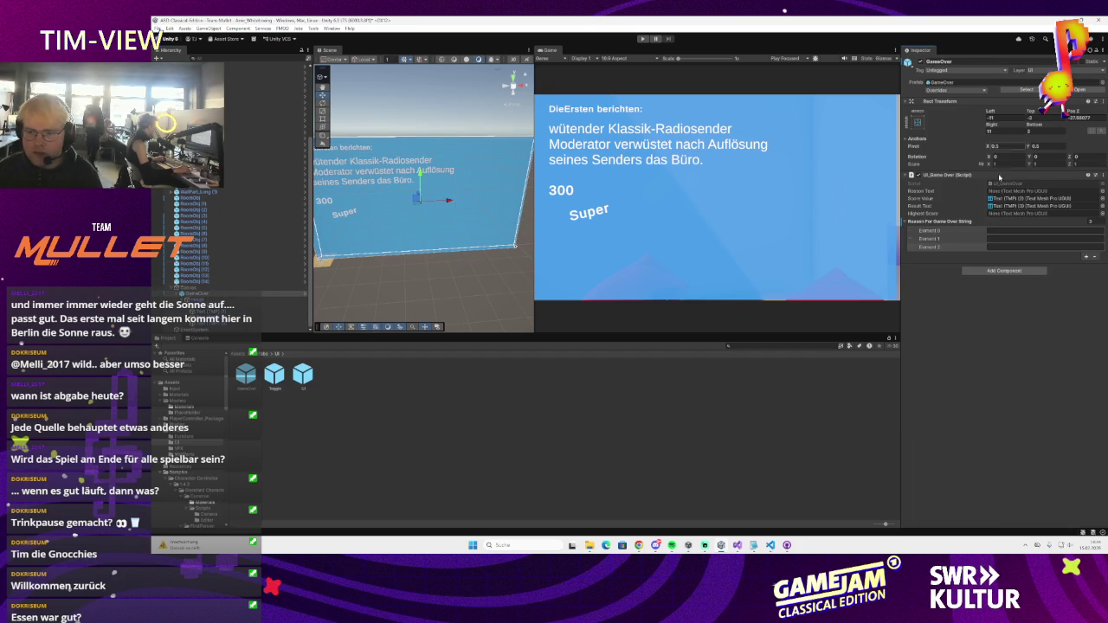
left_click(532, 282)
left_click(212, 310)
left_click_drag(1003, 184, 1016, 191)
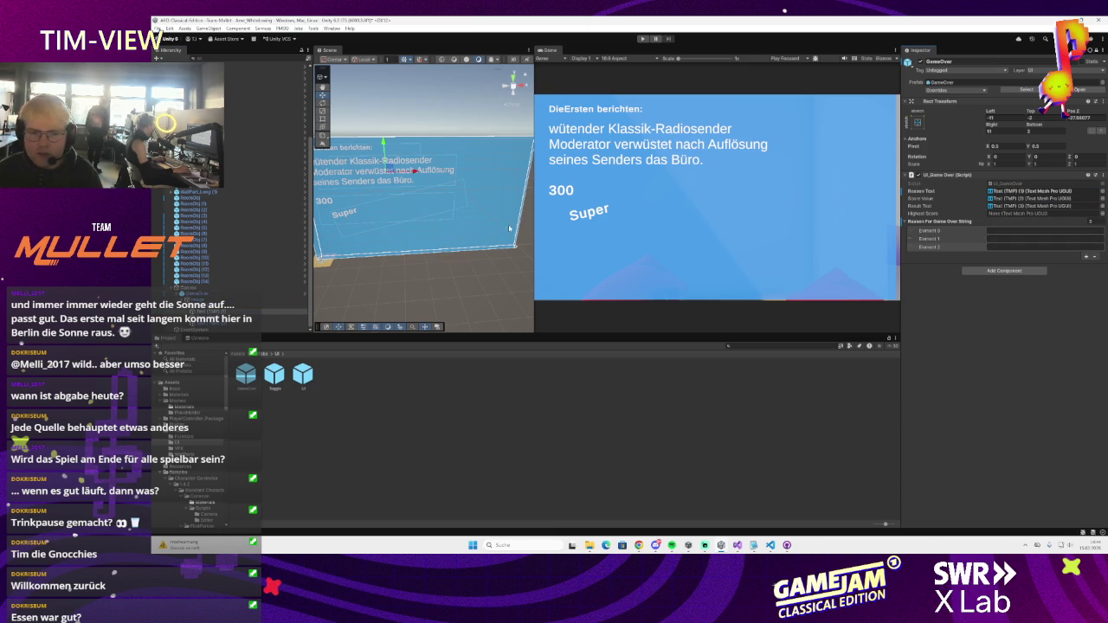
key("f")
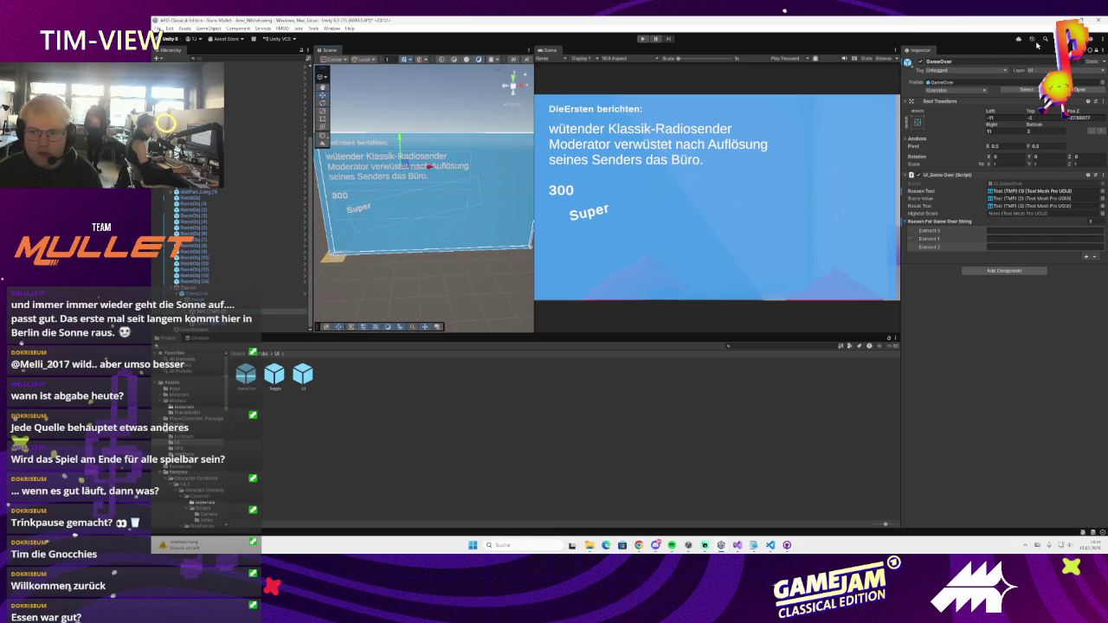
left_click(1095, 52)
- Duplicate the 300 score text as a trial, move the copy lower, then delete it
left_click(349, 201)
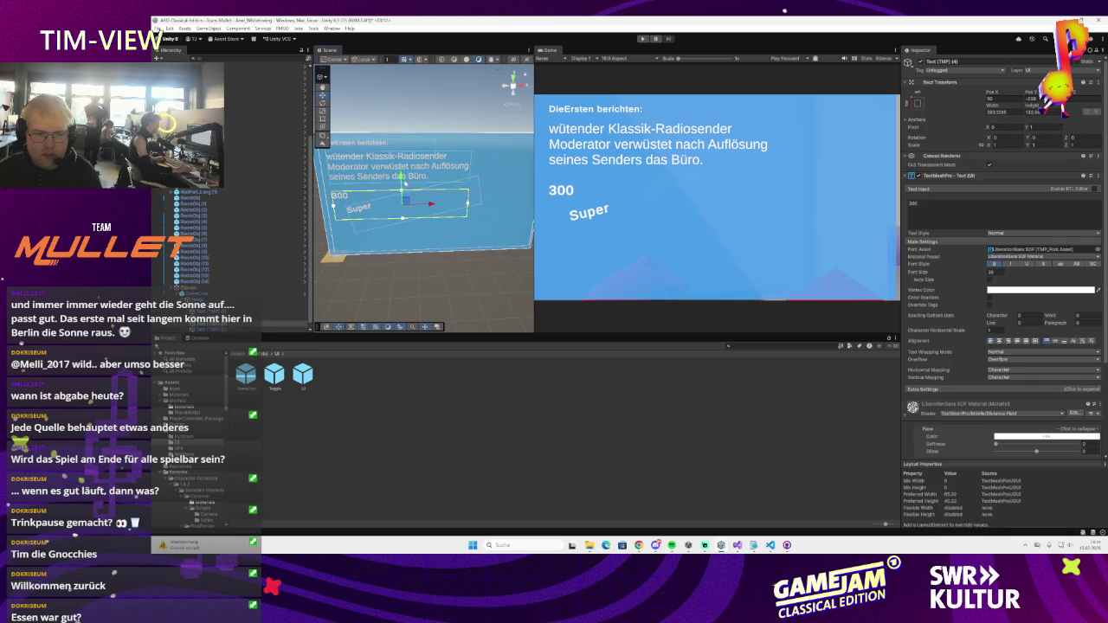
key("ctrl+d")
left_click_drag(403, 183, 404, 231)
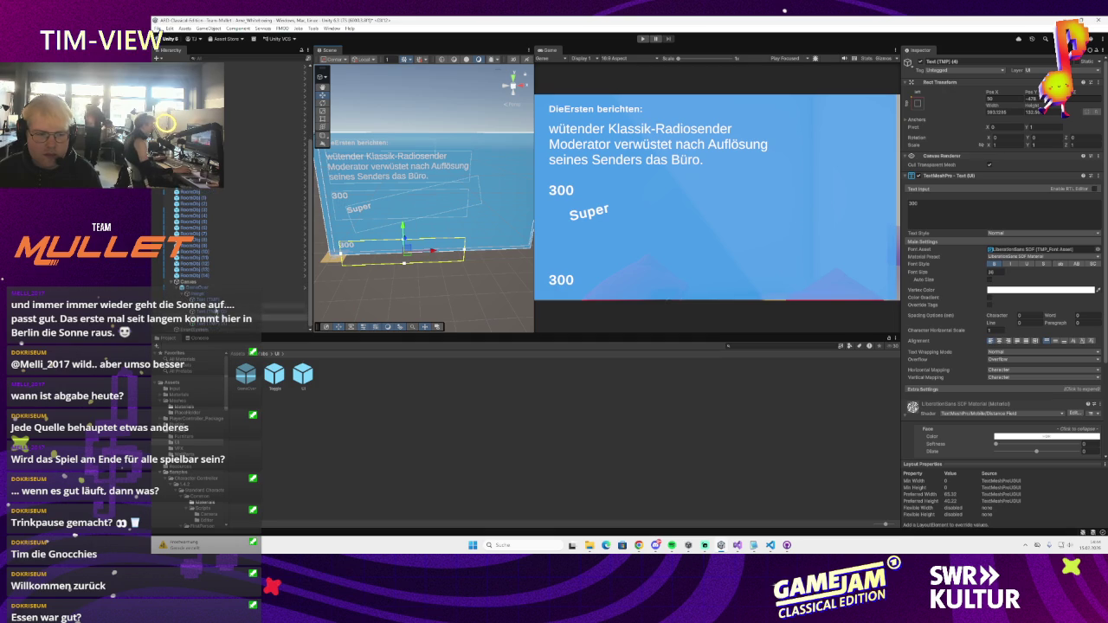
left_click(199, 295)
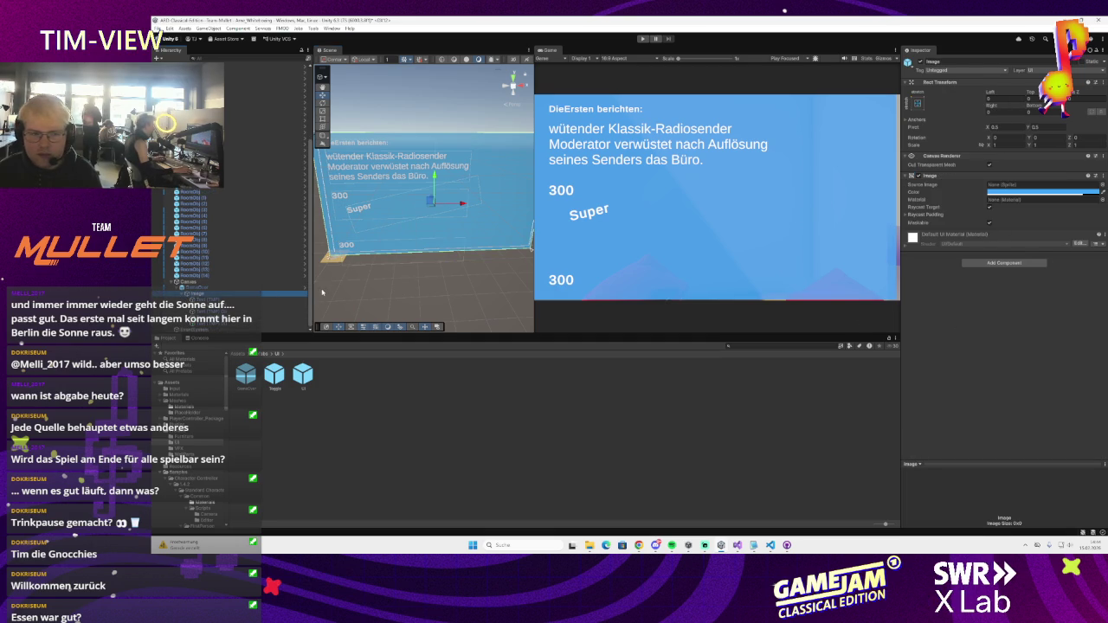
left_click(199, 317)
left_click(195, 287)
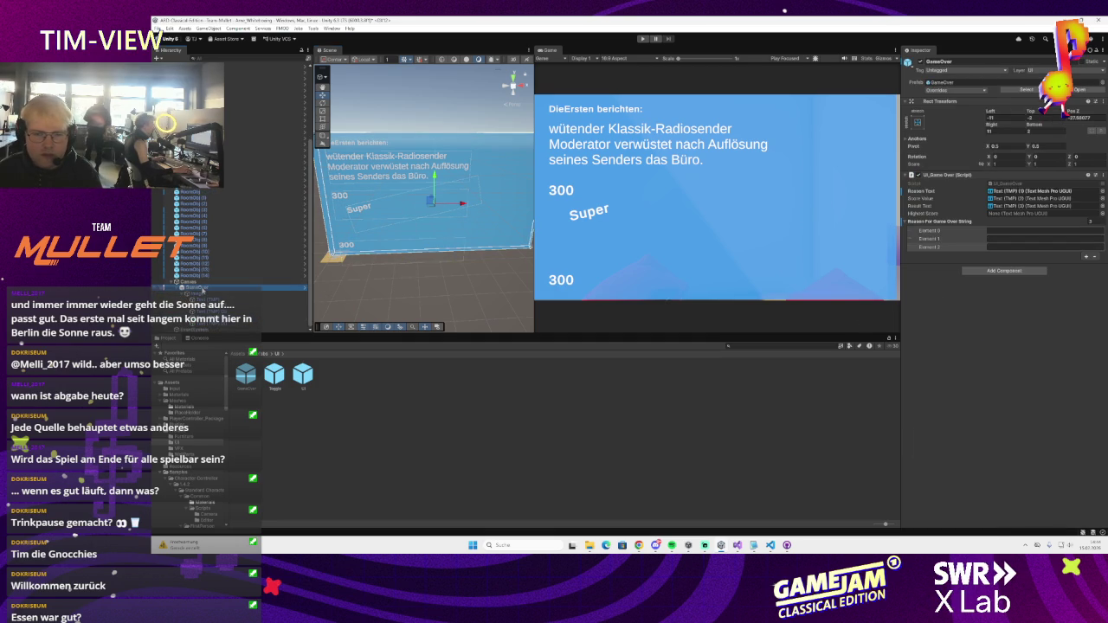
left_click(208, 318)
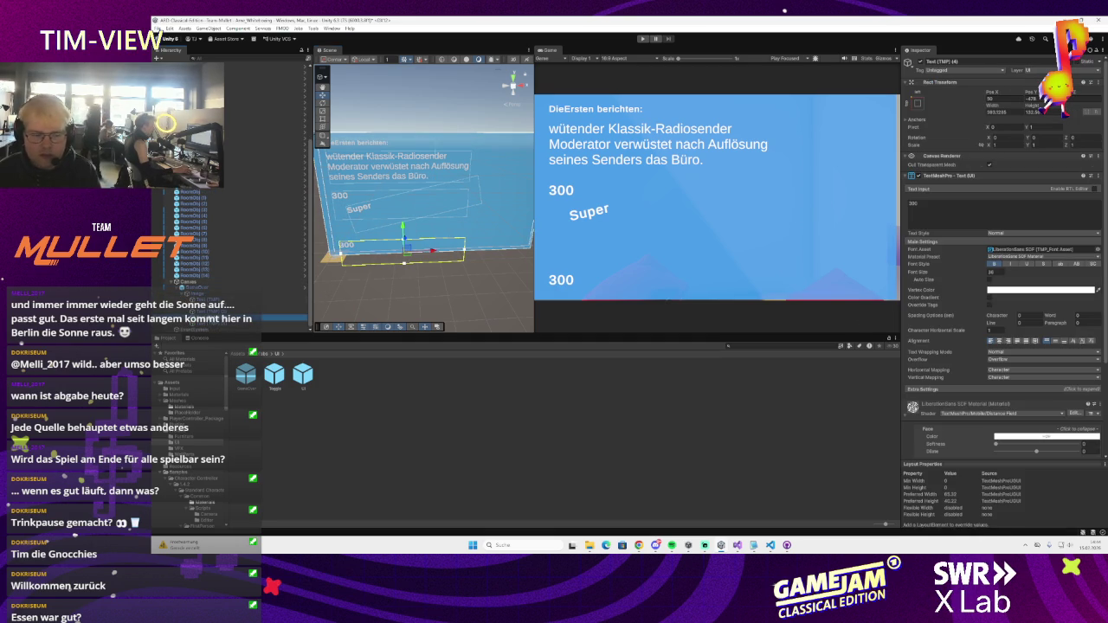
key("Delete")
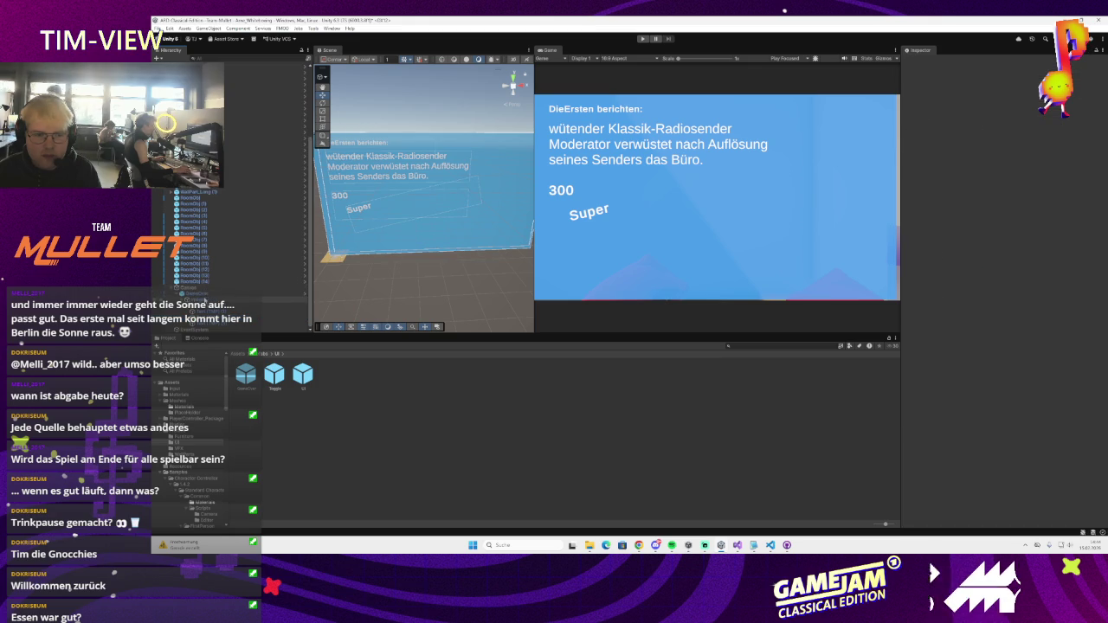
left_click(197, 294)
double_click(1024, 185)
scroll(406, 198, "up", 10)
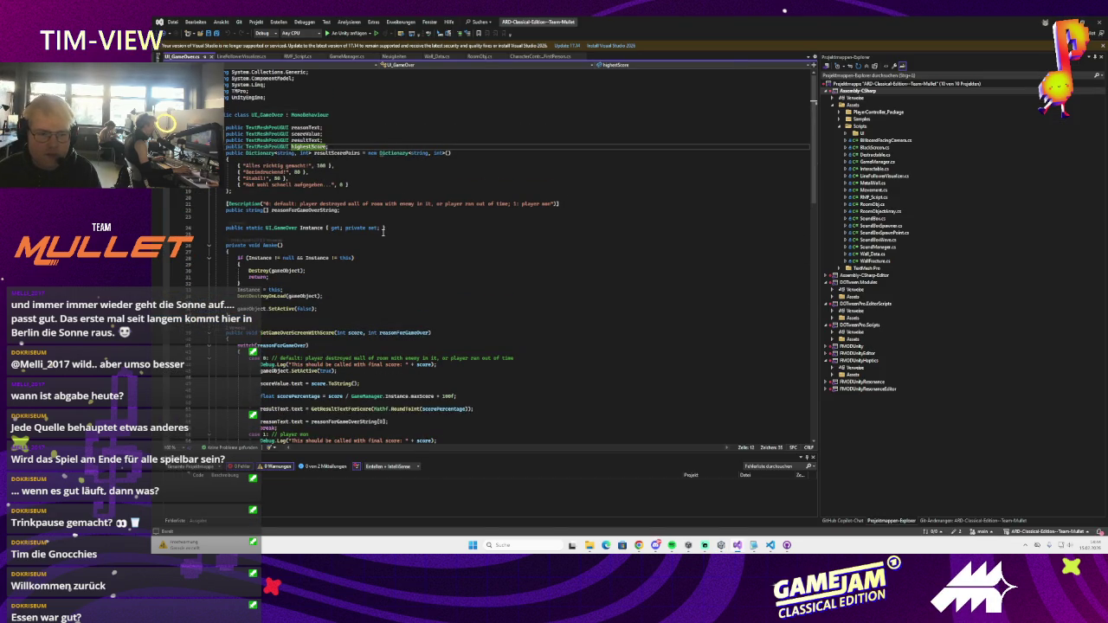
scroll(339, 187, "down", 5)
scroll(384, 230, "up", 5)
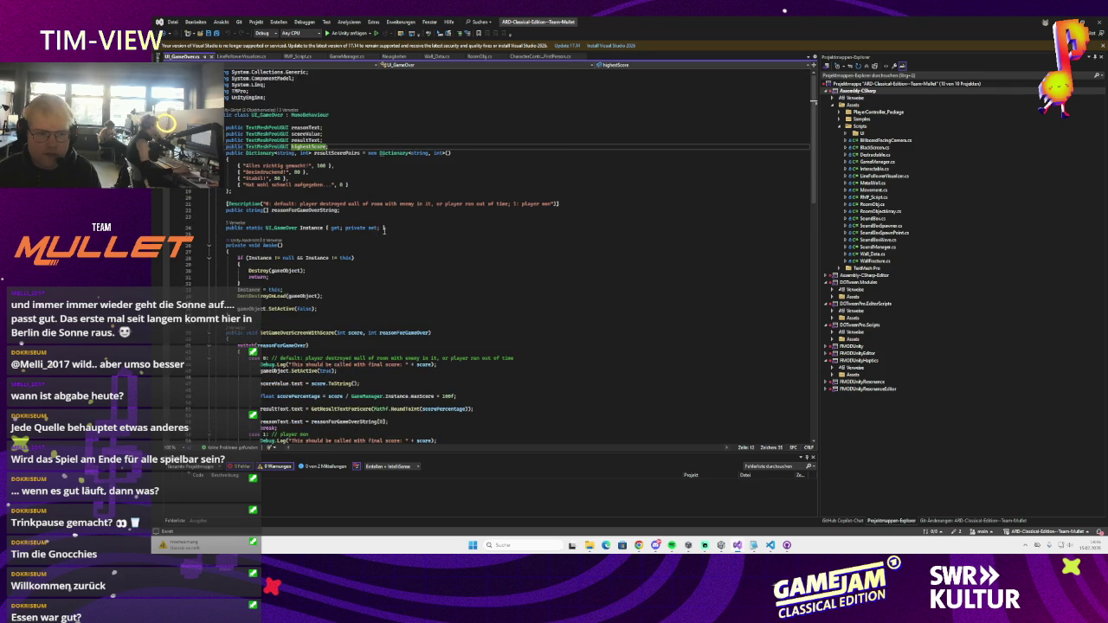
key("alt+Tab")
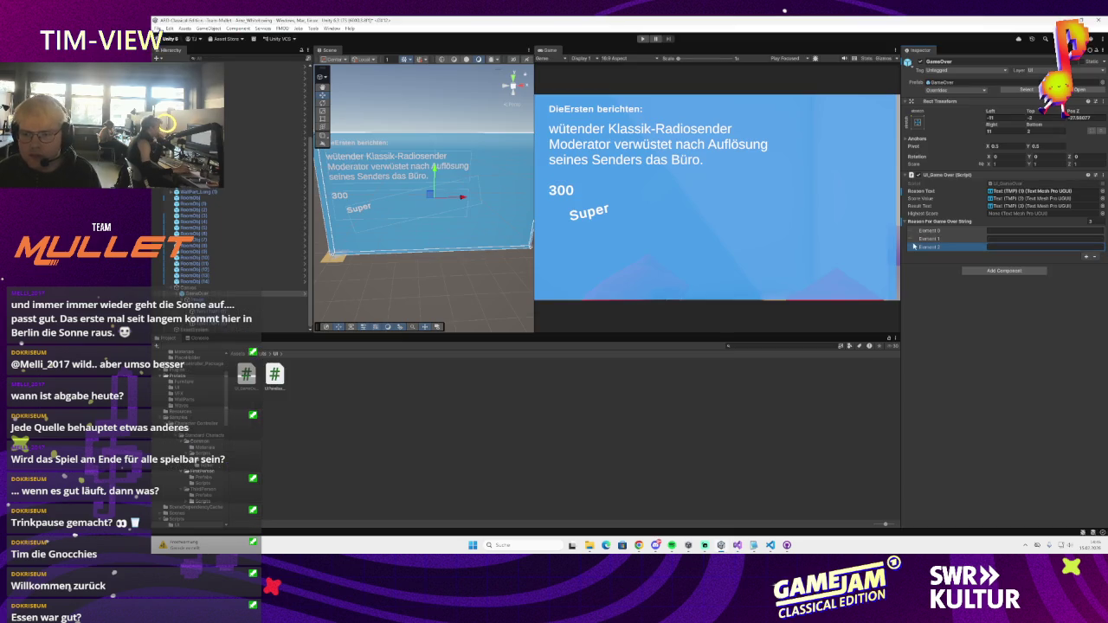
- Replace Element 0's old reason text with a headline starting 'Achtung im Rundfunkhaus! Wütender'
left_click(1008, 231)
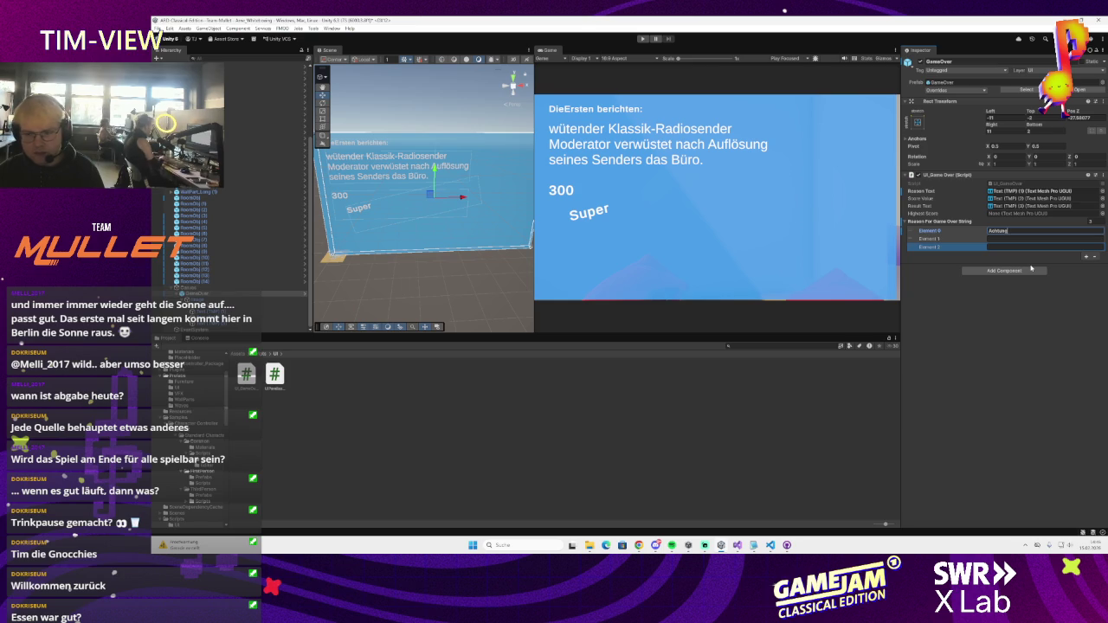
key("ctrl+a")
key("BackSpace")
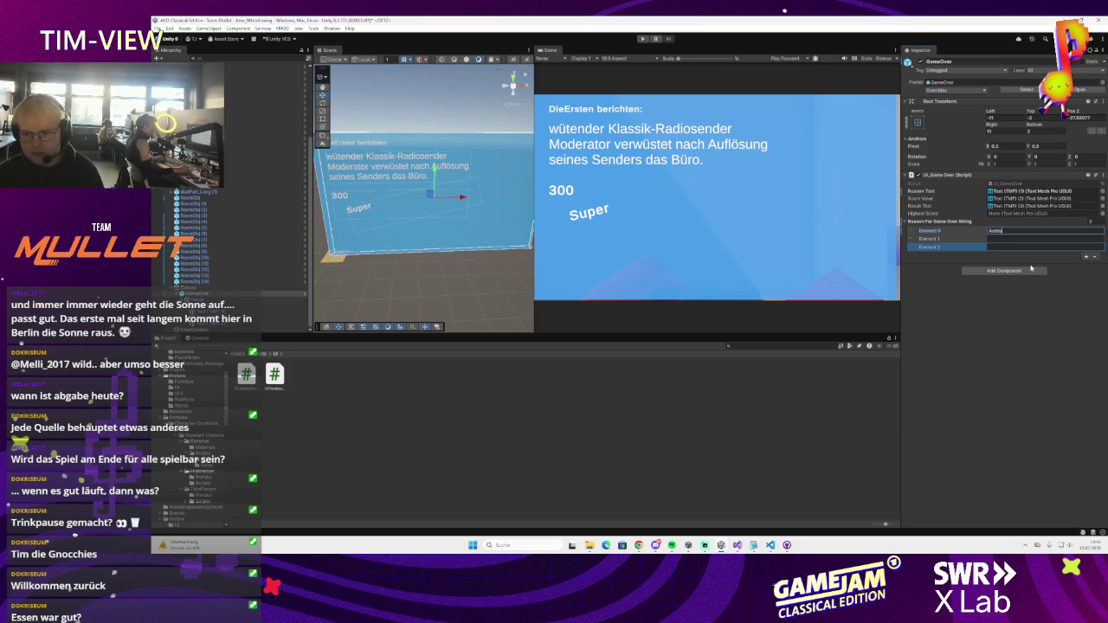
type("ng im Bet")
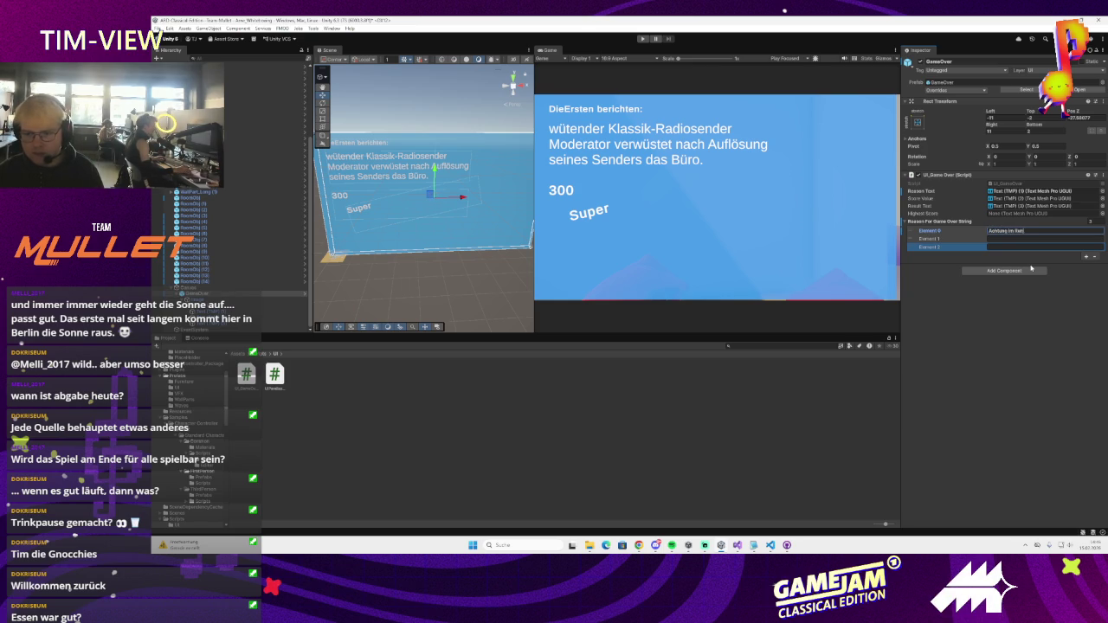
type("aus! W")
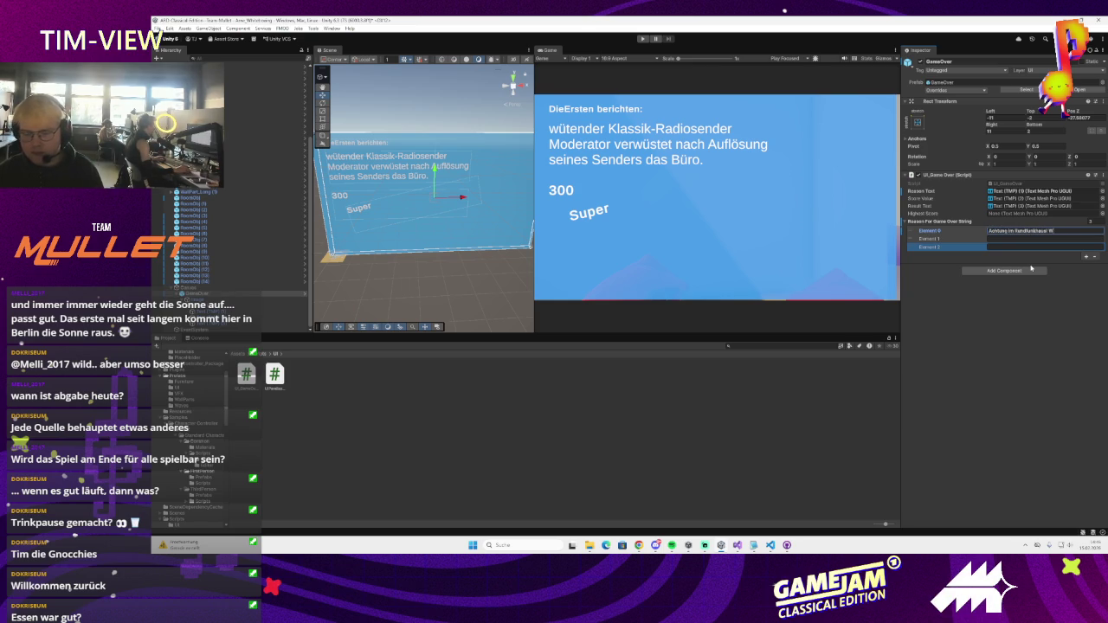
type("nder")
key("BackSpace")
key("BackSpace")
key("BackSpace")
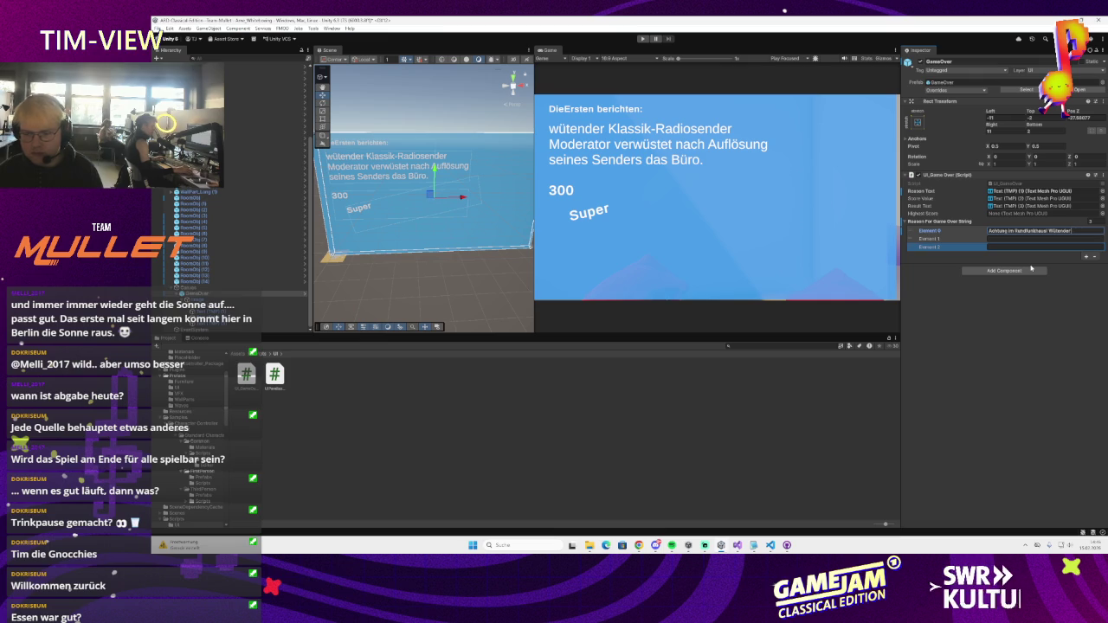
left_click(737, 545)
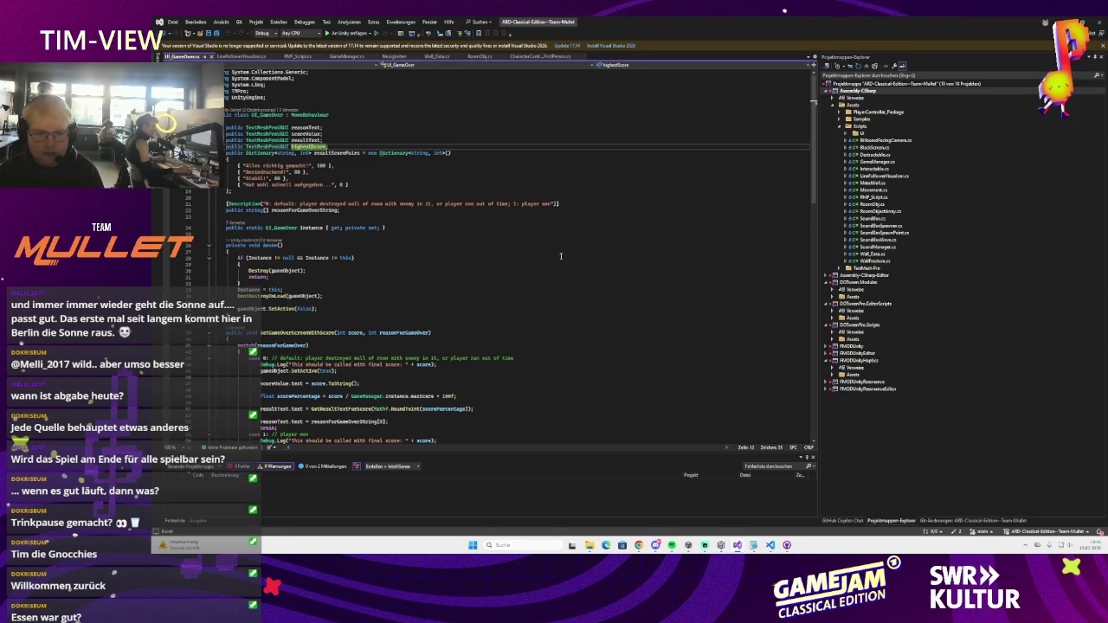
- Add 'case 3: //player ran out of time' with its break after case 2
scroll(558, 253, "down", 10)
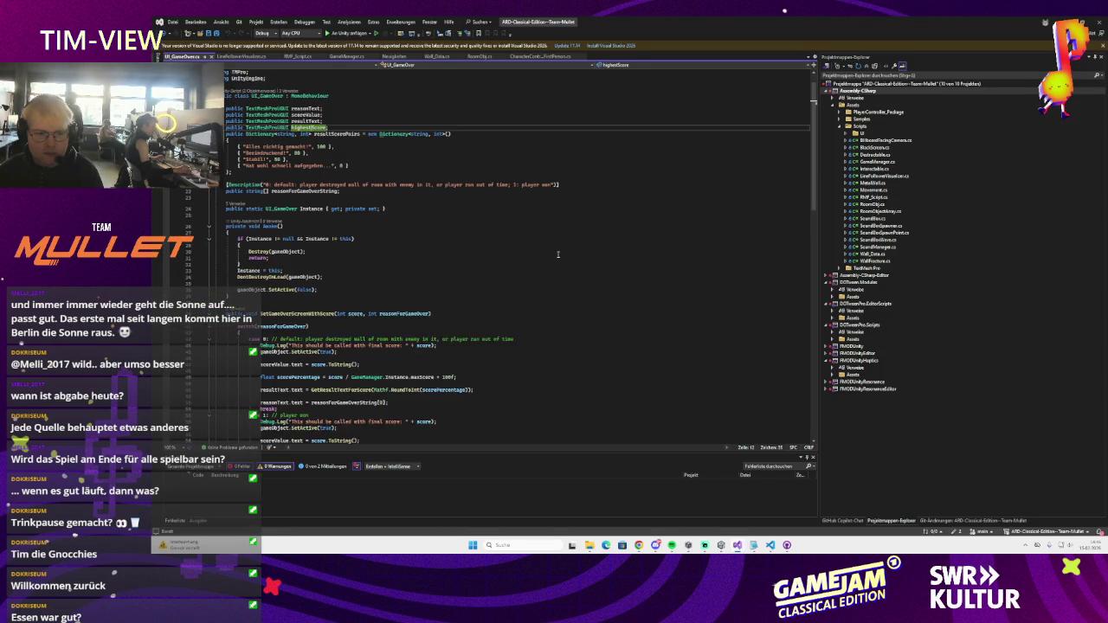
left_click(316, 371)
key("Return")
type("case 3:")
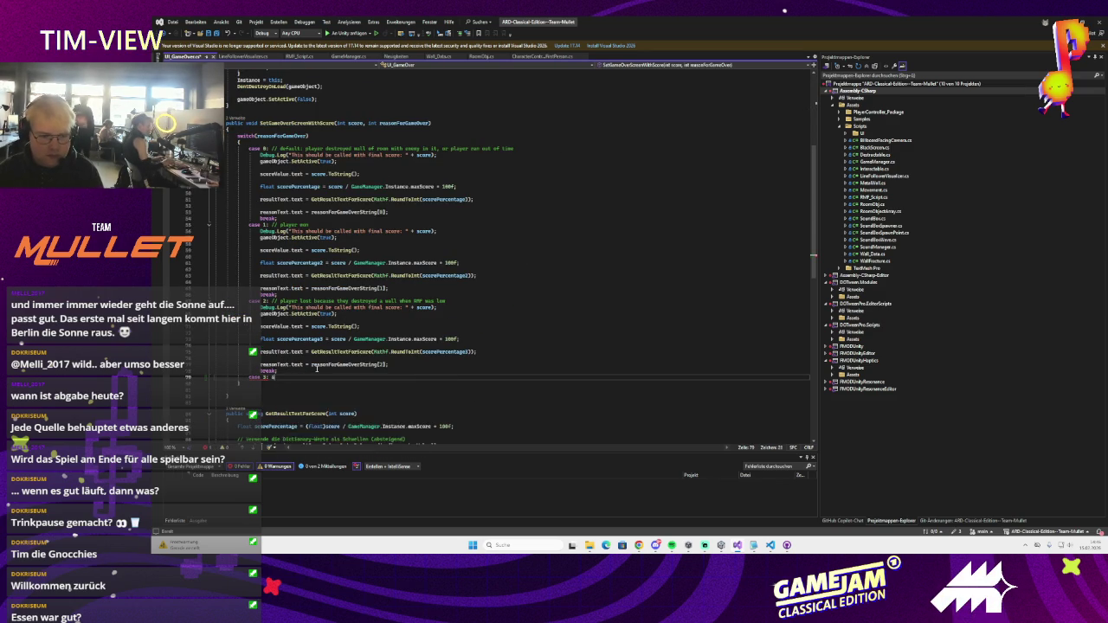
type("//player ran o")
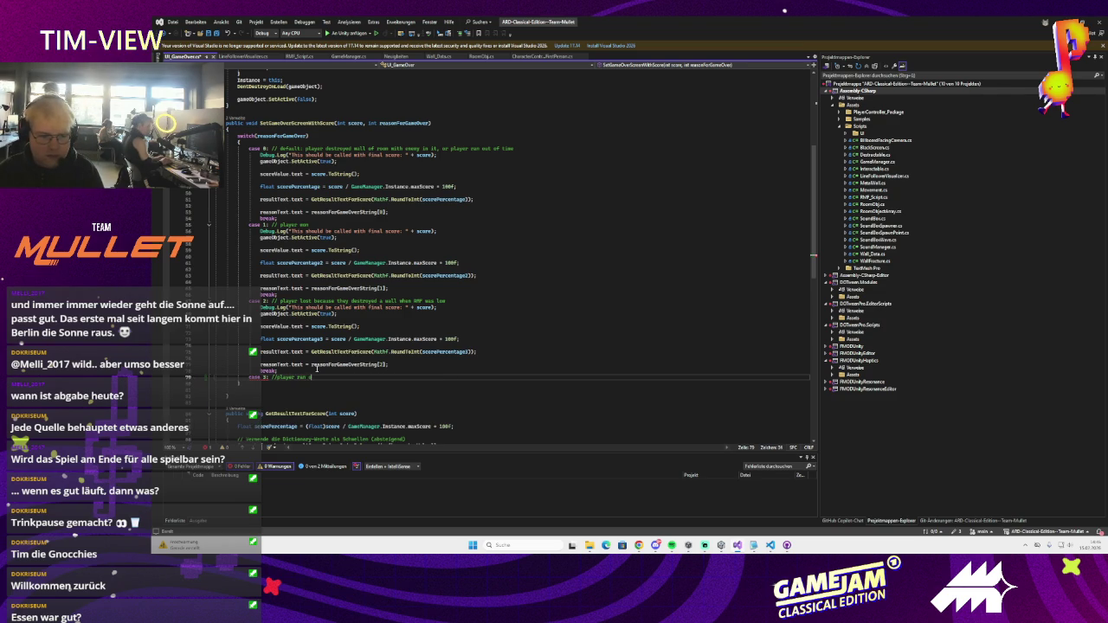
key("Tab")
key("Return")
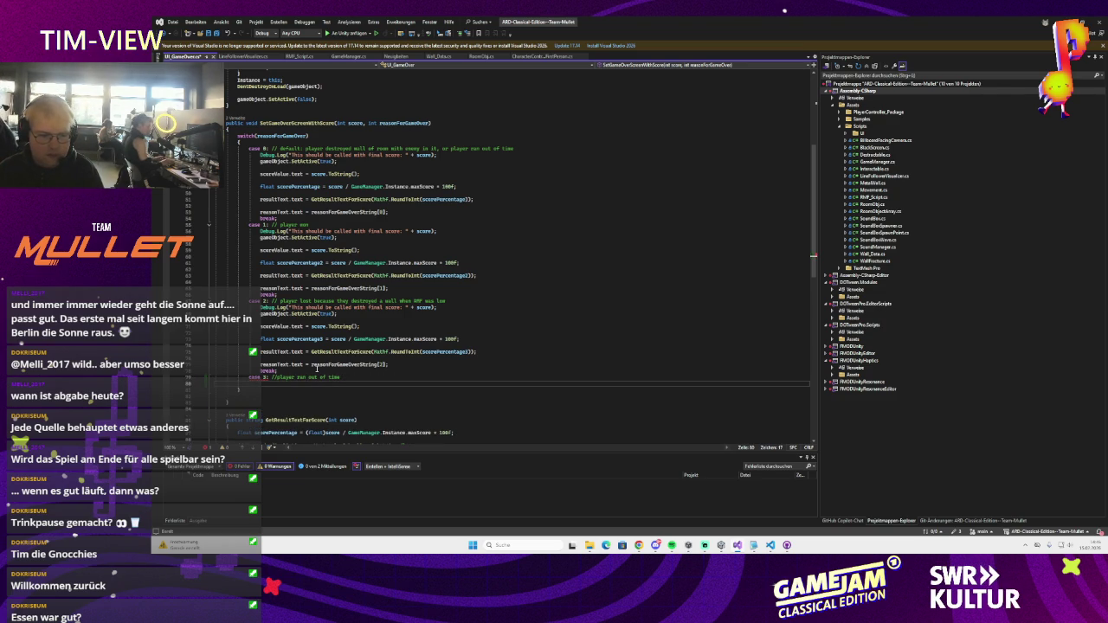
key("Return")
type("break;")
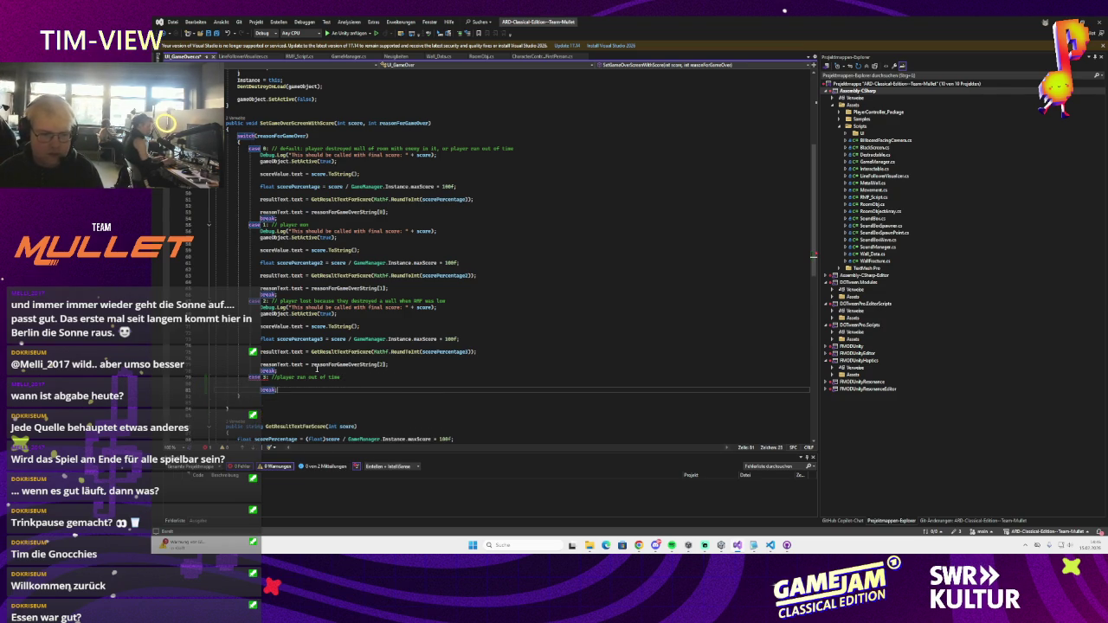
- Copy case 2's body into case 3, using reason index 3 and variable scorePercentage4
mouse_move(402, 366)
left_mouse_down()
mouse_move(259, 329)
mouse_move(259, 307)
left_mouse_up()
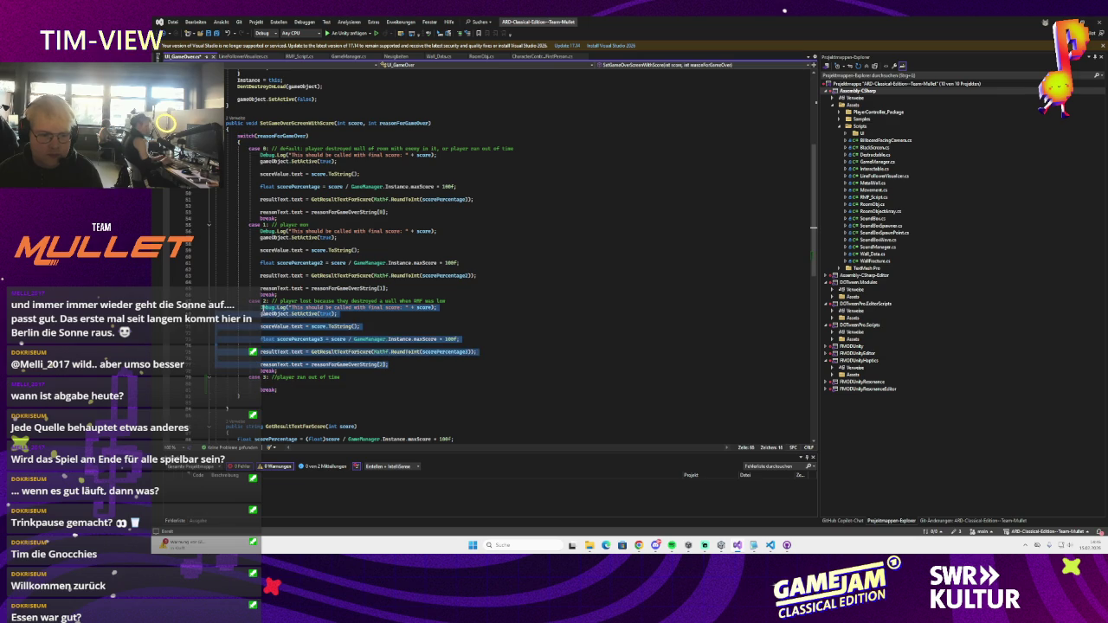
key("ctrl+c")
left_click(271, 384)
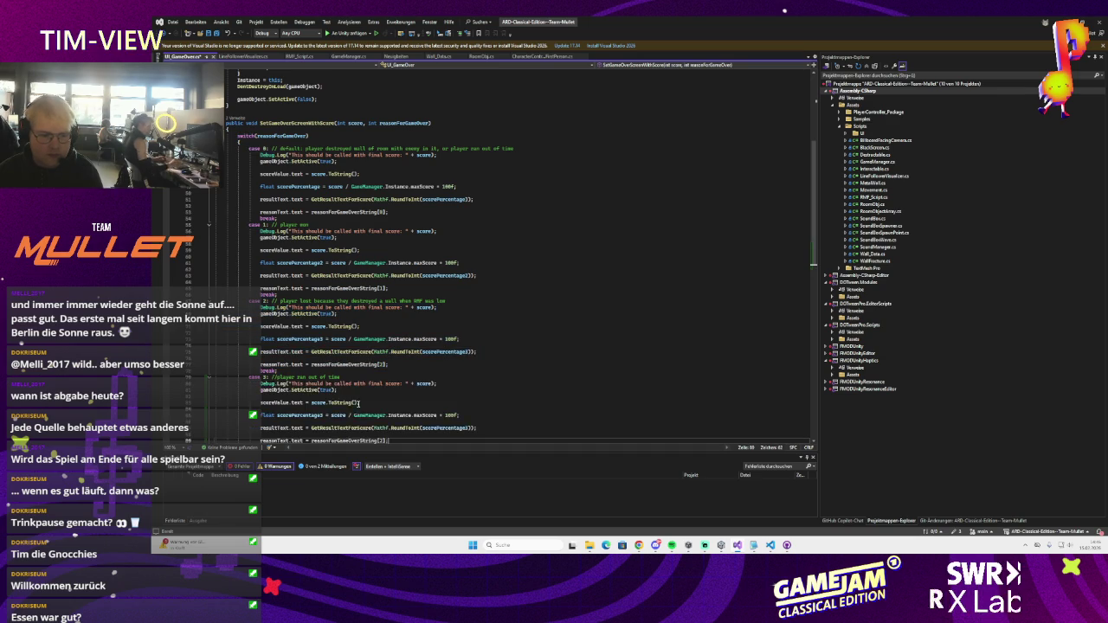
key("ctrl+v")
type("3")
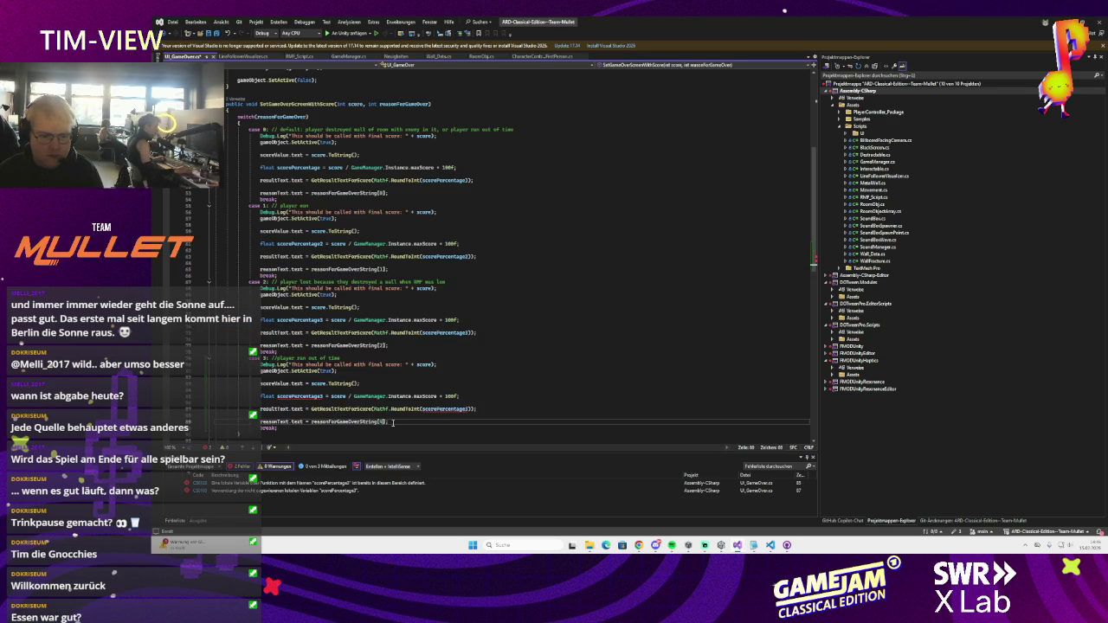
left_click(327, 396)
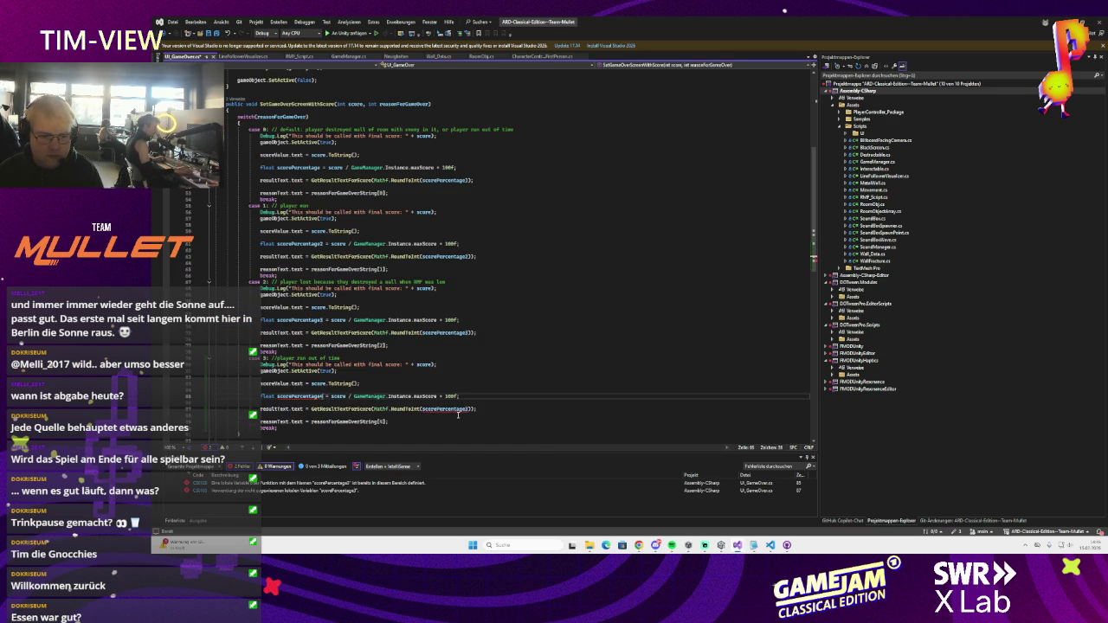
double_click(444, 409)
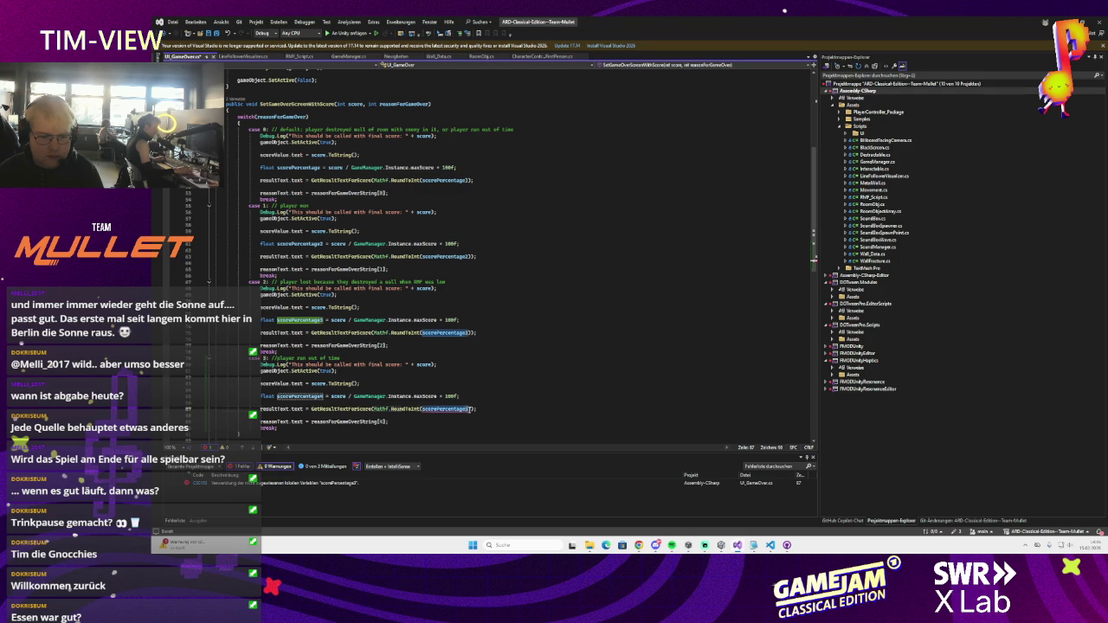
key("ctrl+v")
left_click(395, 403)
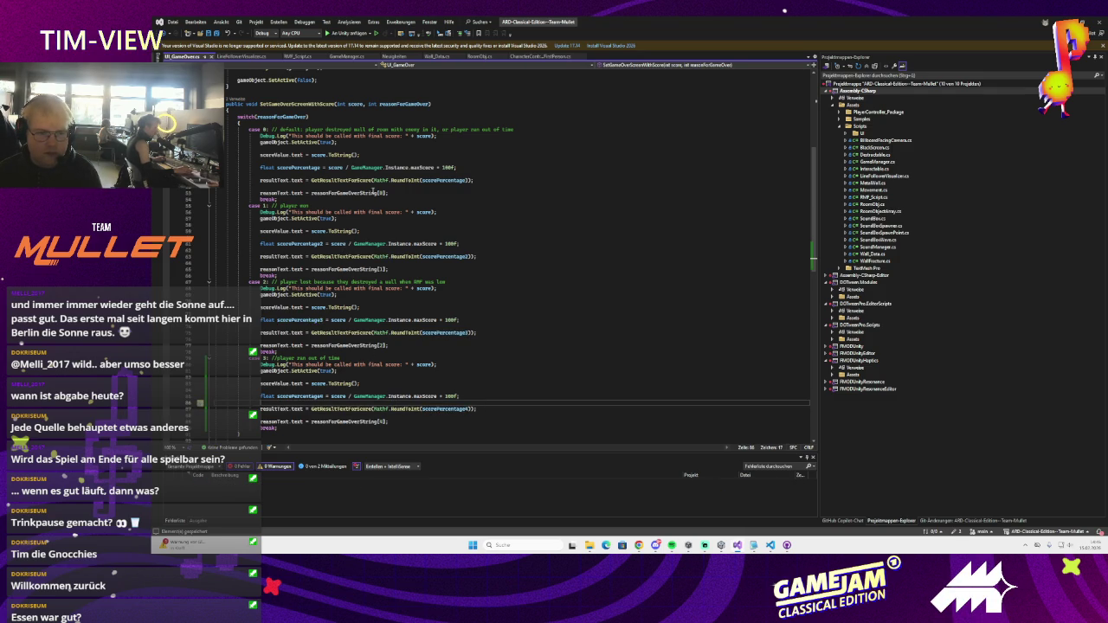
scroll(375, 212, "up", 1)
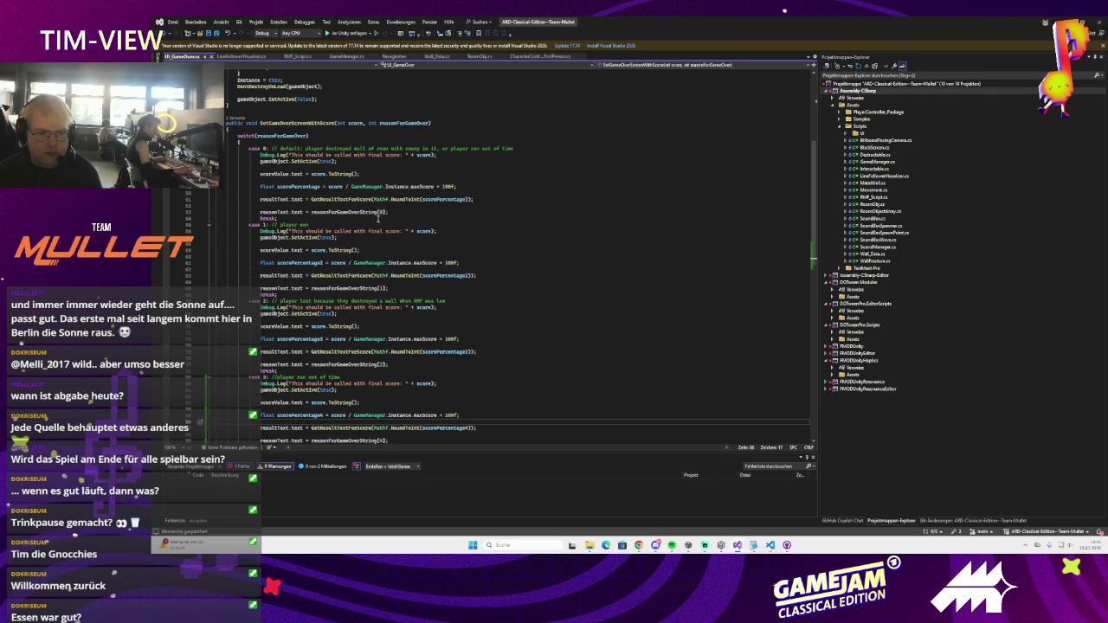
left_click(342, 186)
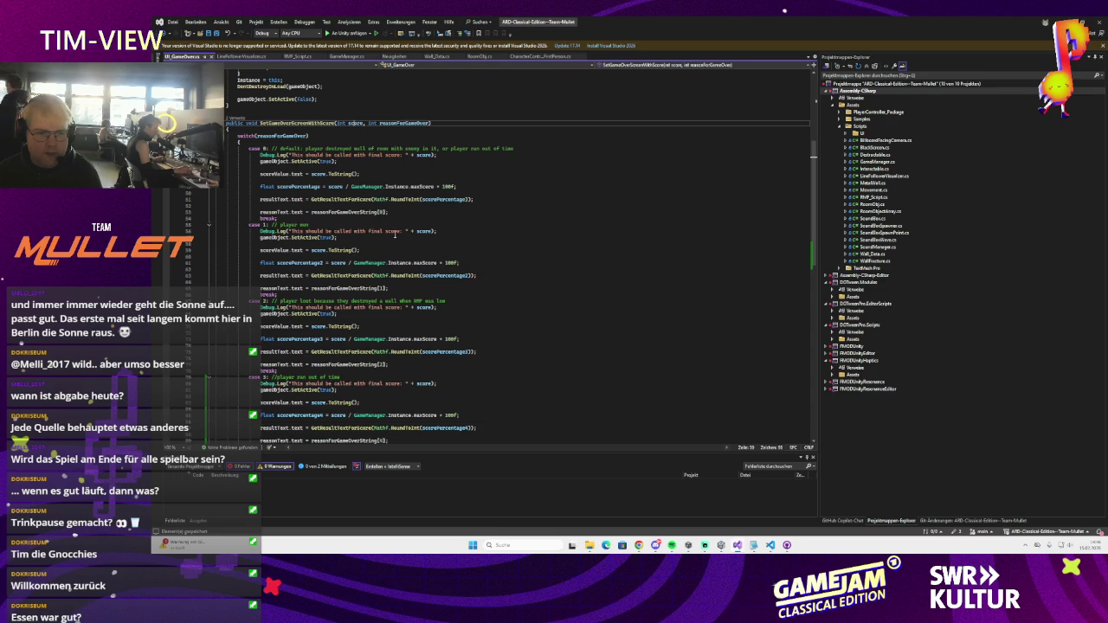
scroll(396, 244, "down", 1)
scroll(392, 240, "up", 3)
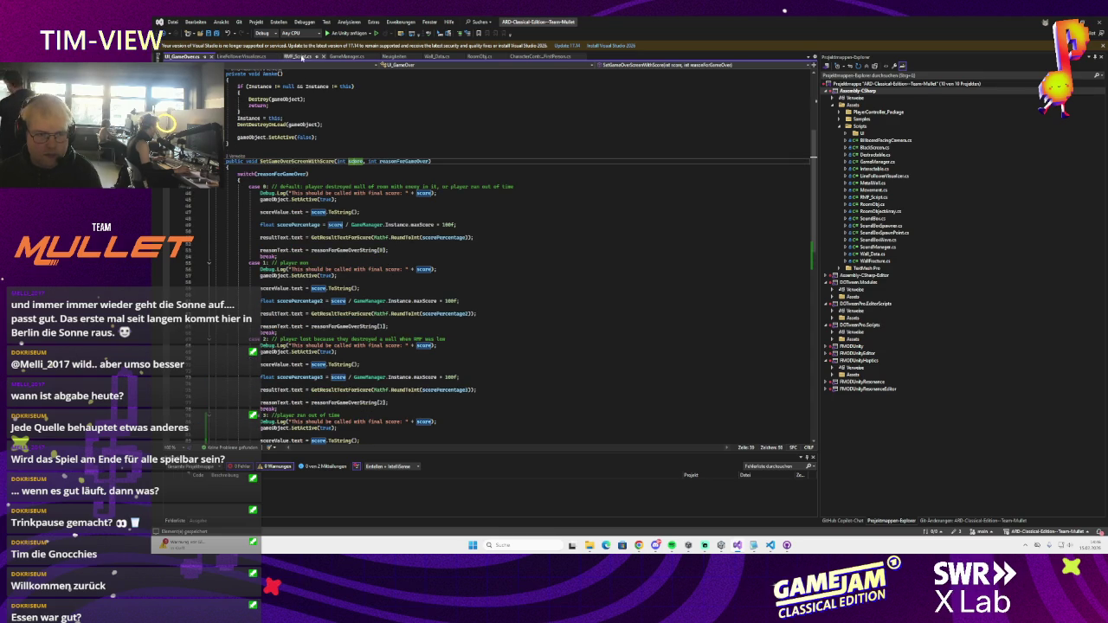
left_click(335, 57)
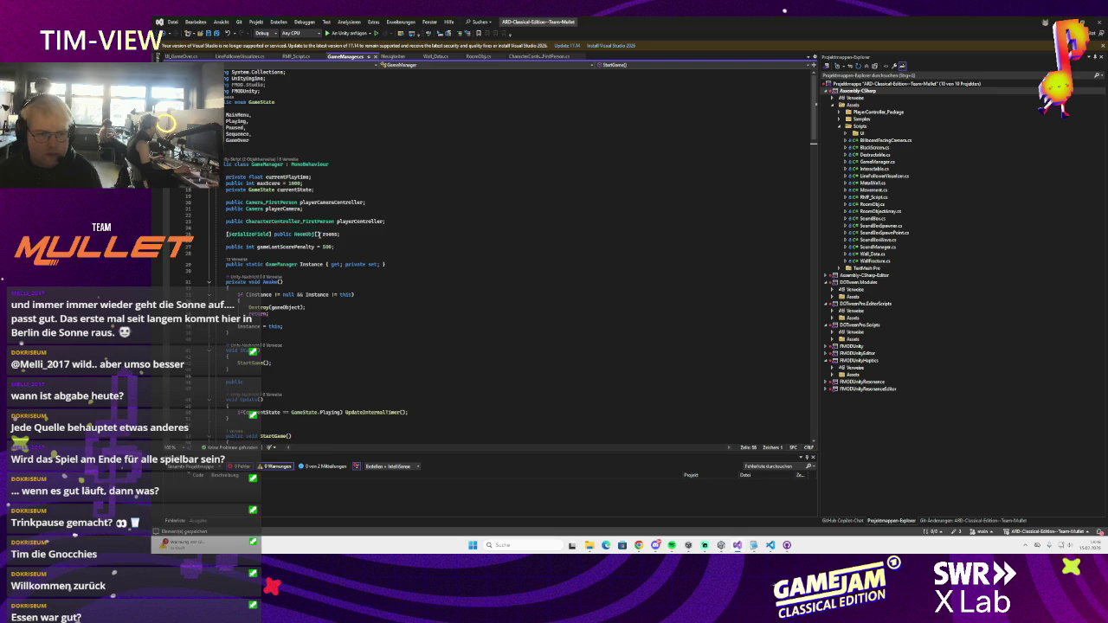
scroll(313, 237, "down", 5)
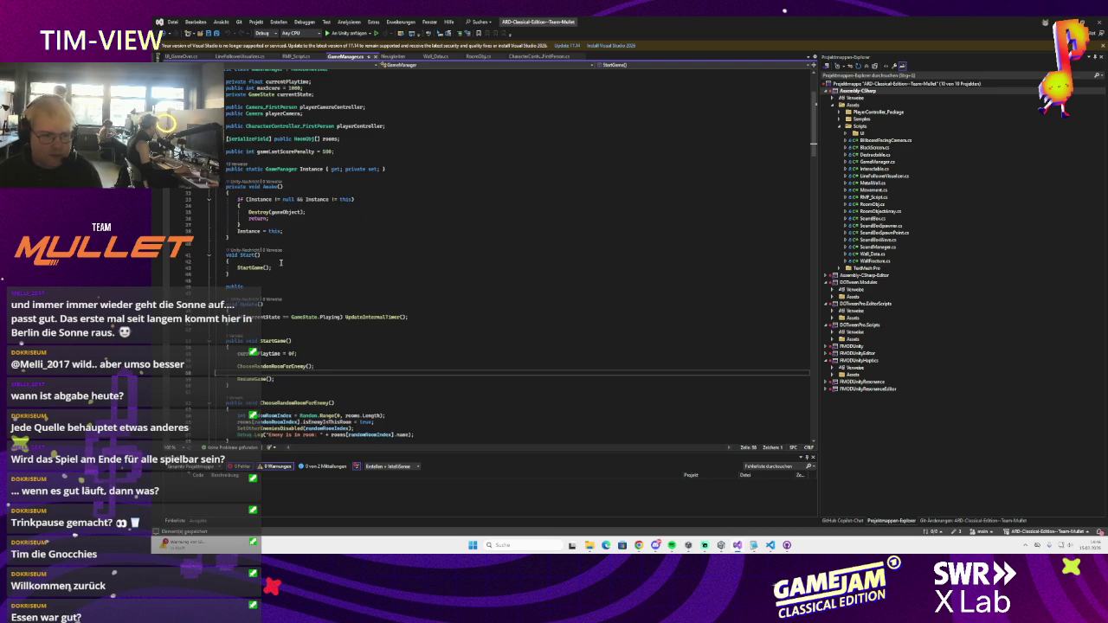
scroll(281, 262, "down", 2)
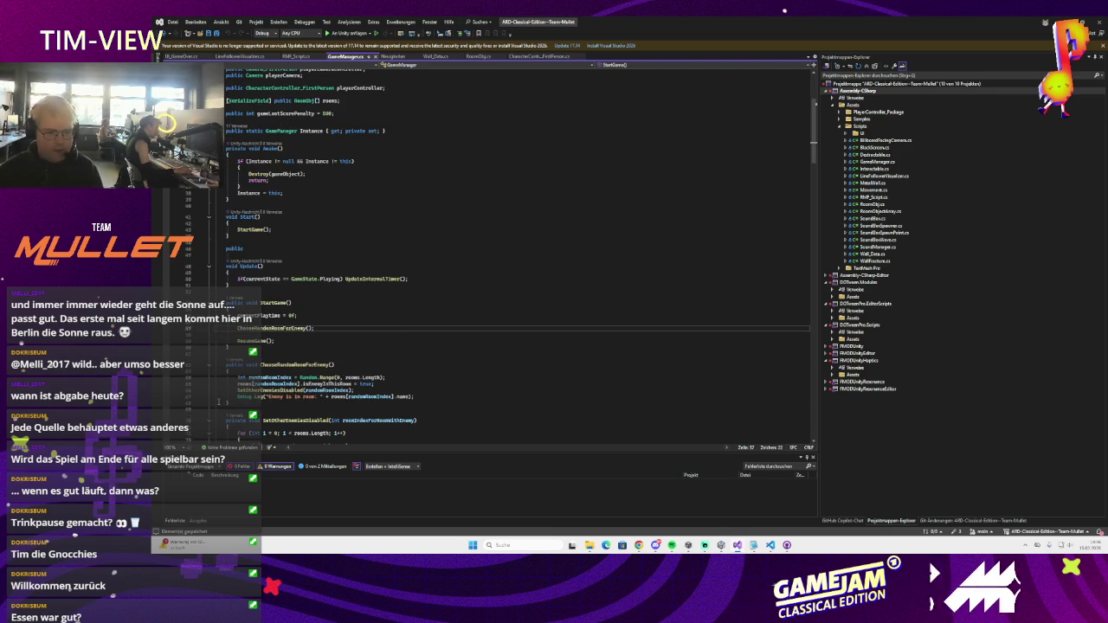
left_click(273, 341)
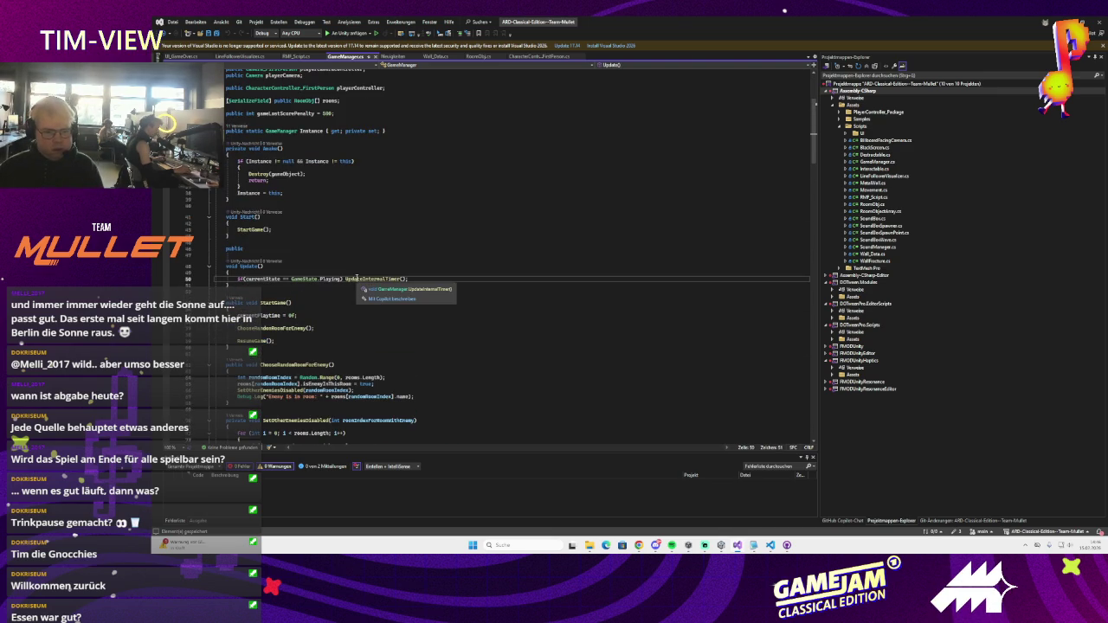
left_click(357, 278, "ctrl")
left_click(379, 272)
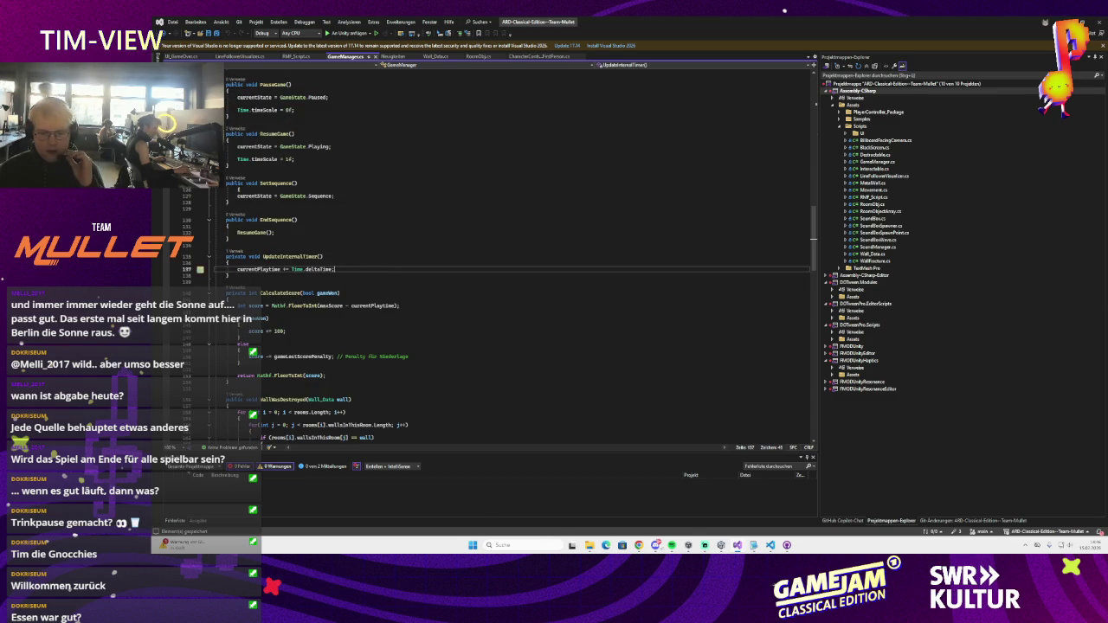
mouse_move(655, 545)
mouse_move(653, 517)
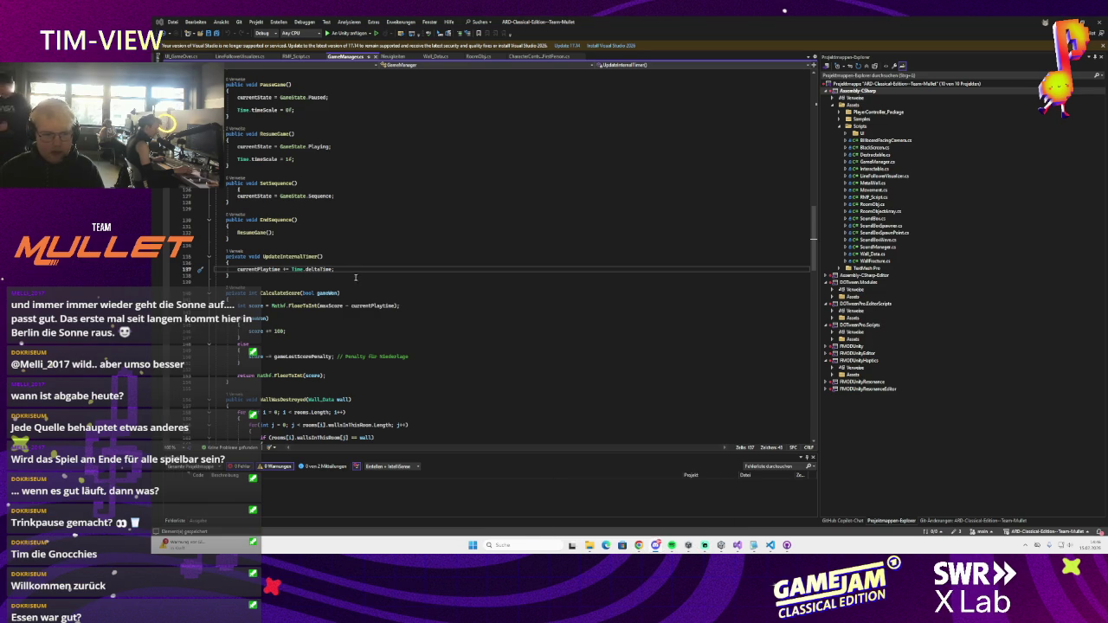
scroll(523, 299, "up", 20)
scroll(523, 298, "up", 13)
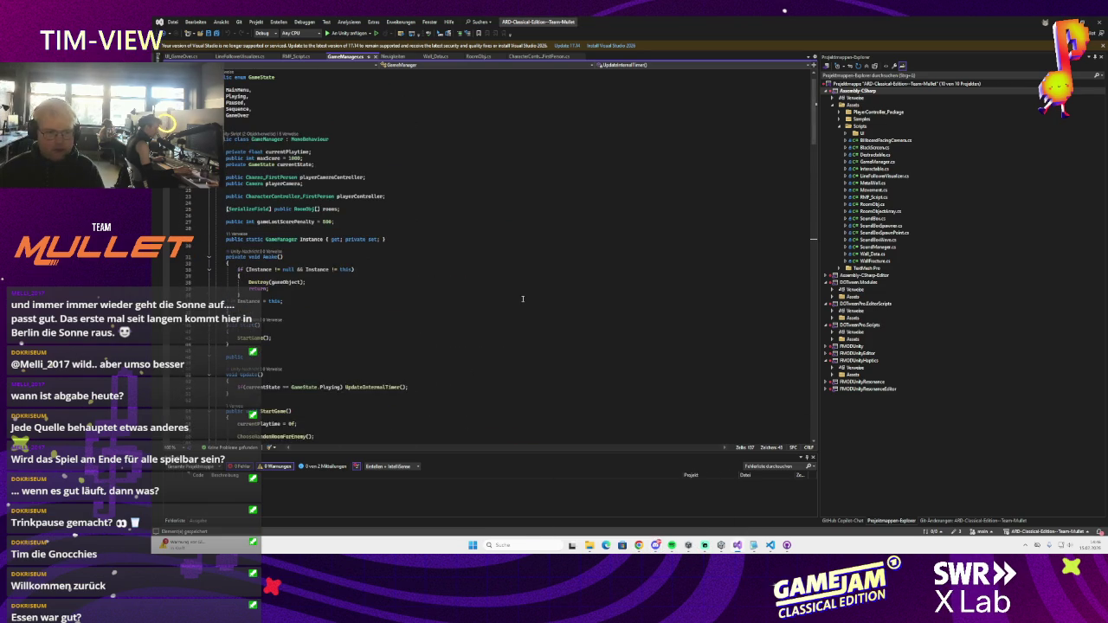
left_click(350, 221)
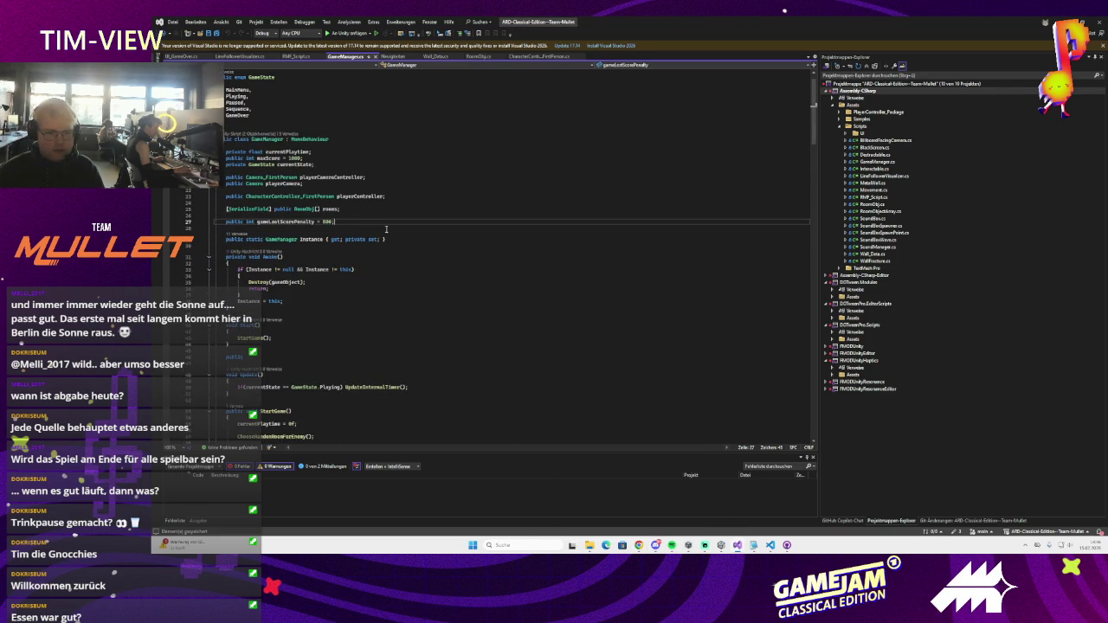
- Declare a public float maxPlaytimeInSeconds field in GameManager
key("Return")
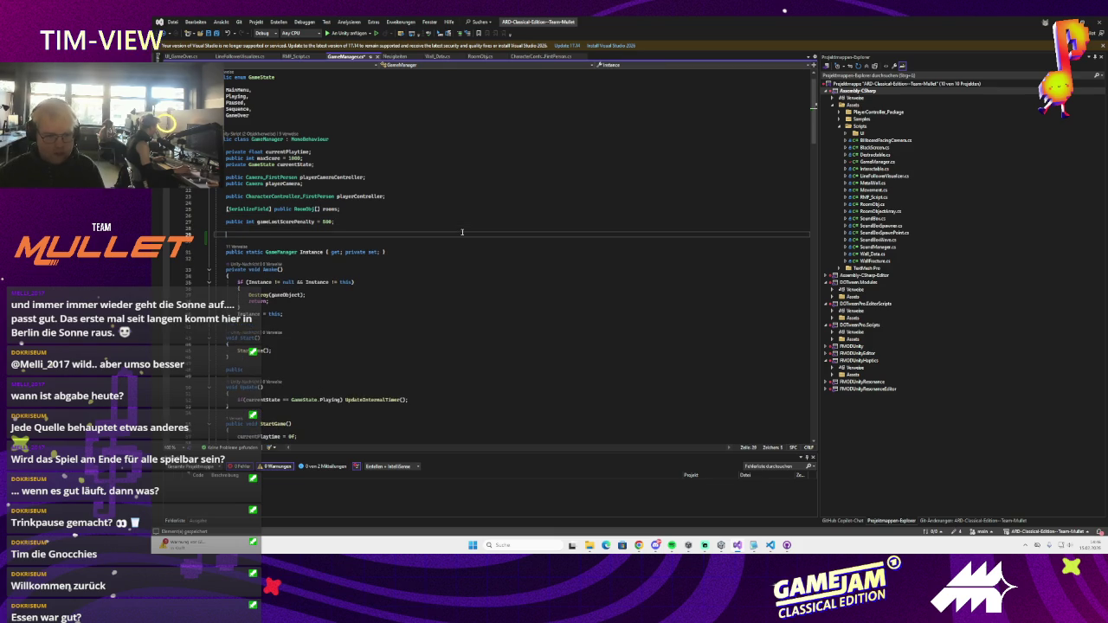
type("public int")
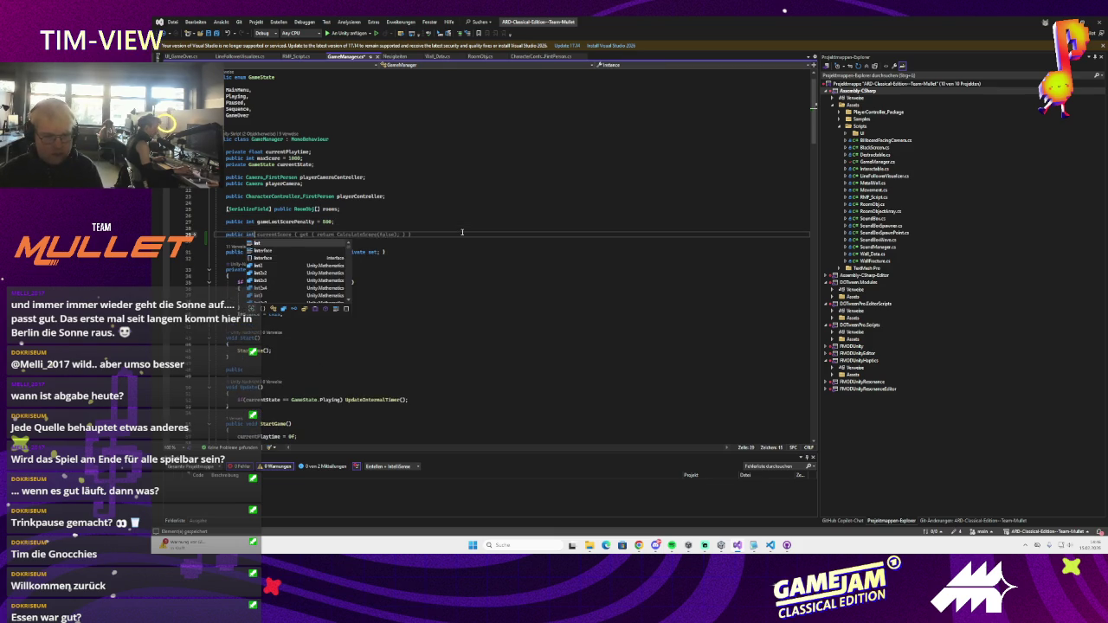
key("BackSpace")
type("float ")
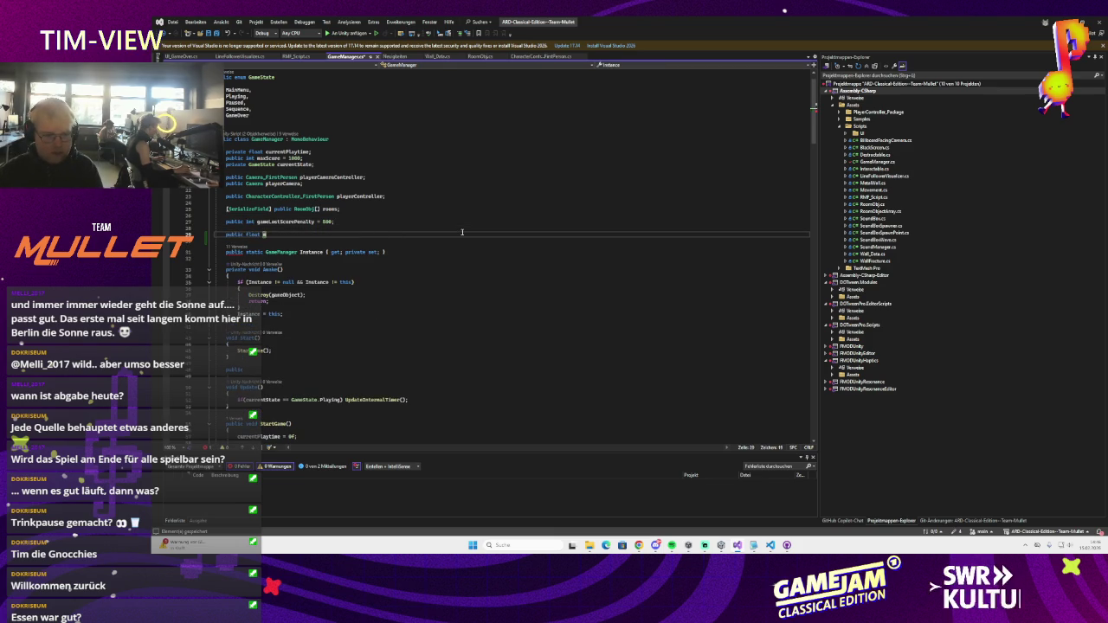
type("maxPlaytimeInSeconds;")
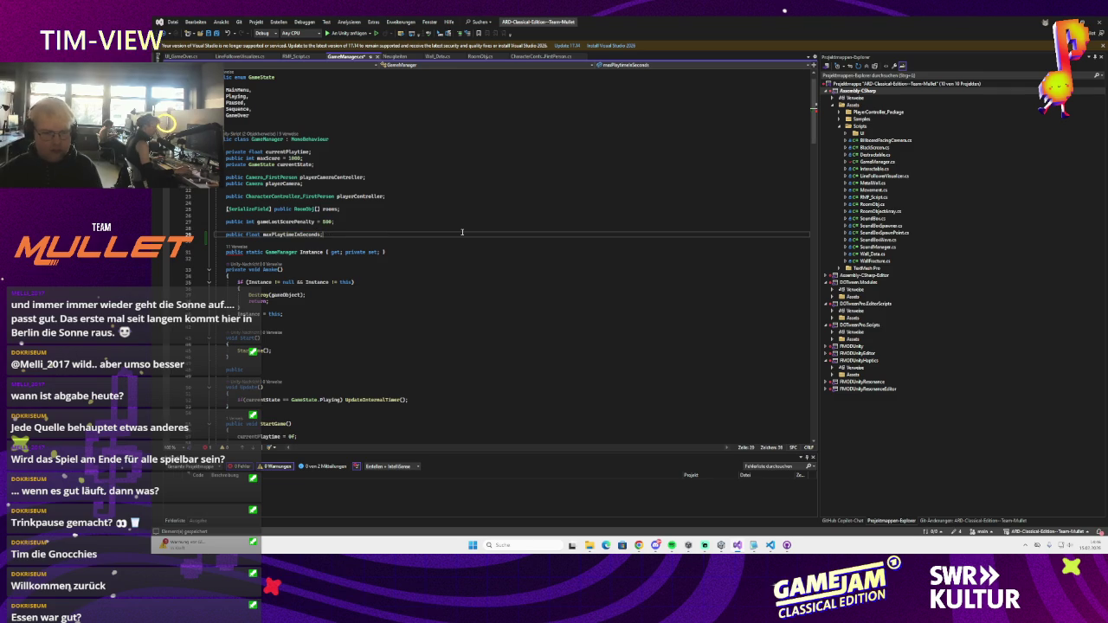
- Add an if-block in UpdateInternalTimer ending the game when currentPlaytime reaches maxPlaytimeInSeconds
scroll(395, 235, "down", 20)
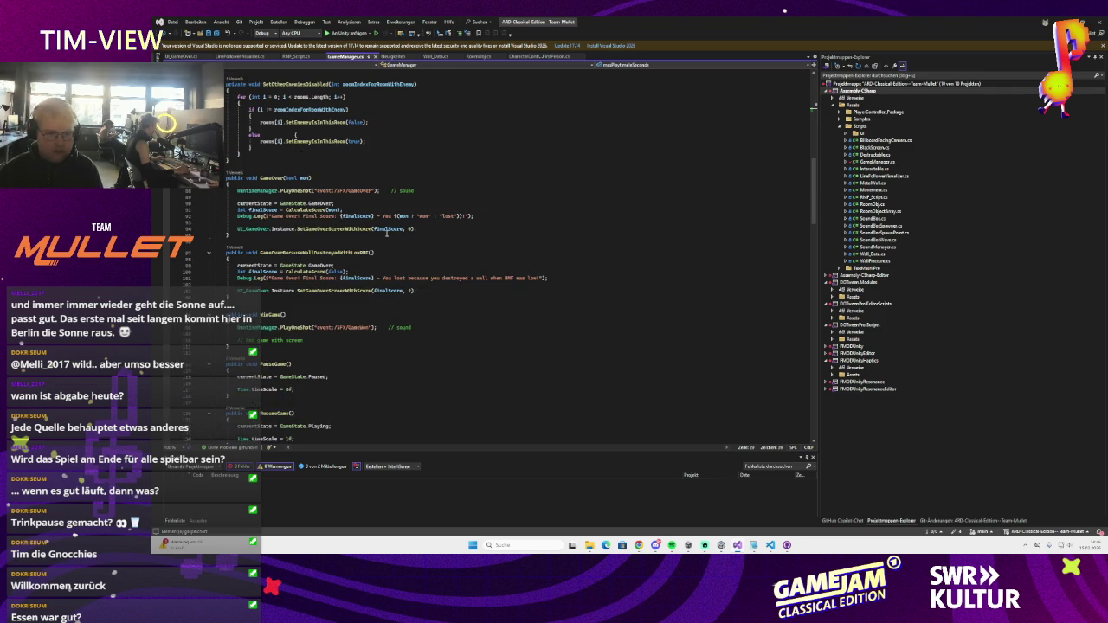
left_click(325, 229)
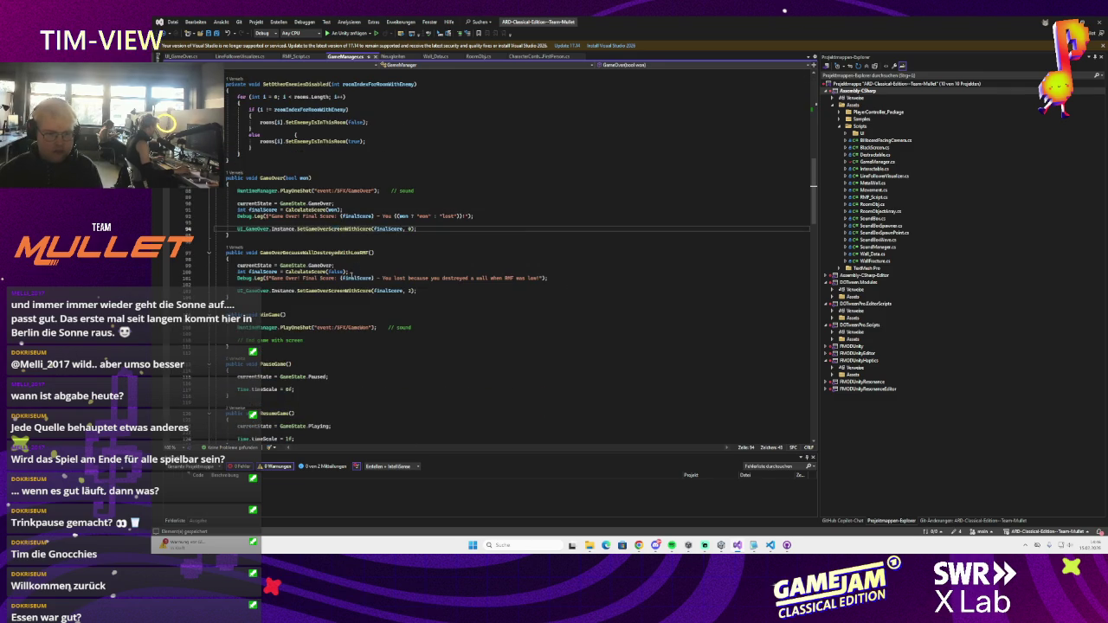
mouse_move(419, 291)
left_mouse_down()
mouse_move(238, 292)
mouse_move(237, 265)
left_mouse_up()
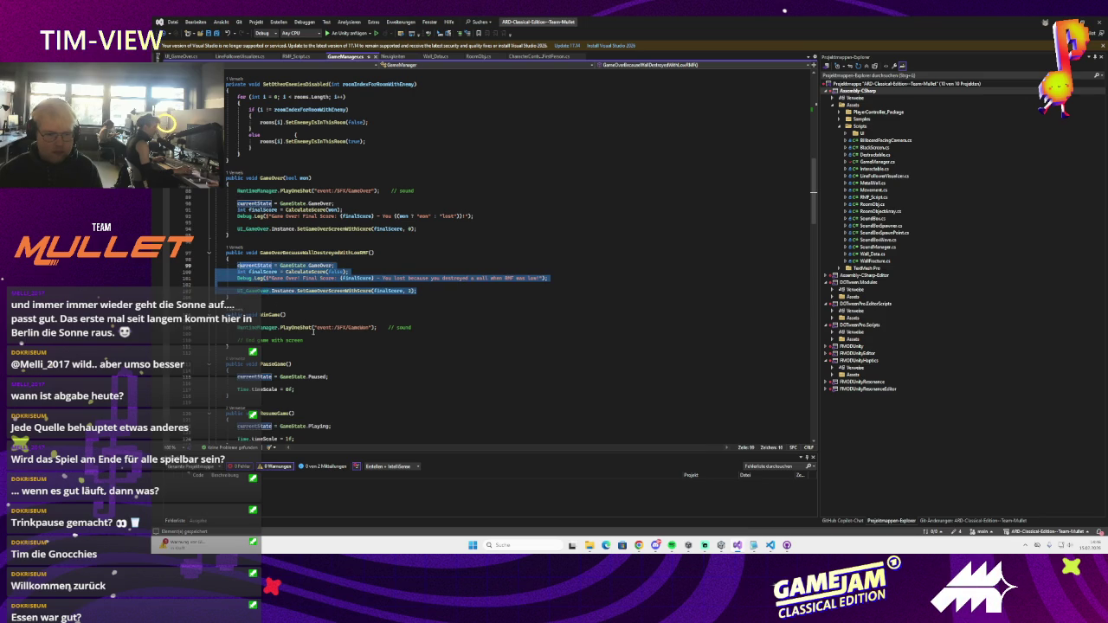
scroll(313, 332, "down", 7)
left_click(343, 300)
key("Return")
type("if (c")
key("Tab")
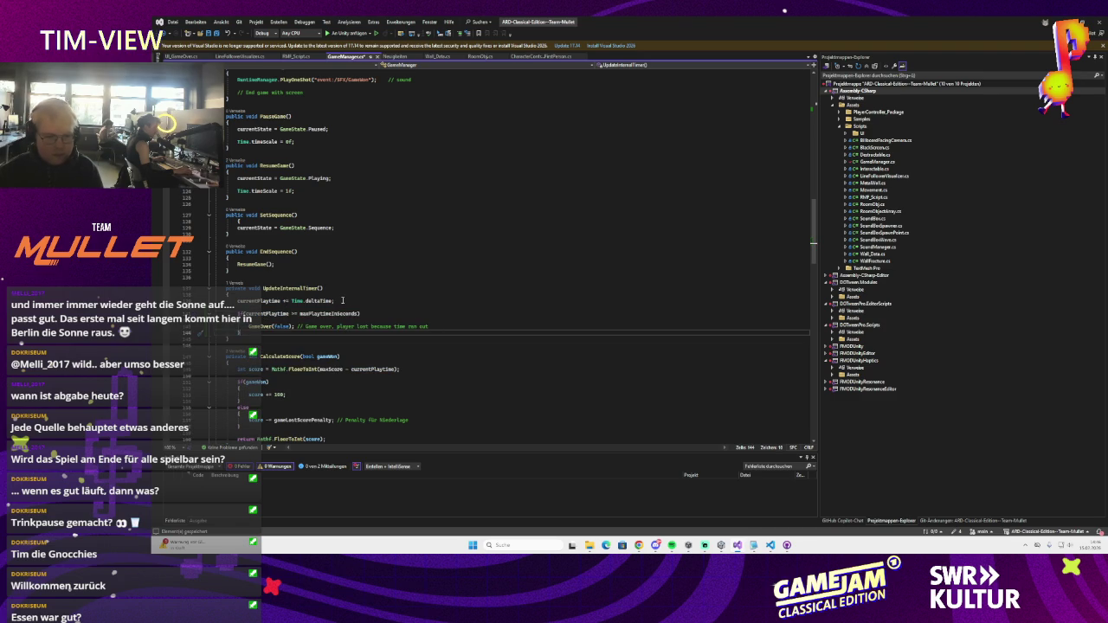
key("Tab")
- Make the Game Over screen call use reason 3 and delete the Debug.Log line
left_click(424, 353)
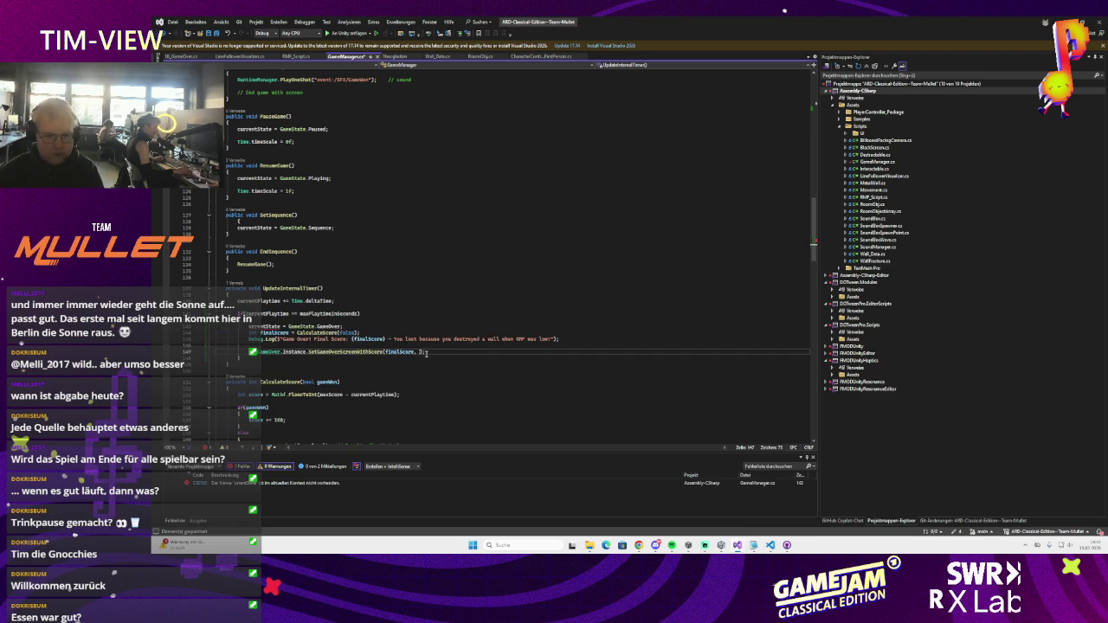
left_click(395, 343)
type("4")
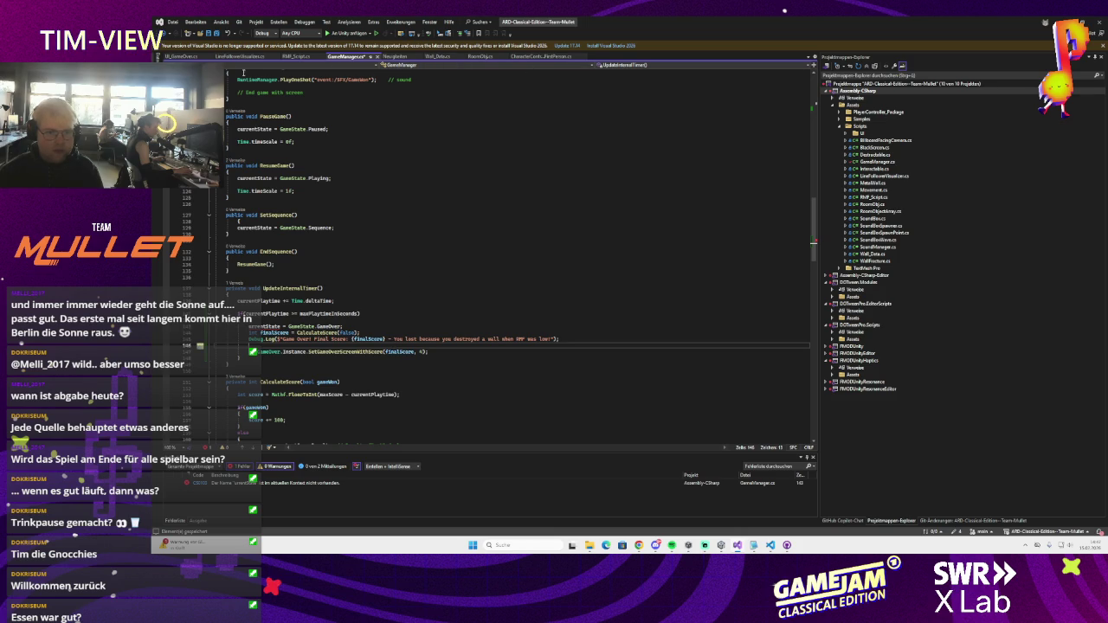
left_click(347, 352, "ctrl")
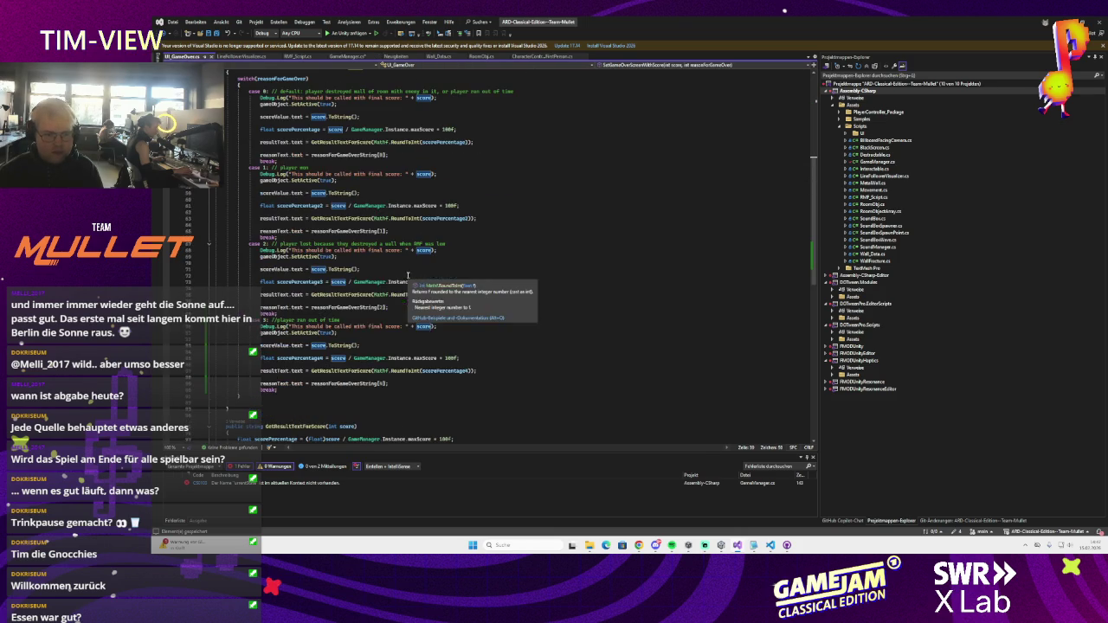
left_click(346, 56)
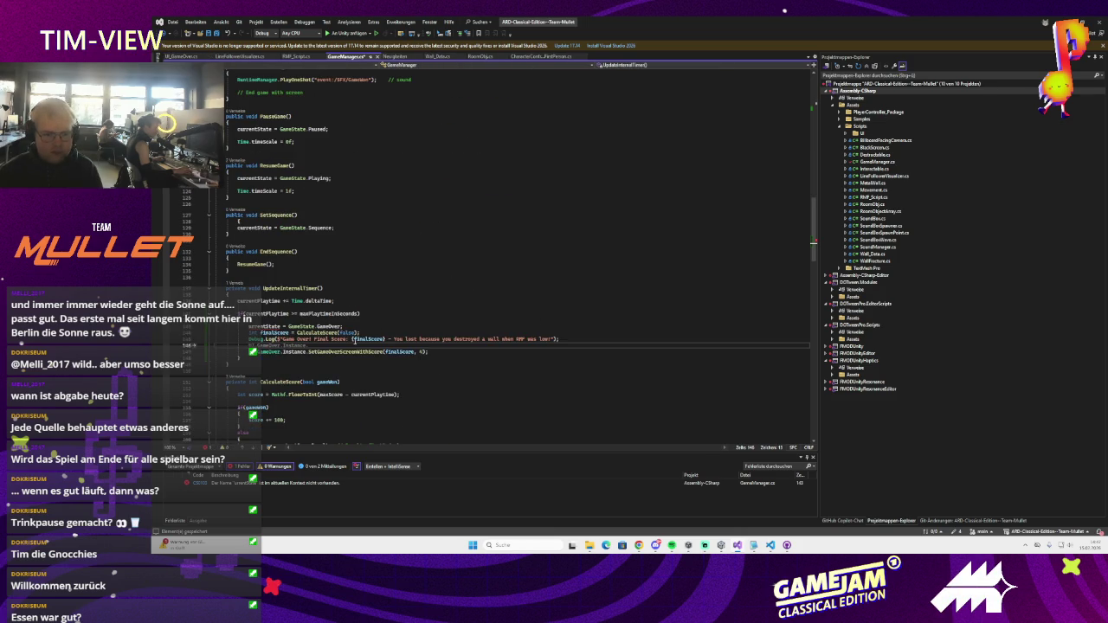
left_click(421, 351)
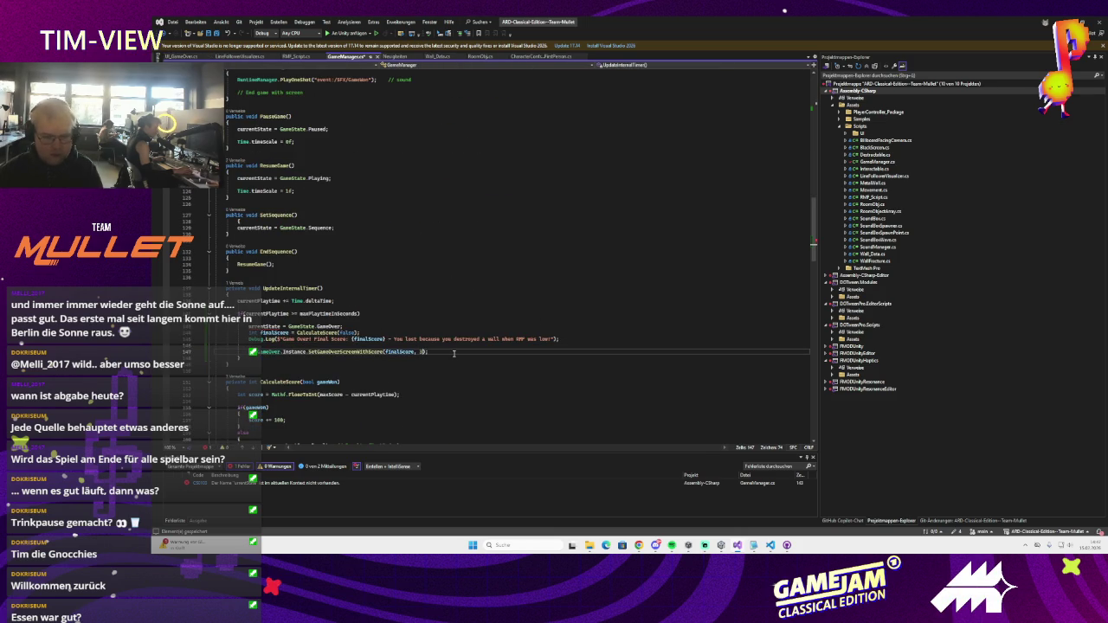
triple_click(301, 339)
key("Delete")
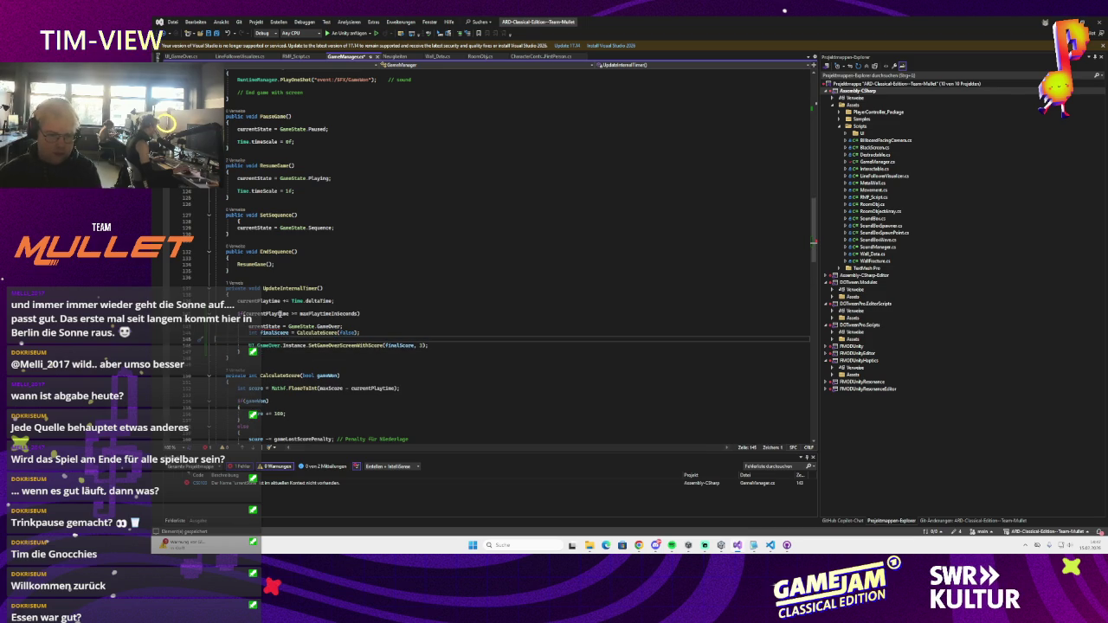
- Check the time-limit block and CalculateScore's gameLostScorePenalty, then bring up Wall_Data.cs
left_click(325, 313)
left_click(251, 326)
key("Down")
key("End")
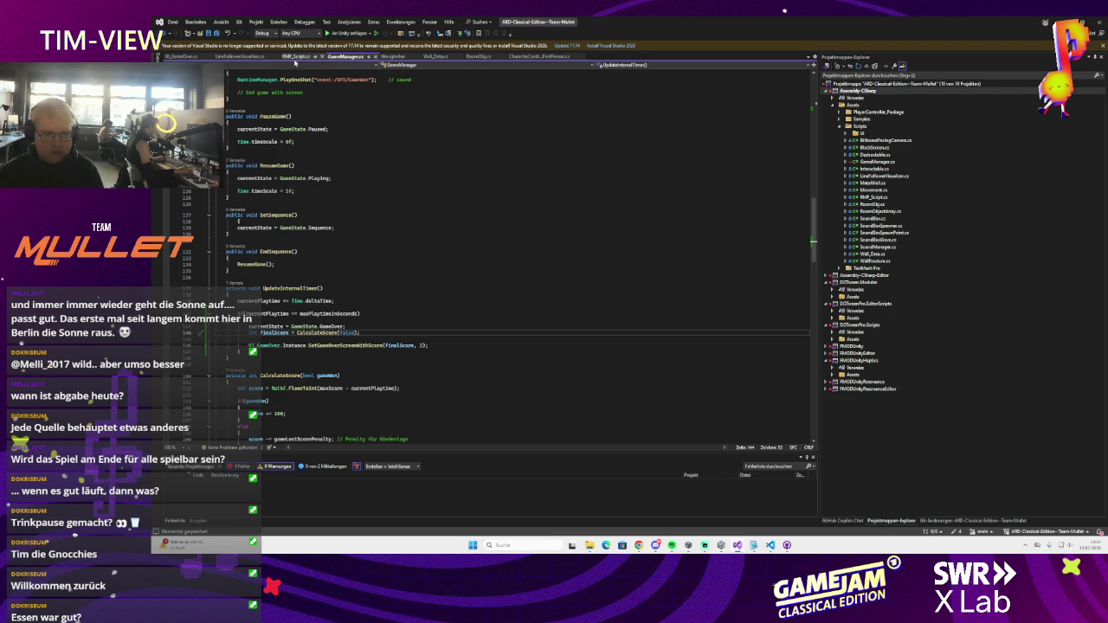
left_click(315, 333, "ctrl")
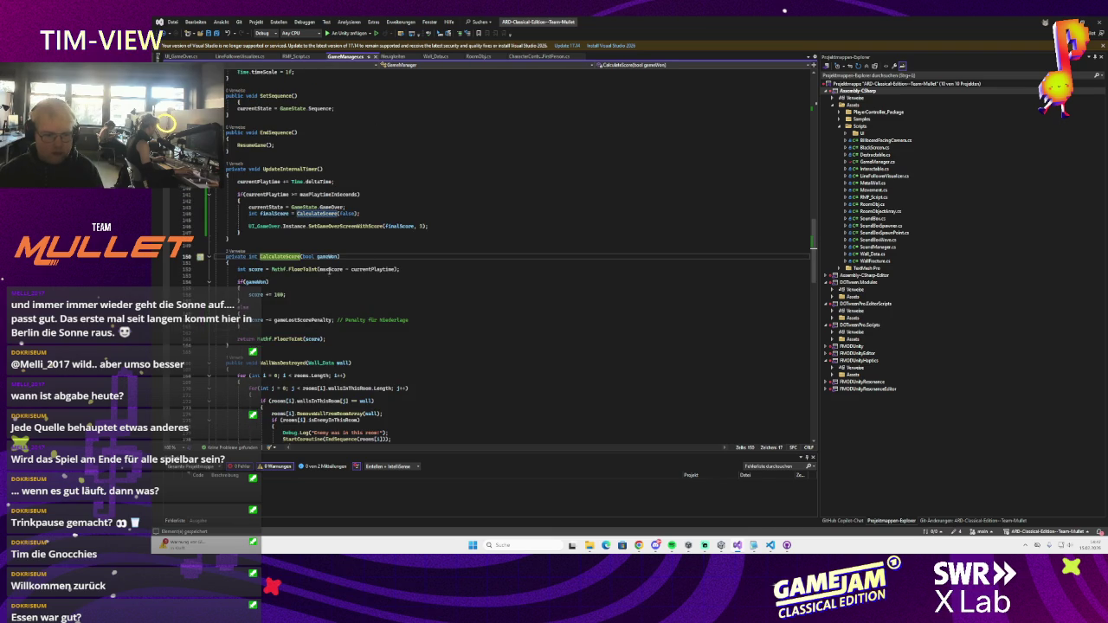
double_click(305, 319)
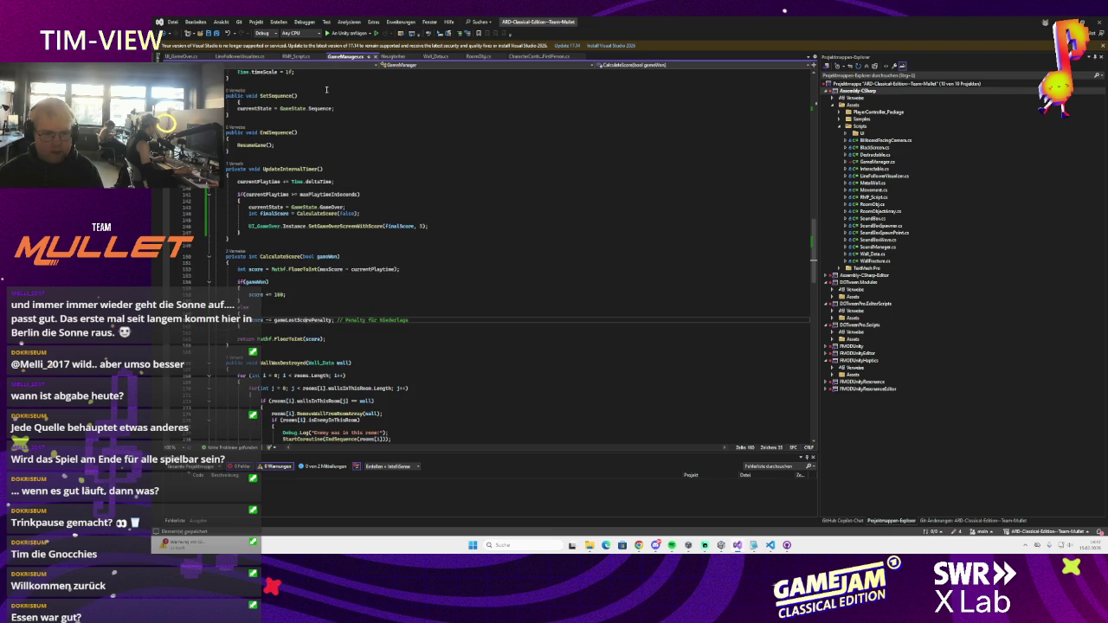
left_click(394, 55)
left_click(435, 56)
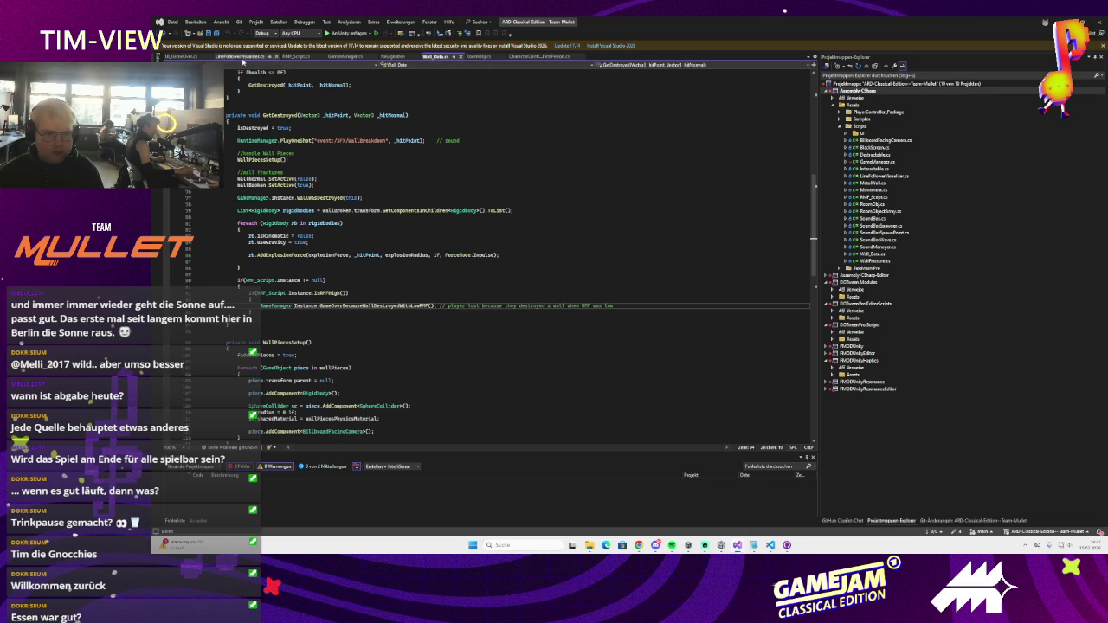
- Add a fourth reason entry and write Element 0's news text ending '(Spiel verloren, -500 Punkte)'
key("alt+Tab")
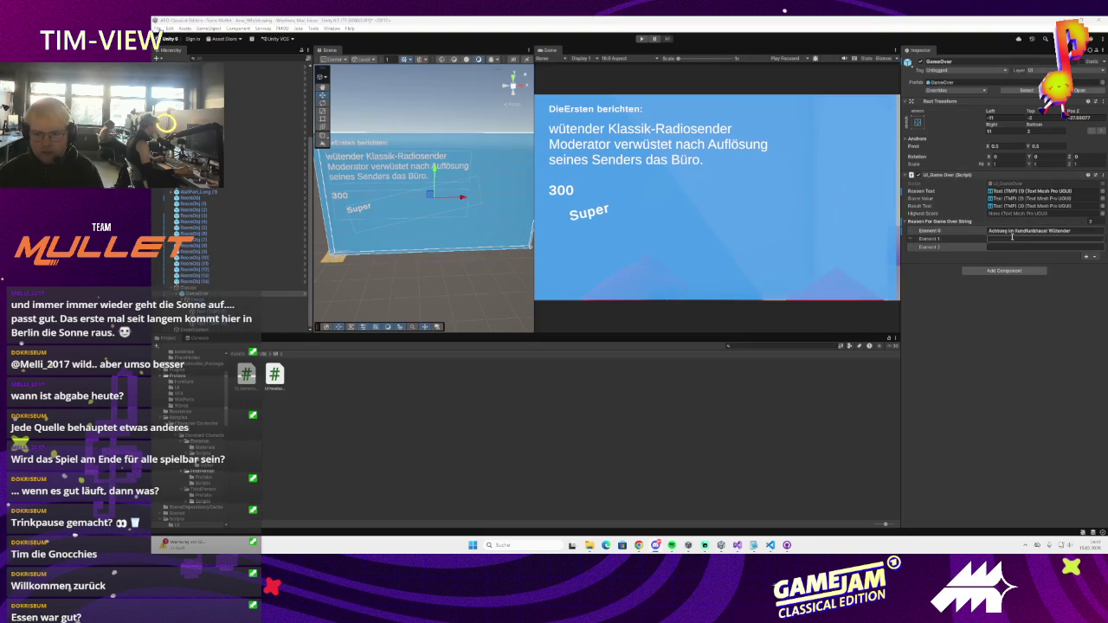
left_click(1086, 256)
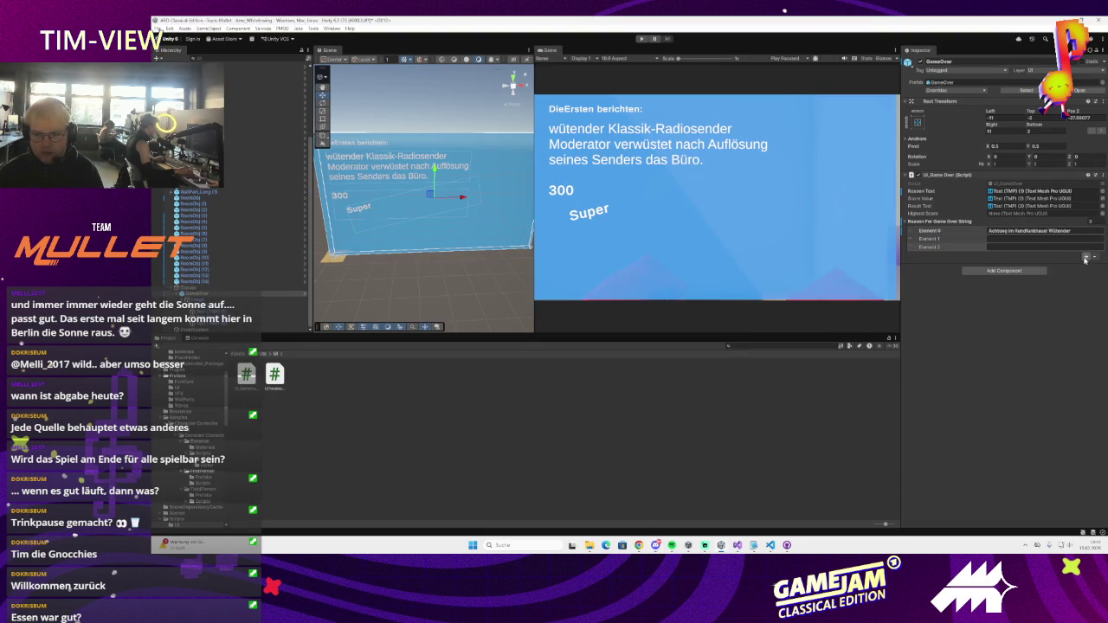
left_click(1071, 232)
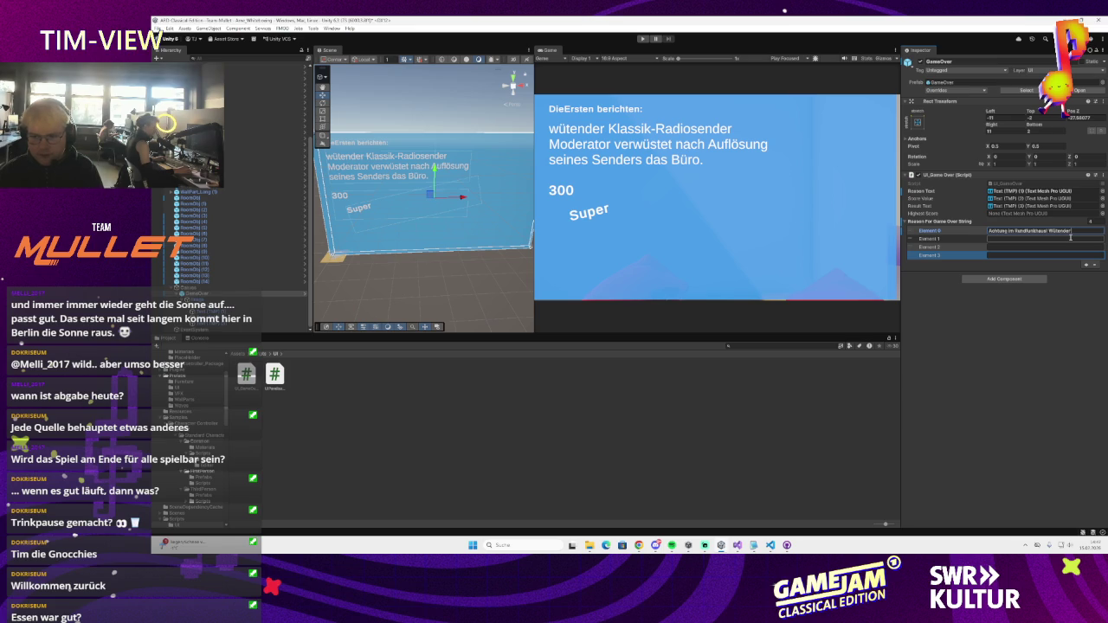
type("tender ehemalig")
type("er Radiomodera")
type("tor v")
type("ngest")
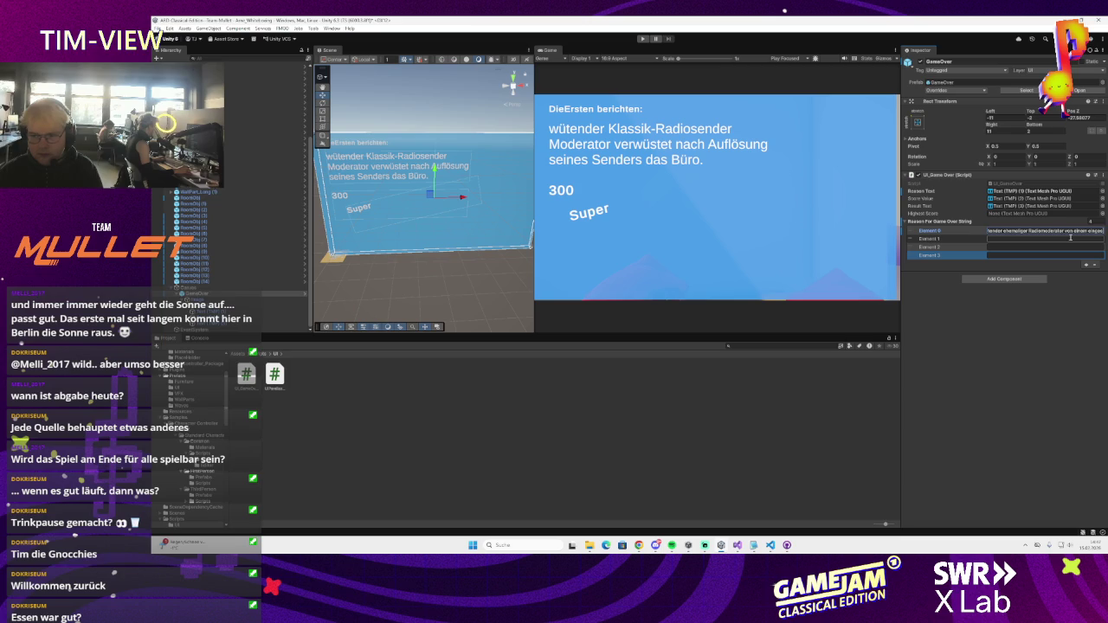
type("ellten Radiose")
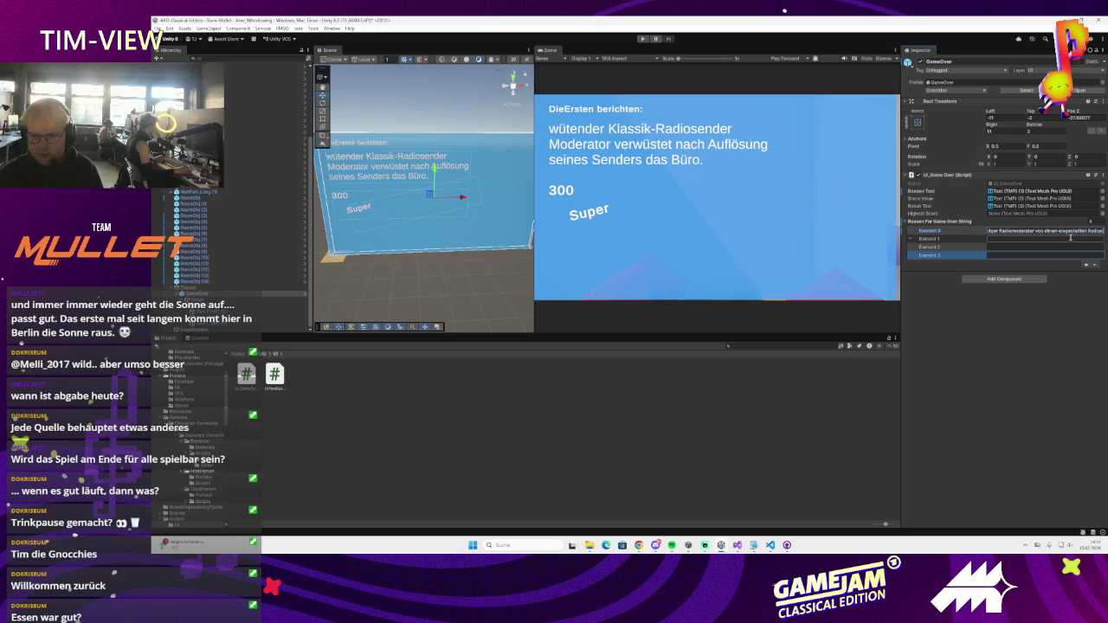
type("nder zers")
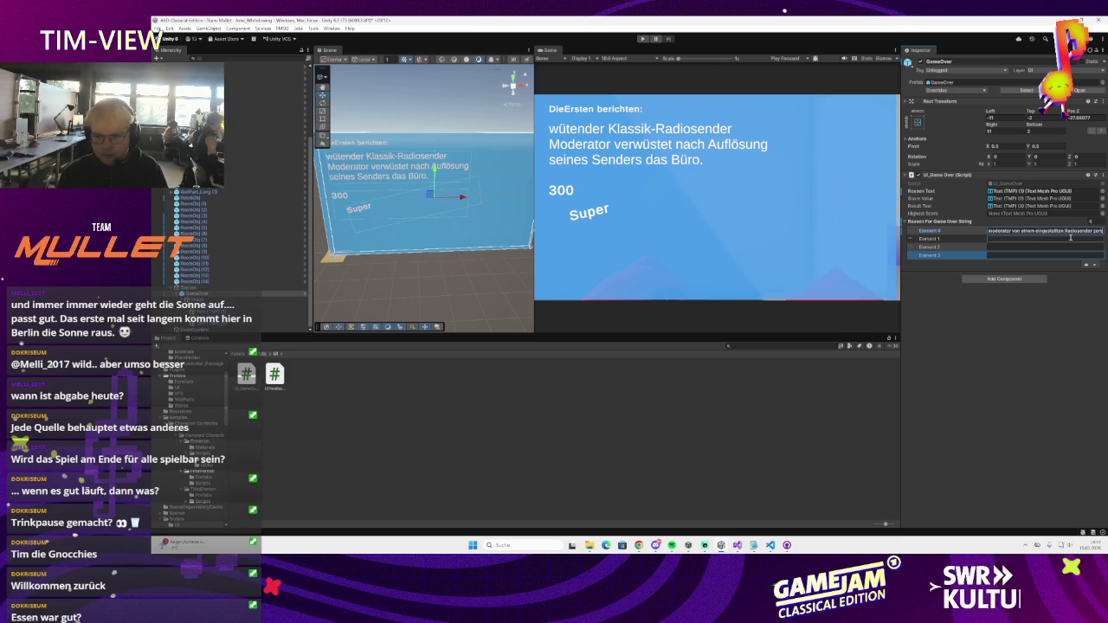
type("tört das Büro und wur")
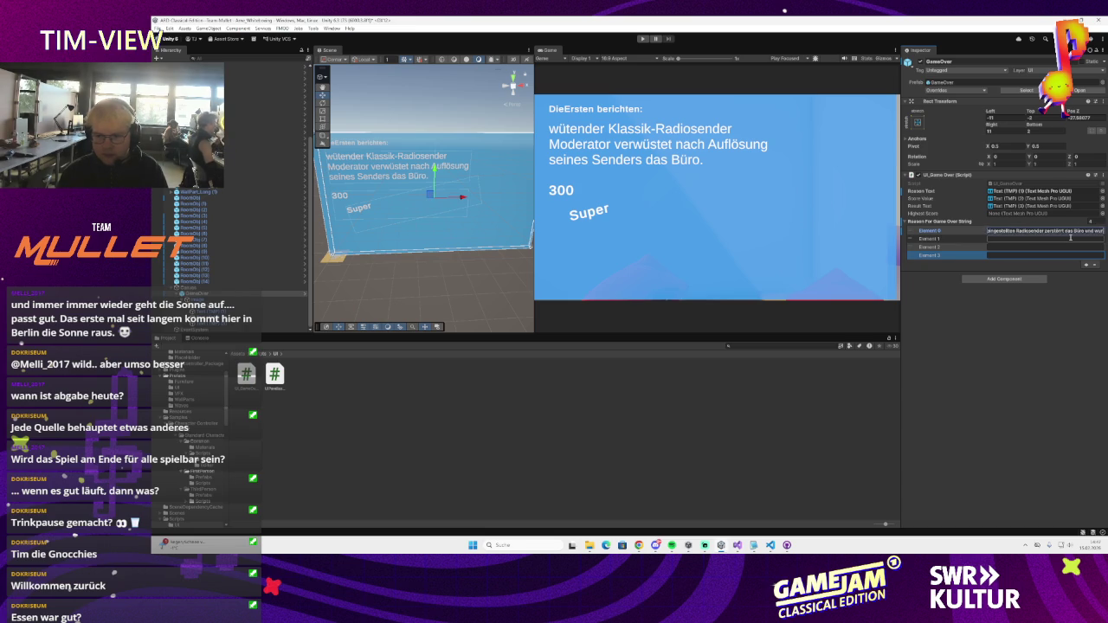
type(" d")
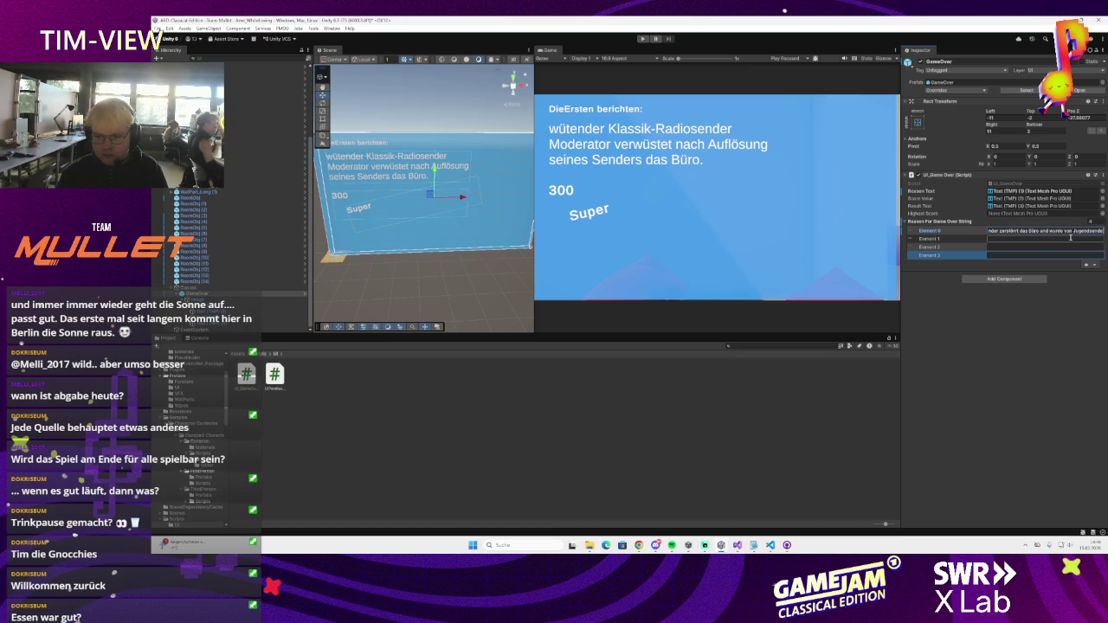
key("BackSpace")
key("BackSpace")
key("BackSpace")
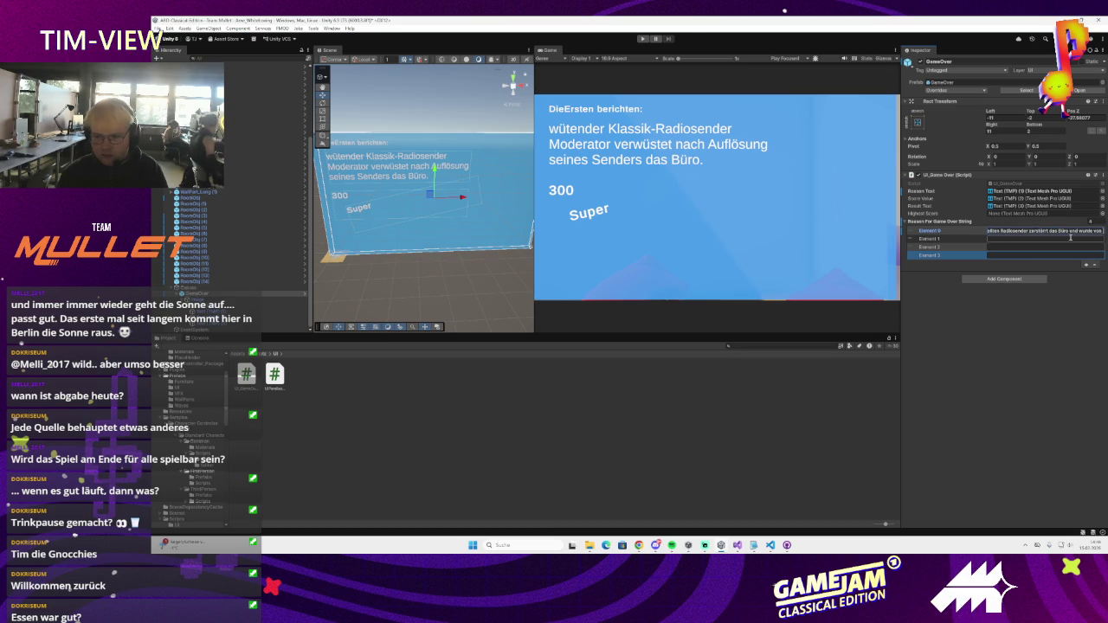
type("Jugendsender Mitarbe")
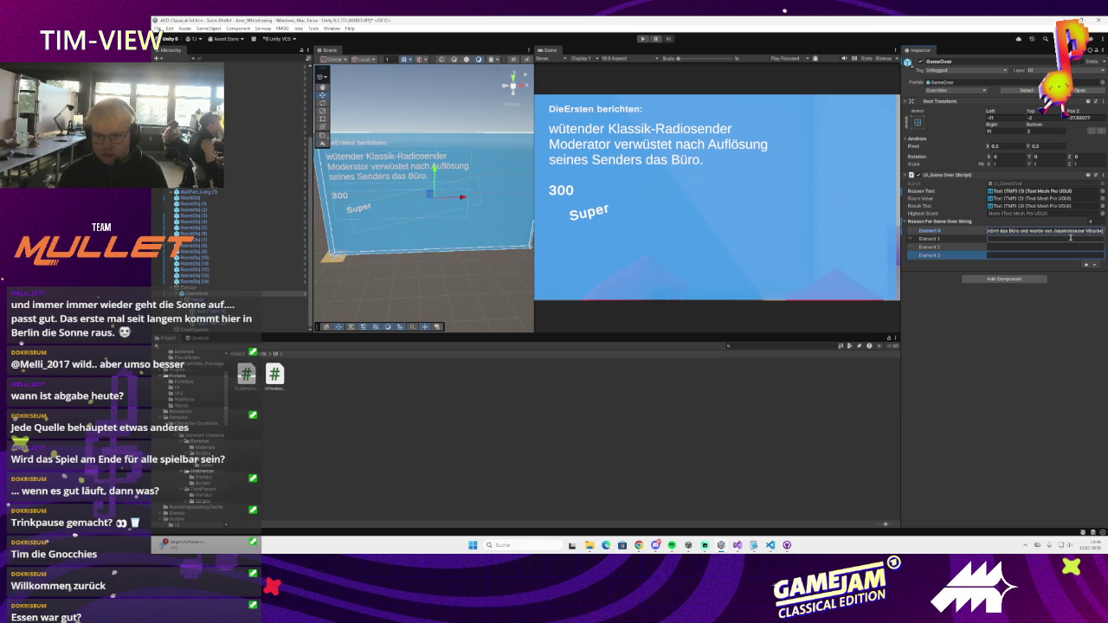
type("tdeckt.")
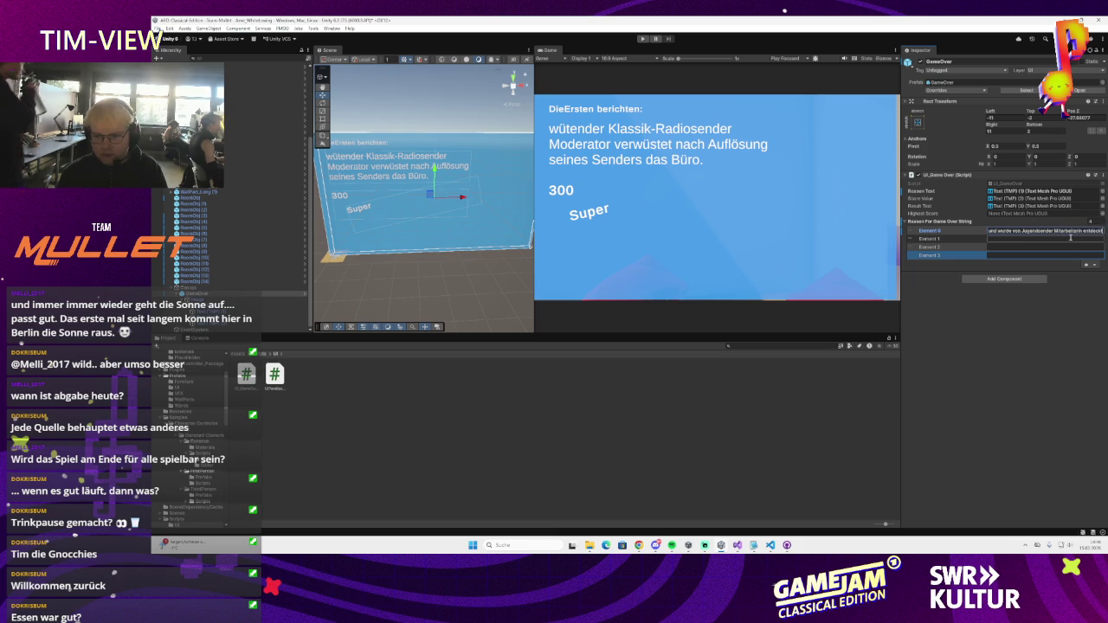
type(" (Spiel v")
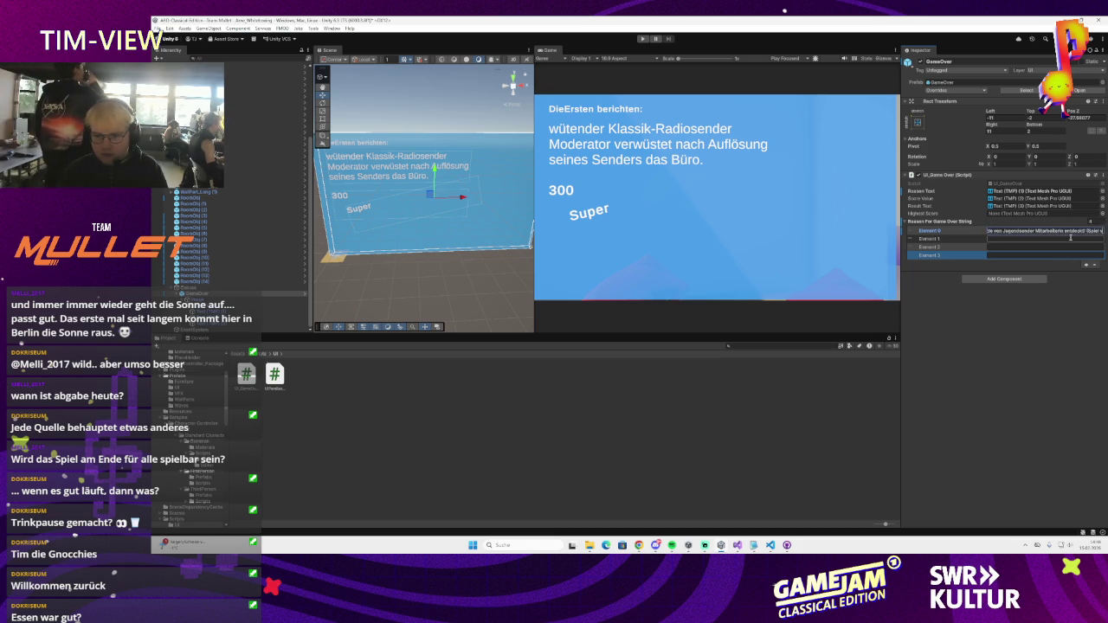
type("erloren. -500 P")
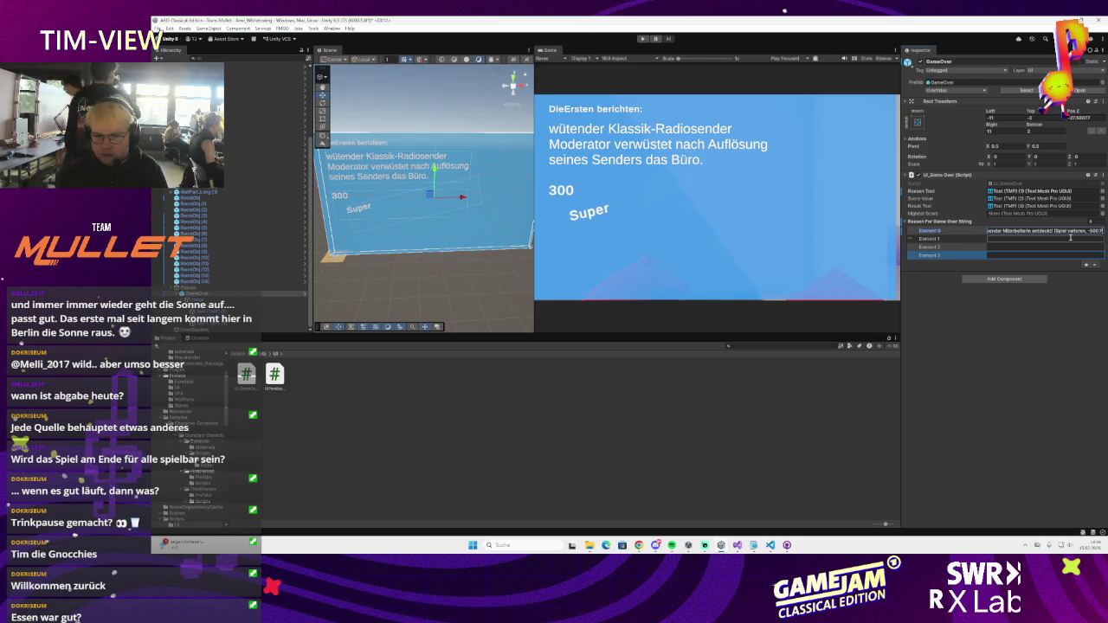
type("unkte")
left_click(1071, 238)
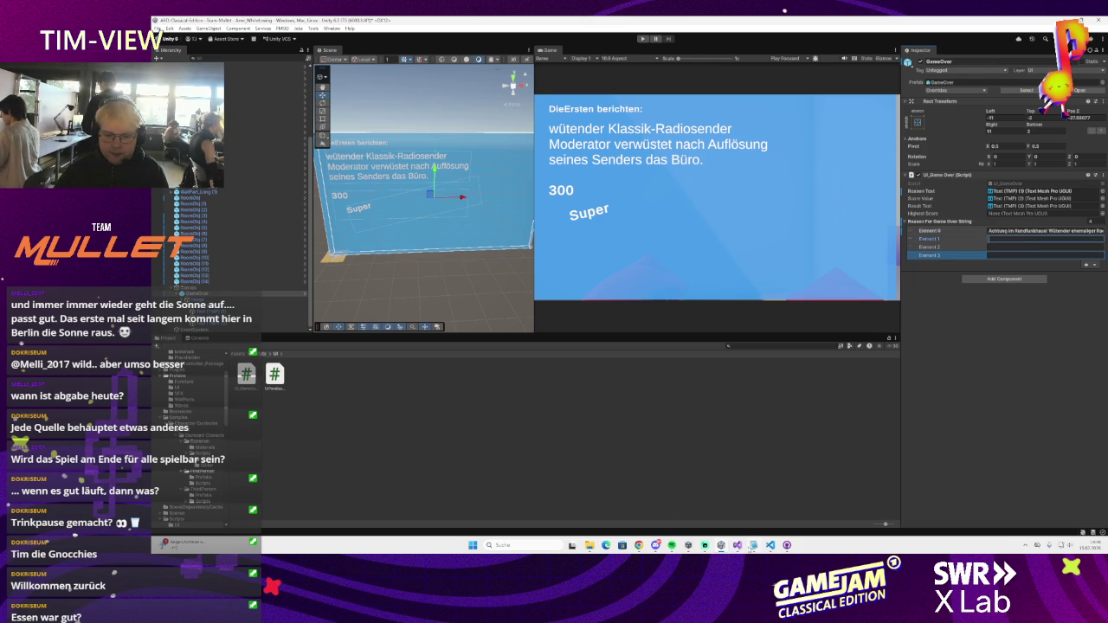
key("alt+Tab")
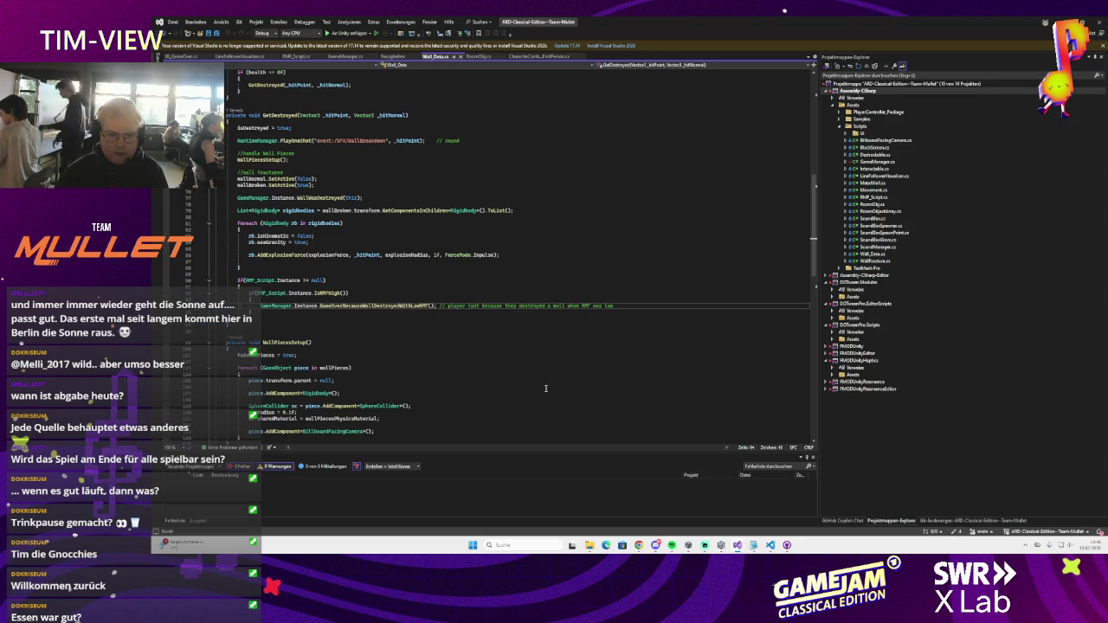
- Type Element 2's winning news headline and reword its question to start with 'Ob'
scroll(545, 388, "up", 10)
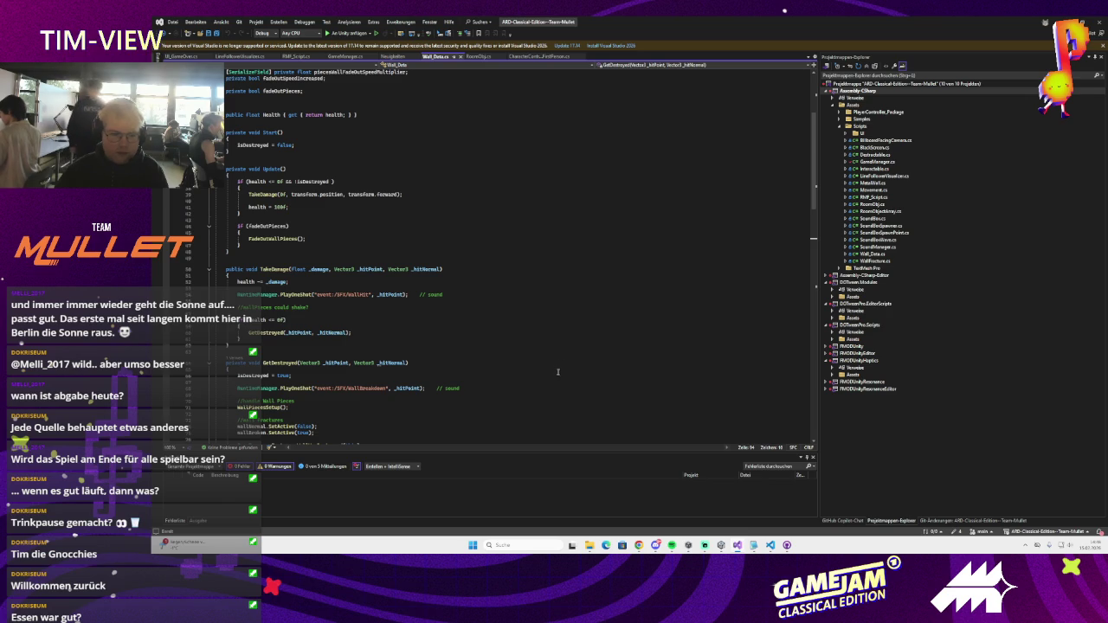
scroll(559, 354, "down", 4)
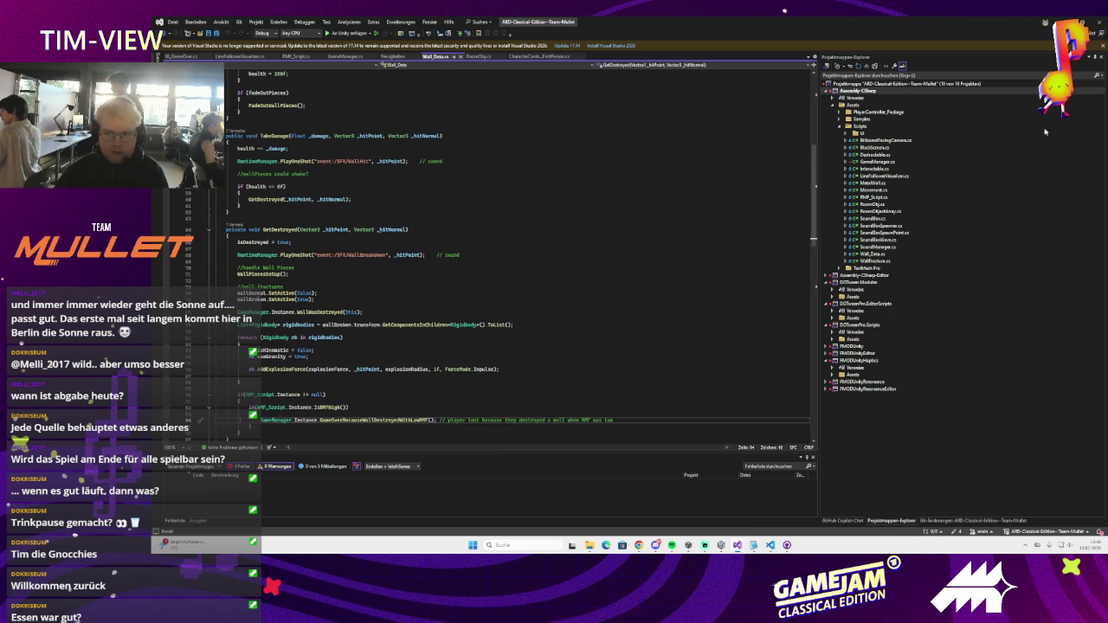
key("alt+Tab")
left_click(1018, 248)
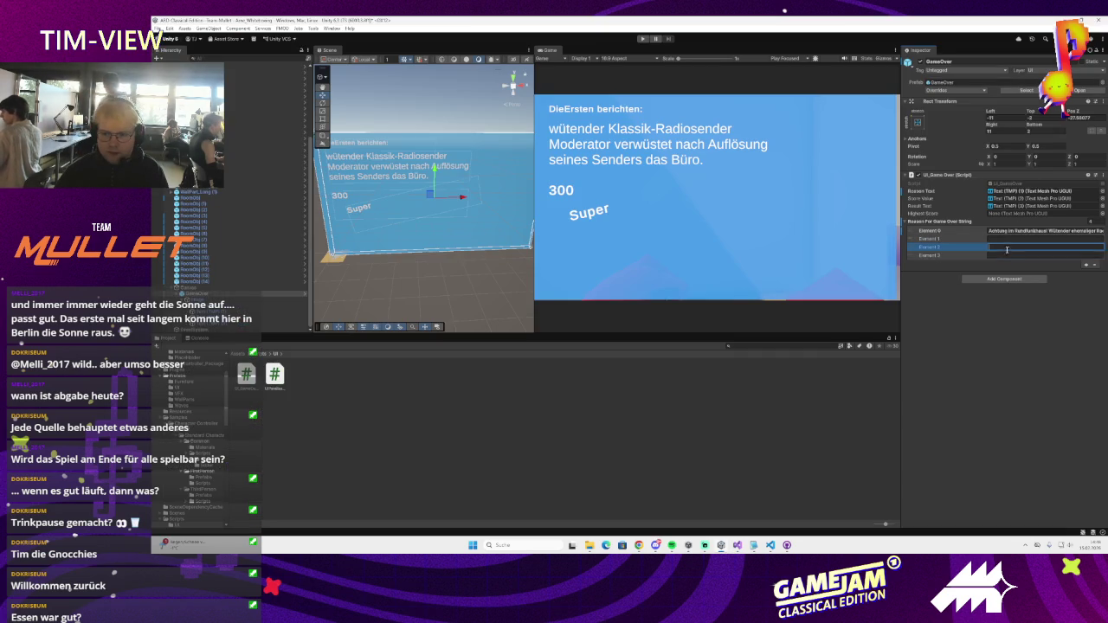
type("Dies")
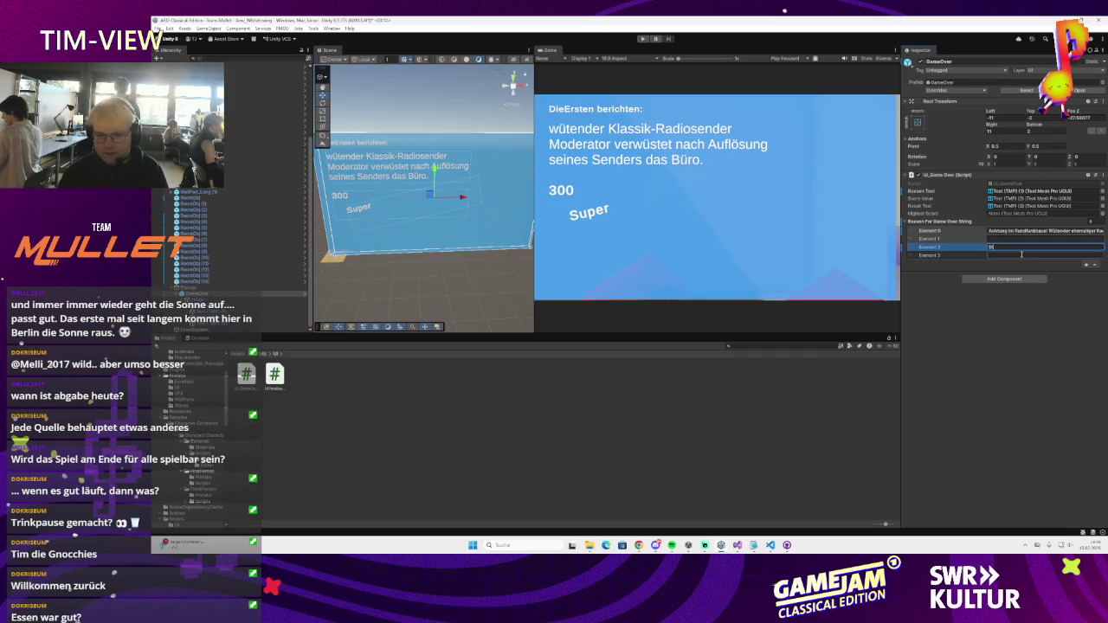
type("e Frage wurd")
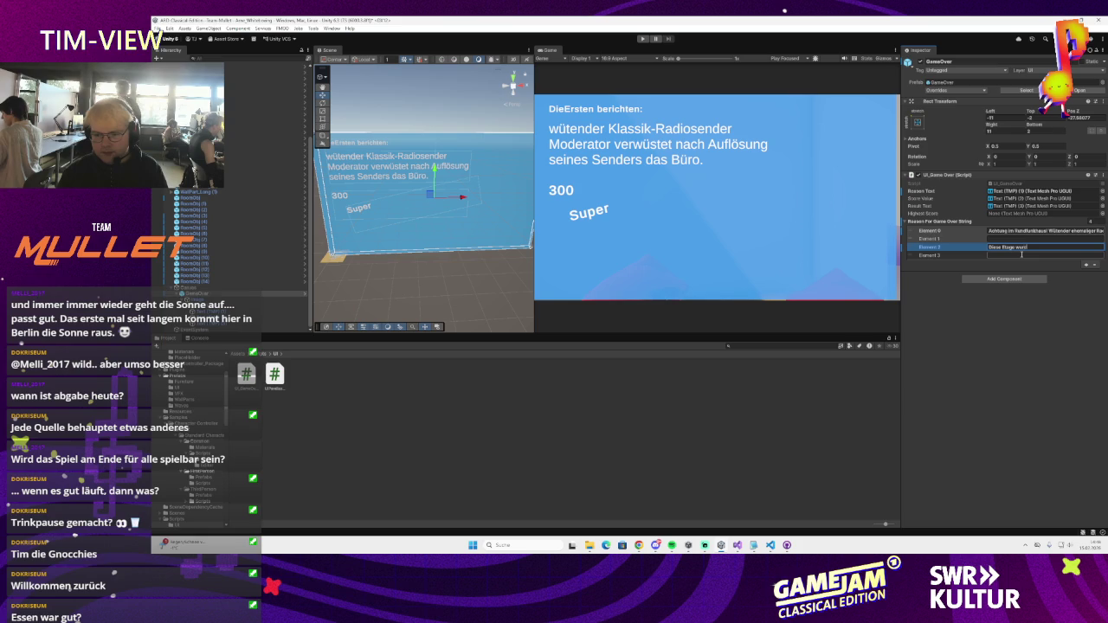
type("ett verw")
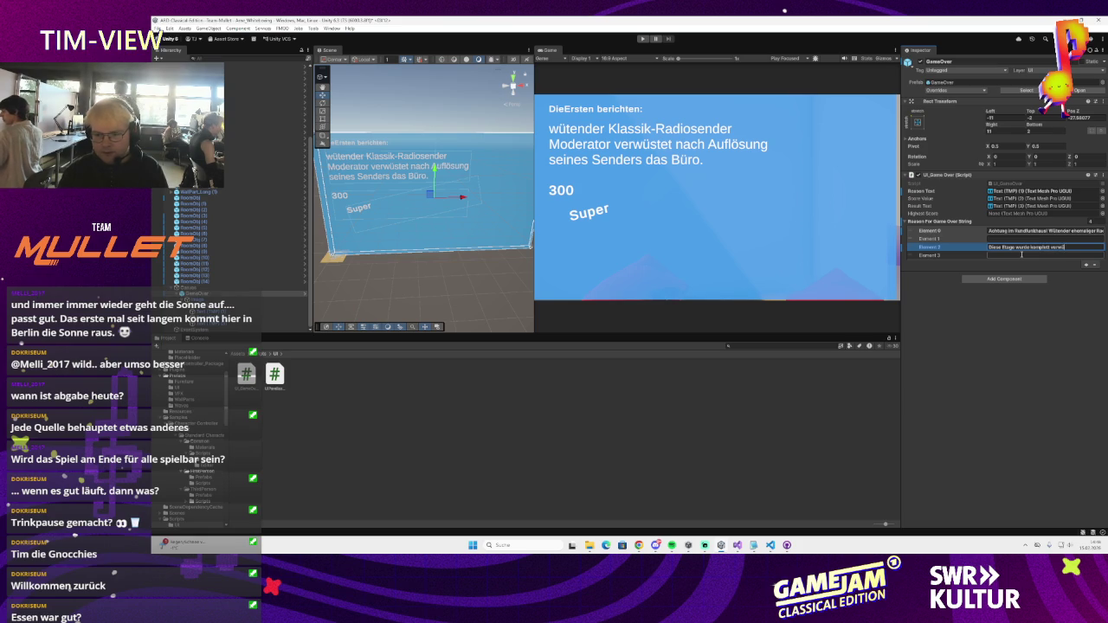
type(" niemand ha")
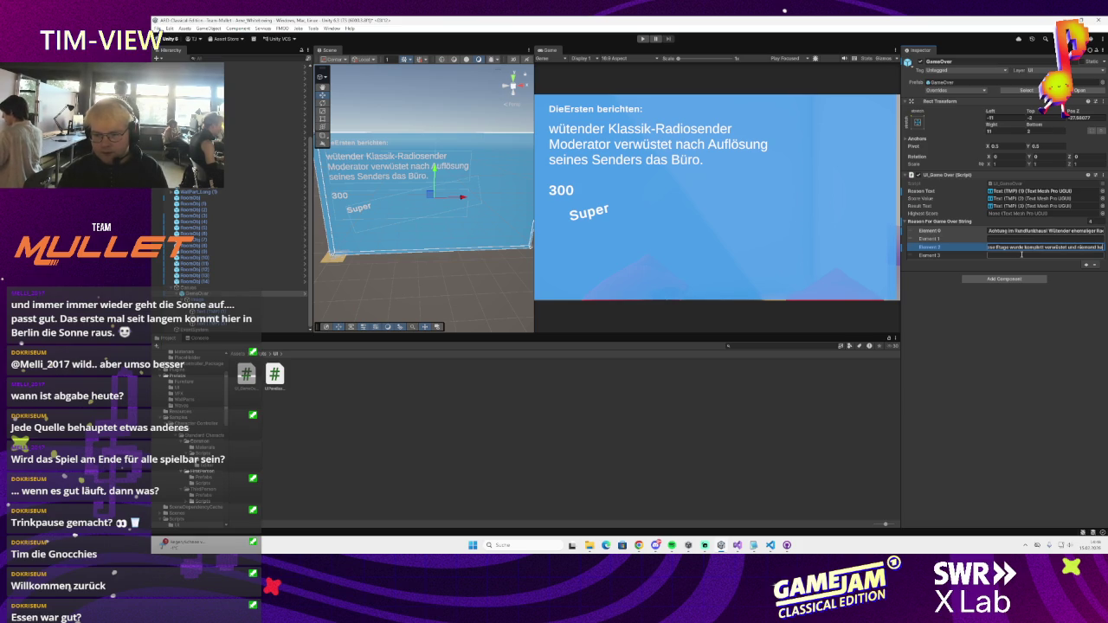
type("t ehehen")
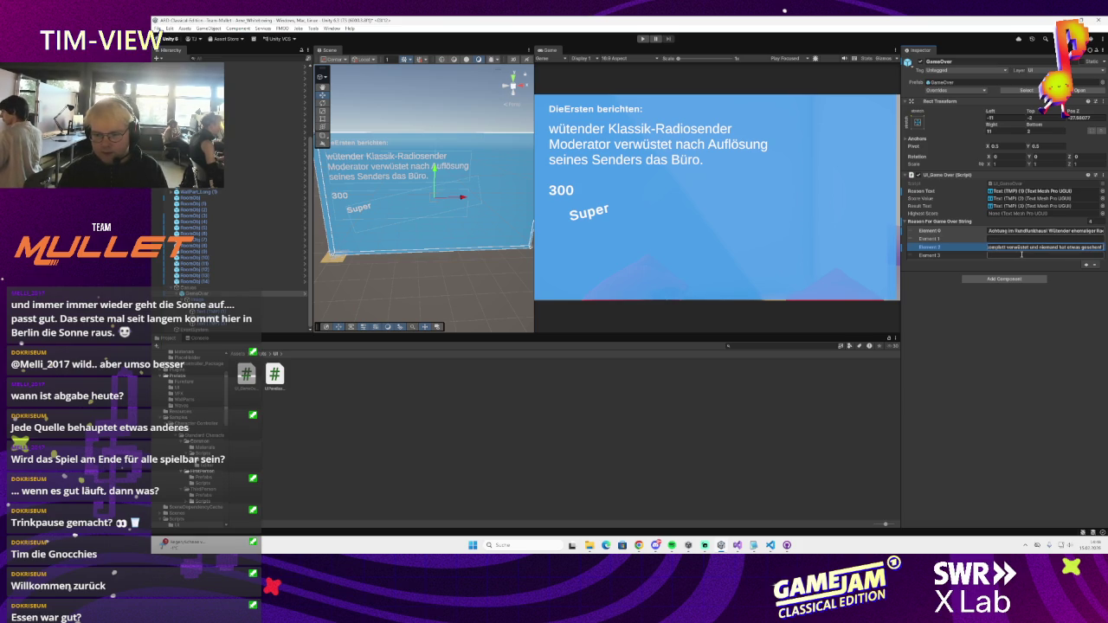
type(" damit zu tun, dass der Klassikrad")
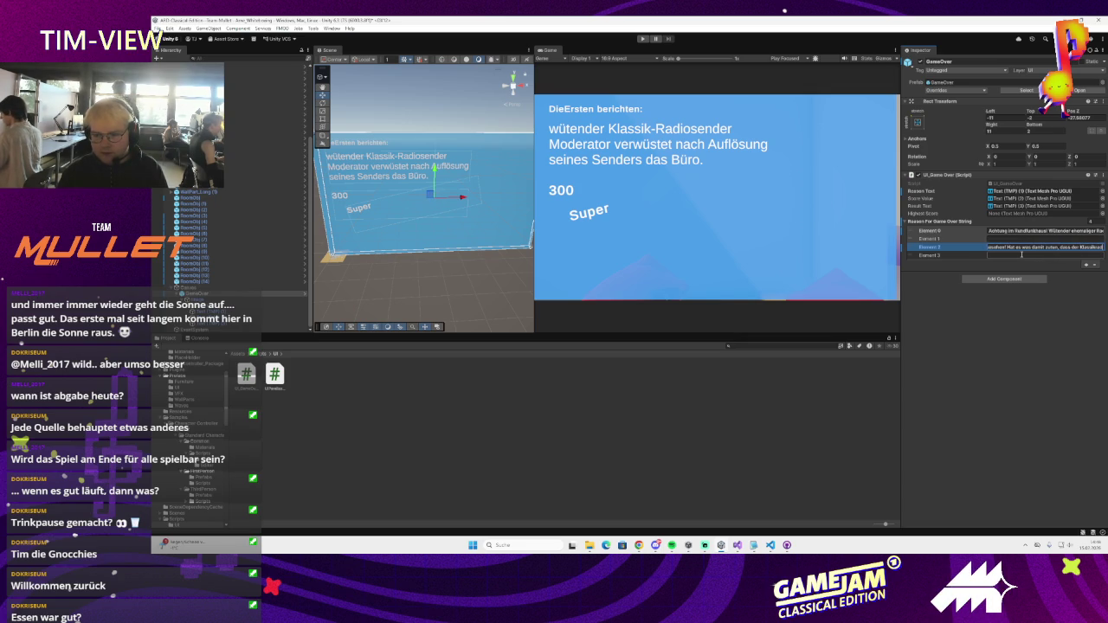
type("urch einen für ein jü")
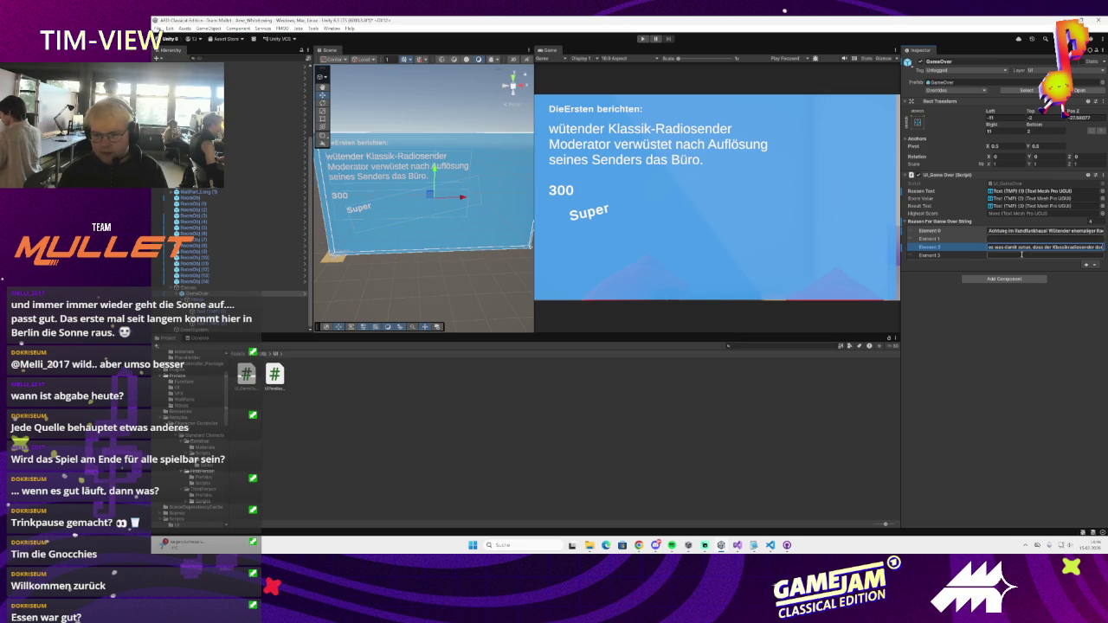
type("ngeres Publikum e")
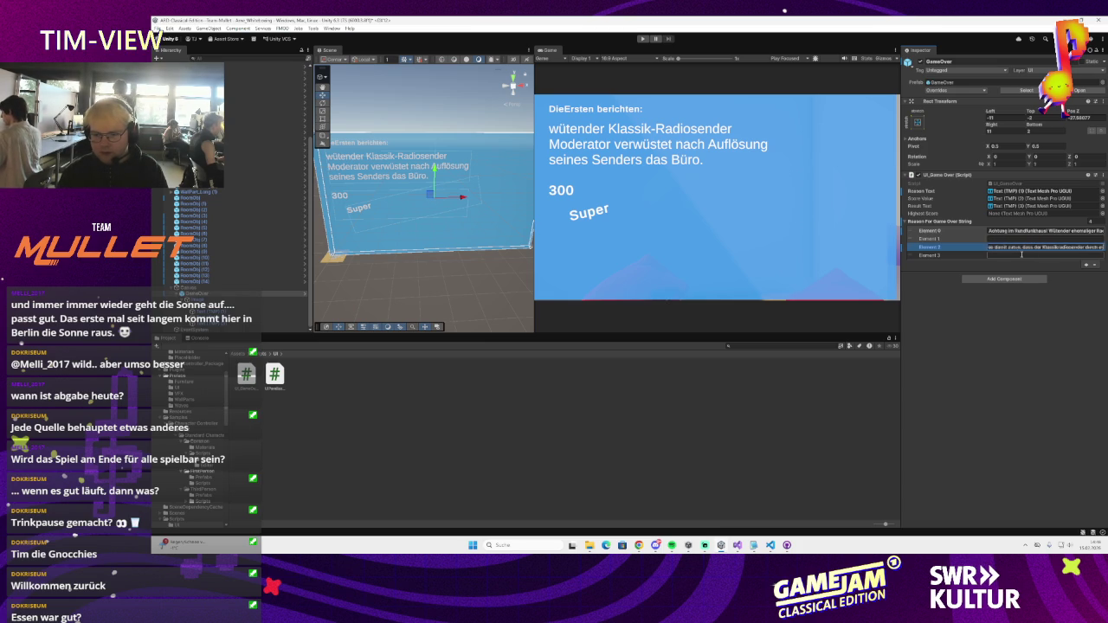
key("Left")
key("Left")
key("Left")
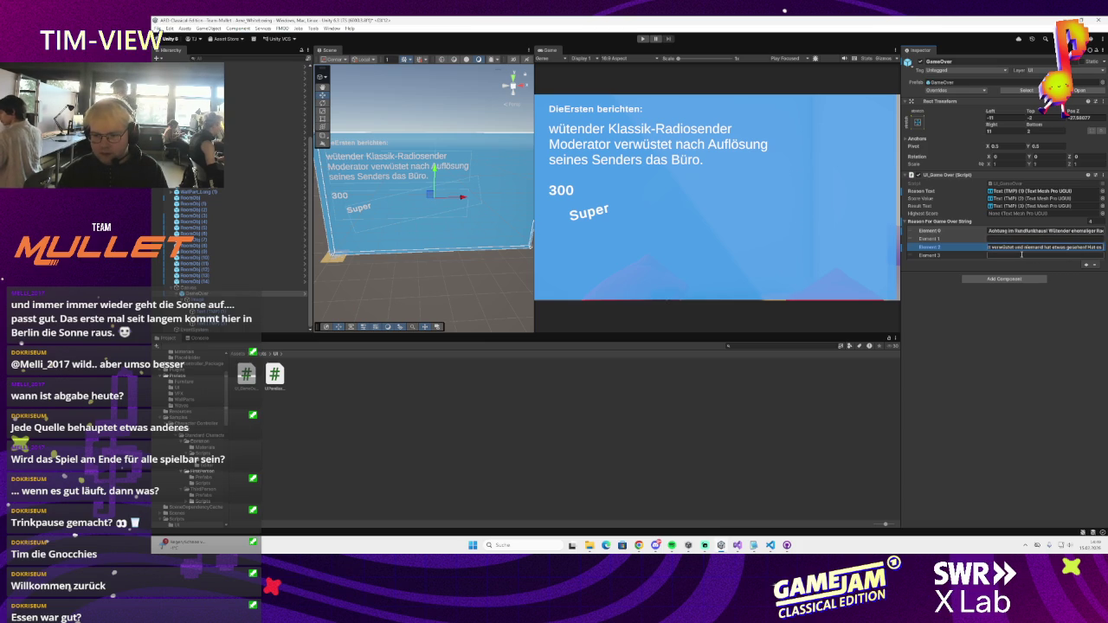
key("Right")
key("Right")
key("Right")
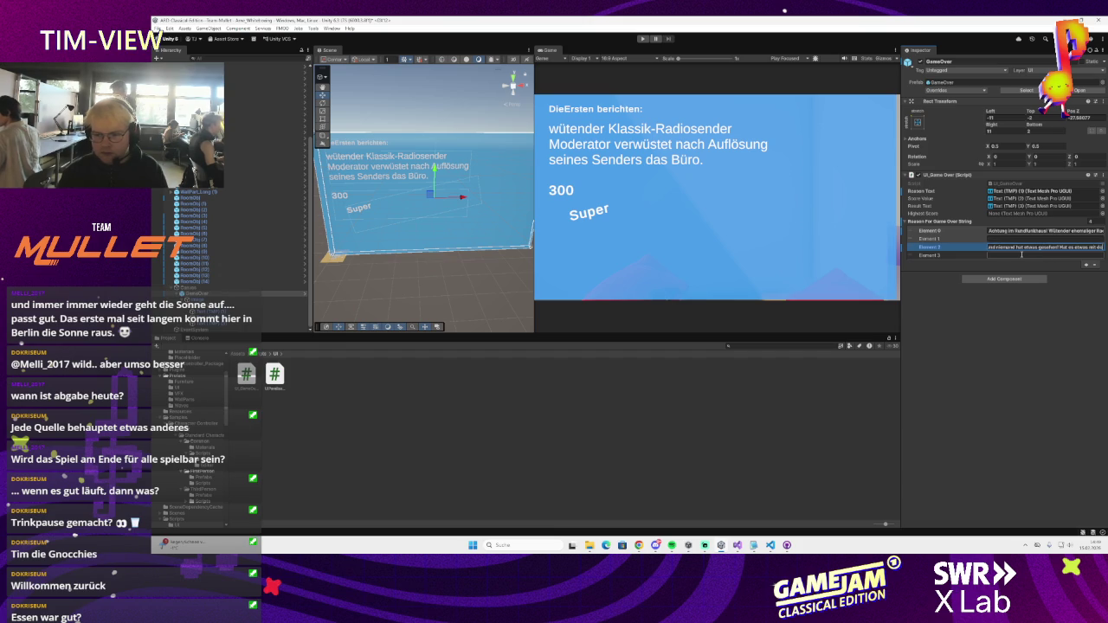
key("Left")
key("Left")
key("Left")
key("Left")
key("Left")
key("Left")
key("BackSpace")
key("BackSpace")
key("BackSpace")
type("Ob")
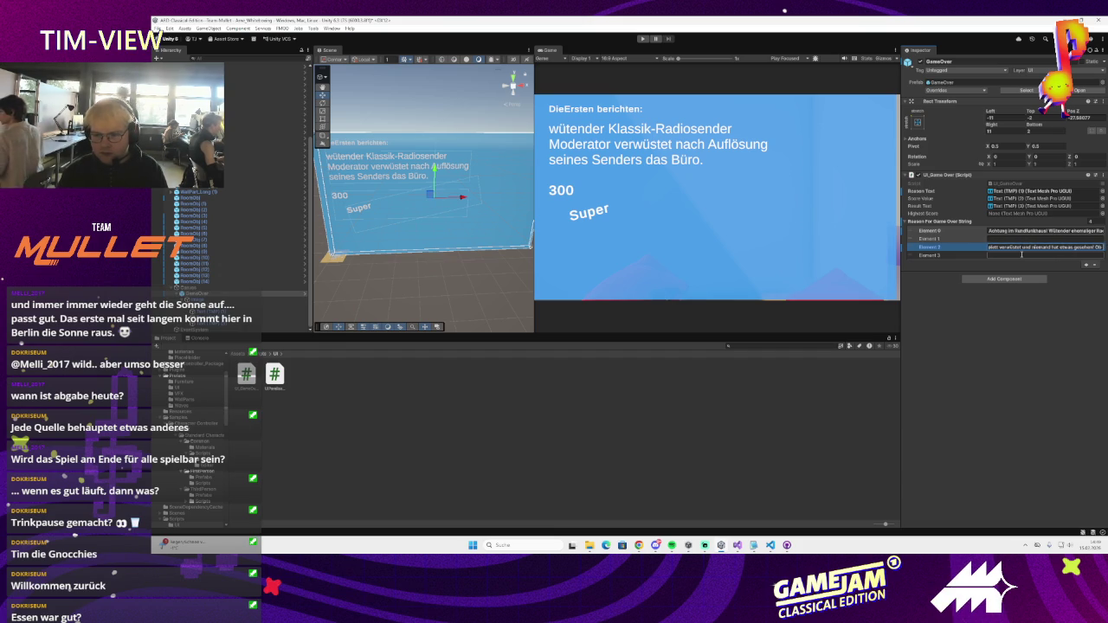
- Step through the Element 2 text, undoing an accidental reorder of the reason list
key("Right")
key("Right")
key("Right")
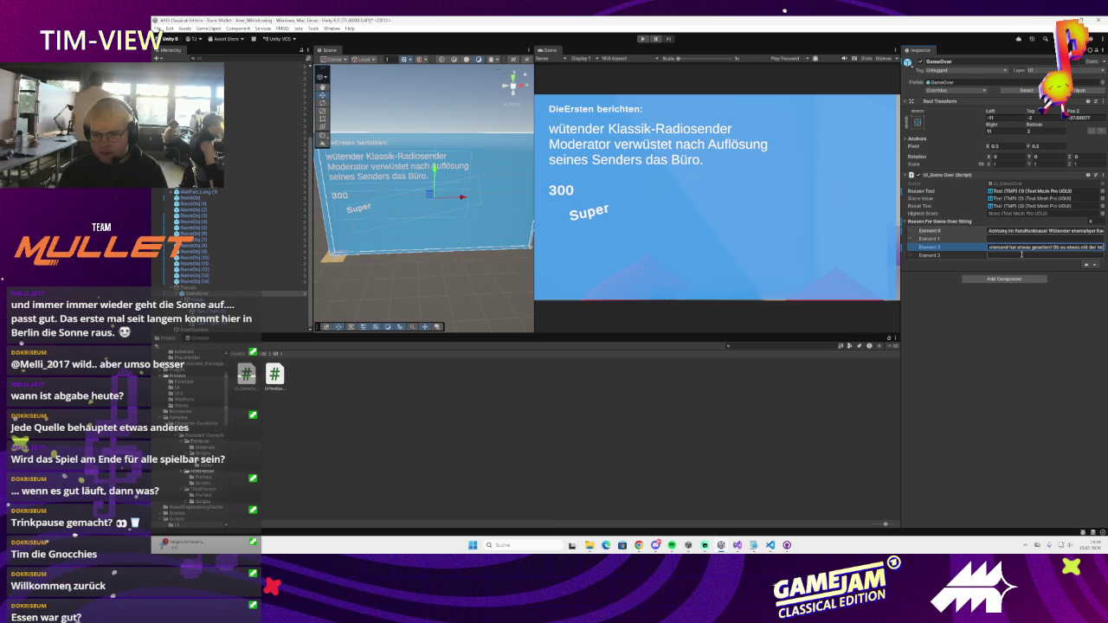
key("Right")
key("Right")
key("Right")
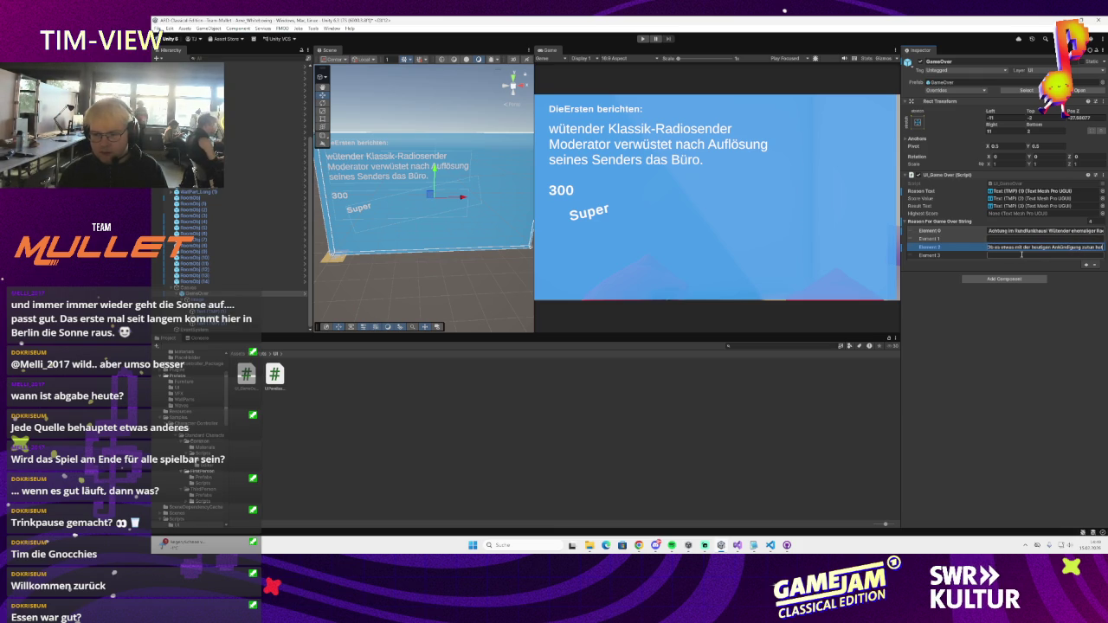
key("Right")
key("Right")
key("Right")
key("Right")
key("Right")
key("Right")
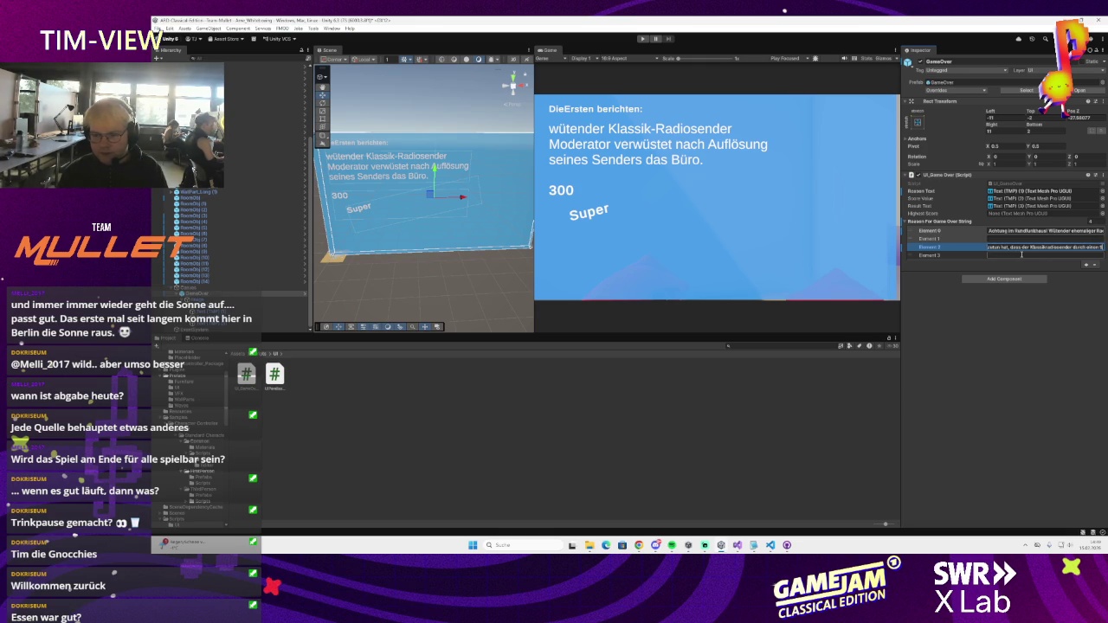
key("Right")
key("Right")
key("Right")
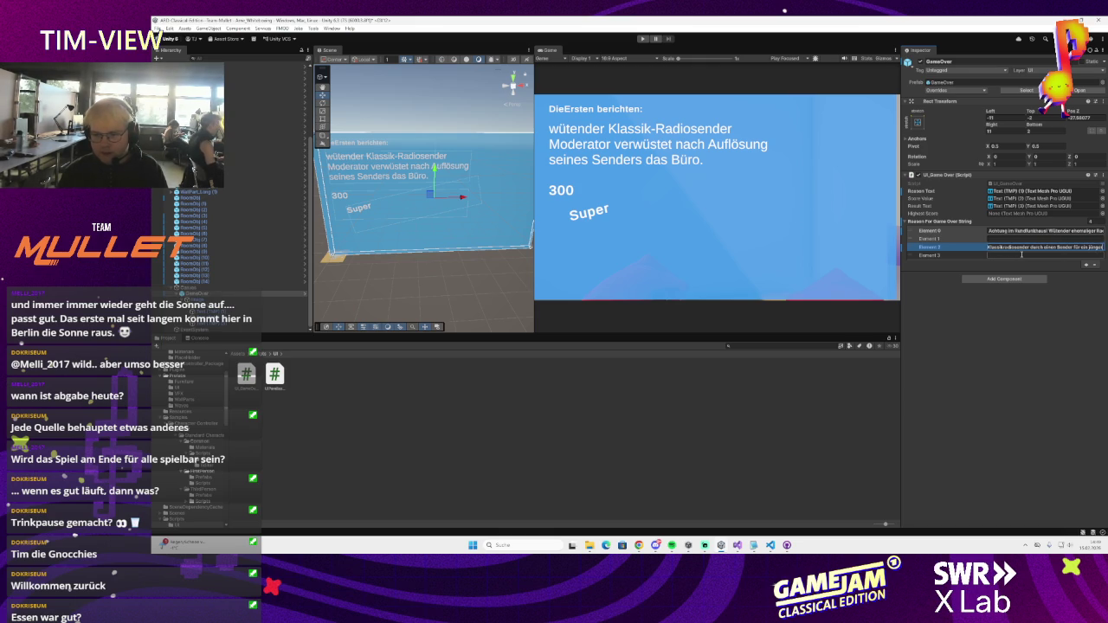
key("Right")
key("Right")
key("Right")
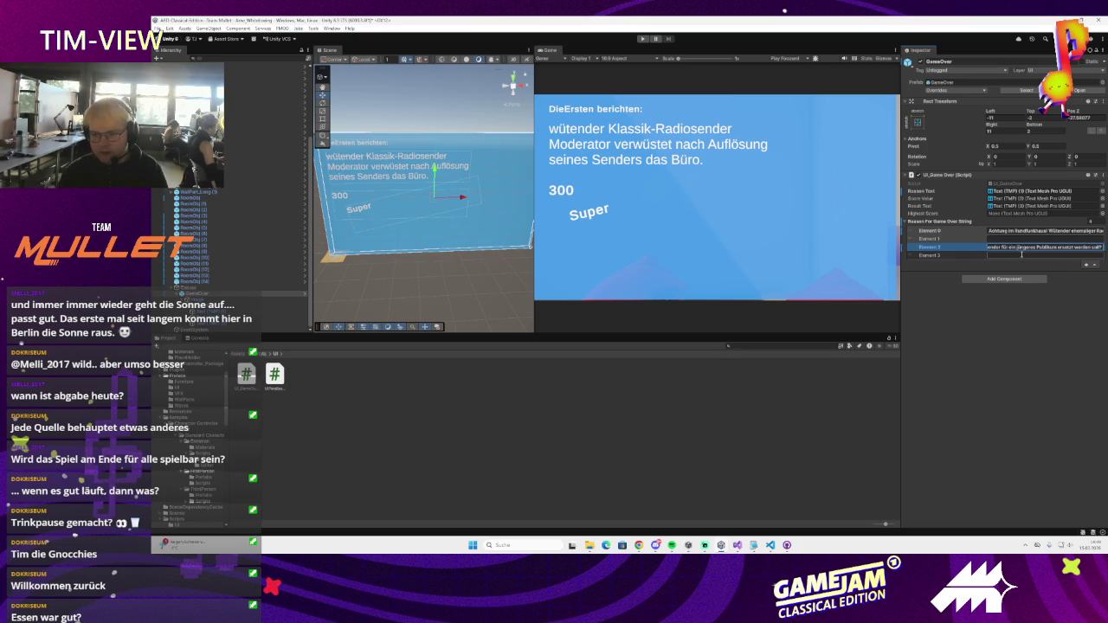
key("Left")
key("Left")
key("Left")
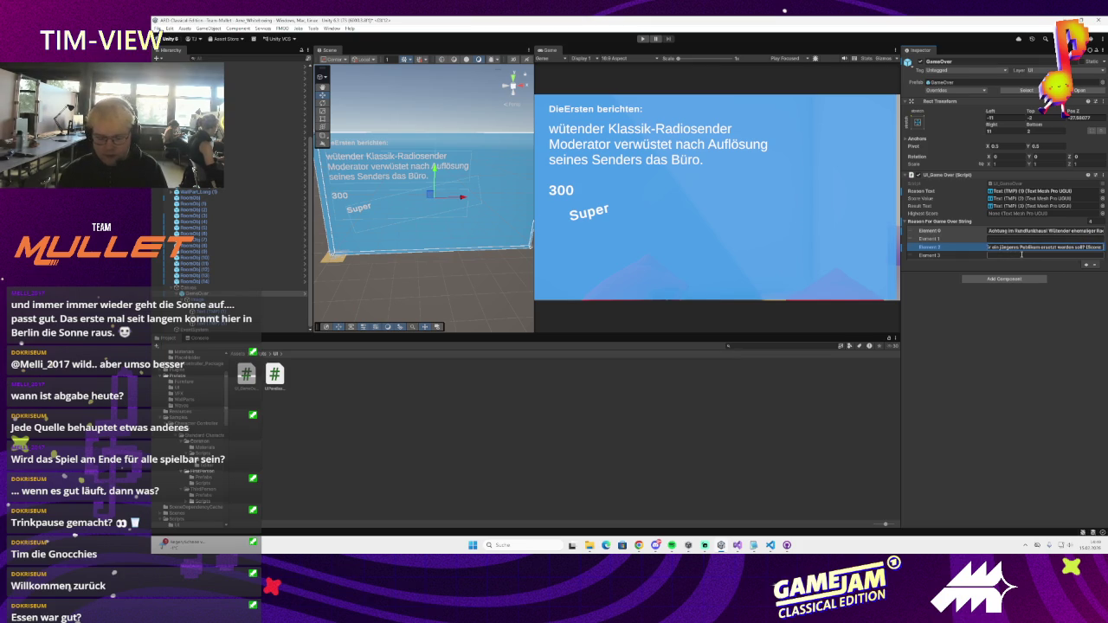
key("Right")
key("Right")
key("Right")
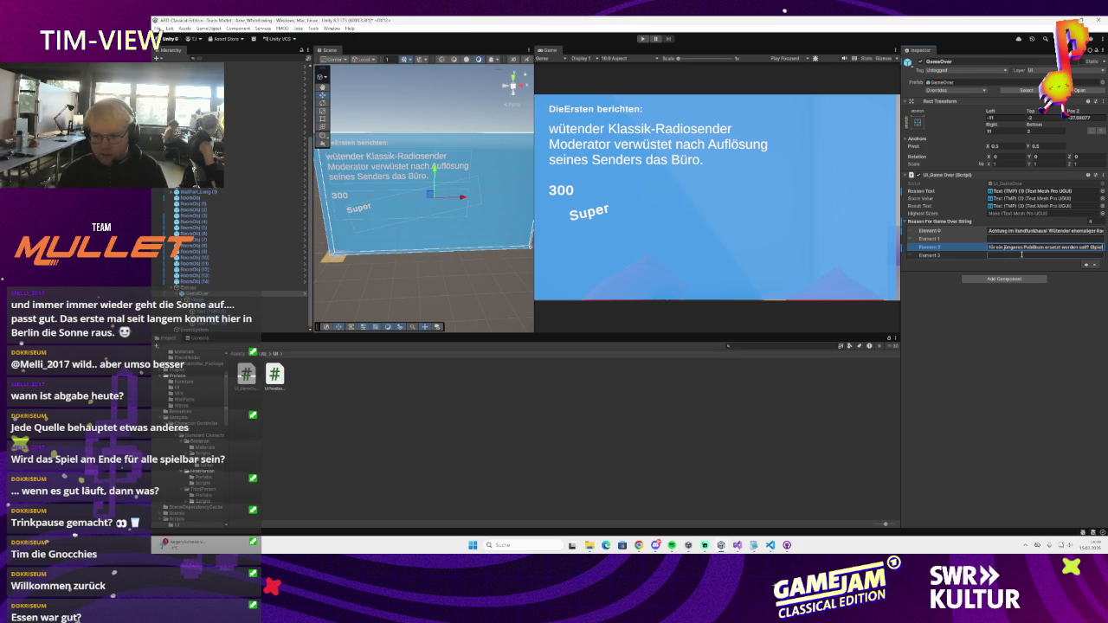
left_click_drag(911, 239, 911, 223)
key("ctrl+z")
- Compare the endings of the Element 0 and Element 2 texts before continuing Element 2
key("Right")
key("Right")
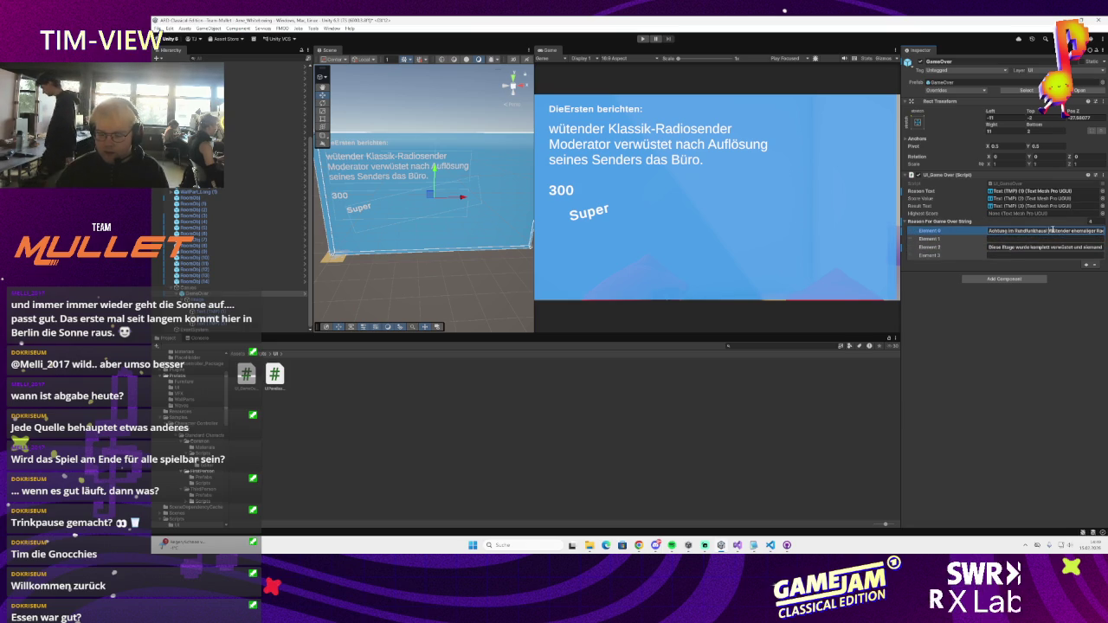
key("Right")
key("Right")
key("Right")
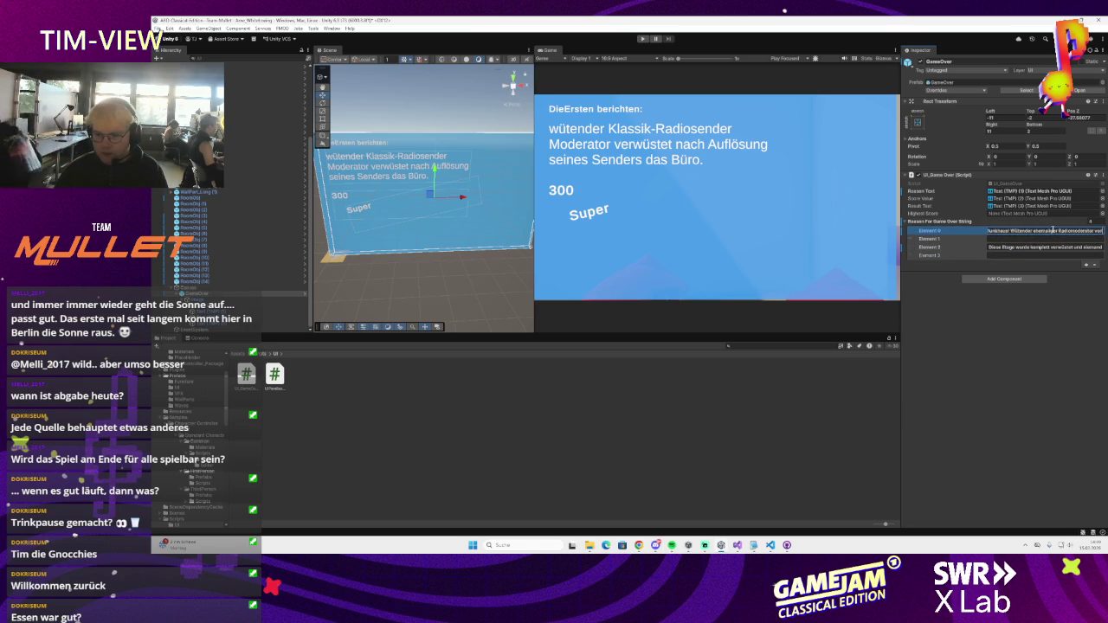
key("Right")
key("Right")
key("Right")
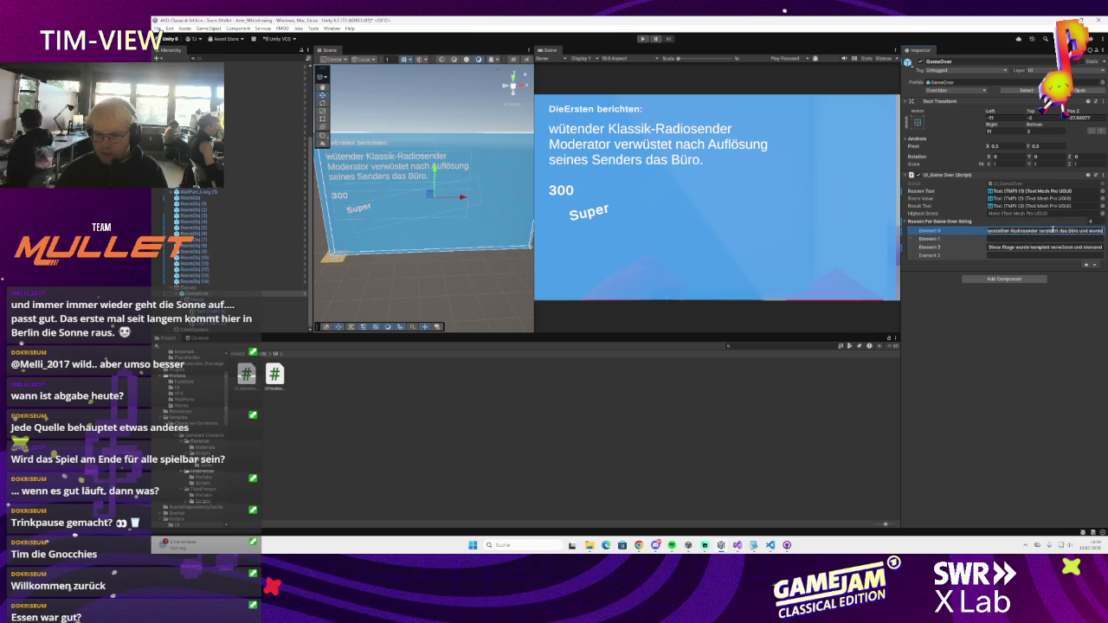
key("Right")
key("Right")
key("Right")
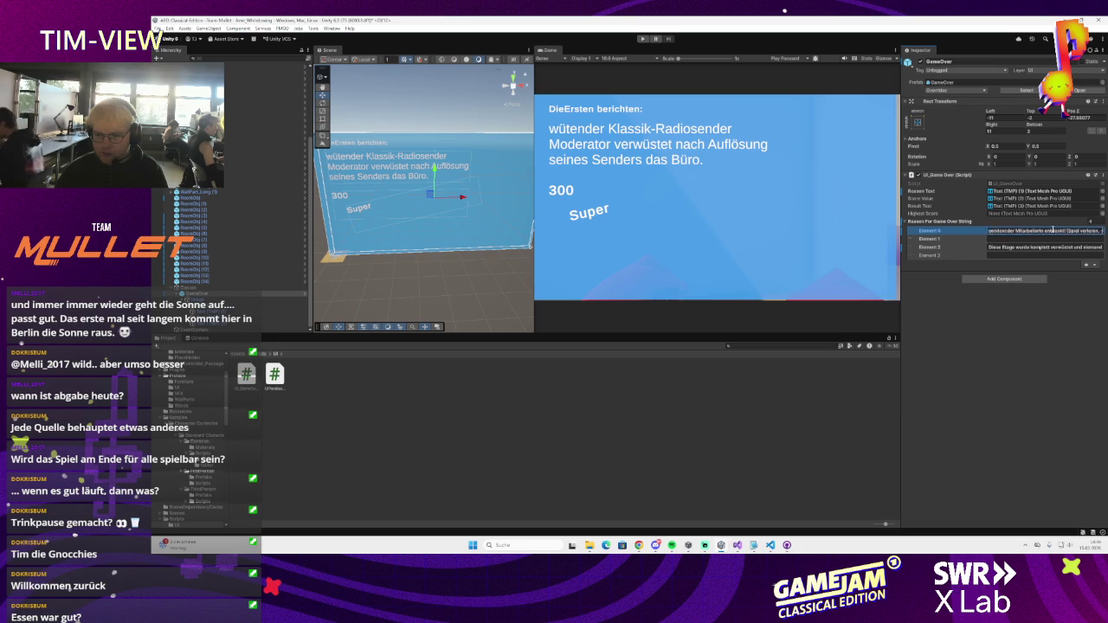
left_click(1098, 247)
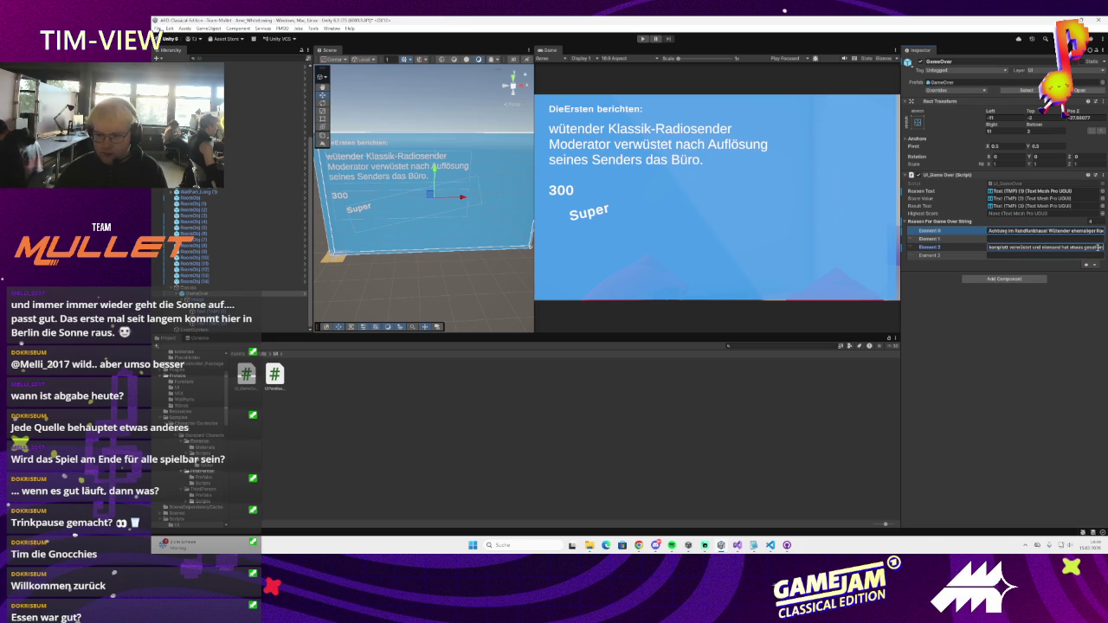
key("Right")
key("Right")
key("Right")
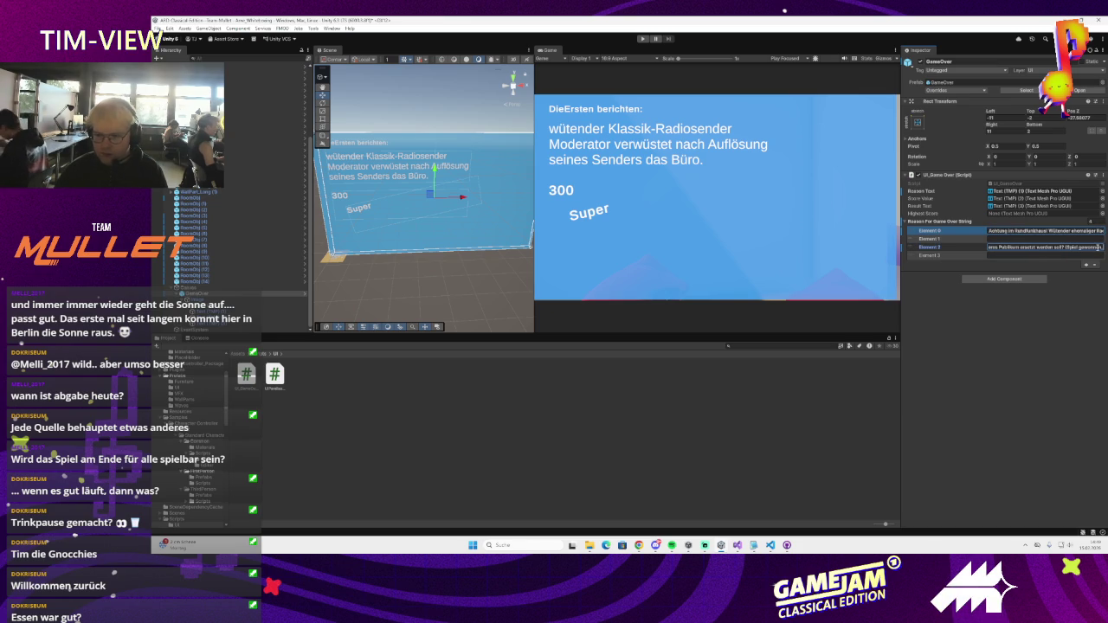
key("Right")
key("Right")
key("Right")
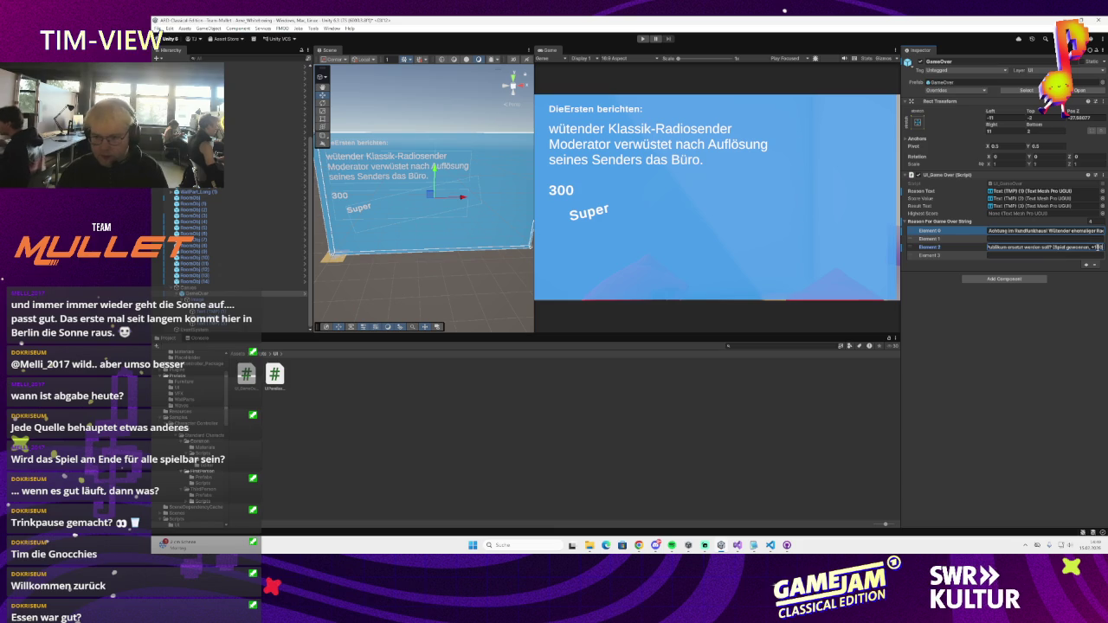
left_click(1077, 231)
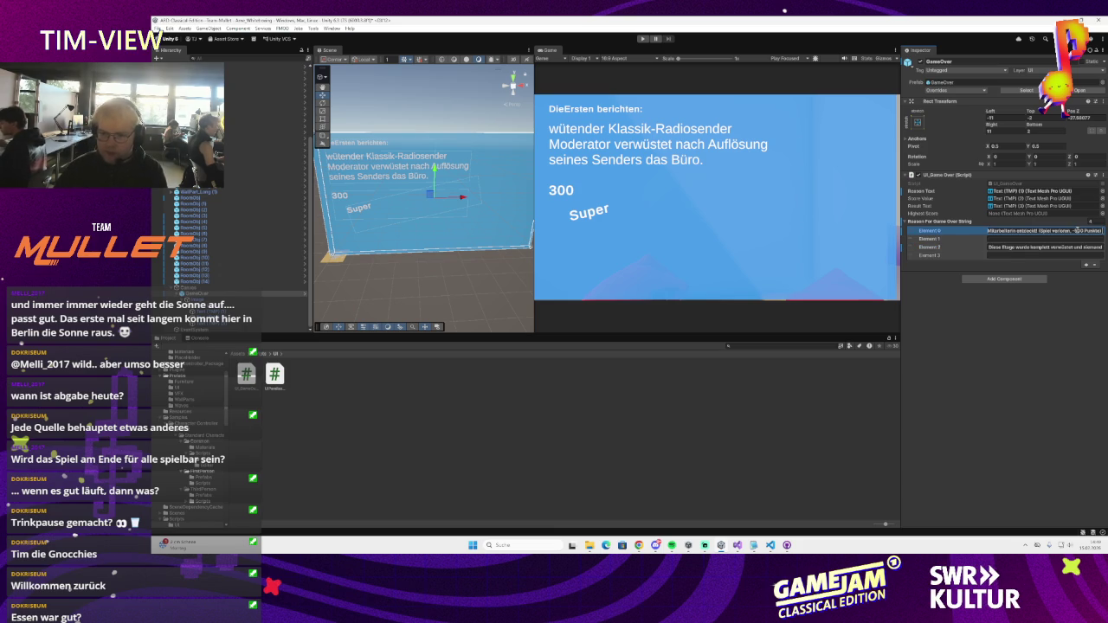
left_click(1078, 246)
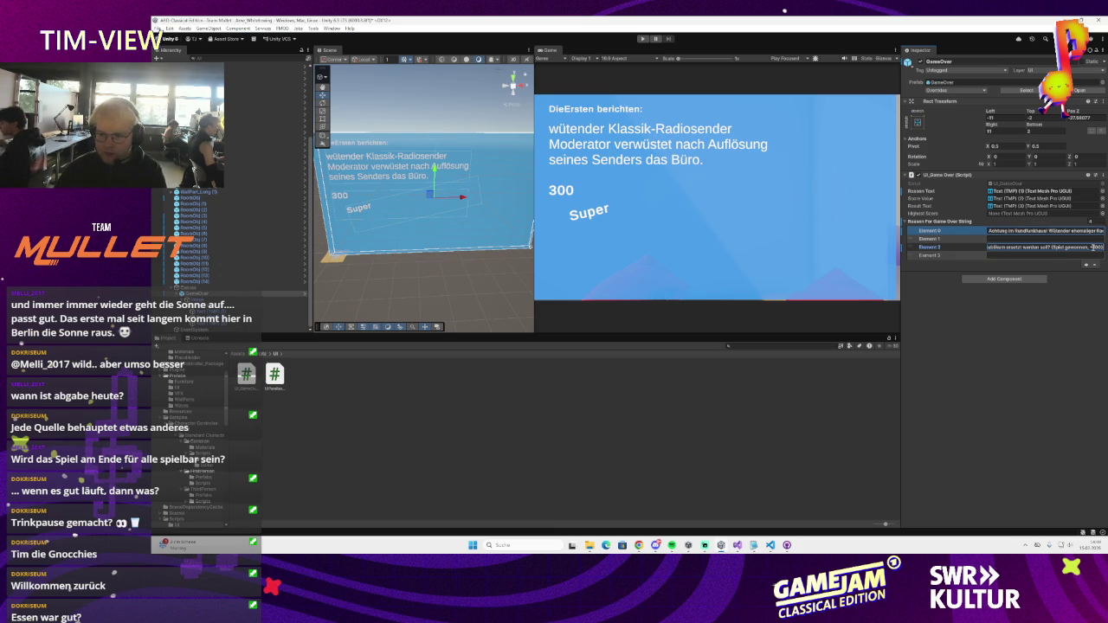
- Fill the empty Element 1 with radio-station news text ending '(Spiel verloren, -500 Punkte)'
type("Punkte")
left_click(1089, 239)
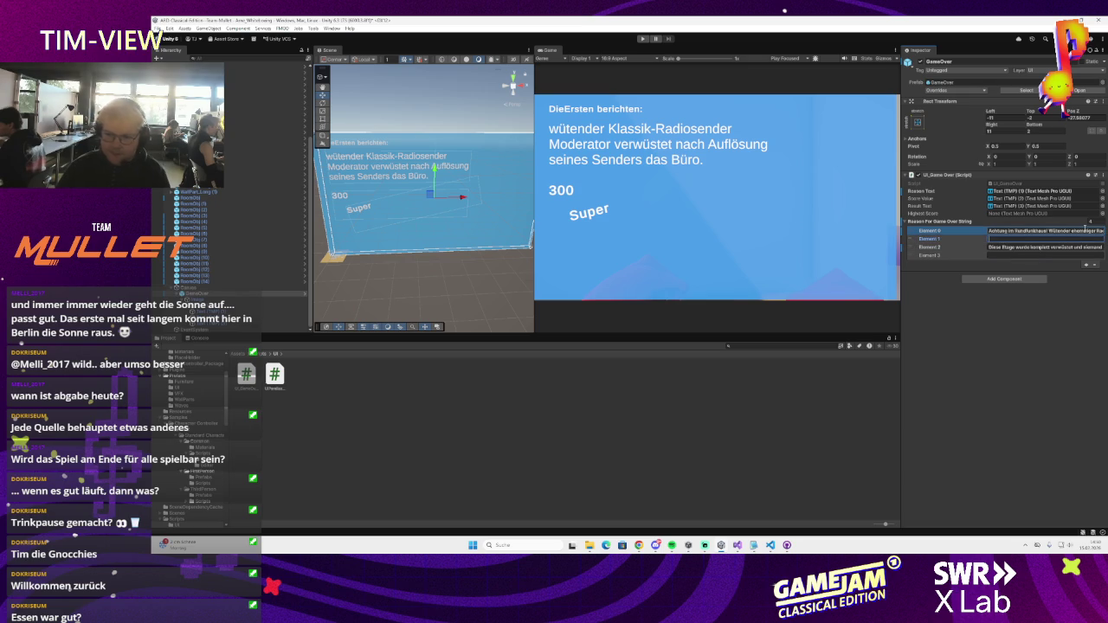
type("A")
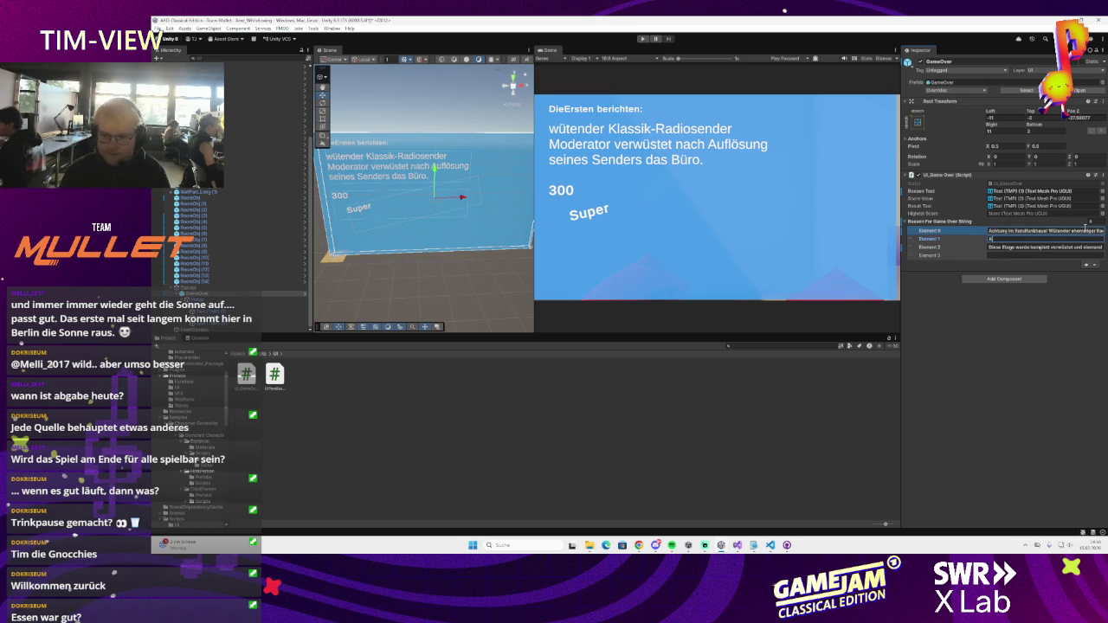
type("chtuRan")
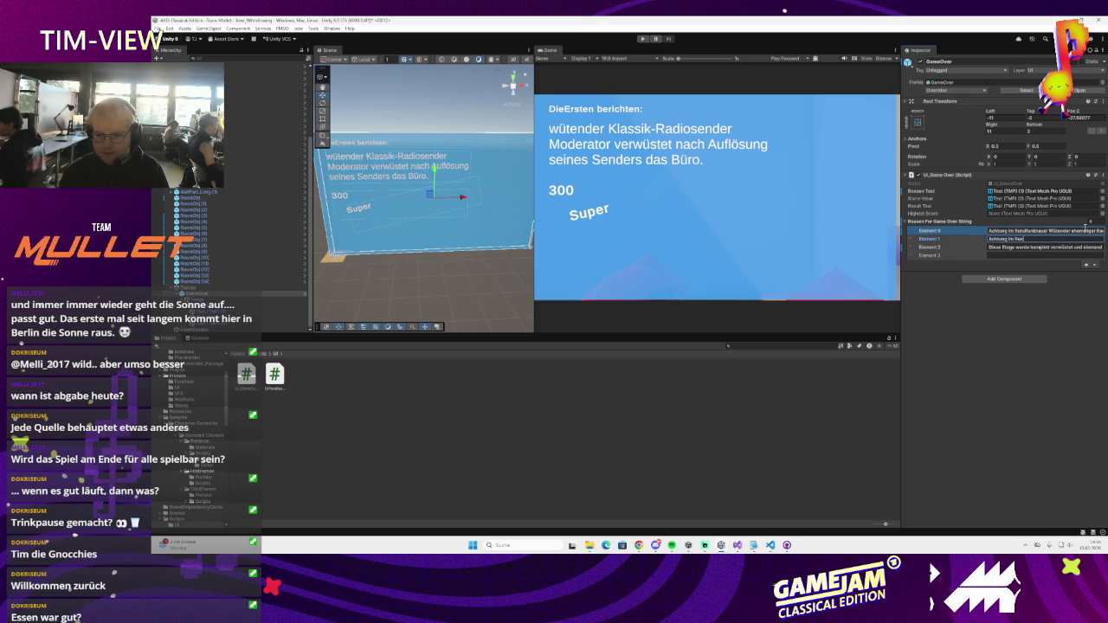
type("dfunin e")
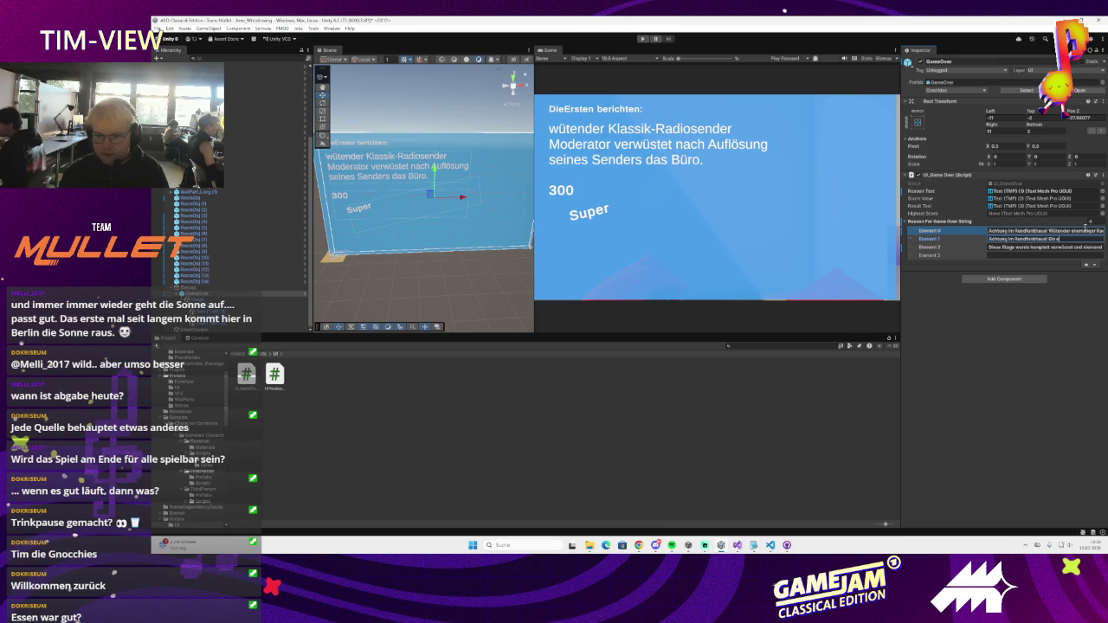
type("sen")
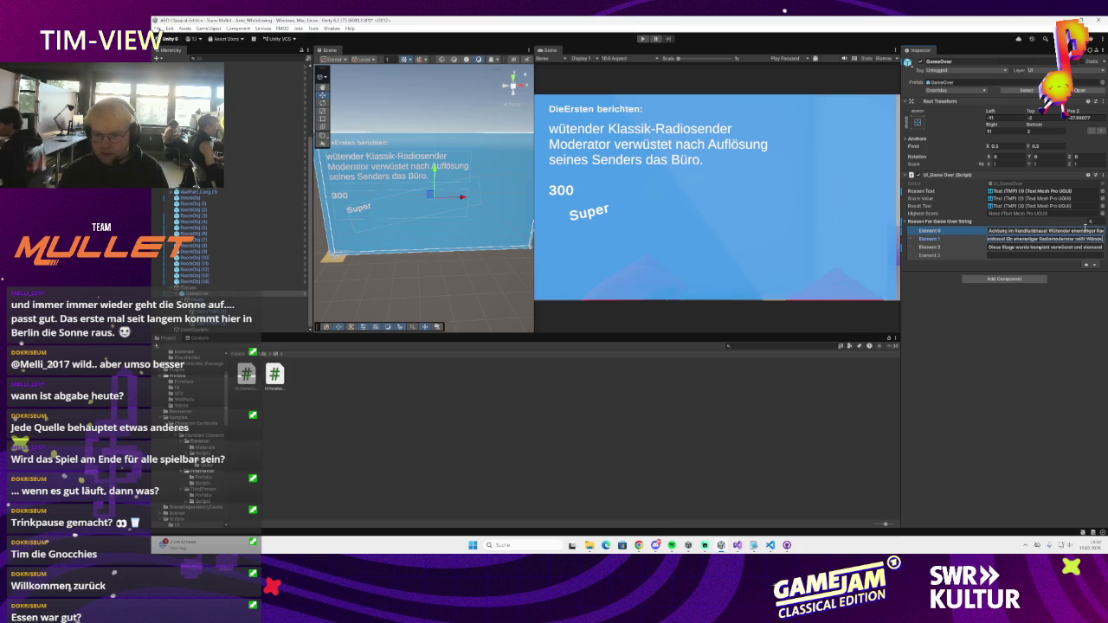
type("der")
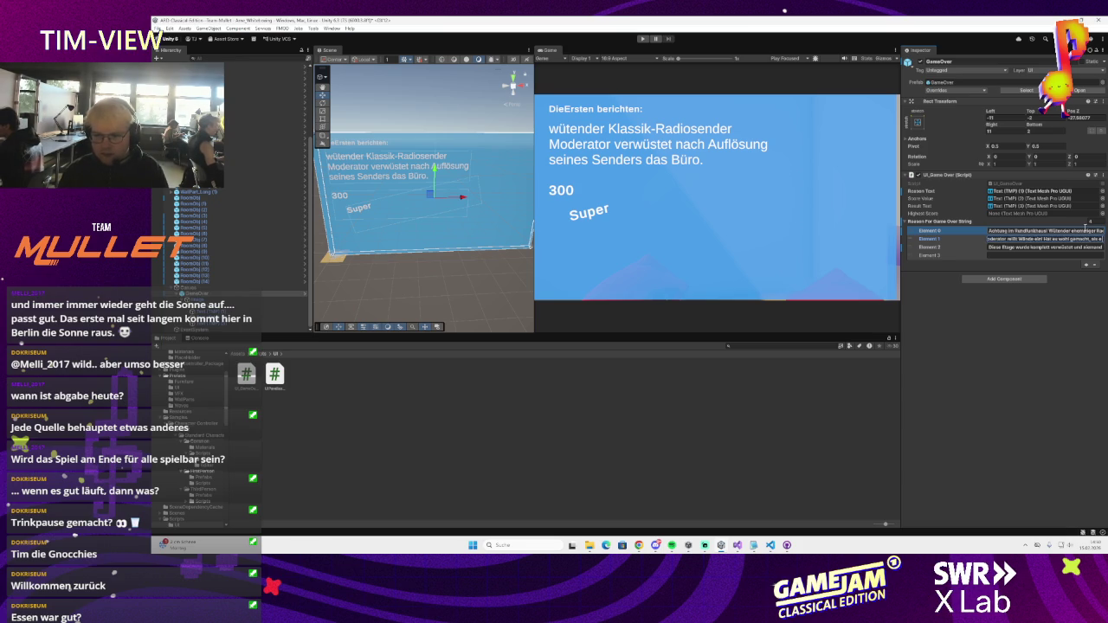
type("de so sti")
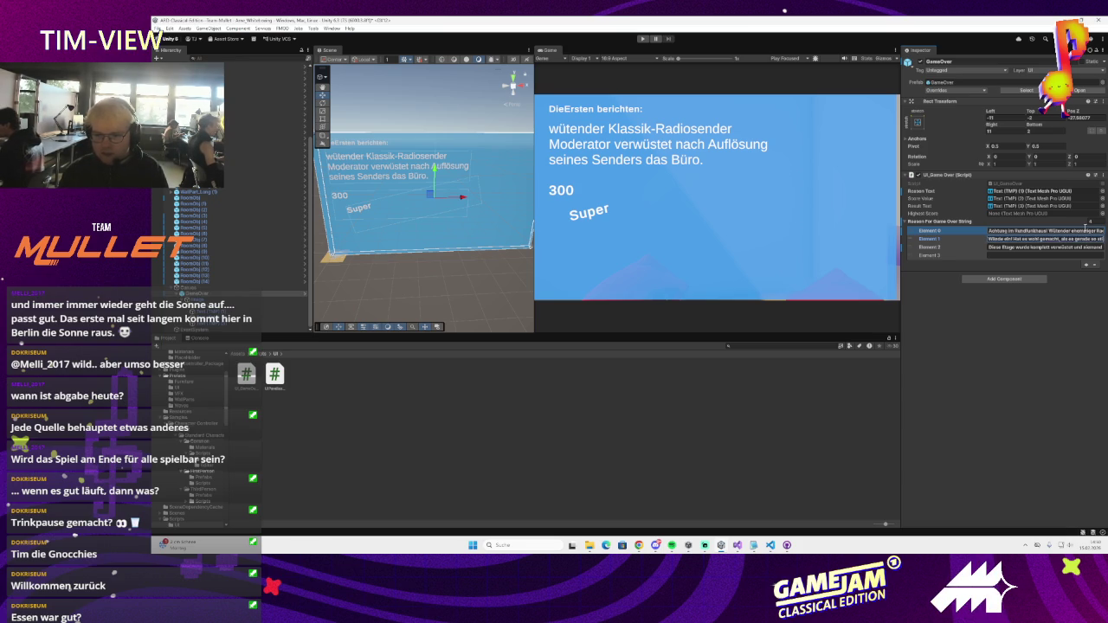
type("ll im riaus war, da")
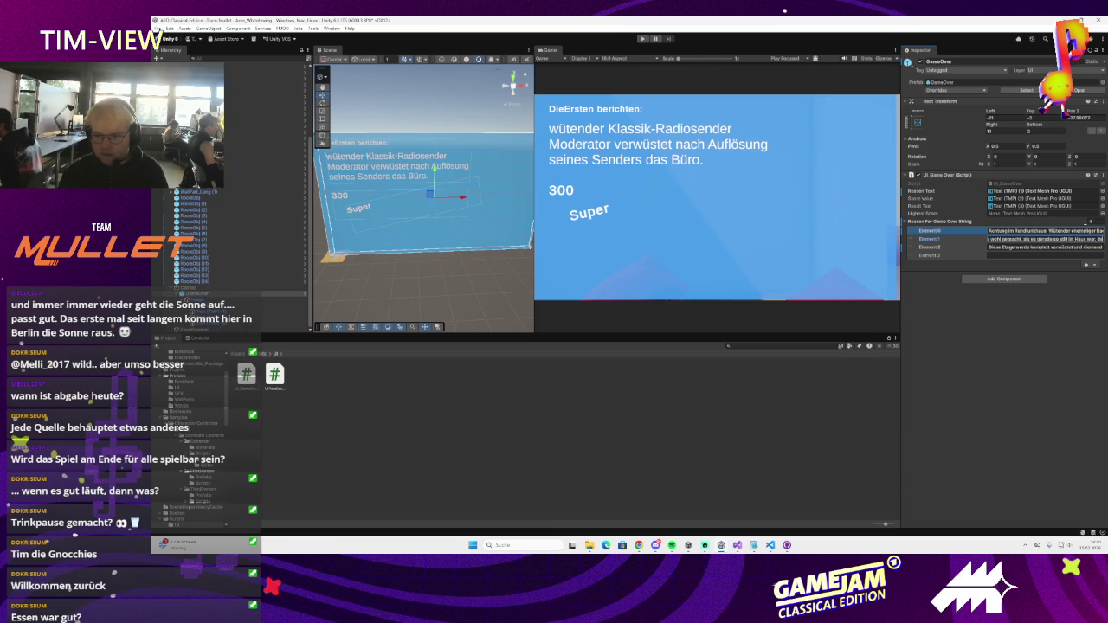
type("nn jeder es h")
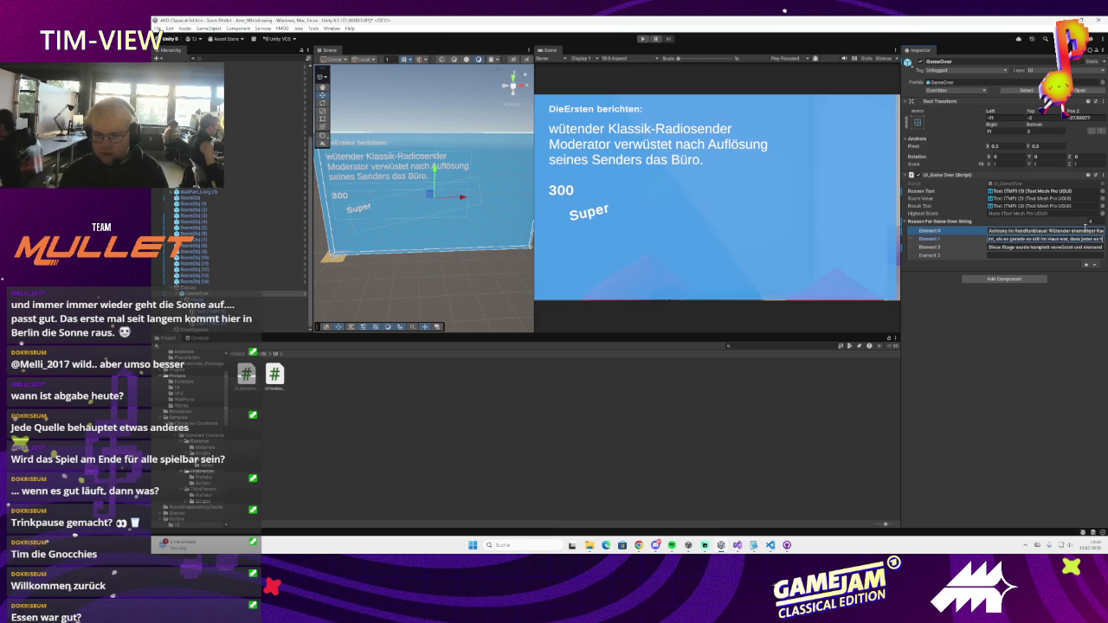
type("nte (Spiel verloren, -500 Punkte")
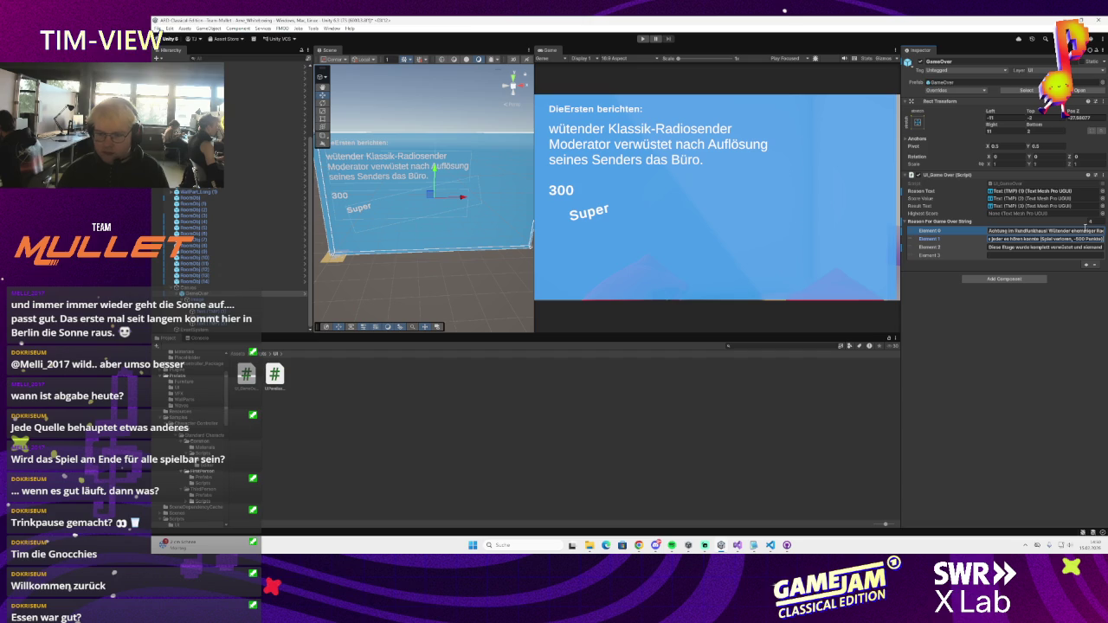
left_click(1004, 254)
type("Hallo")
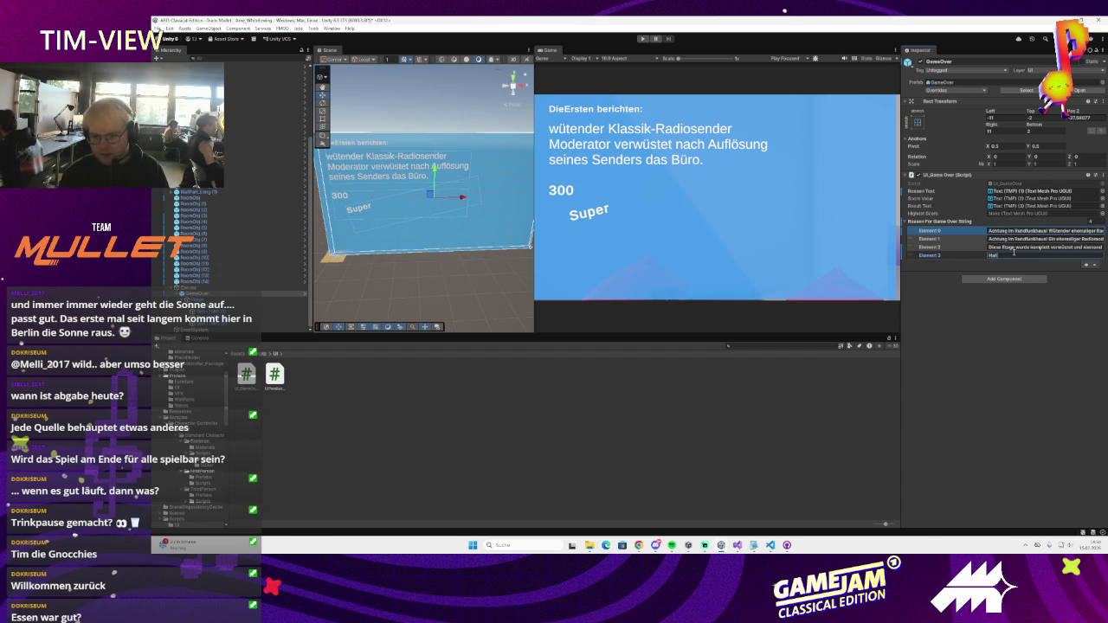
- Finish Element 3 as 'Hallo... ist da noch wer? (Spiel verloren weil Zeit abgelaufen, -500 Punkte)'
type("... ist da jemand? (Spiel verloren weil")
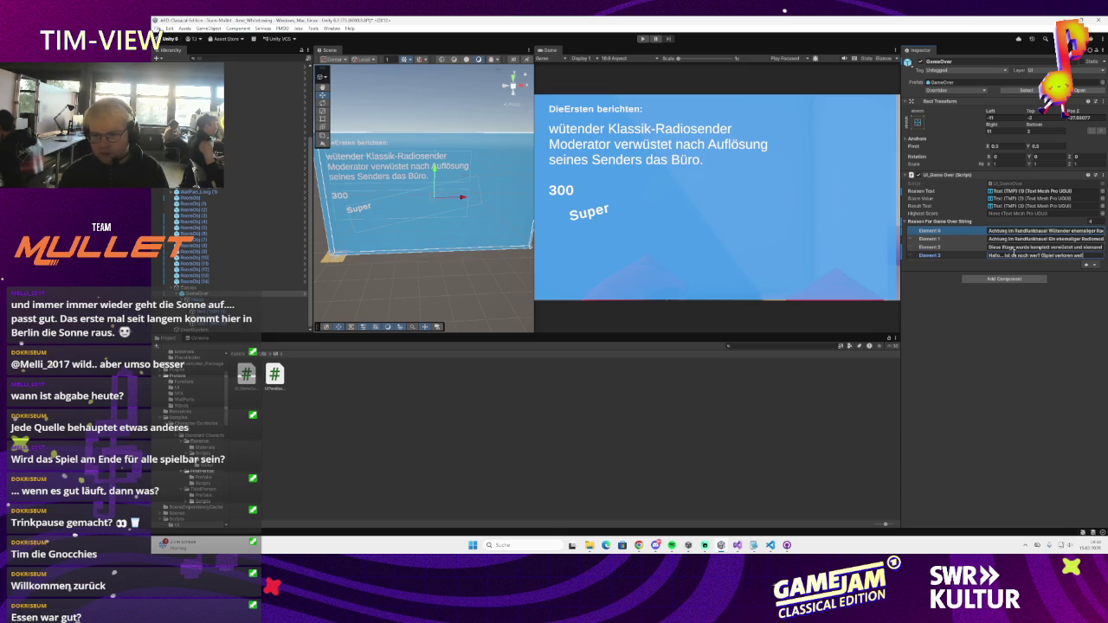
type("gelaufen.")
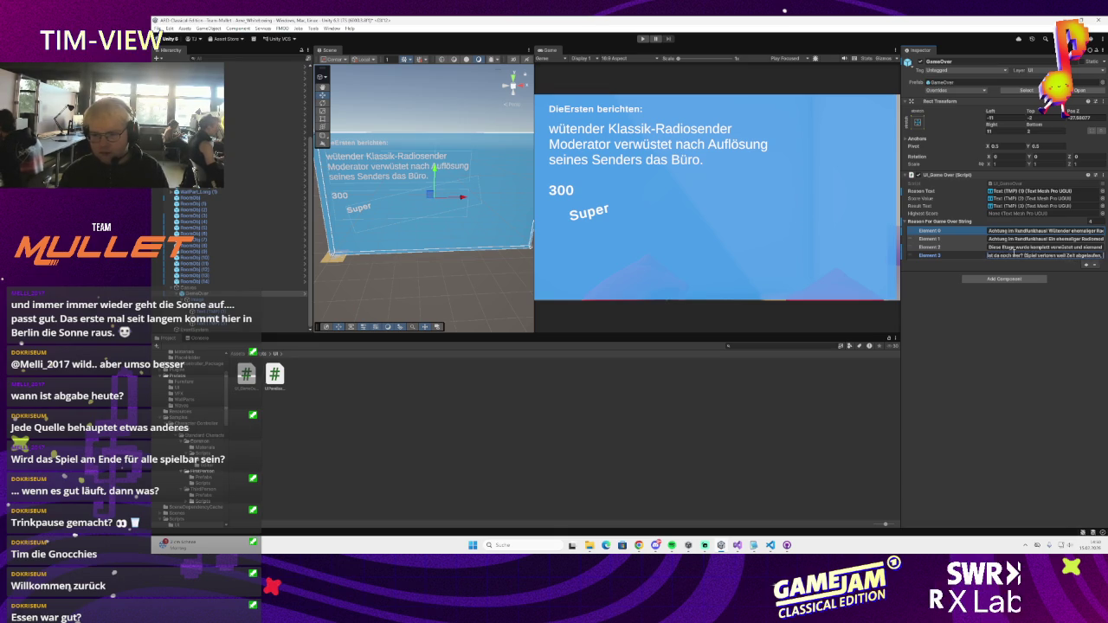
type(", -500 Punkte)")
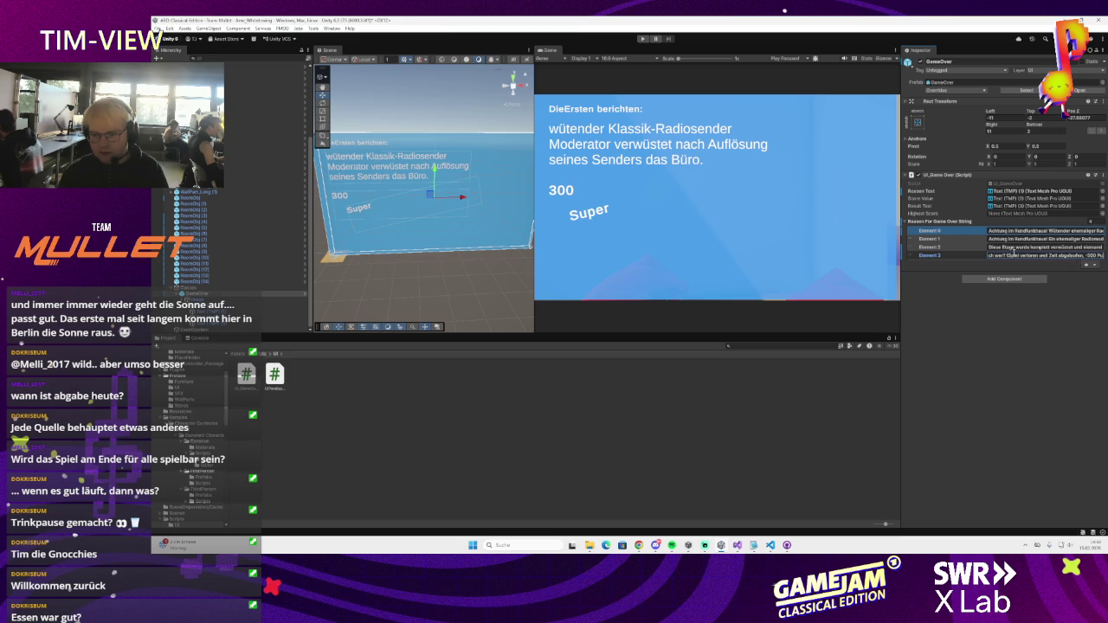
key("Return")
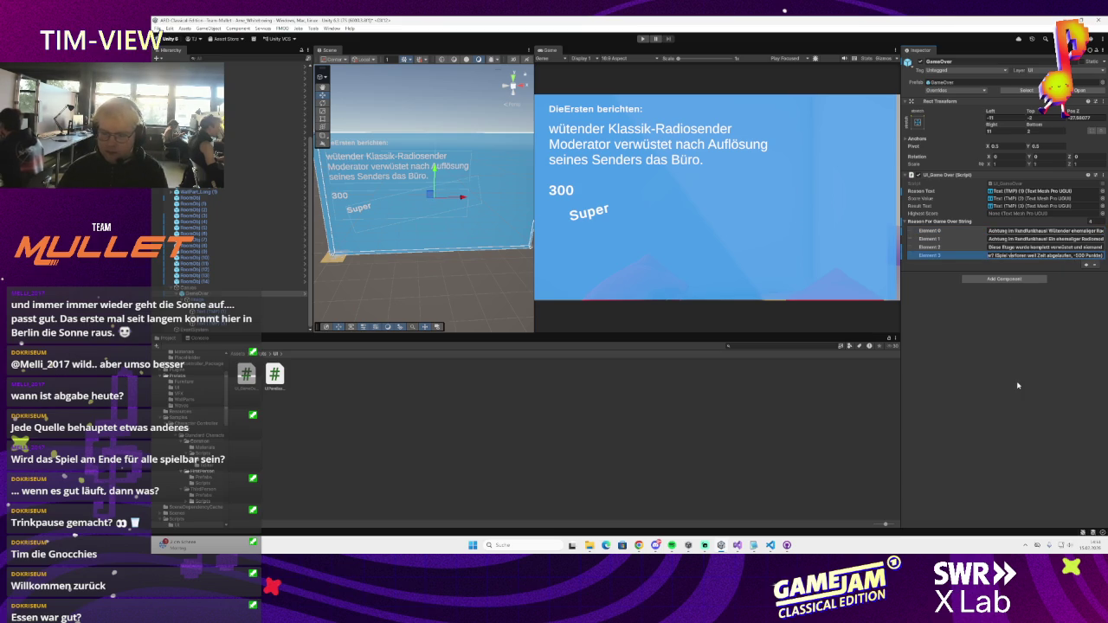
key("Left")
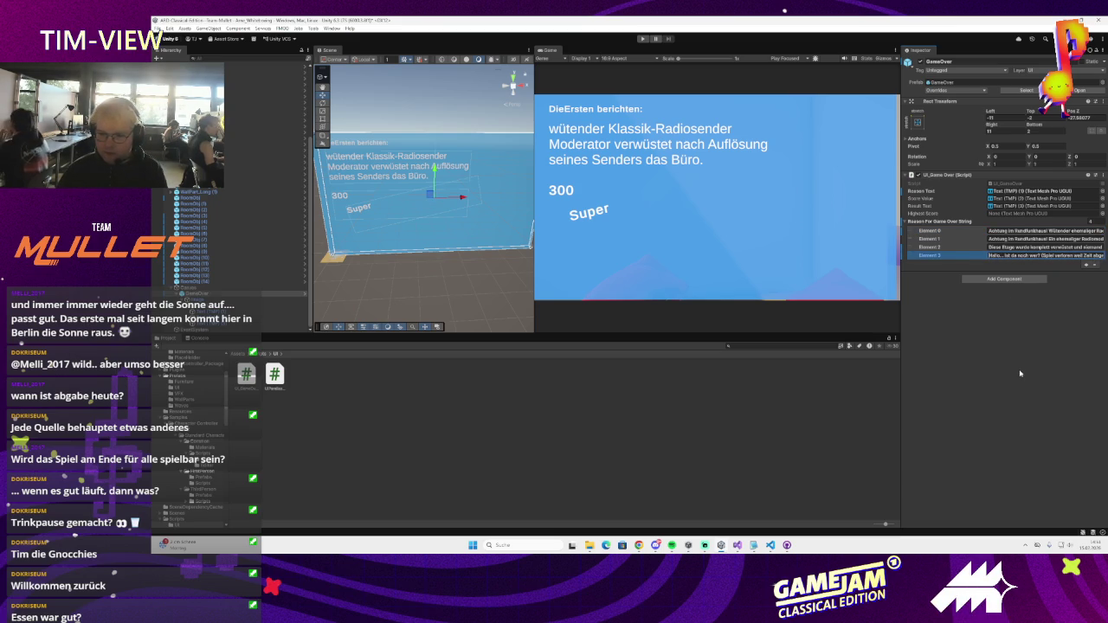
left_click(1020, 373)
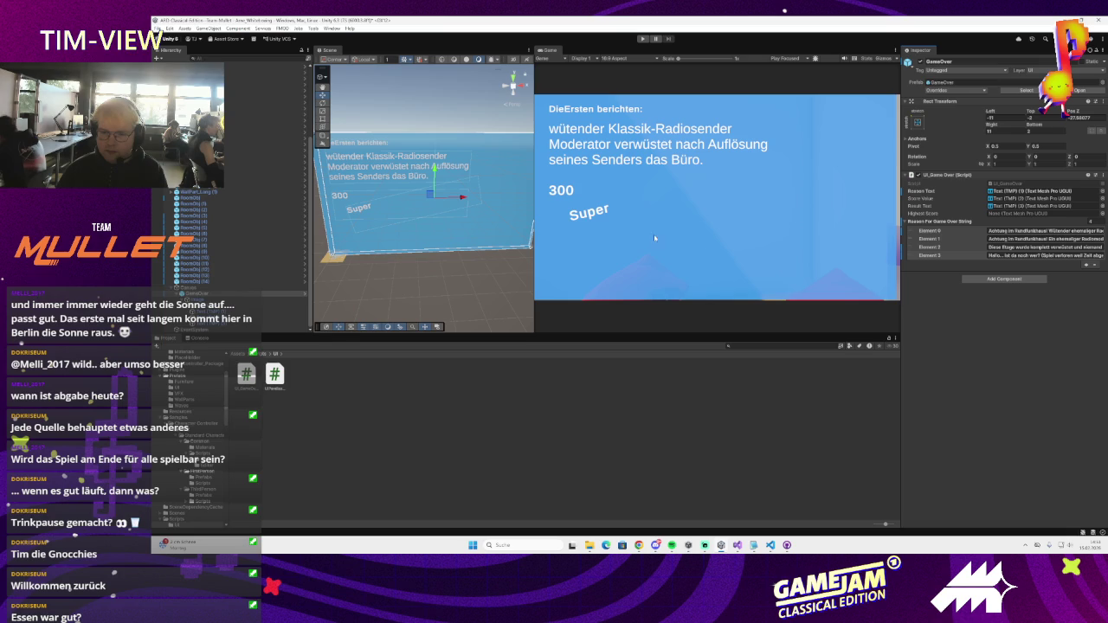
- Move the 300 score and Super rating text lower on the Game Over panel
left_click(342, 195)
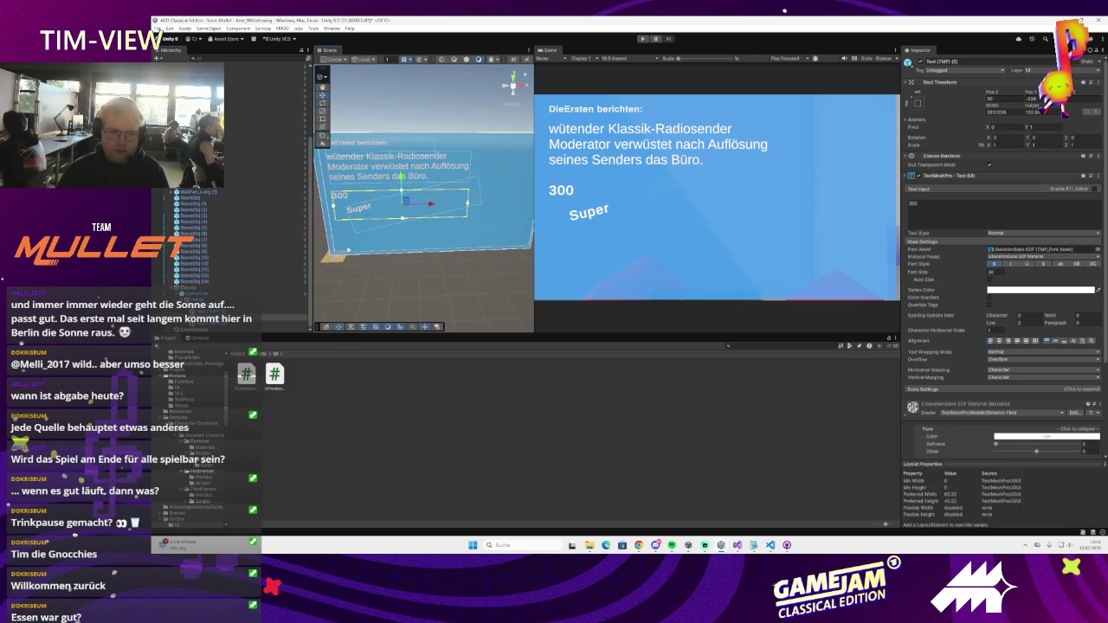
left_click(346, 204)
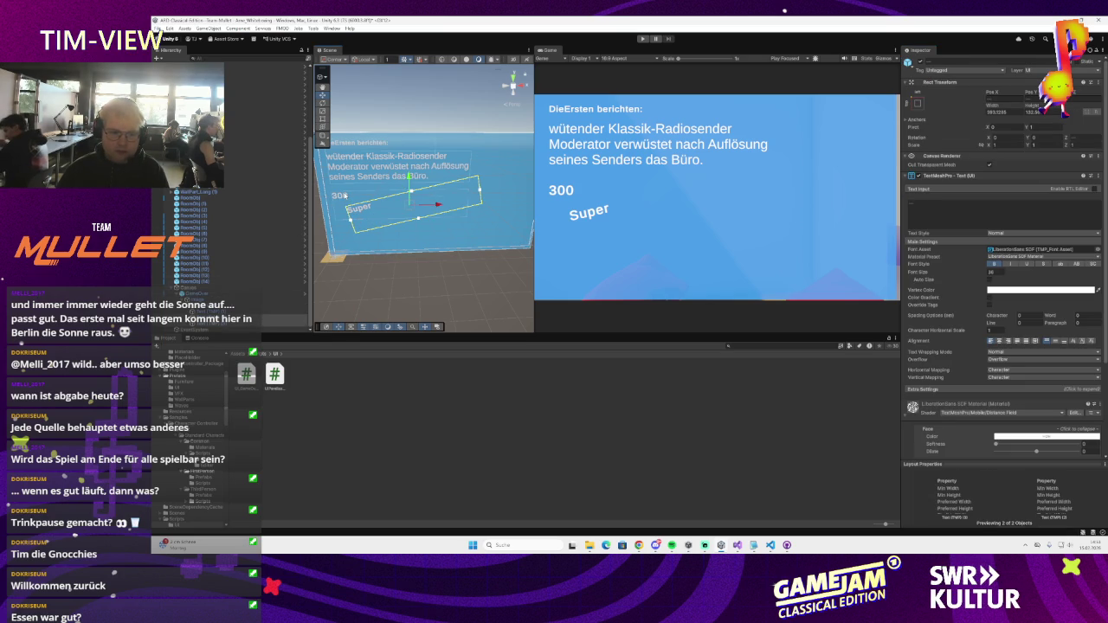
scroll(370, 217, "up", 1)
left_click(371, 217)
key("f")
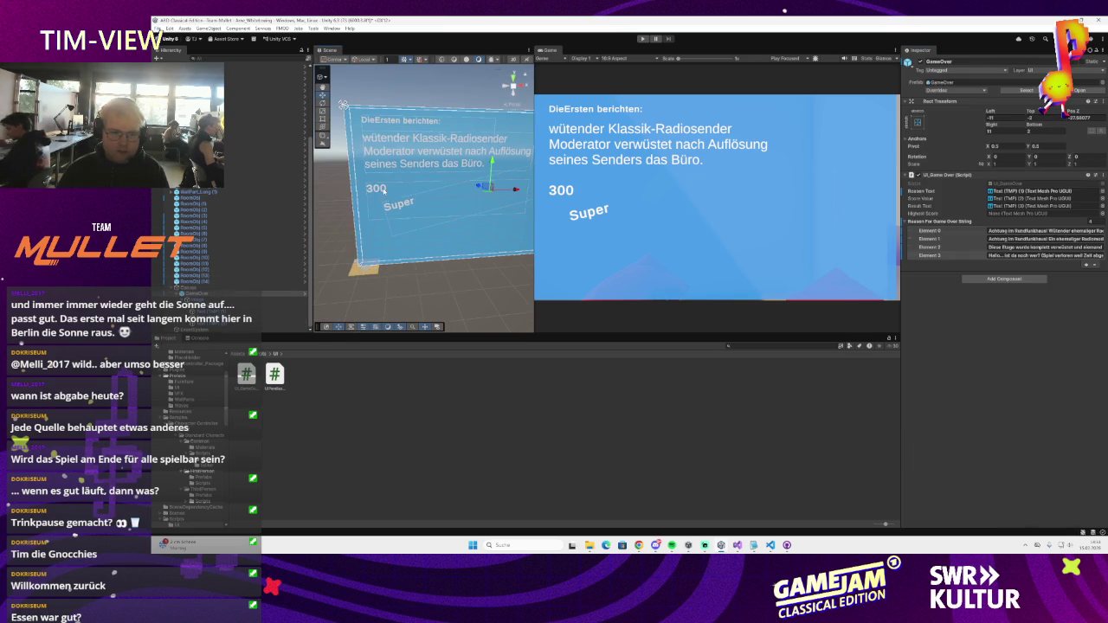
left_click(378, 192)
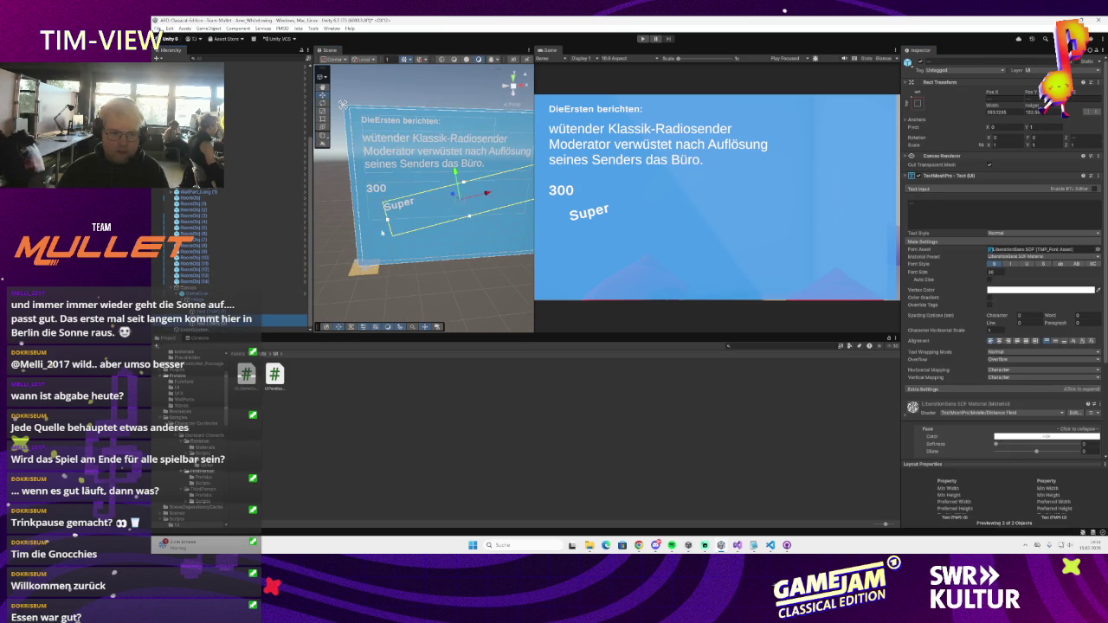
left_click_drag(455, 175, 458, 224)
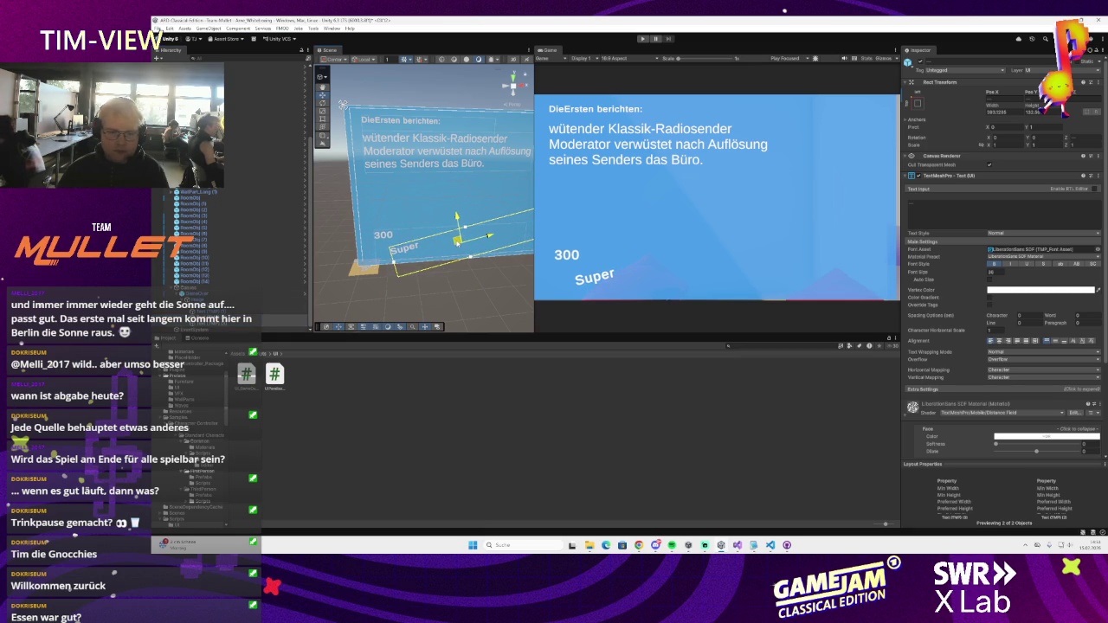
- Duplicate the 300 score text and place the copy just above the original
left_click(397, 240)
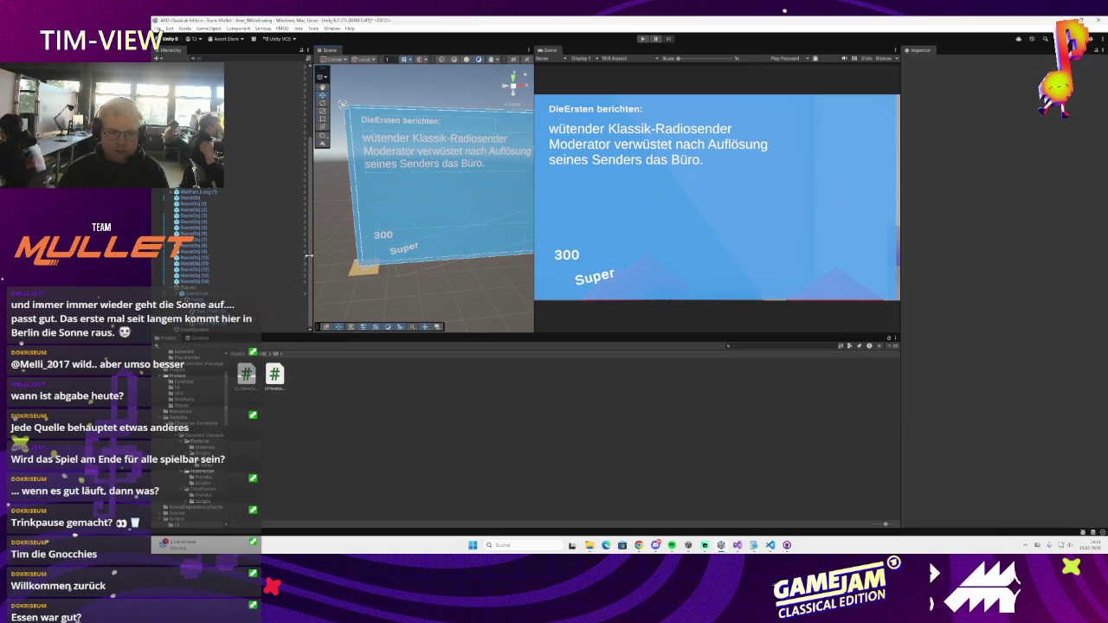
key("ctrl+d")
left_click_drag(451, 255, 452, 245)
- Change the copied score text to 'Deine Punkte' at size 24 and nudge it slightly lower
left_click(968, 226)
key("ctrl+a")
type("D")
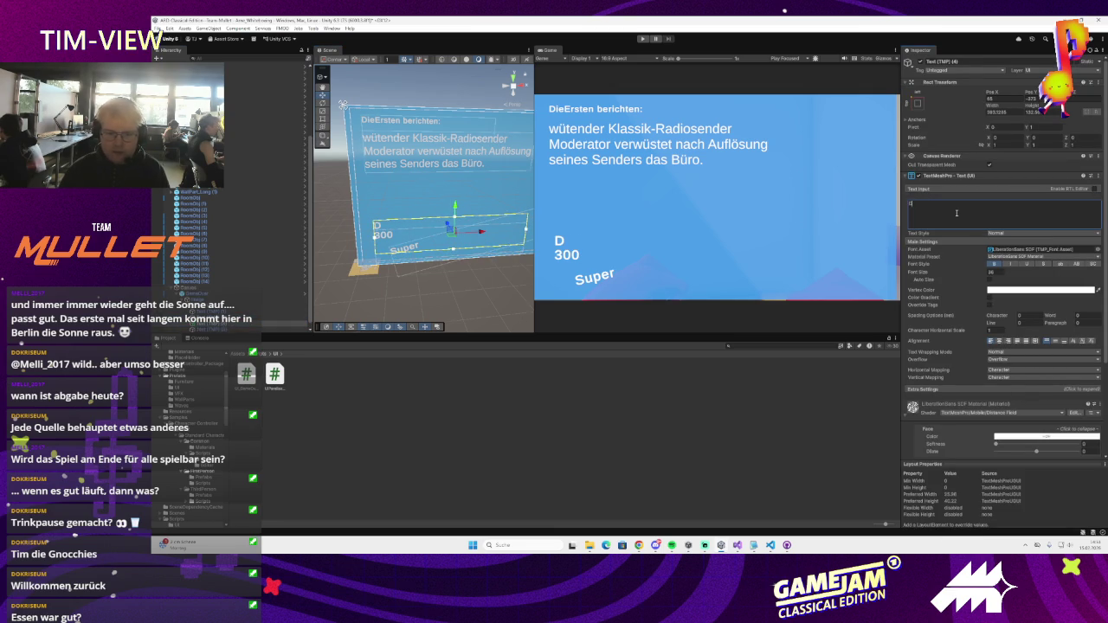
type("eine Punkte")
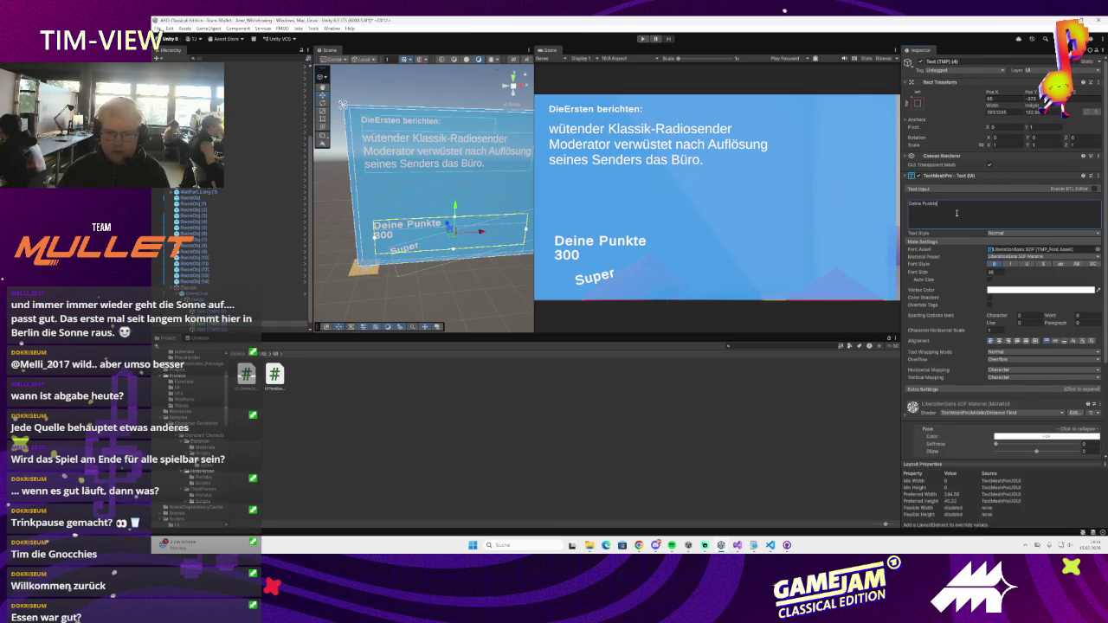
left_click(994, 264)
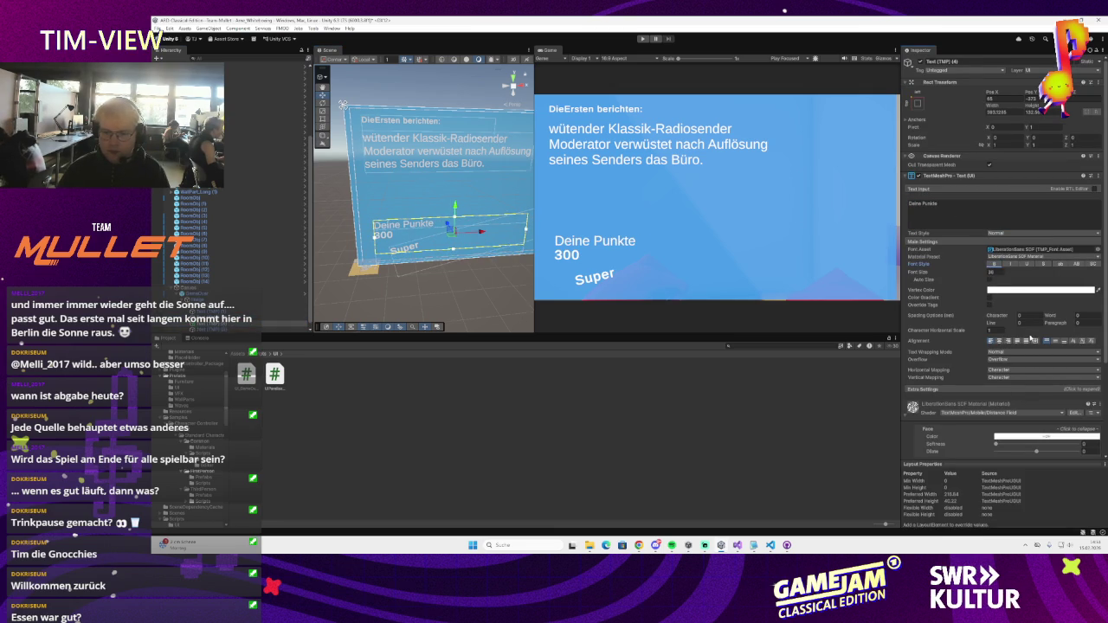
type("24")
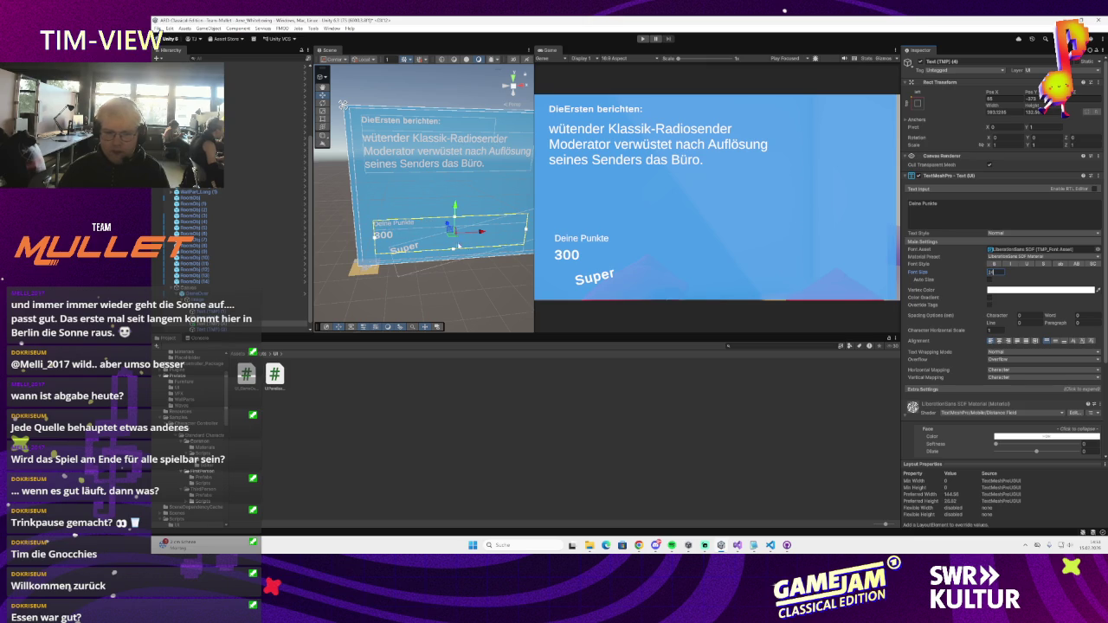
left_click_drag(460, 211, 459, 214)
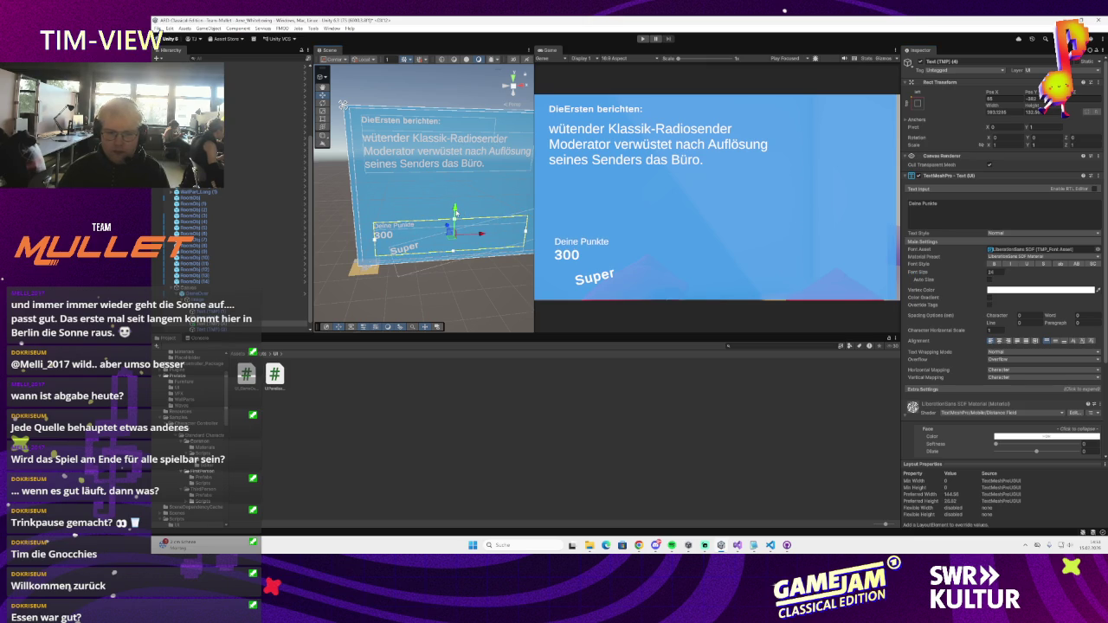
- Select the news body text below the 'DieErsten berichten' headline and toggle Bold on and back off
left_click(425, 123)
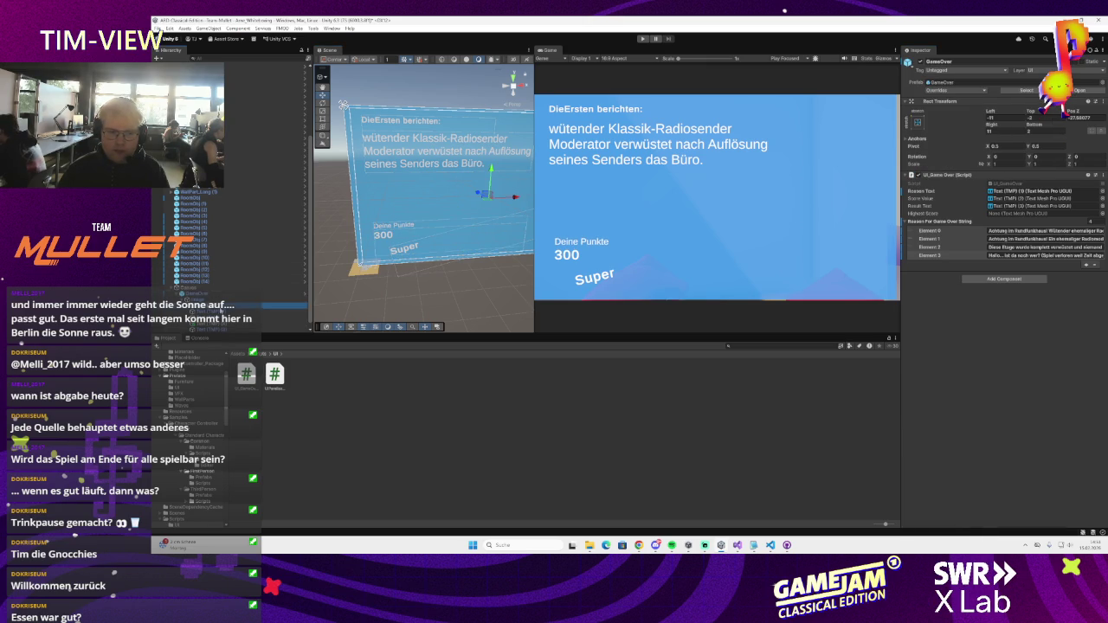
left_click(437, 145)
left_click(995, 265)
left_click(995, 265)
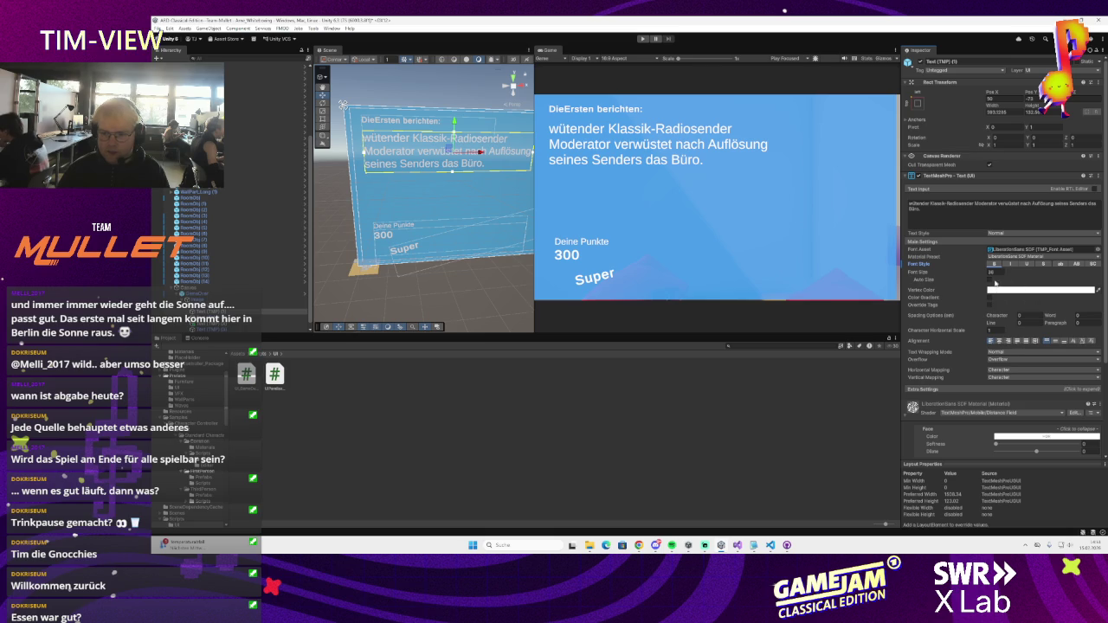
- Enable Auto Size with max 28 and set the news text colour to dark blue 474A87
left_click(991, 280)
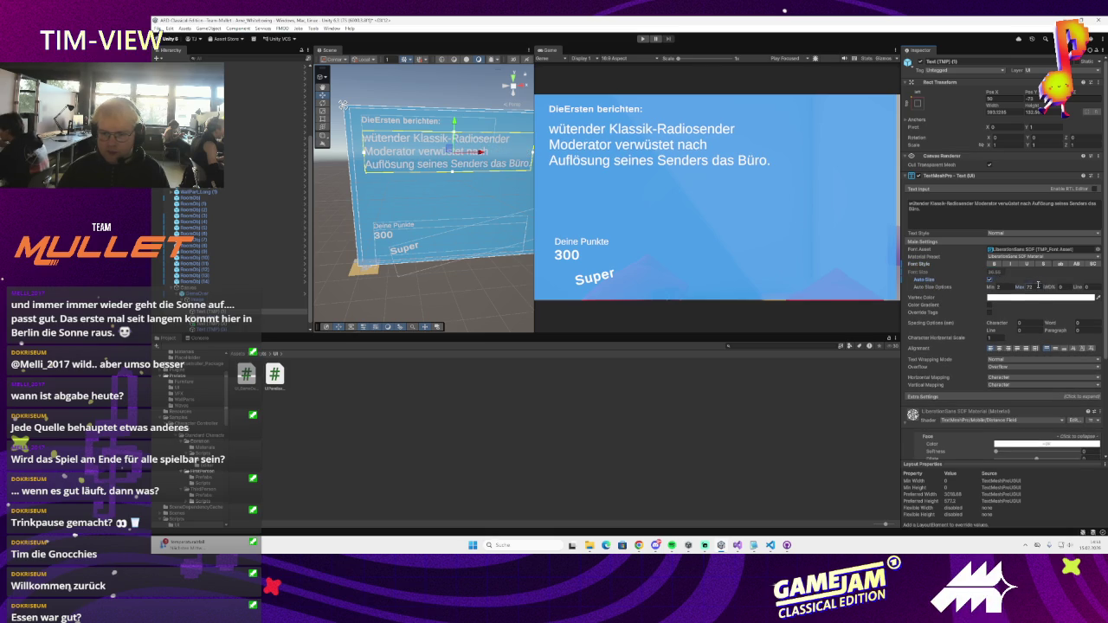
type("8")
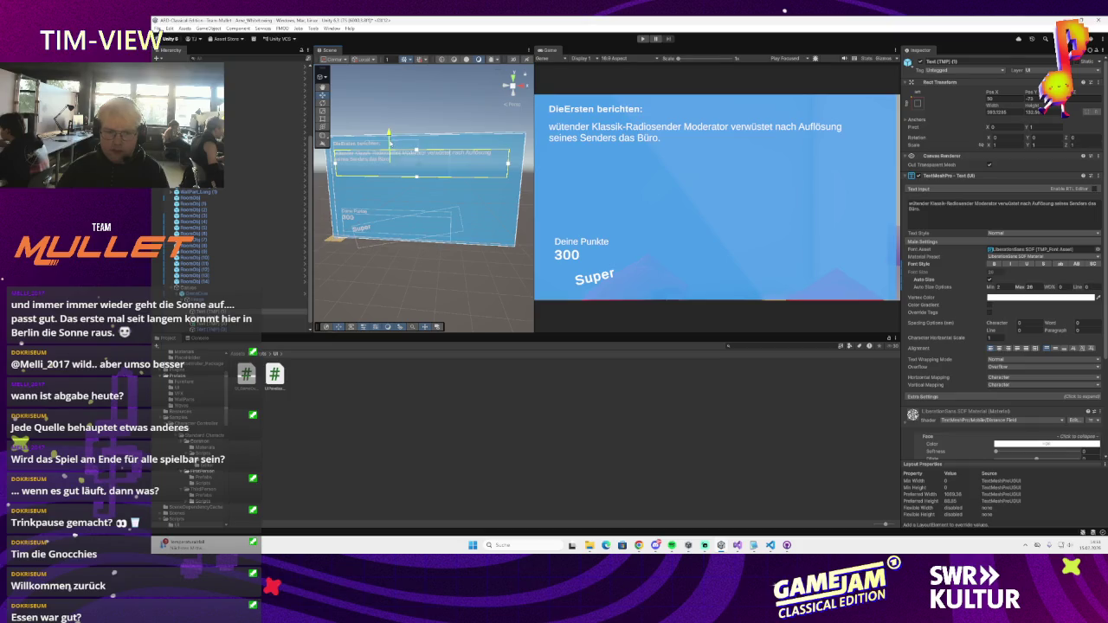
left_click(1039, 297)
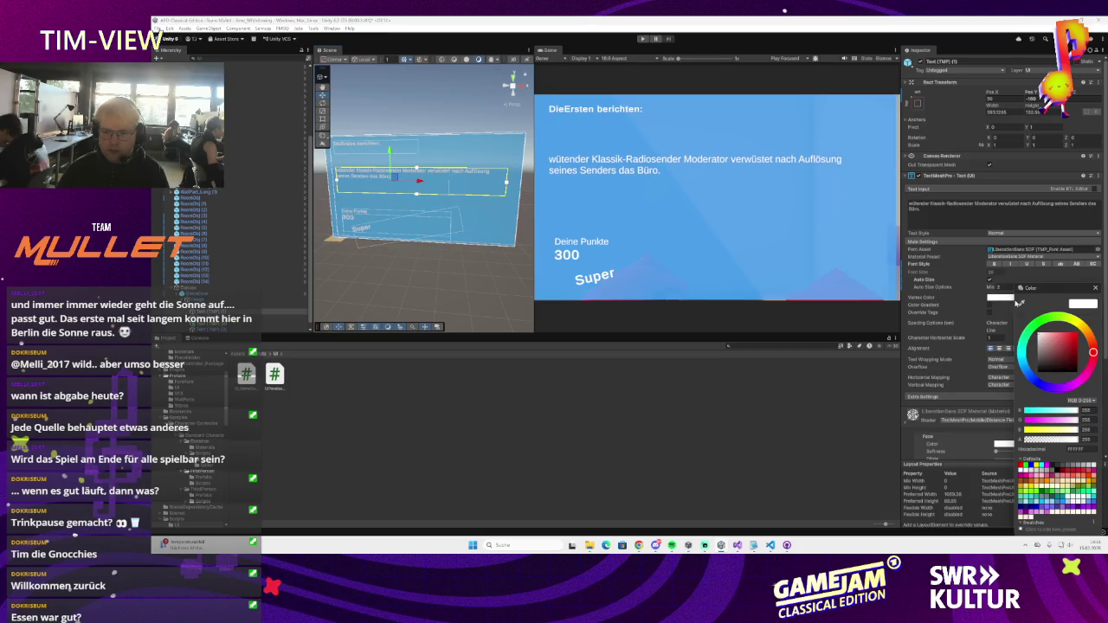
left_click(1058, 359)
left_click(1038, 381)
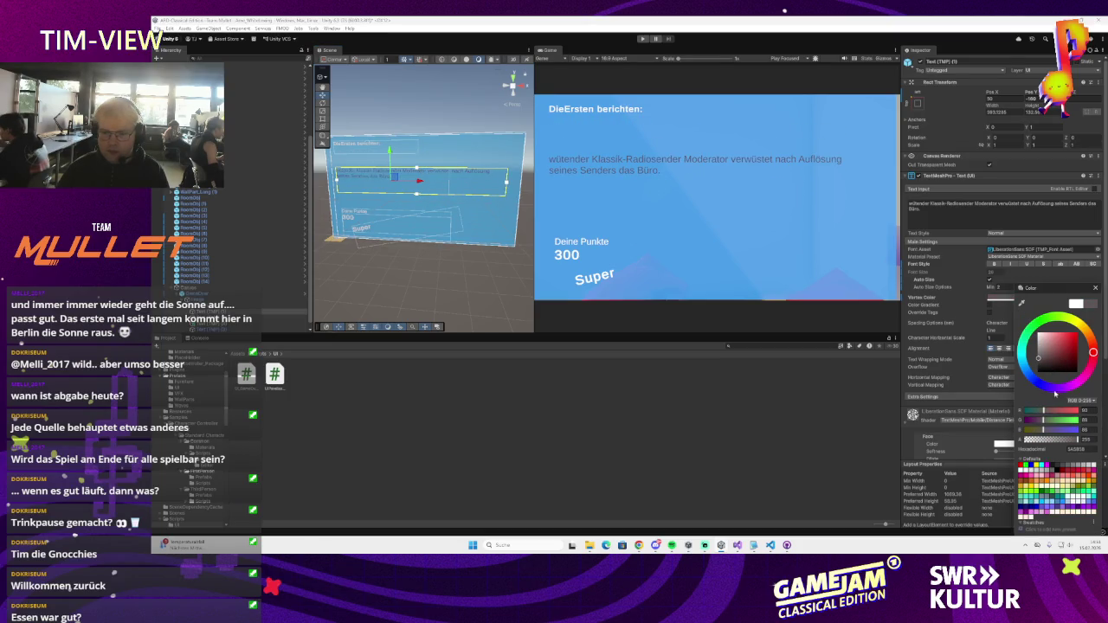
left_click(1054, 353)
left_click_drag(1062, 345, 1057, 353)
left_click(1096, 288)
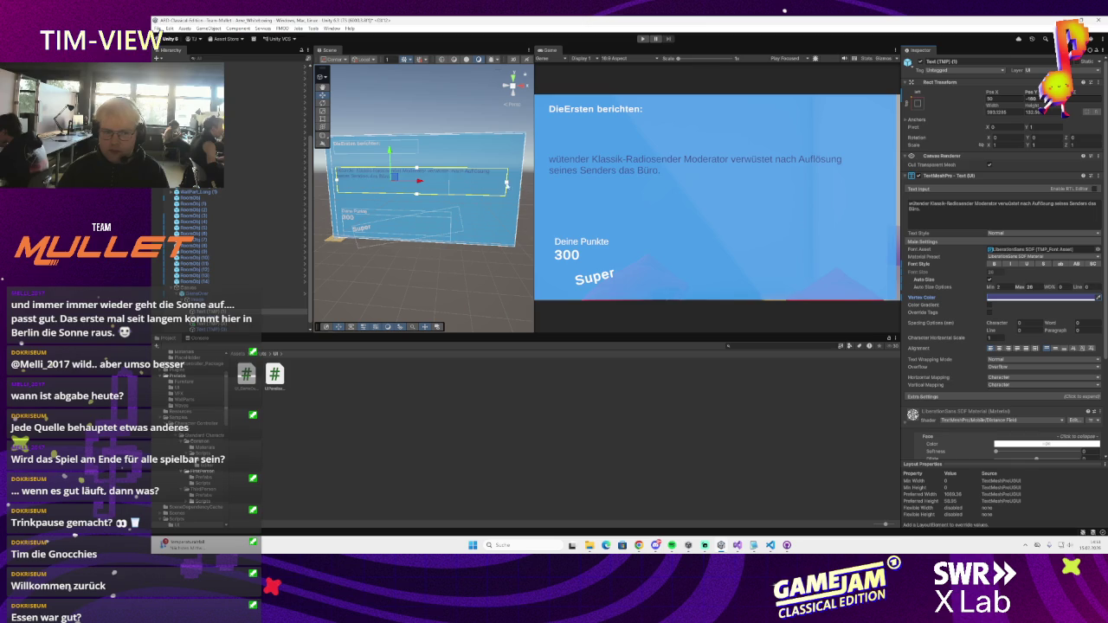
- Move the news text box up beneath the headline, deselect it, and adjust the scene view
left_click_drag(396, 156, 398, 137)
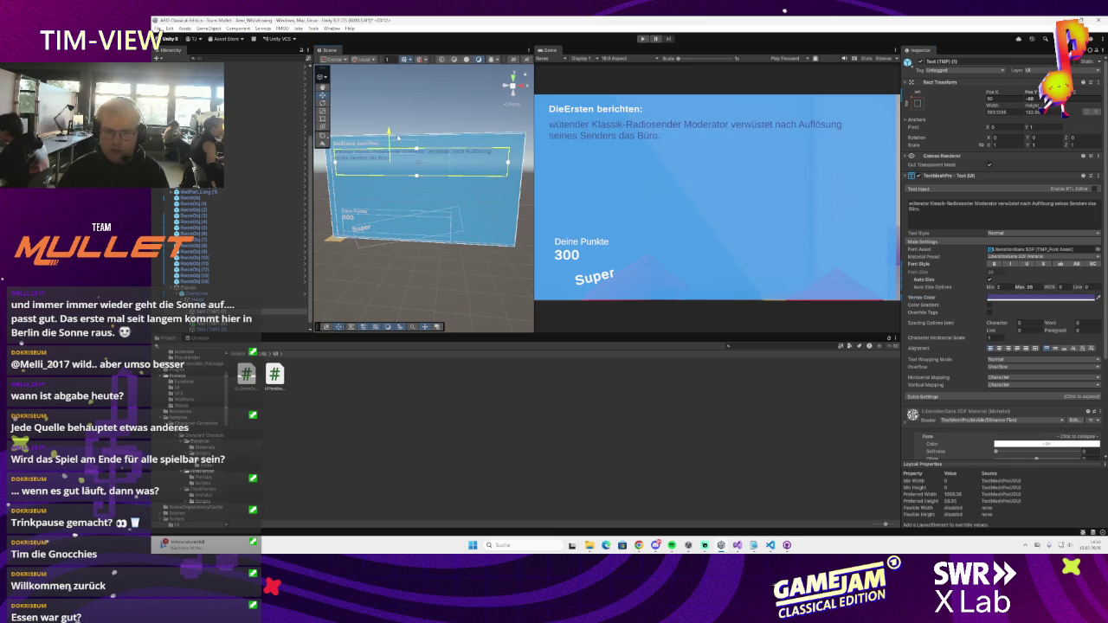
left_click(320, 145)
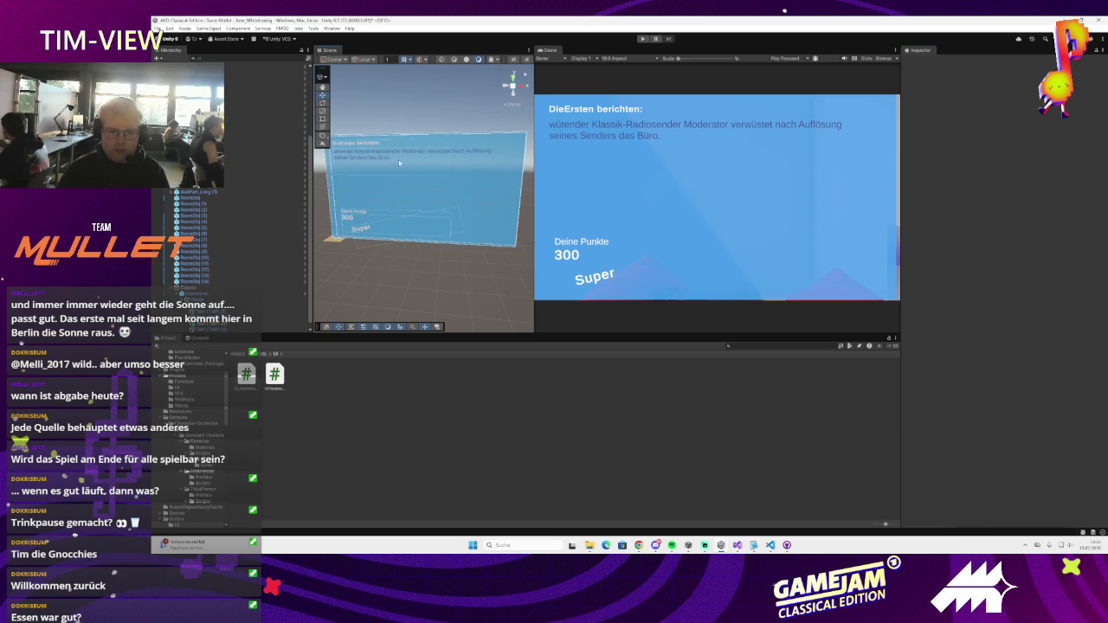
left_click(158, 29)
left_click(442, 233)
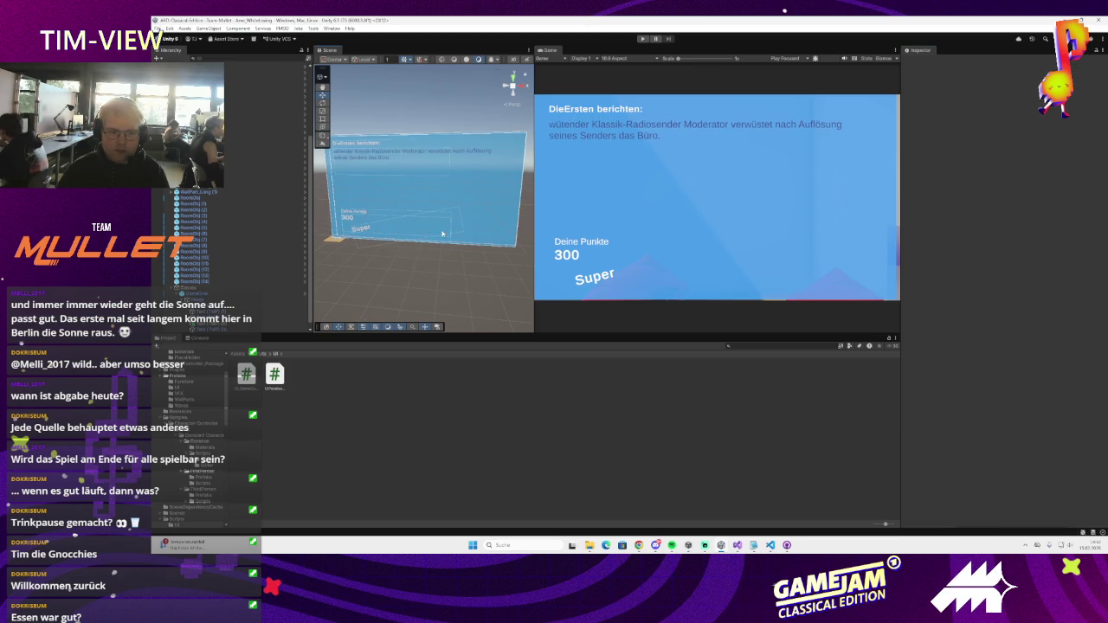
left_click_drag(371, 257, 416, 294)
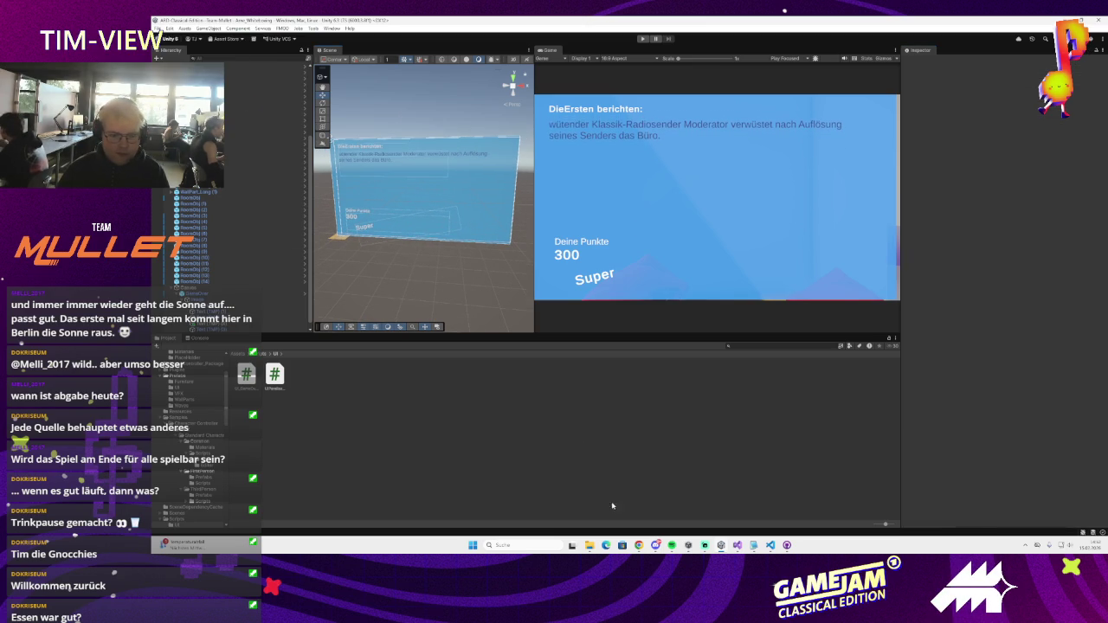
- Create an empty object named StartScreen under the Canvas and move it higher in the Hierarchy
mouse_move(645, 550)
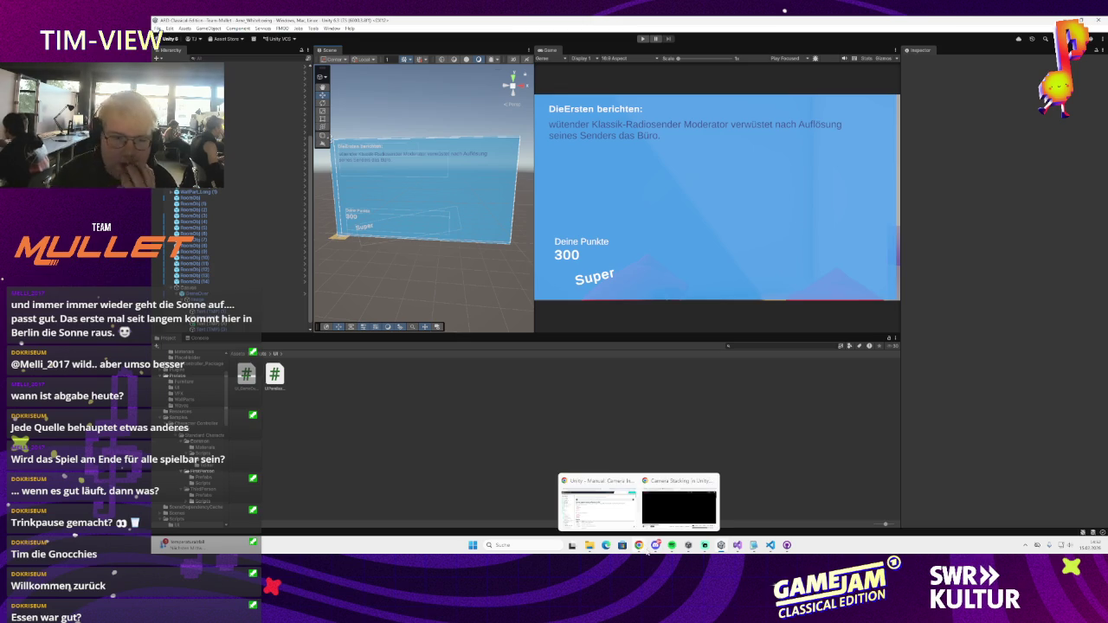
left_click(177, 519)
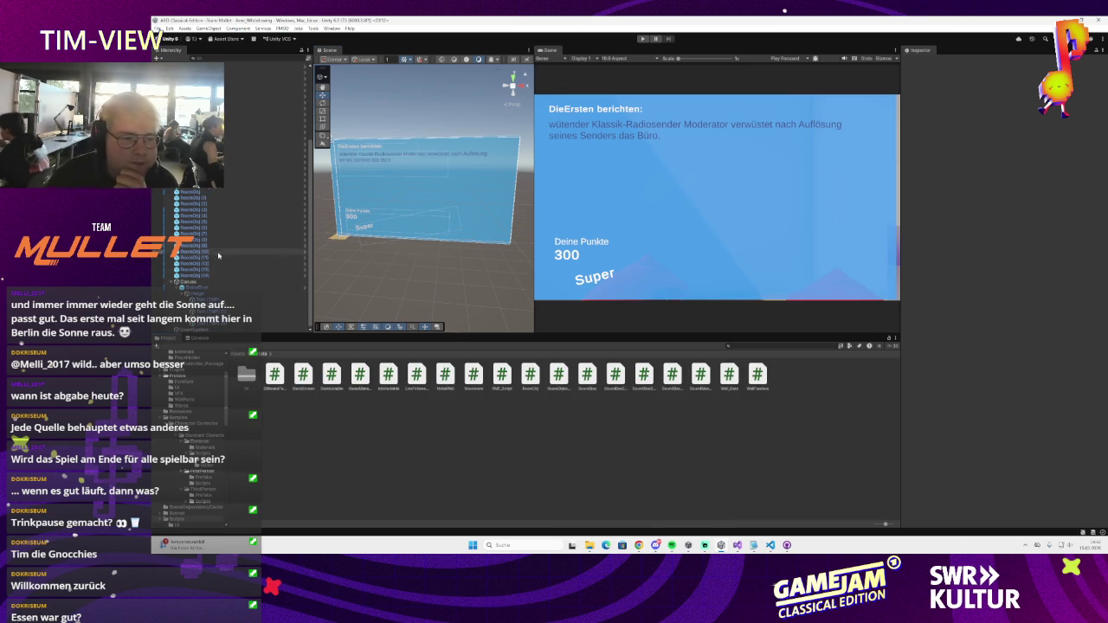
right_click(198, 283)
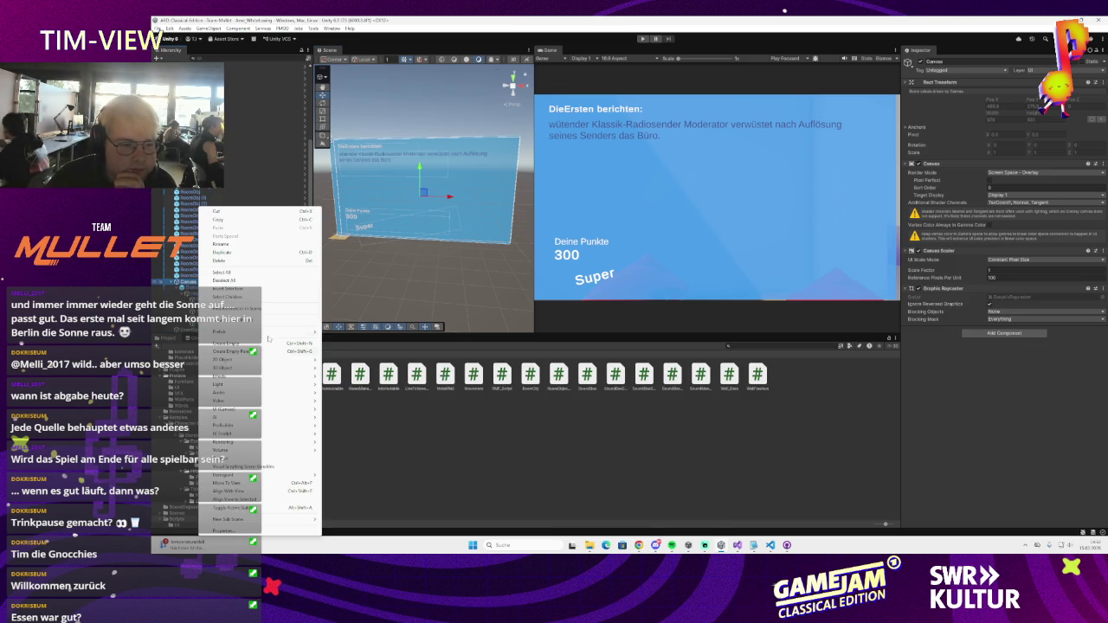
left_click(262, 344)
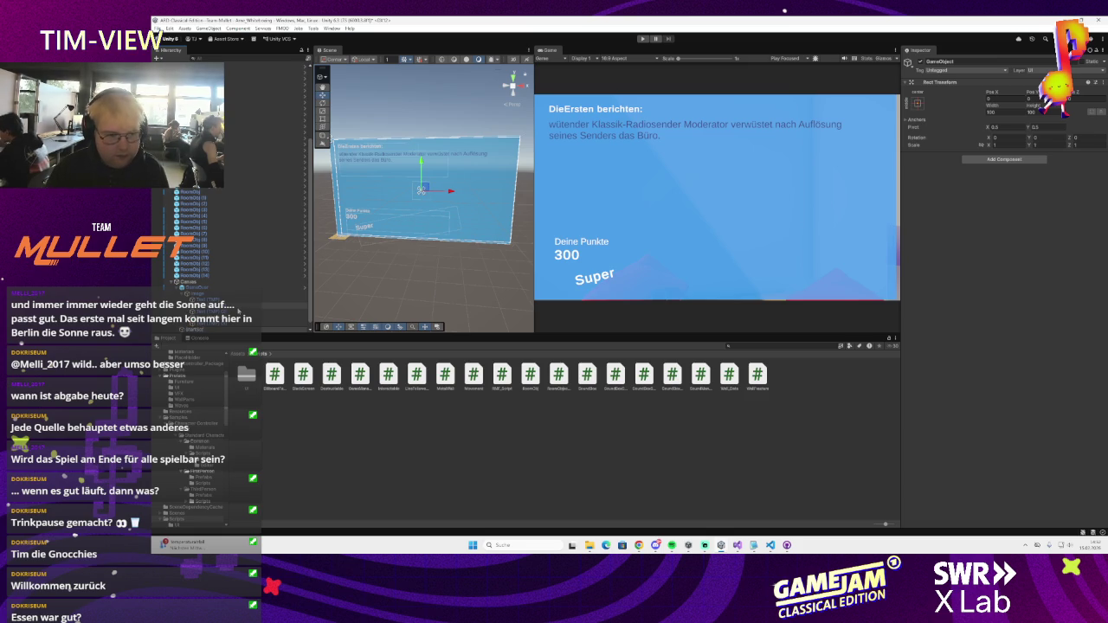
key("Return")
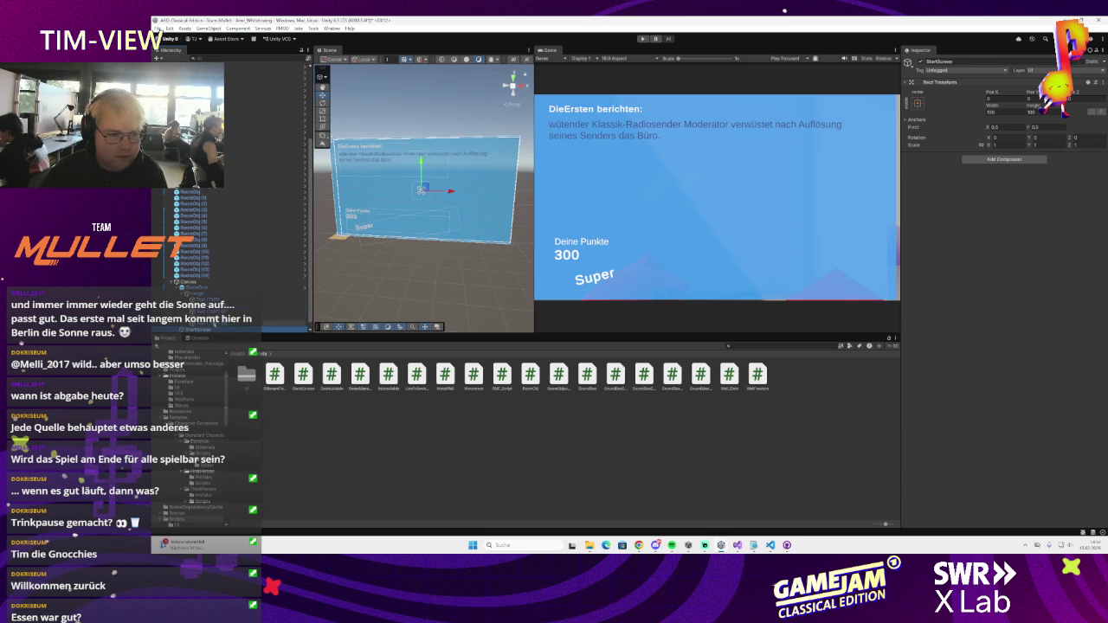
left_click_drag(221, 294, 200, 288)
scroll(211, 320, "up", 3)
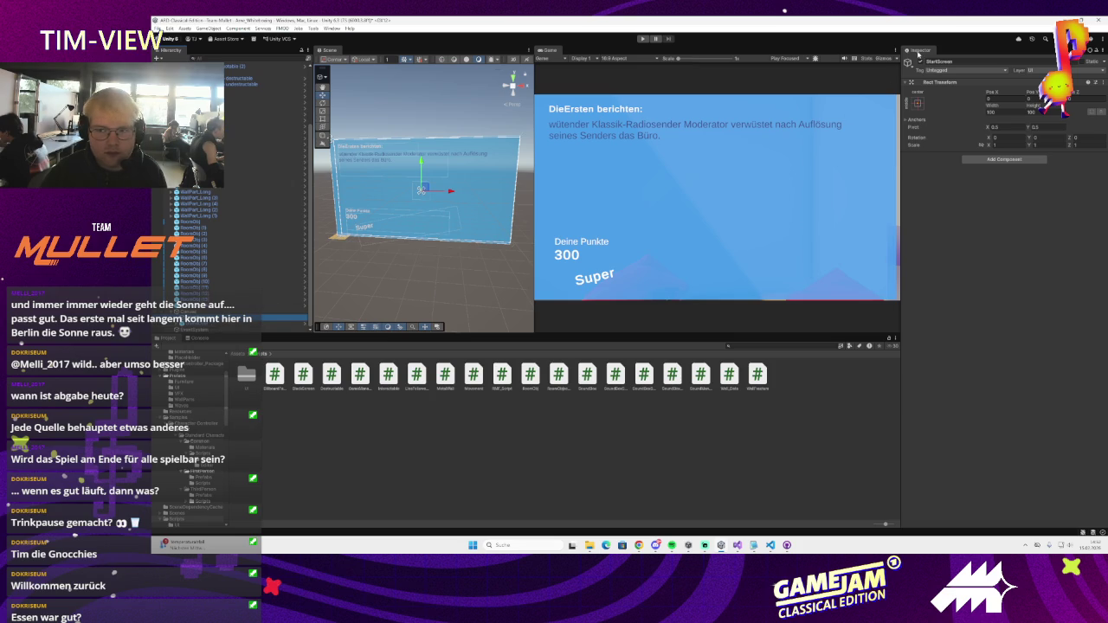
- Play-test to the Game Over screen showing 499 points, then open the UI_GameOver script
left_click(642, 39)
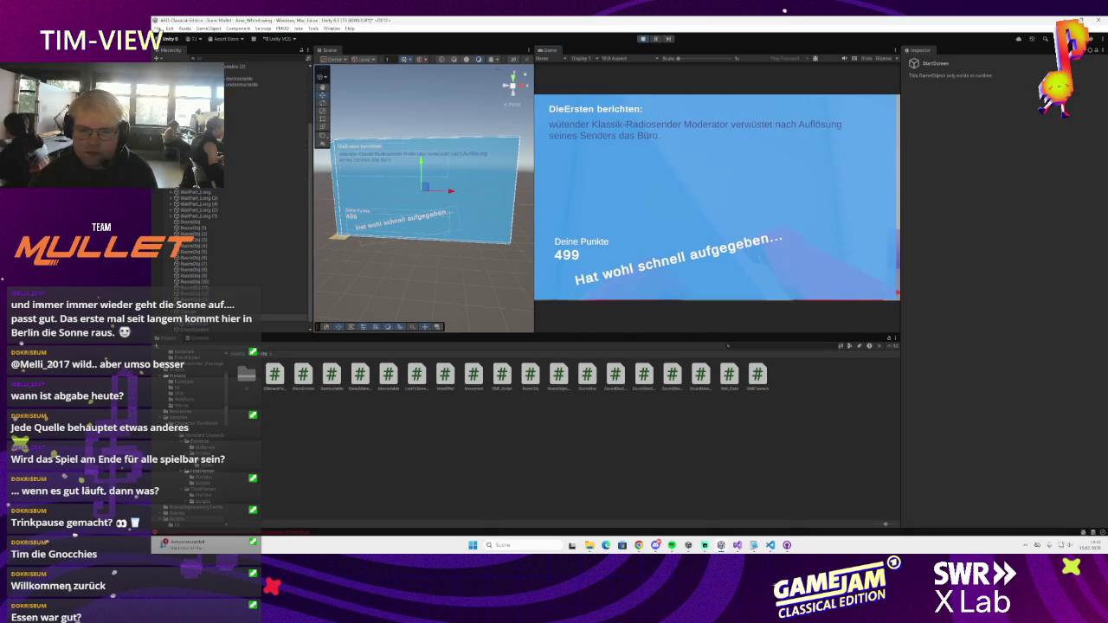
key("ctrl+p")
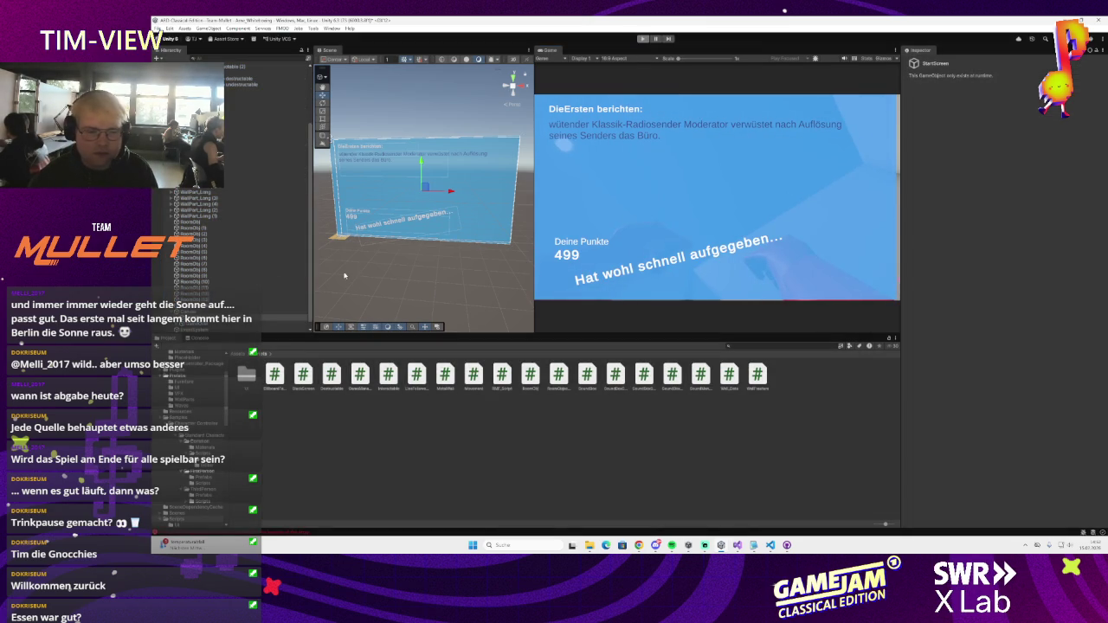
left_click(251, 286)
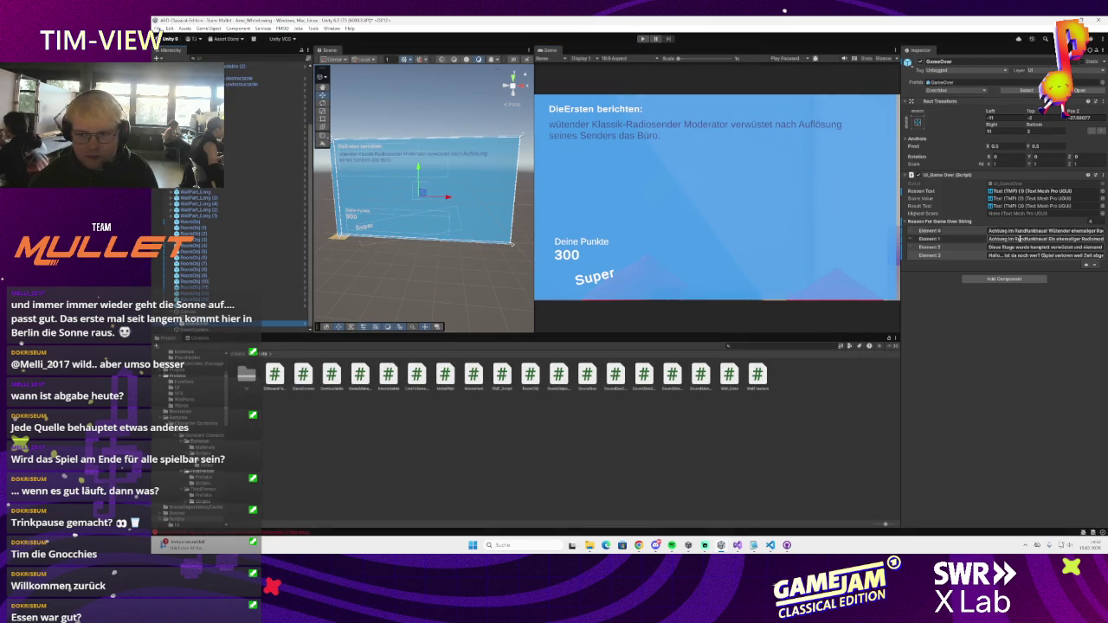
left_click(1011, 186)
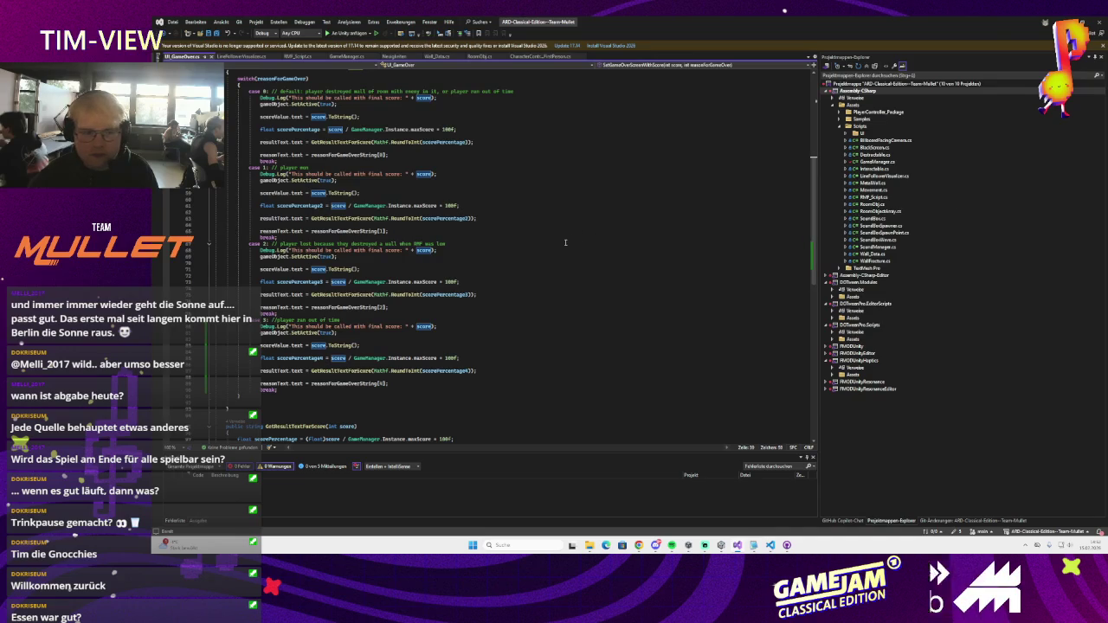
- Locate the SetActive(false) call in Awake, then apply all overrides to the GameOver prefab
scroll(329, 291, "up", 3)
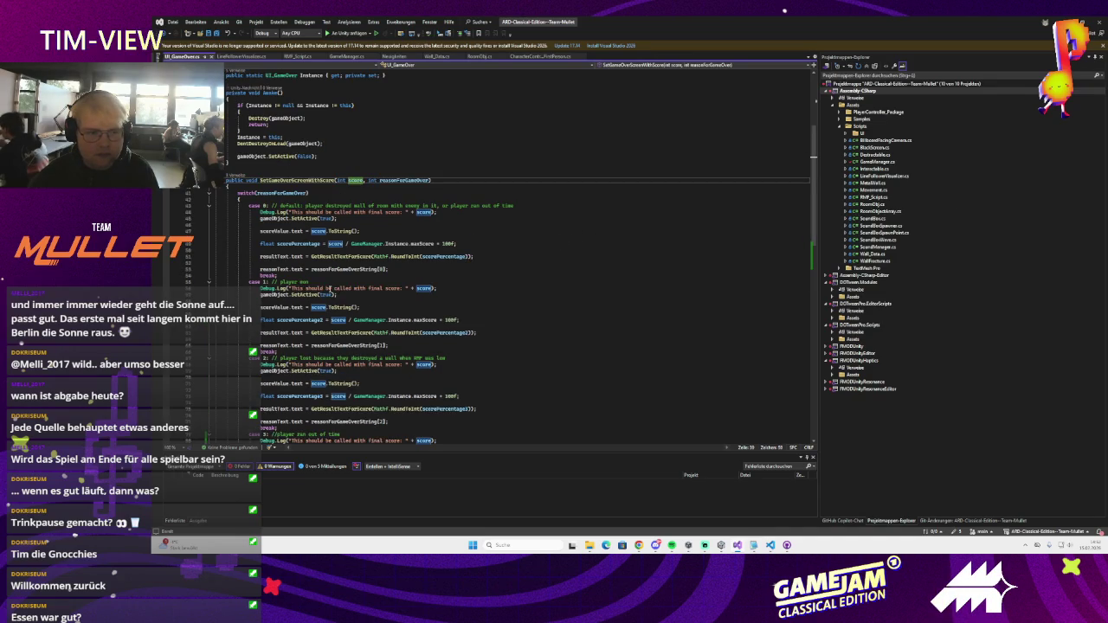
scroll(330, 290, "up", 3)
left_click(304, 252)
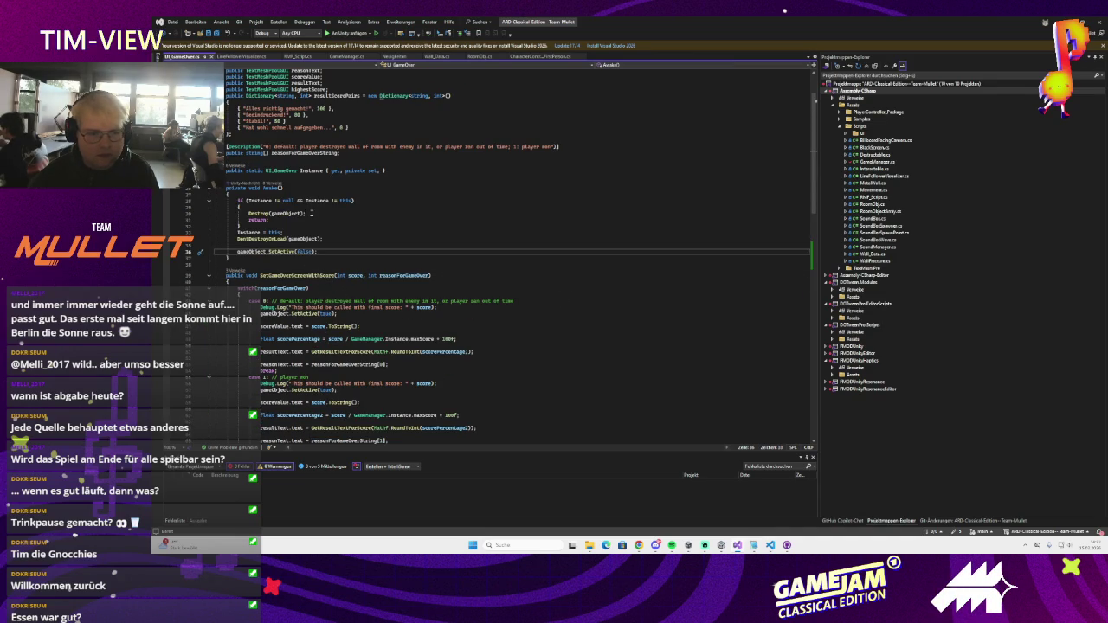
scroll(364, 227, "up", 2)
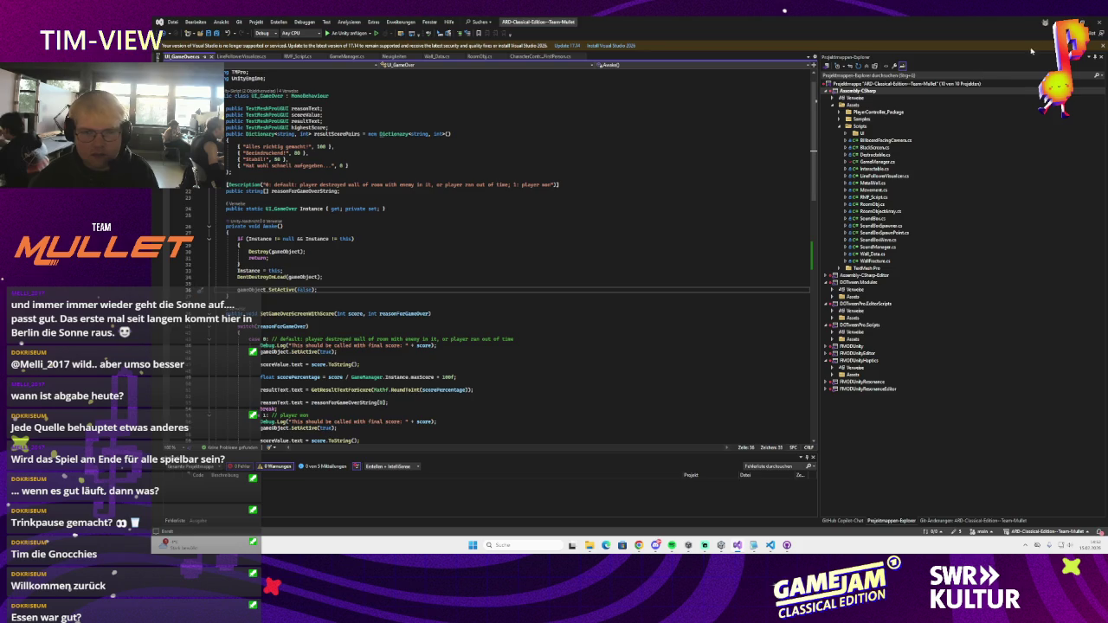
key("alt+Tab")
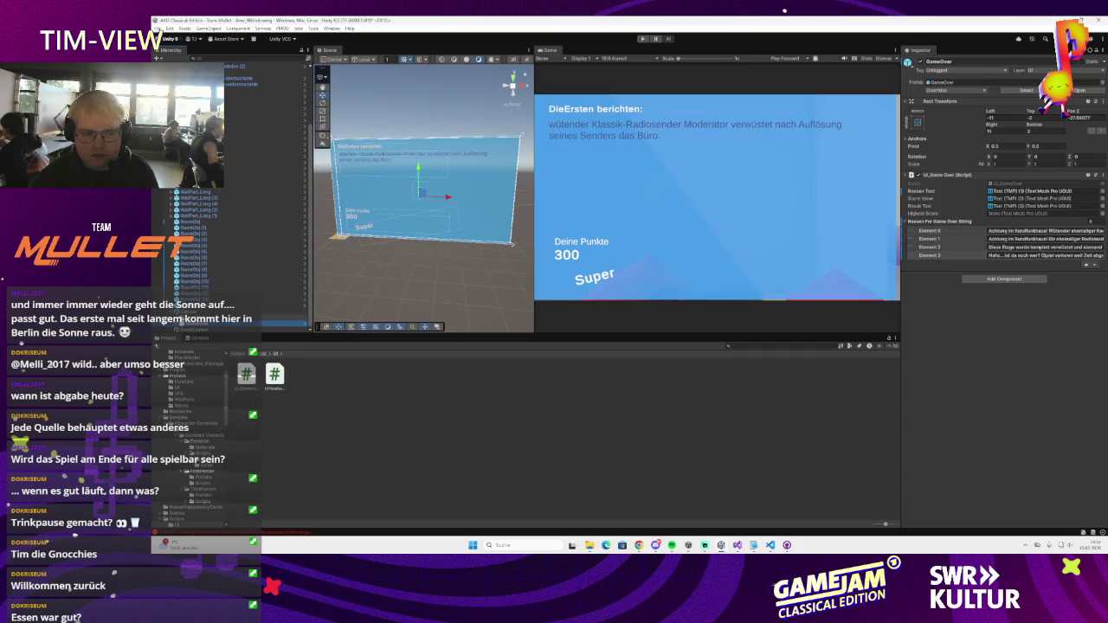
scroll(229, 286, "down", 2)
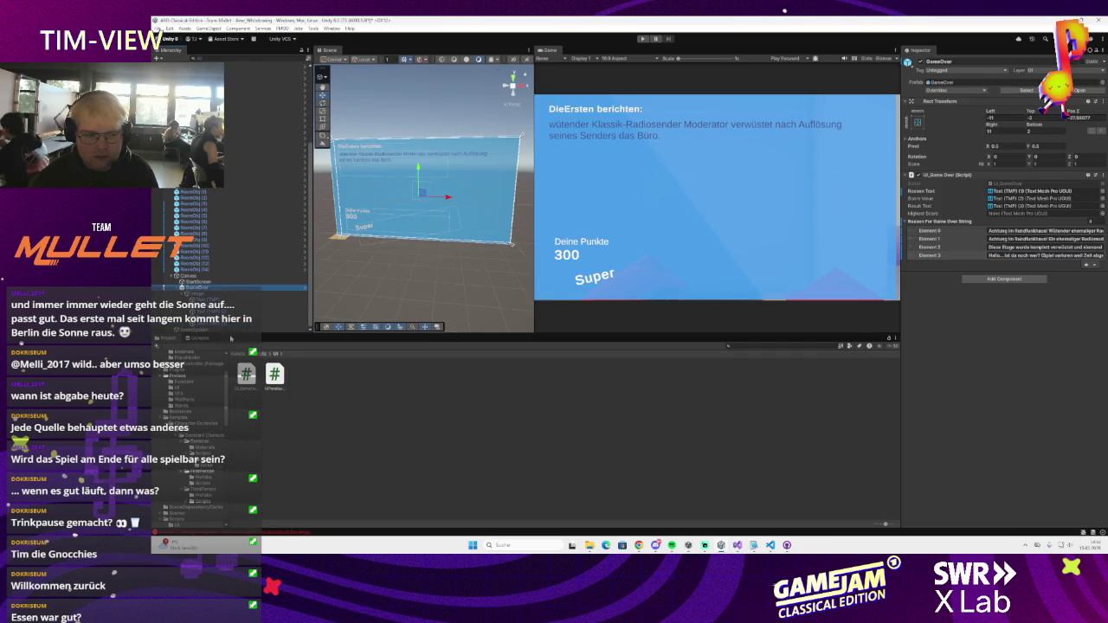
left_click(951, 90)
left_click(1009, 197)
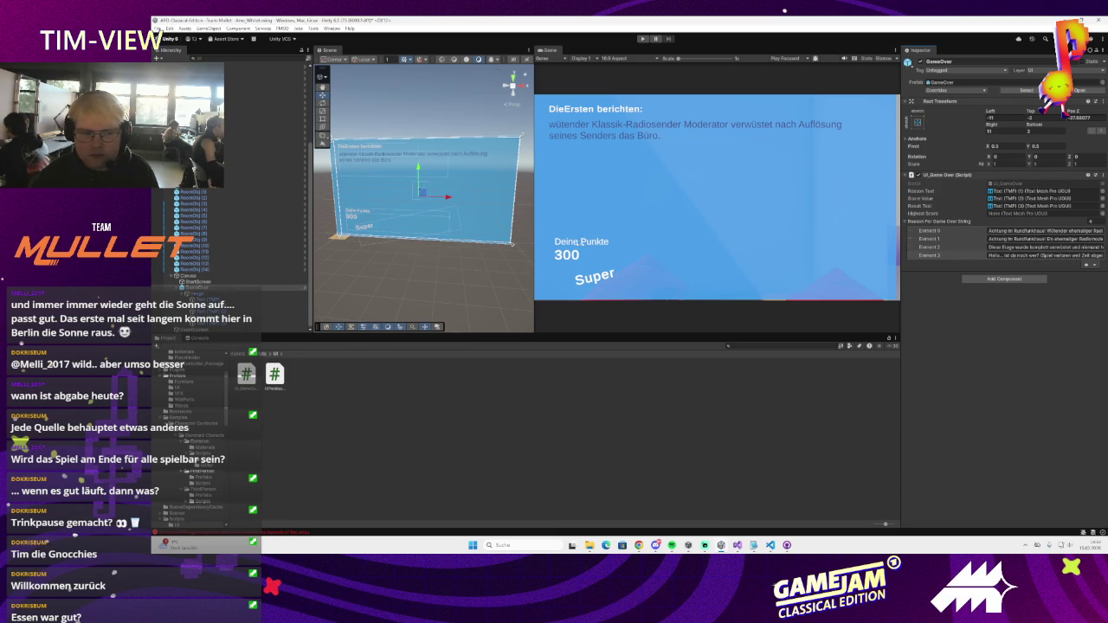
- Move gameObject.SetActive(false) to the top of UI_GameOver's Awake and return to Unity to recompile
left_click(1022, 185)
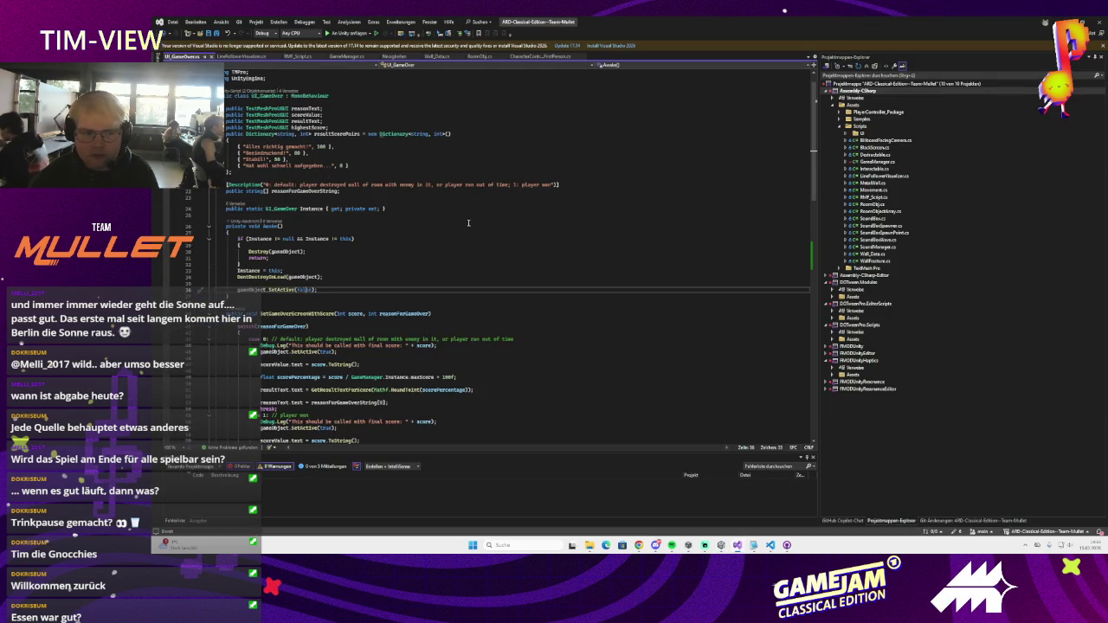
scroll(395, 240, "down", 1)
scroll(399, 239, "up", 1)
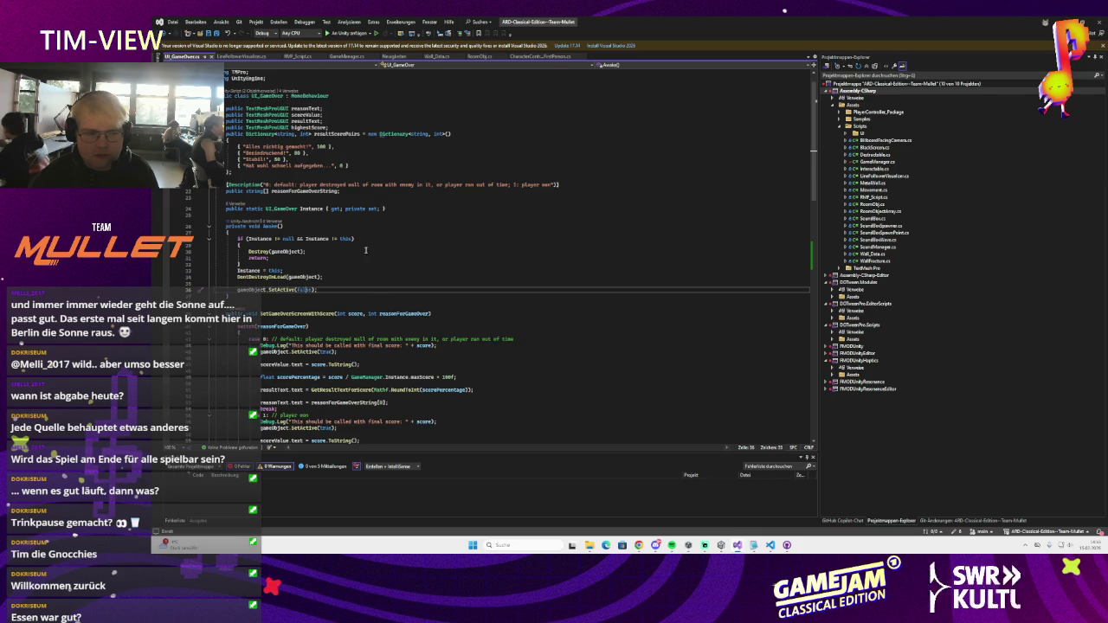
left_click(279, 296)
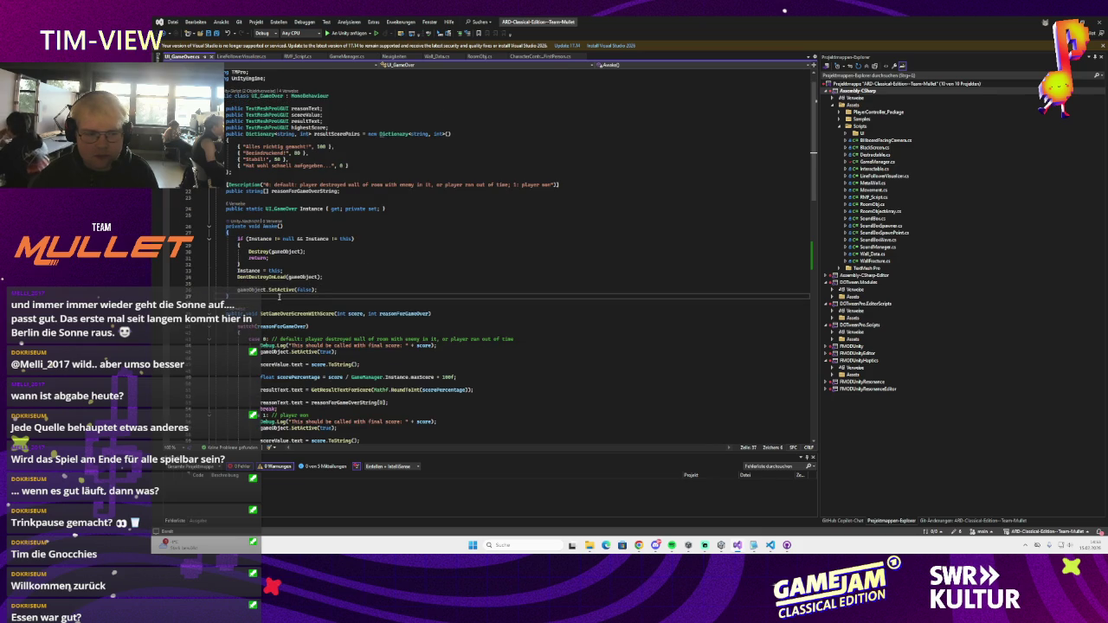
double_click(298, 289)
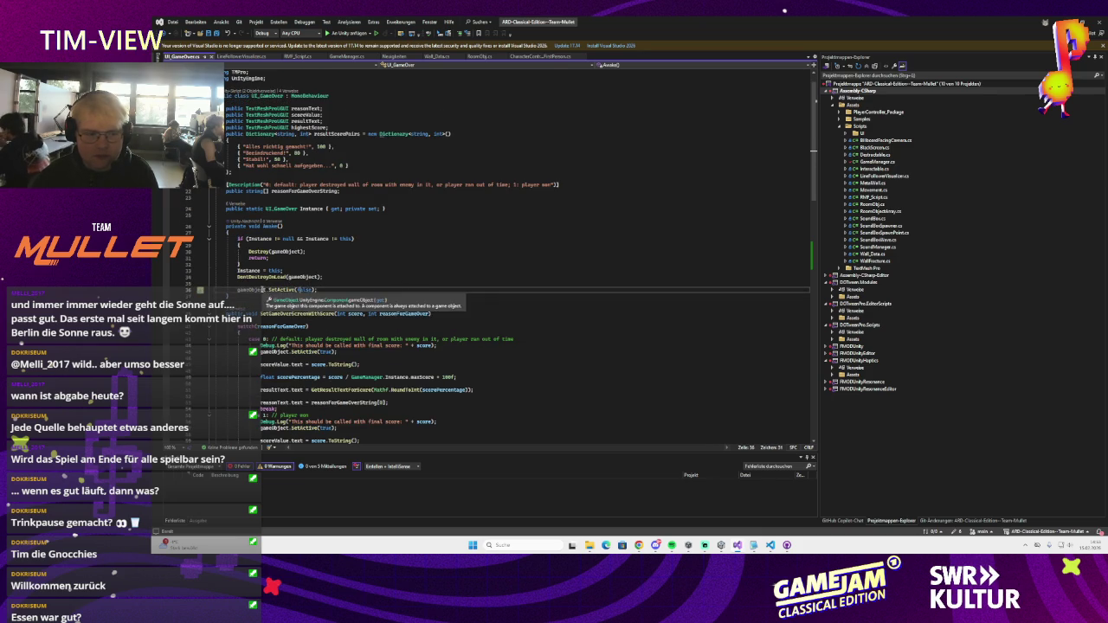
key("ctrl+l")
left_click(239, 232)
key("Return")
type("gameObject.SetActive(false);")
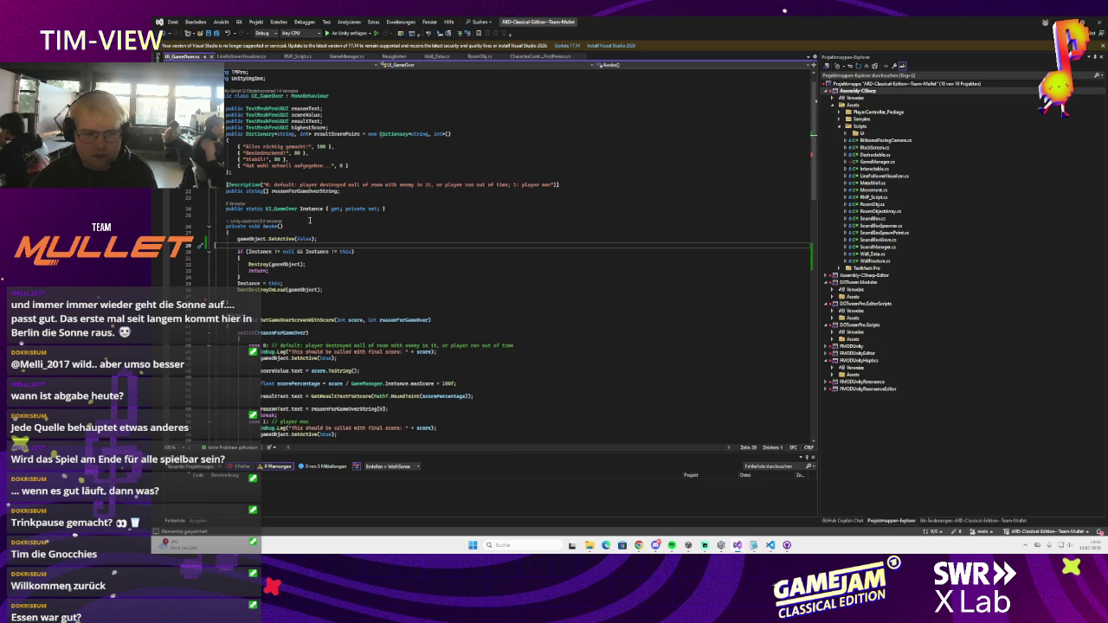
left_click(286, 238)
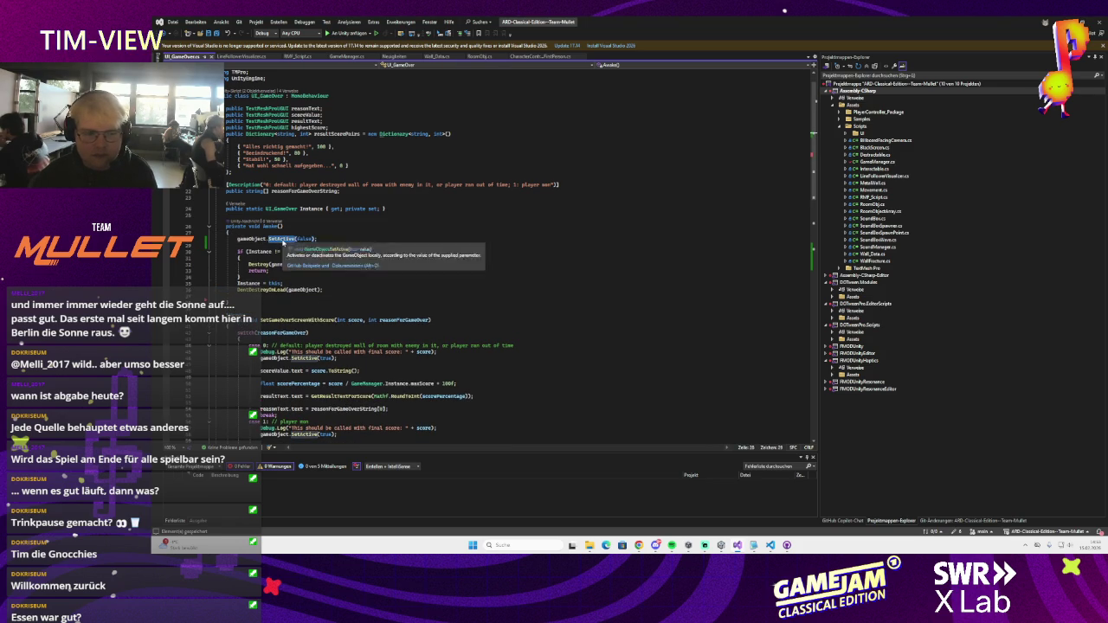
triple_click(302, 236)
key("ctrl+c")
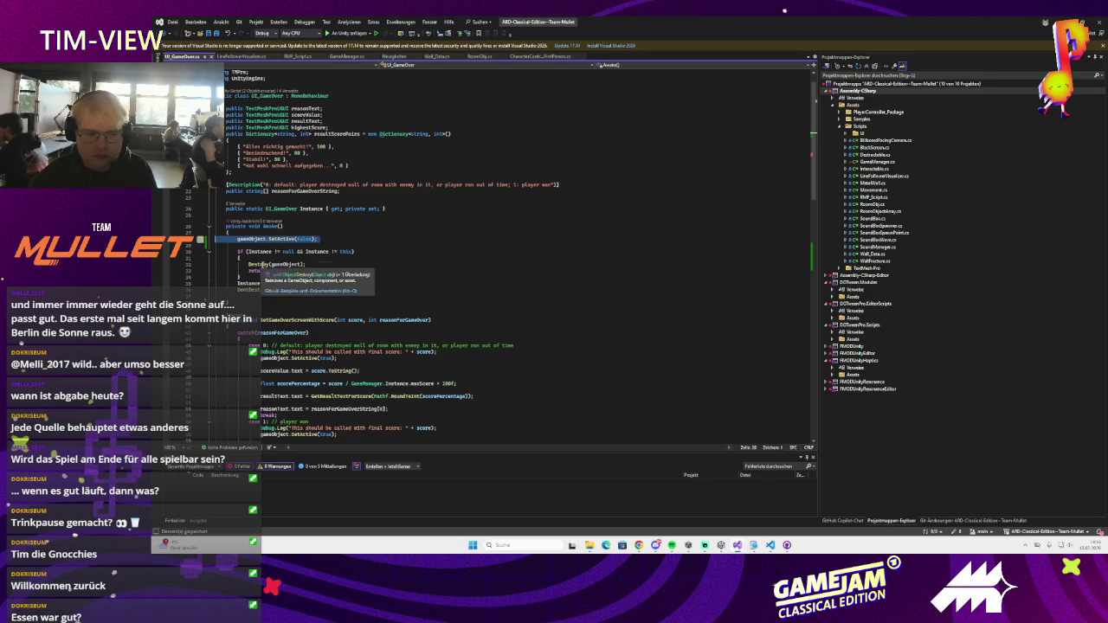
key("alt+Tab")
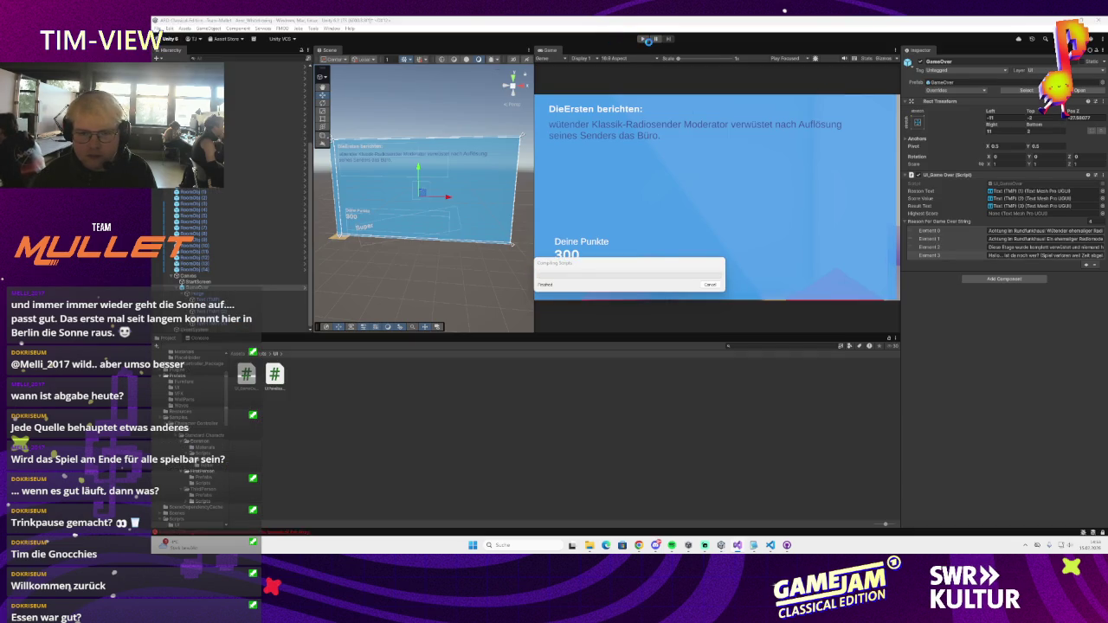
- Play-test to Game Over, then open the IndexOutOfRange error at UI_GameOver.cs line 90 from the Console
left_click(643, 39)
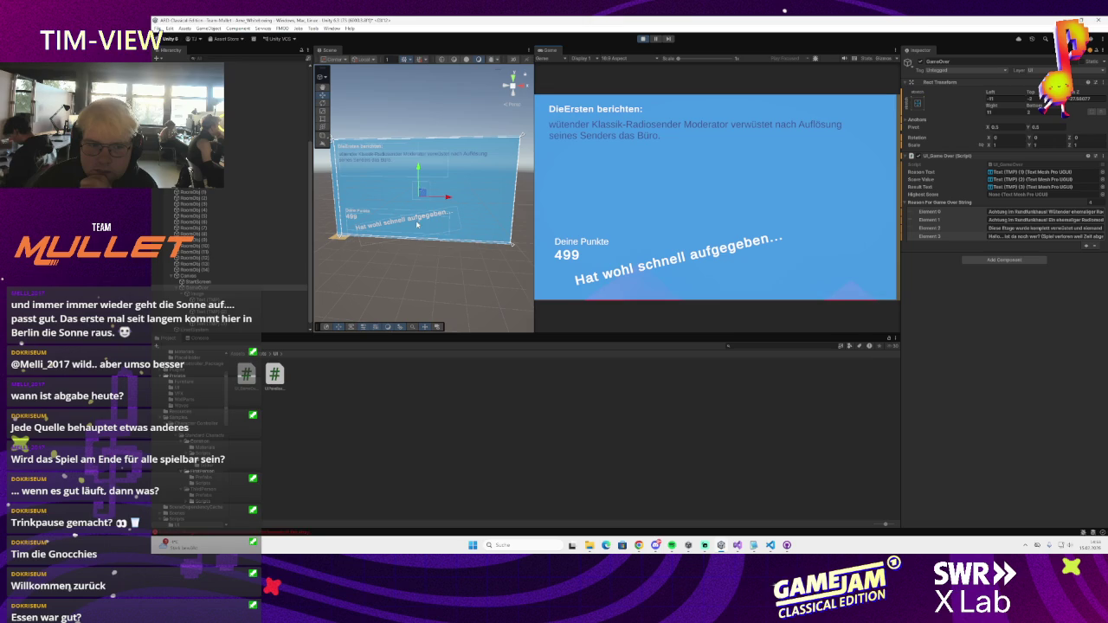
left_click(200, 339)
double_click(260, 400)
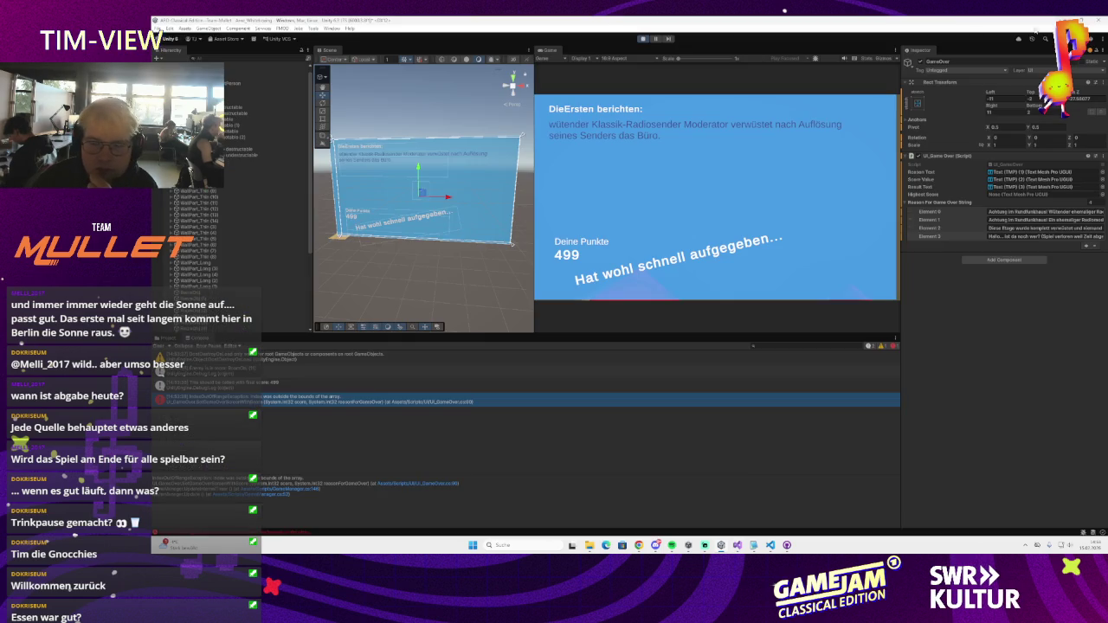
- Stop play mode, change reasonForGameOverString[4] to [3] on line 90, and check GameManager.cs
key("alt+Tab")
left_click(641, 43)
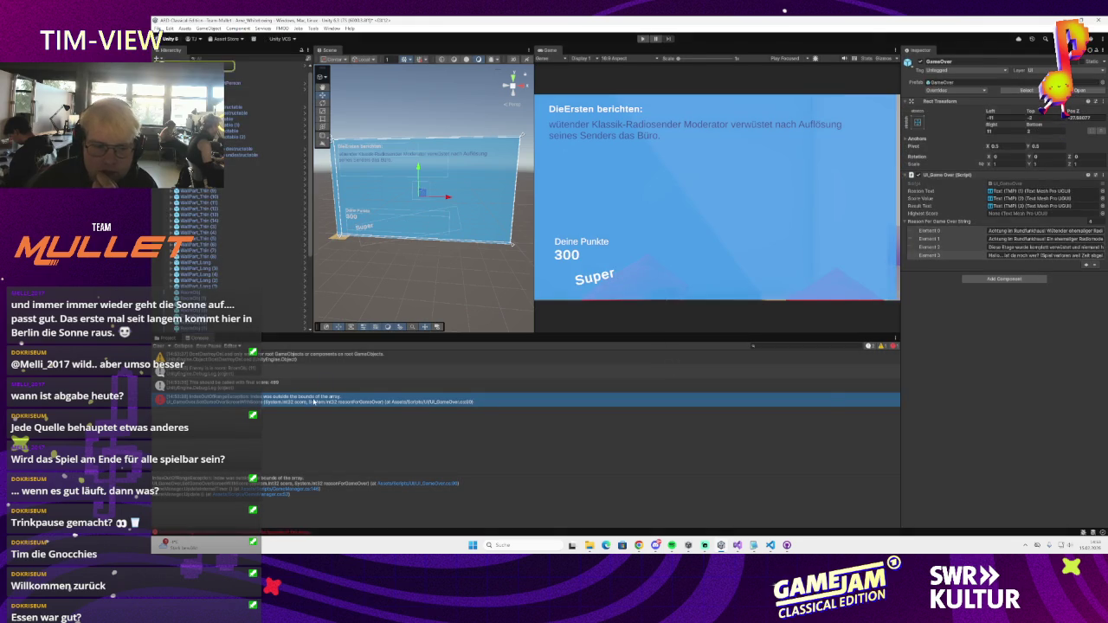
key("alt+Tab")
key("BackSpace")
type("3")
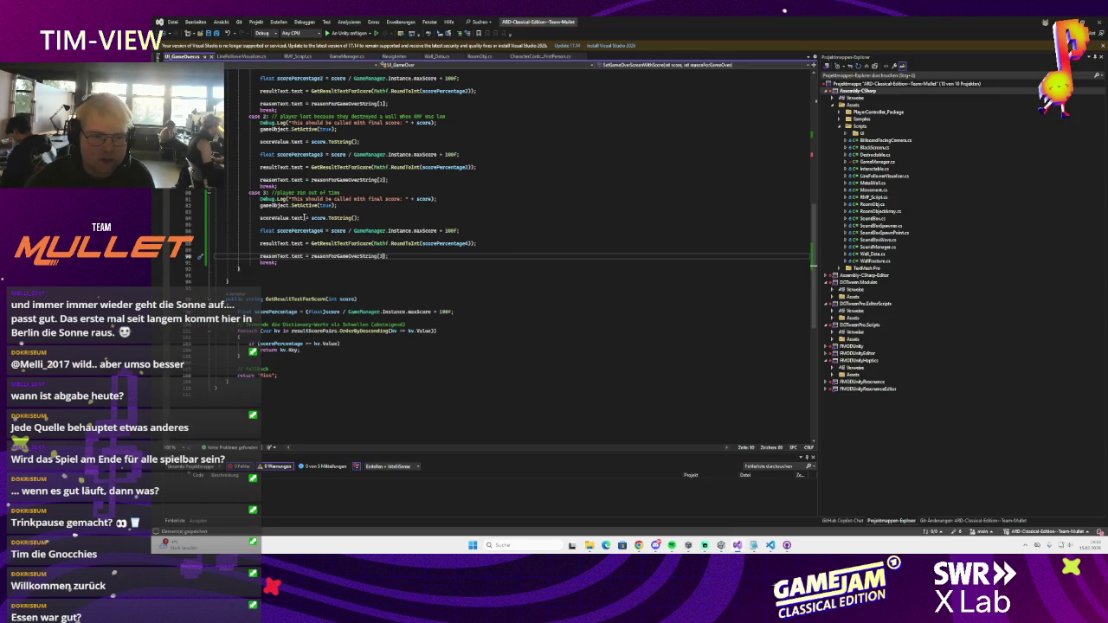
scroll(265, 223, "up", 1)
key("ctrl+Tab")
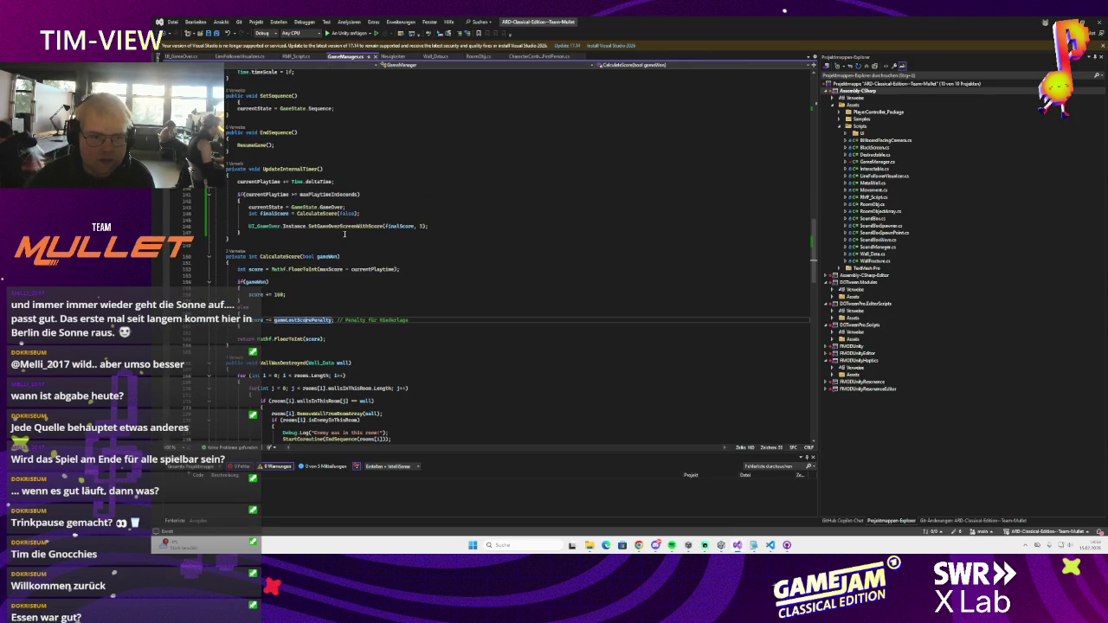
scroll(295, 304, "up", 11)
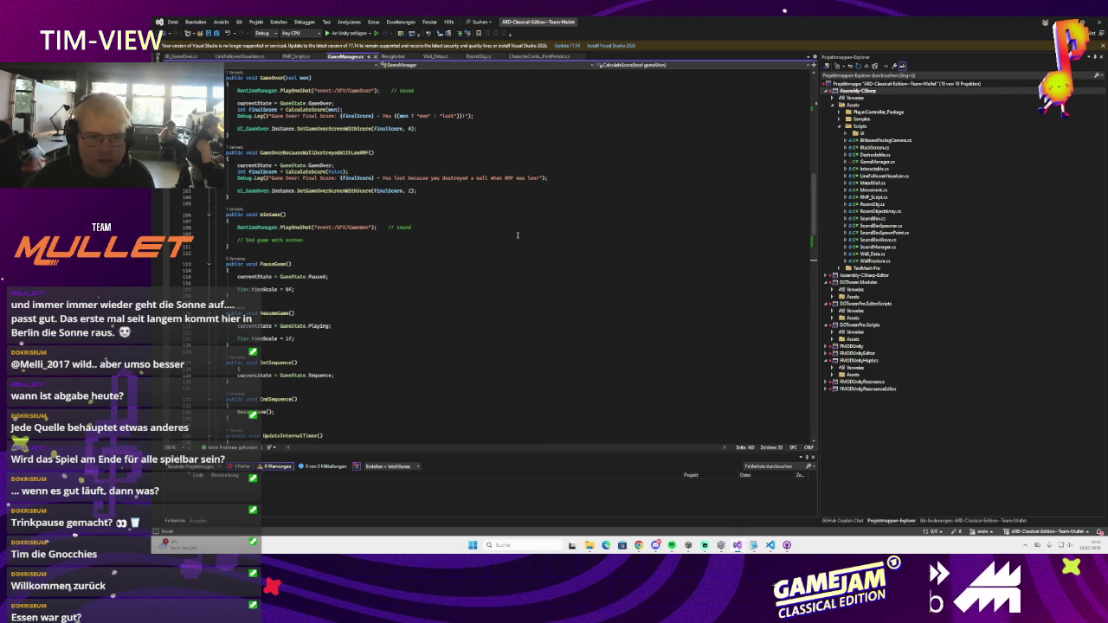
key("alt+Tab")
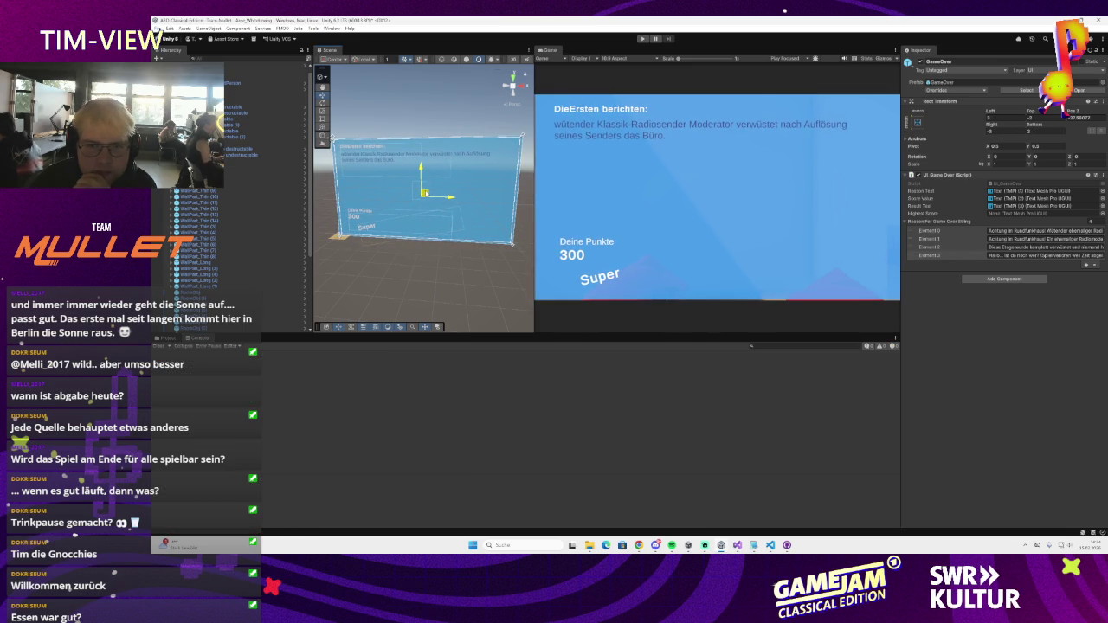
- Switch to the rotate tool, shift the Game Over panel, and review the UI_GameOver and GameManager scripts
key("e")
left_click_drag(512, 143, 512, 217)
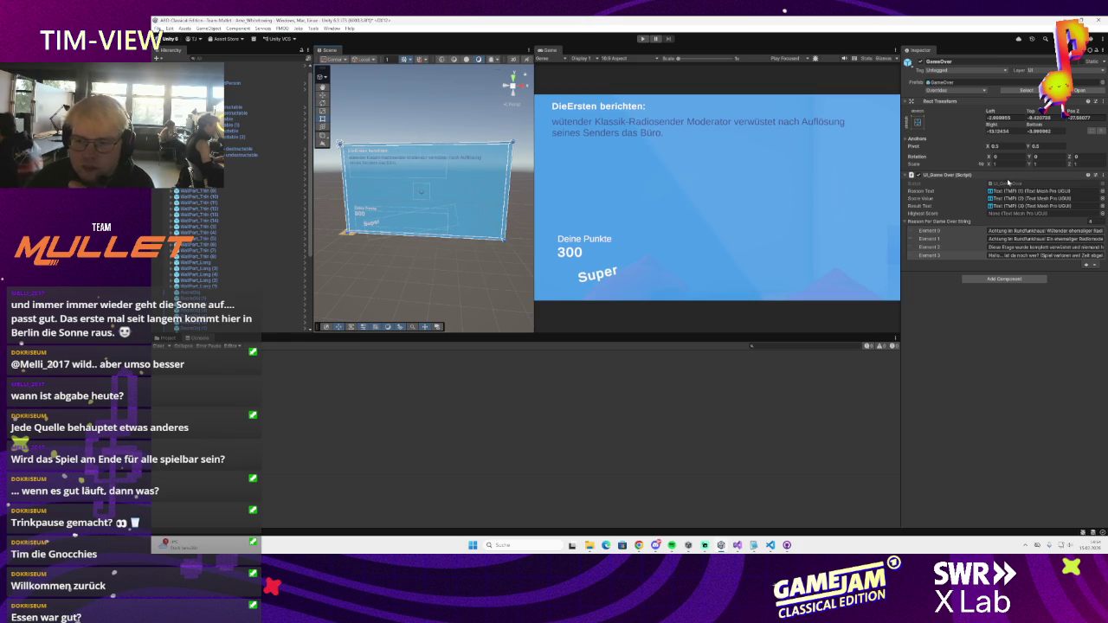
double_click(1004, 184)
scroll(333, 217, "up", 2)
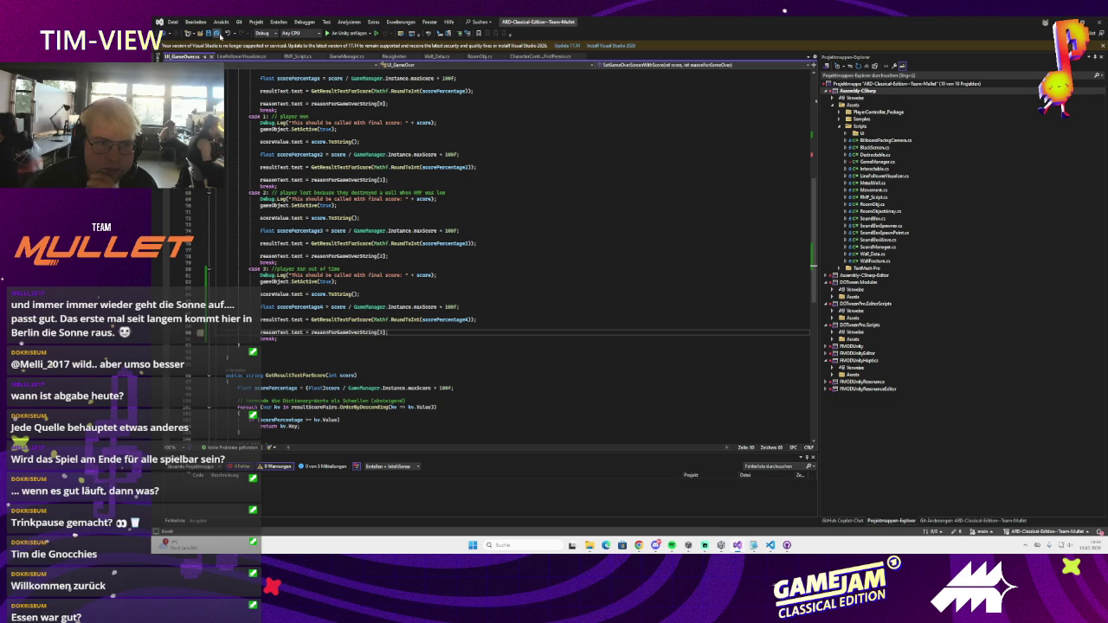
left_click(345, 57)
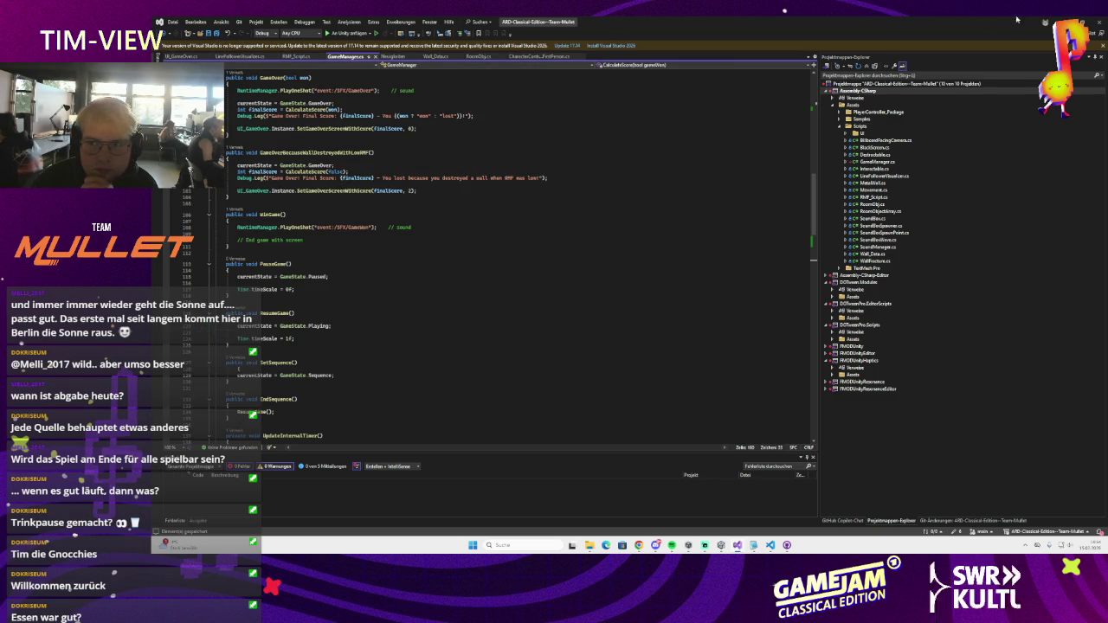
key("alt+Tab")
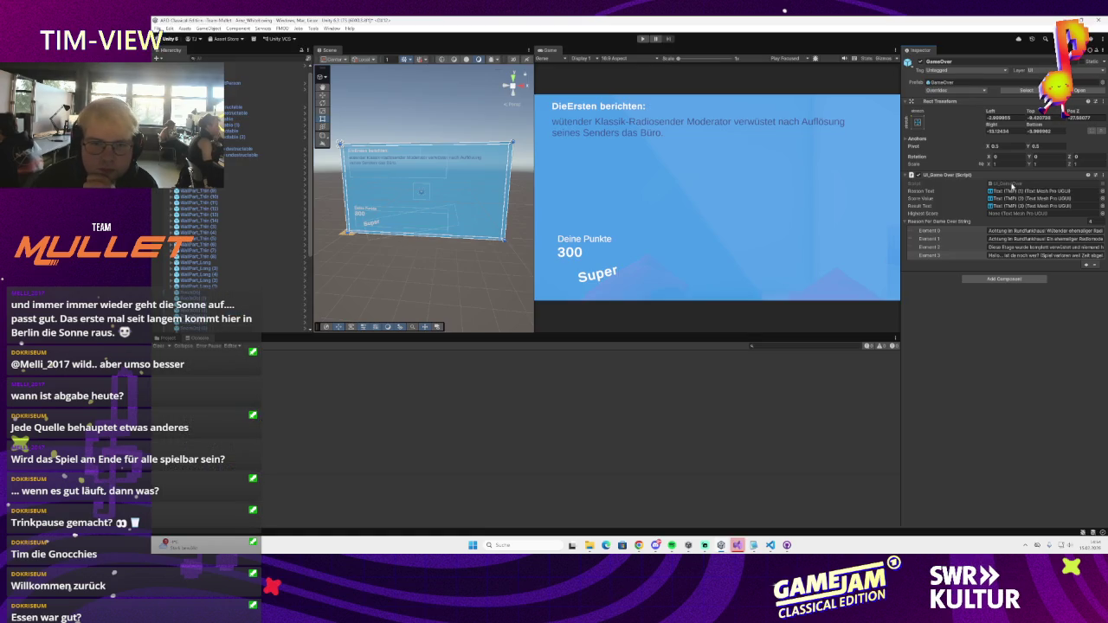
- Move SetActive(false) in Awake to just below DontDestroyOnLoad, then start a play test
double_click(1011, 185)
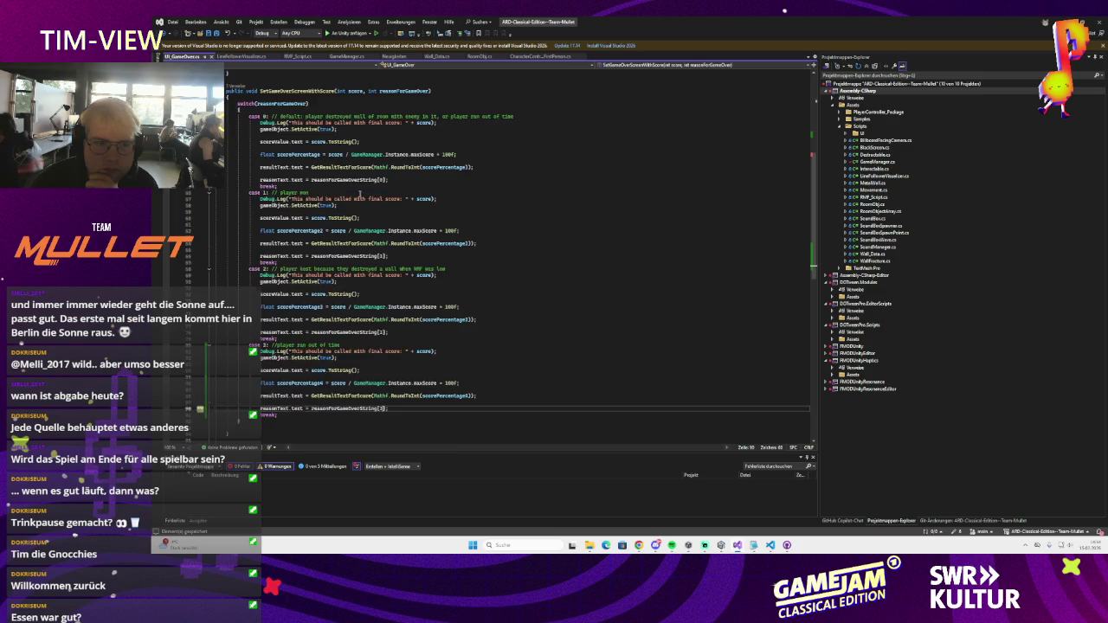
scroll(359, 192, "up", 5)
triple_click(263, 202)
key("Delete")
left_click(273, 248)
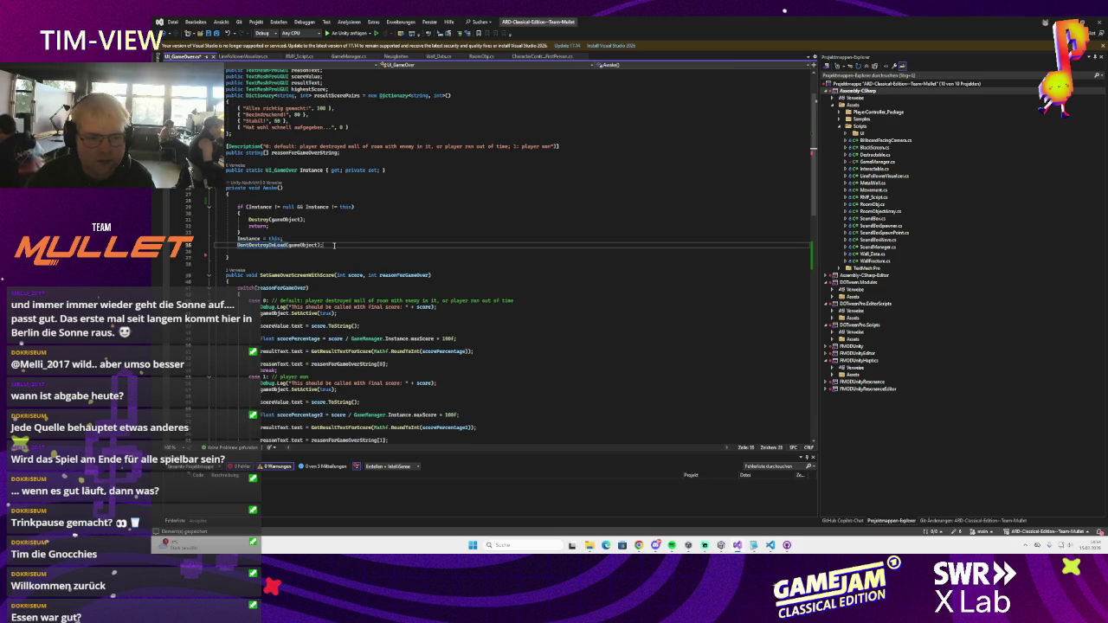
key("Return")
key("Return")
key("ctrl+v")
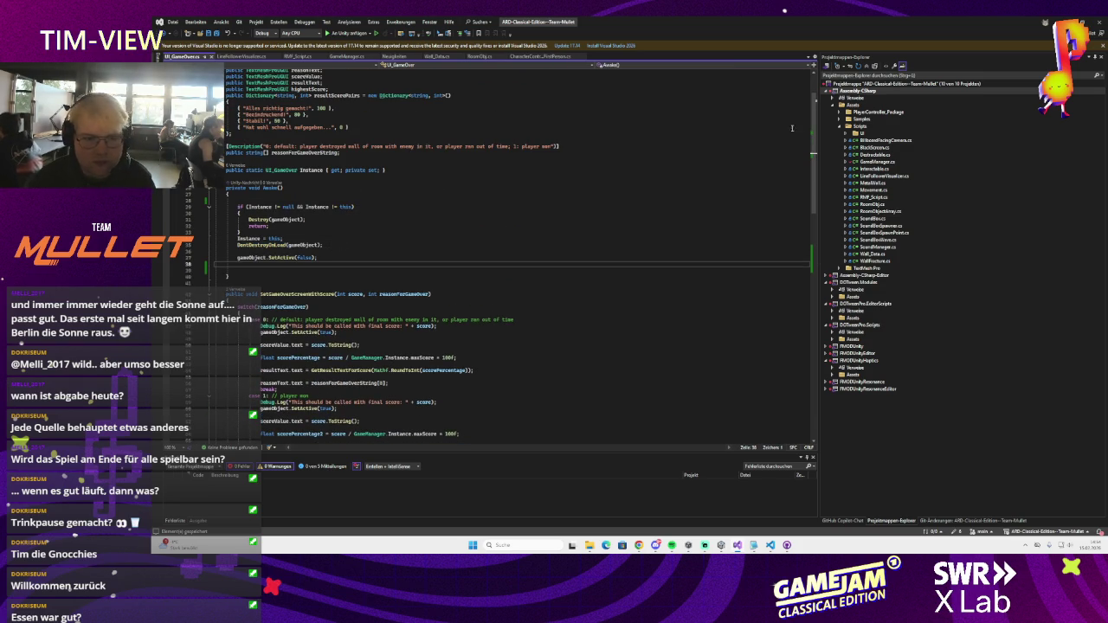
left_click(1043, 22)
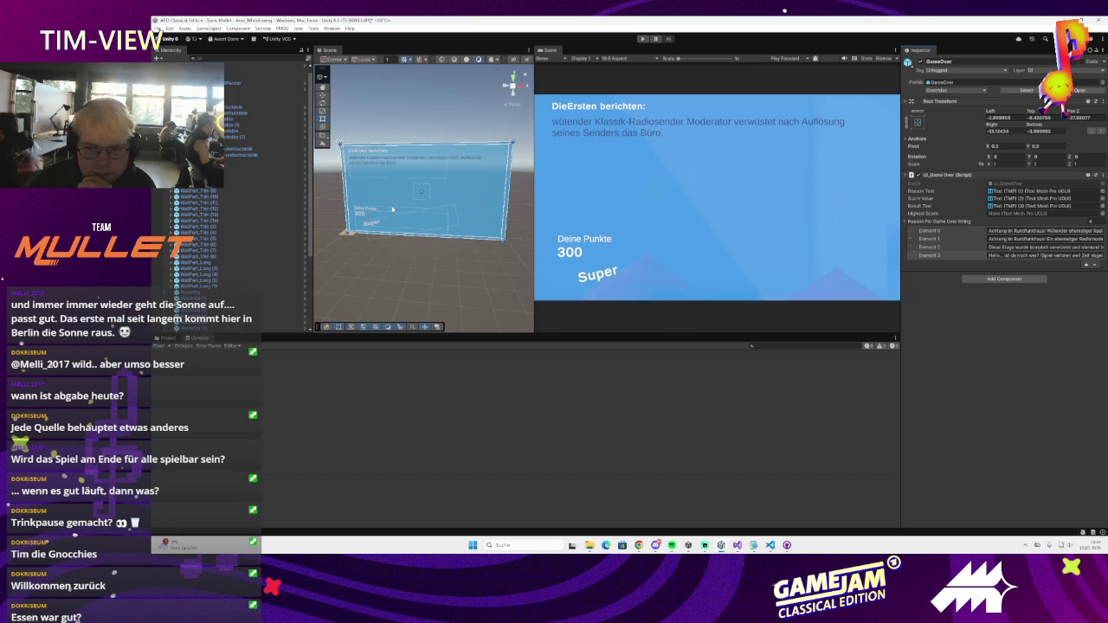
scroll(239, 204, "down", 5)
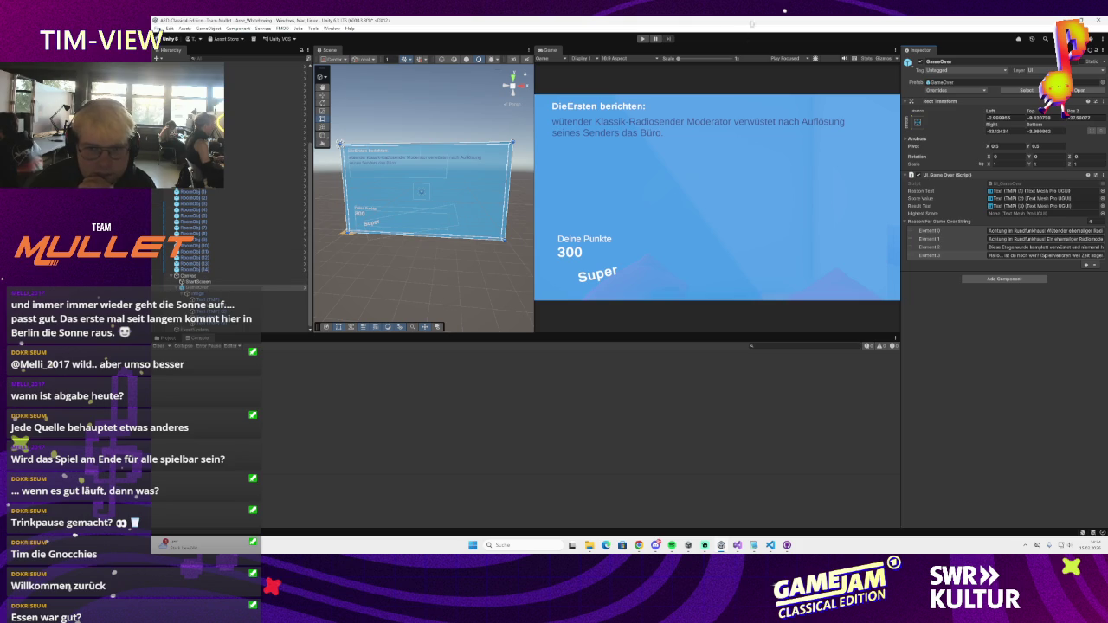
left_click(646, 39)
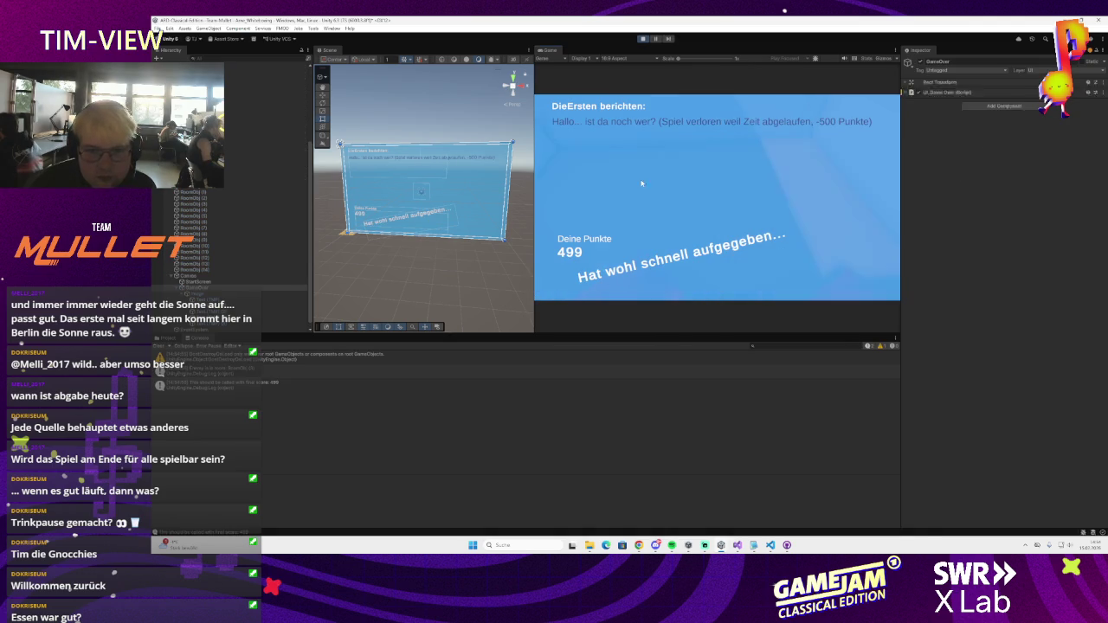
- Stop the test, set Game Manager's Max Playtime In Seconds to 240, and play again
left_click(642, 38)
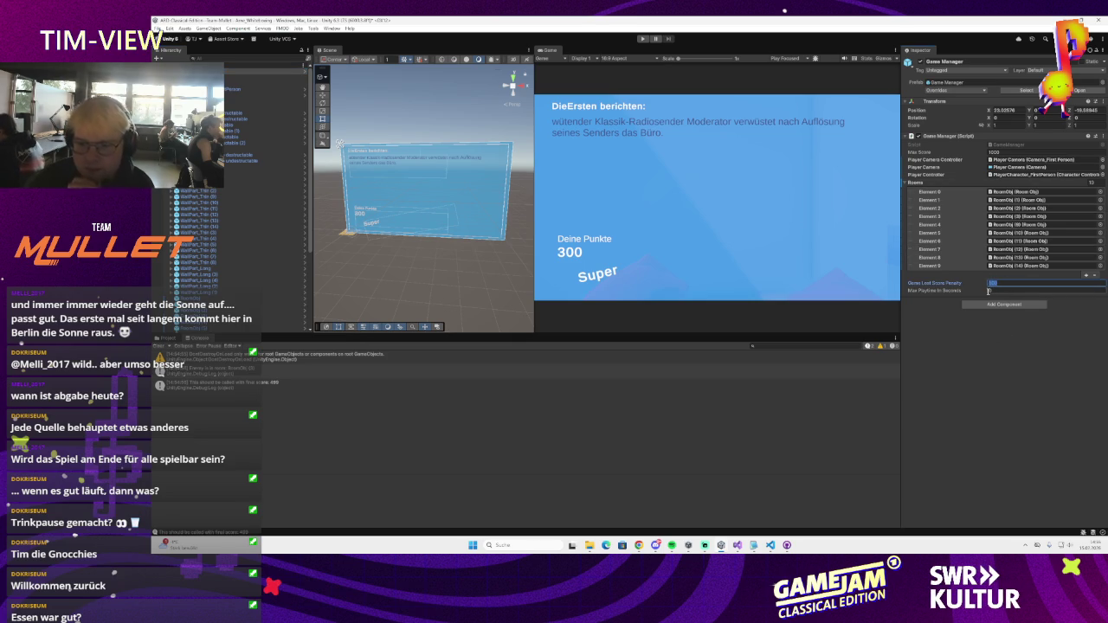
left_click(989, 291)
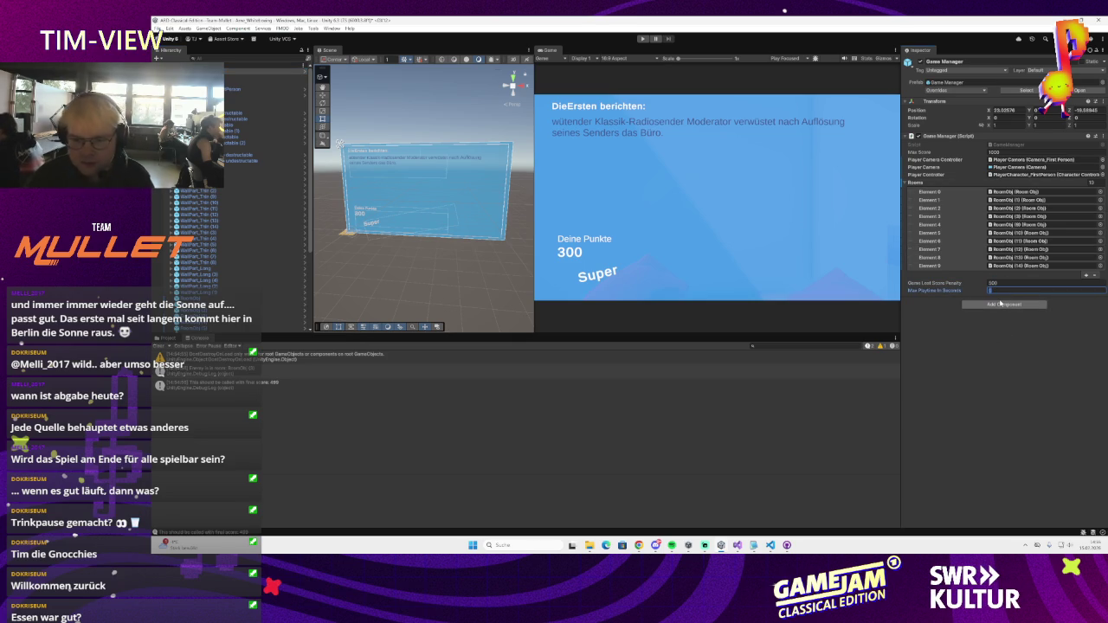
type("240")
key("Return")
left_click(157, 27)
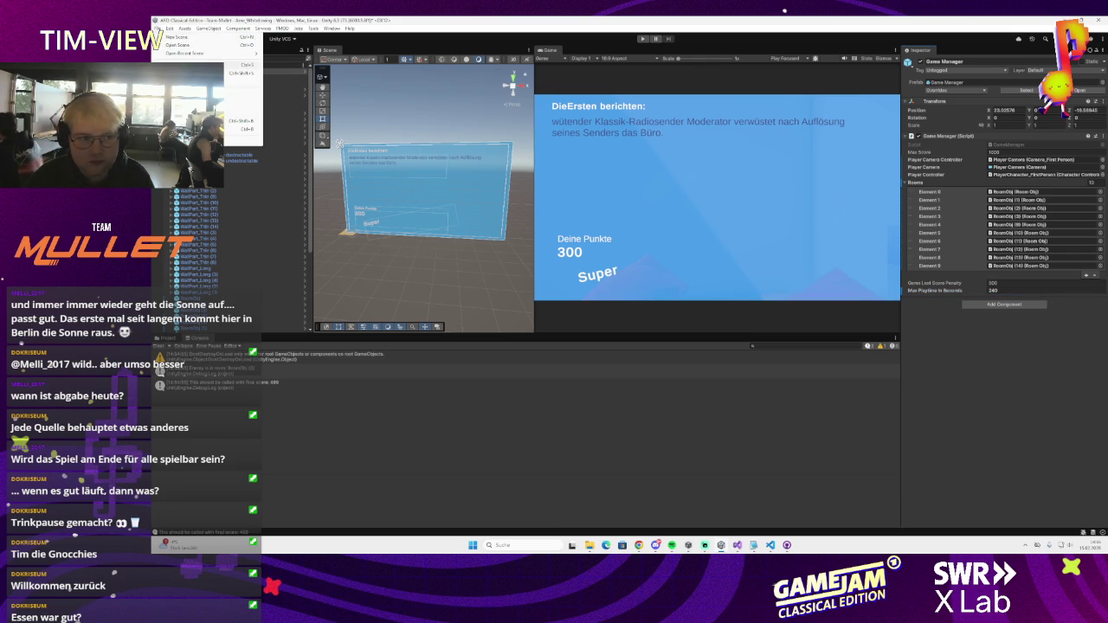
left_click(642, 38)
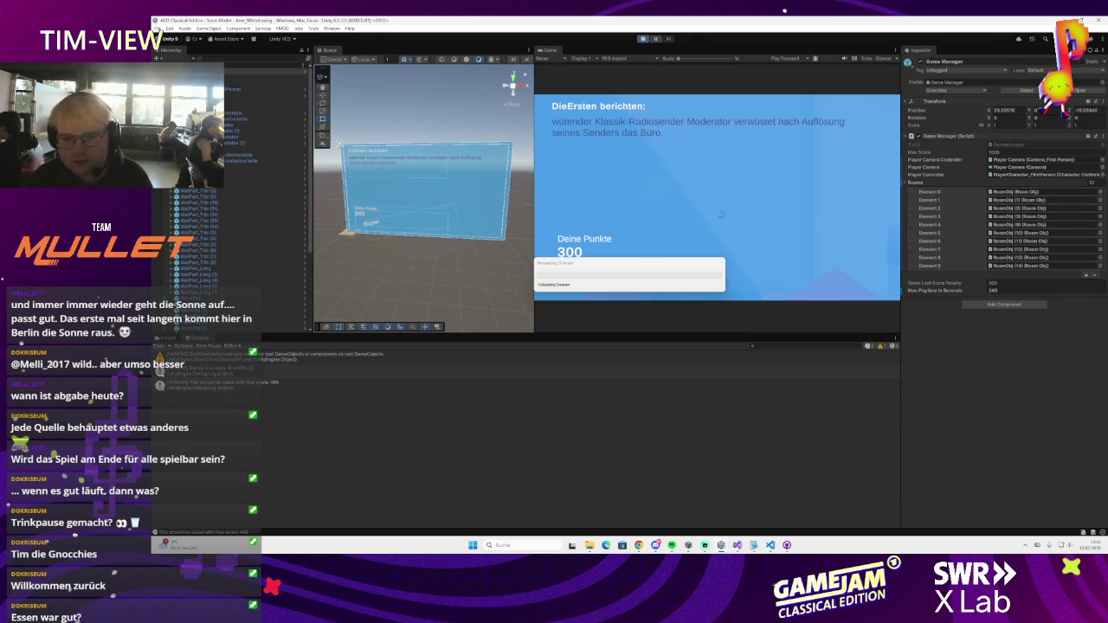
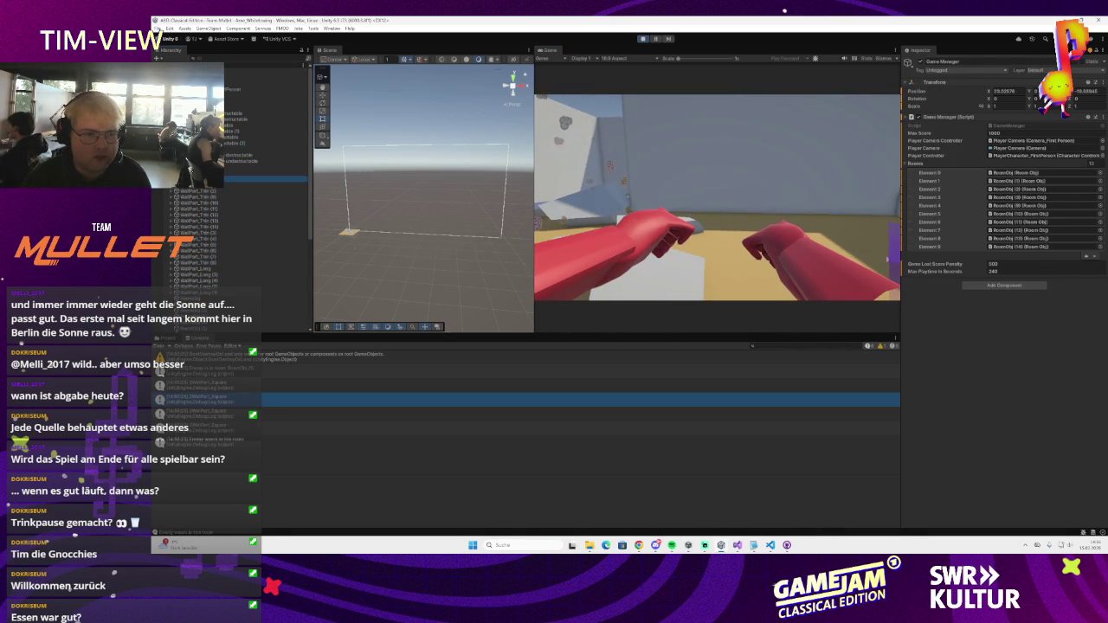
- Select WallPart_Thin and frame WallPart_Thin (1) in the Scene view
left_click(260, 179)
double_click(208, 185)
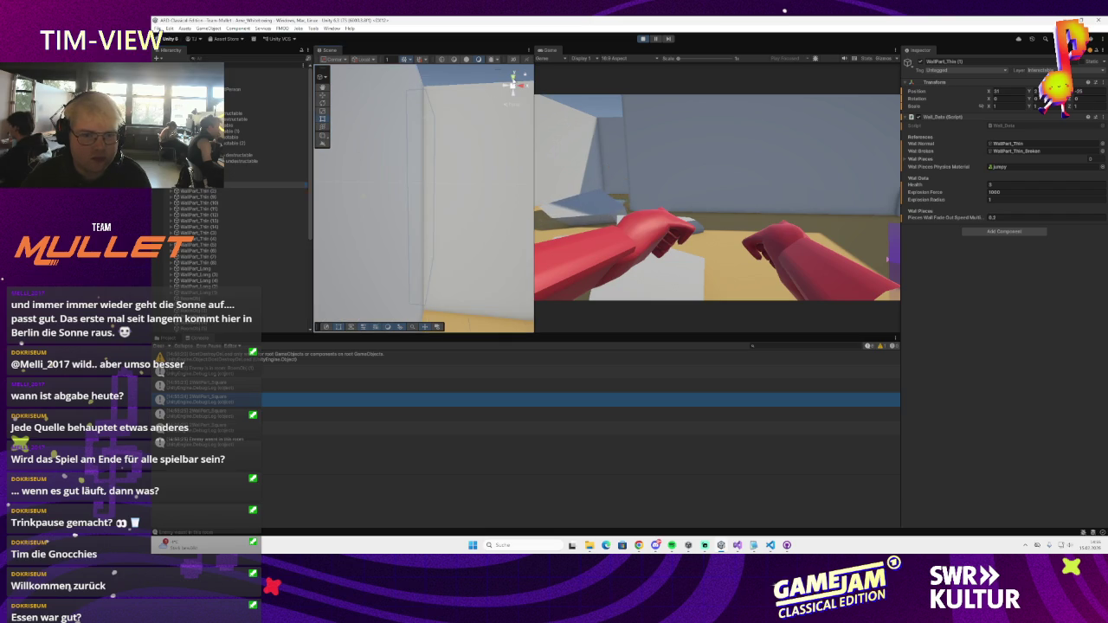
scroll(467, 173, "down", 10)
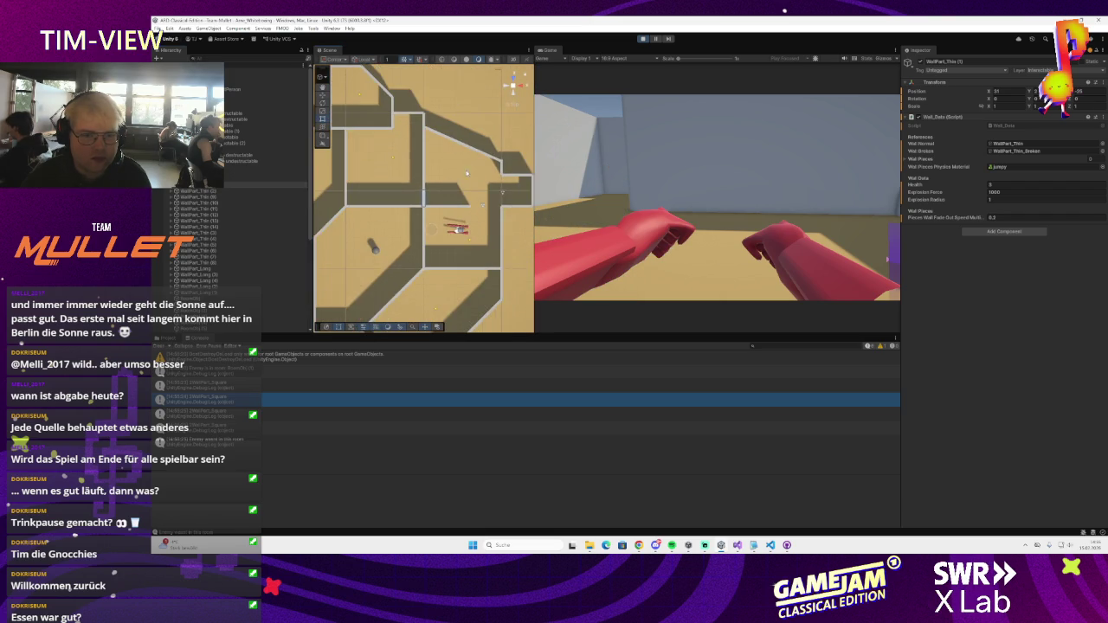
scroll(467, 174, "up", 2)
- Playtest by walking the player into the swirly and white walls to smash them, then restart
key("w")
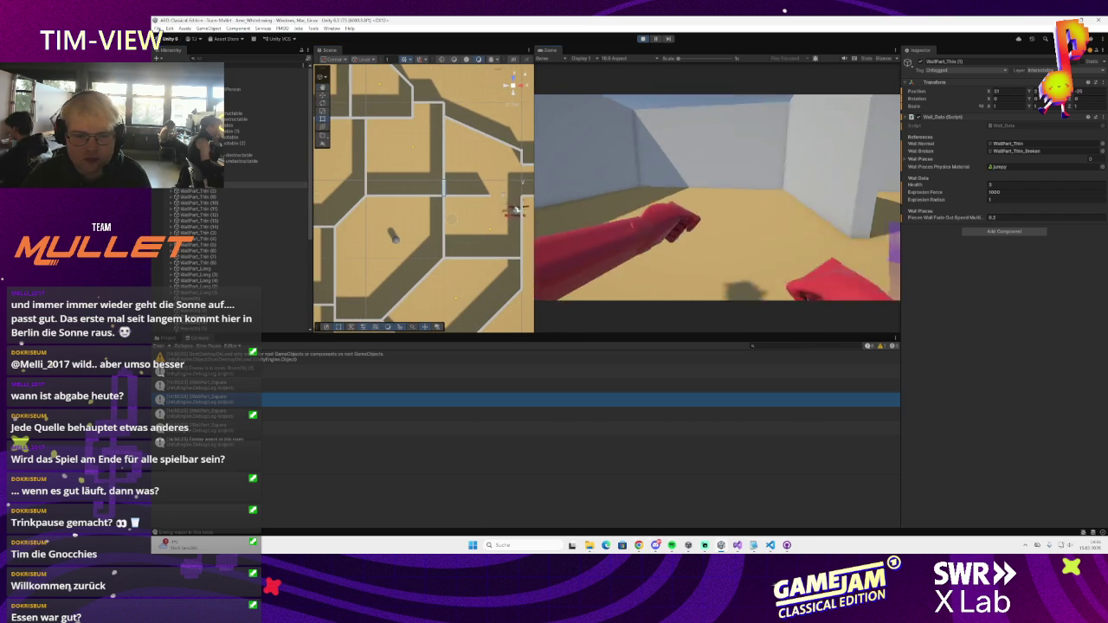
key("w")
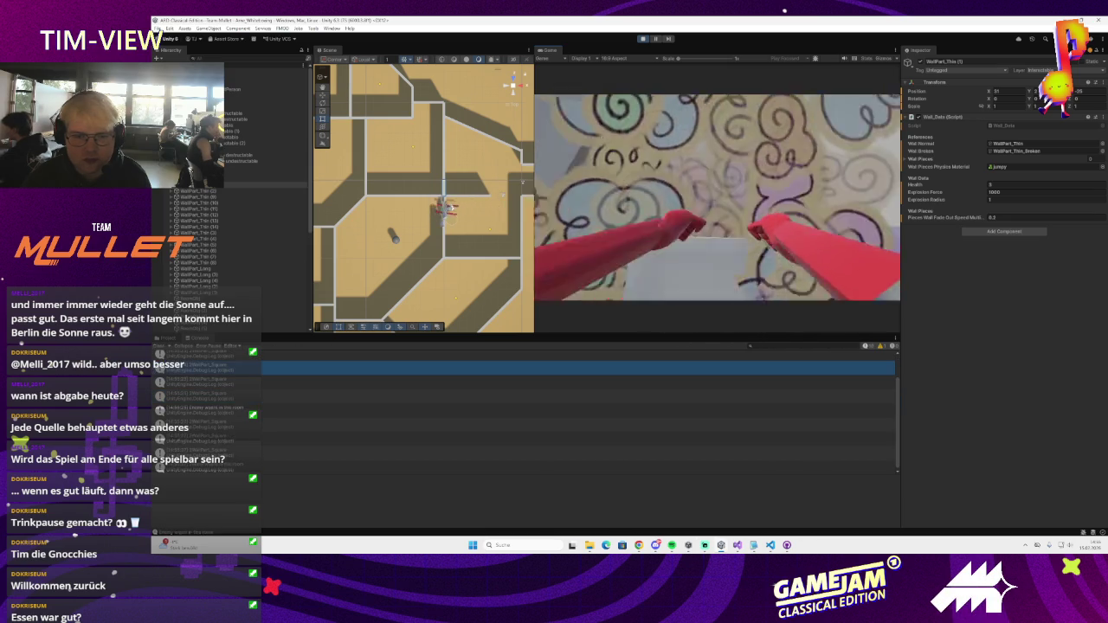
key("w")
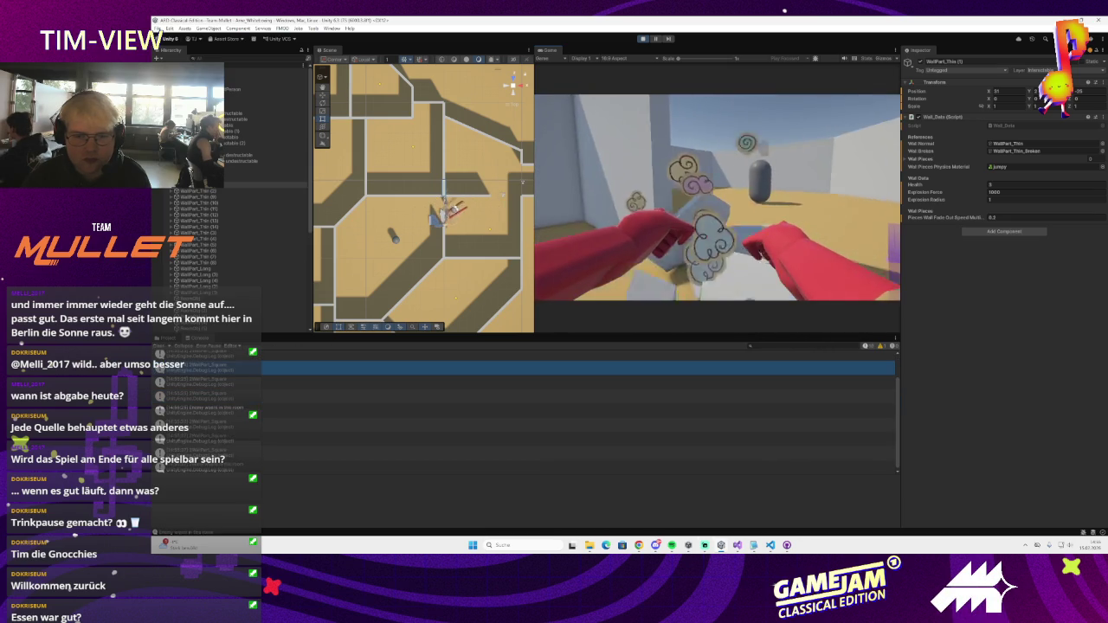
key("w")
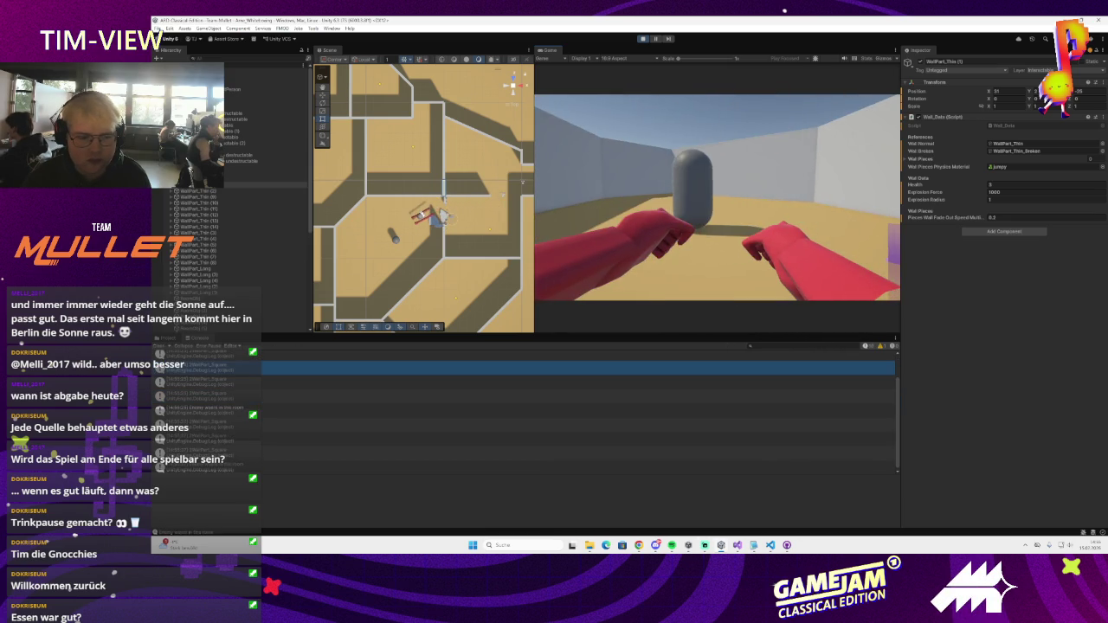
key("w")
key("w")
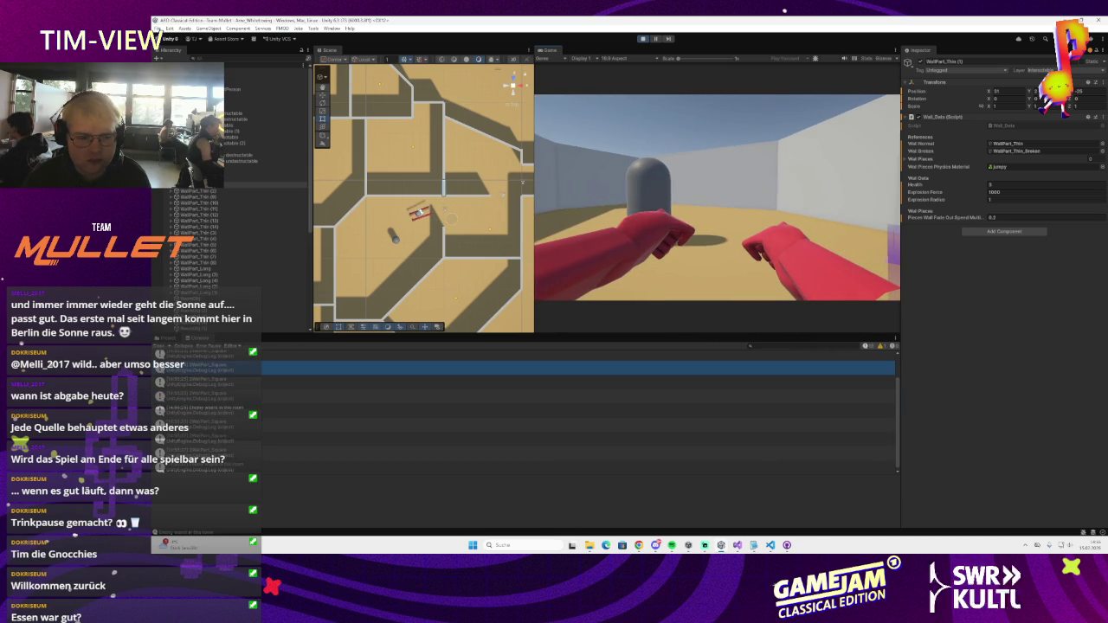
key("w")
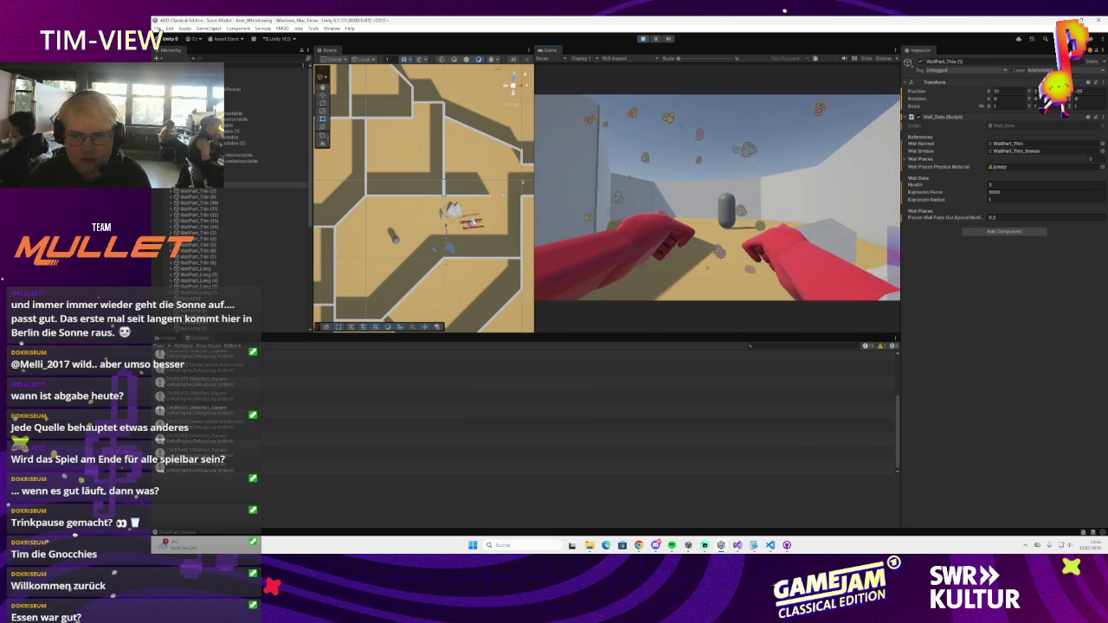
key("w")
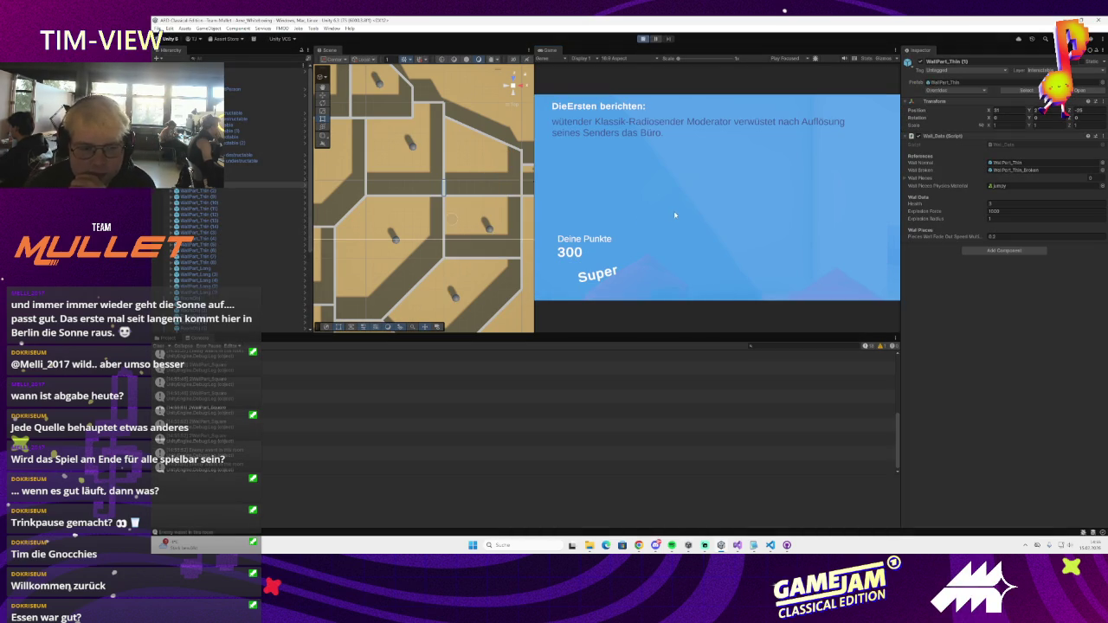
left_click(753, 228)
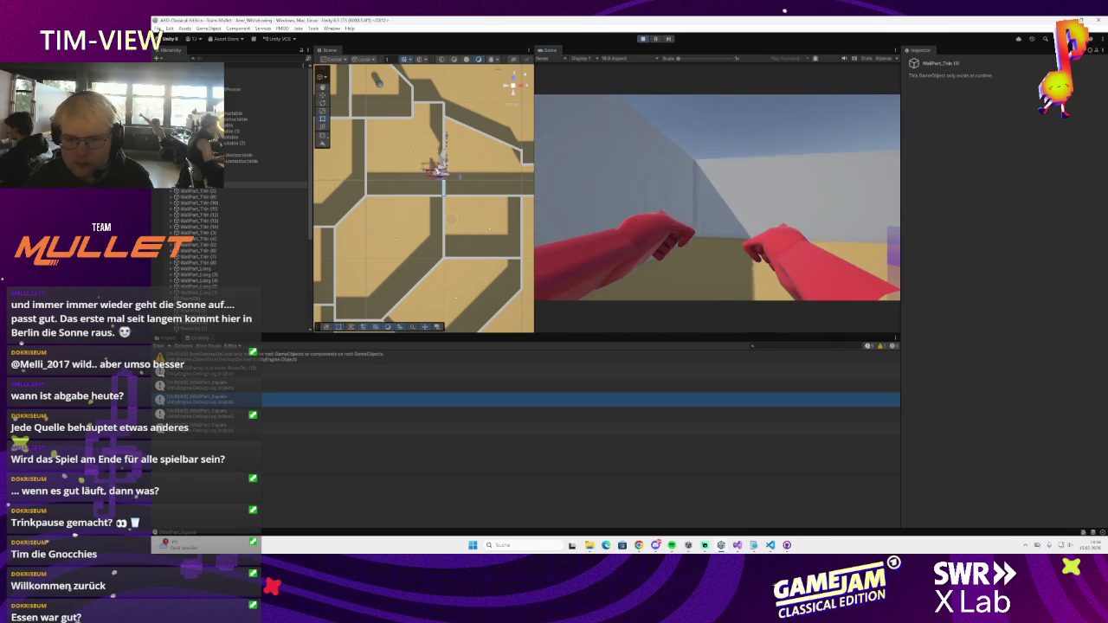
- Walk along the capsule corridor until the game ends at 486 points, then stop play
key("w")
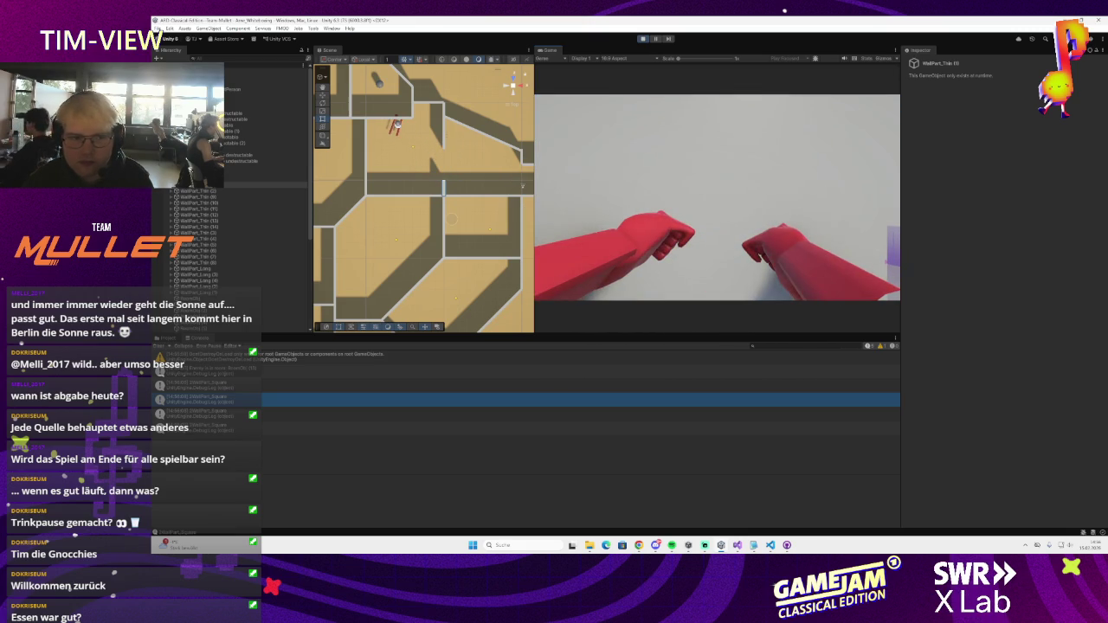
key("w")
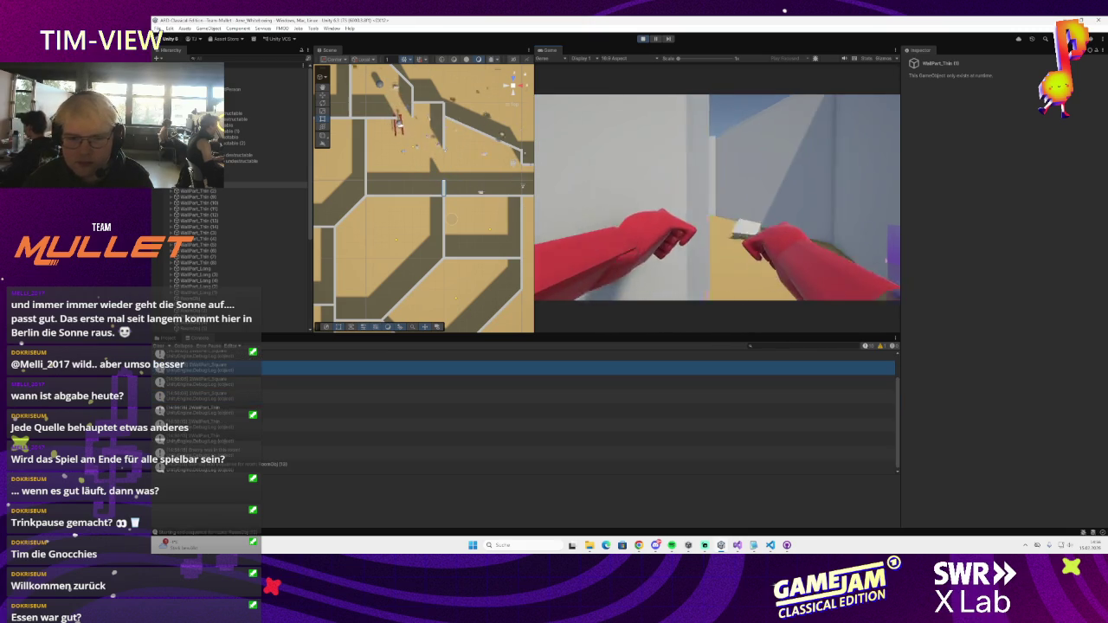
key("s")
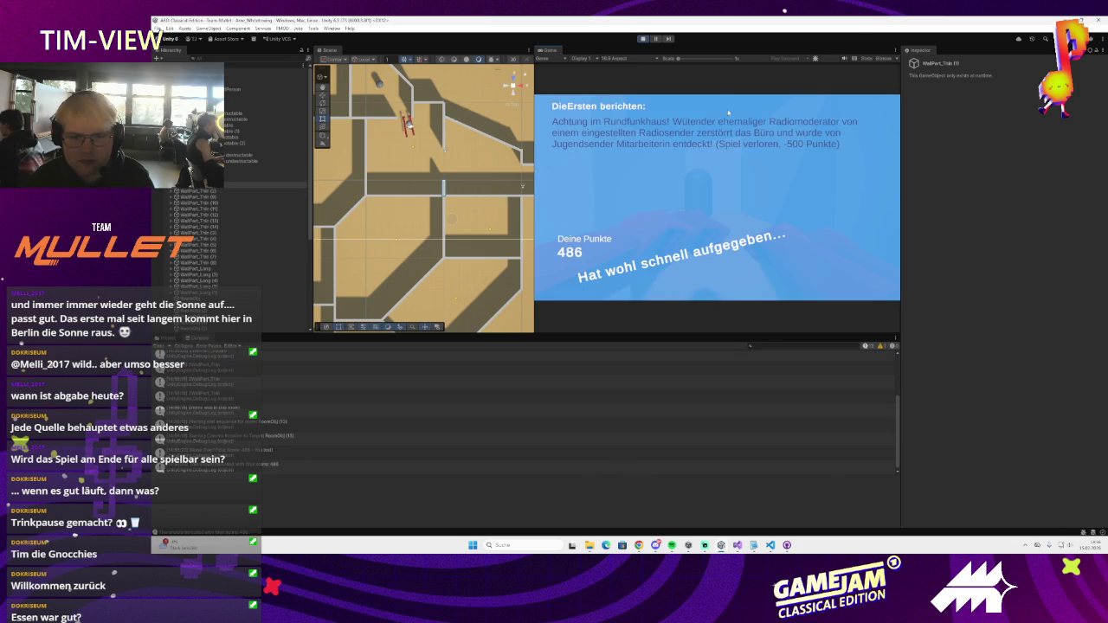
left_click(643, 38)
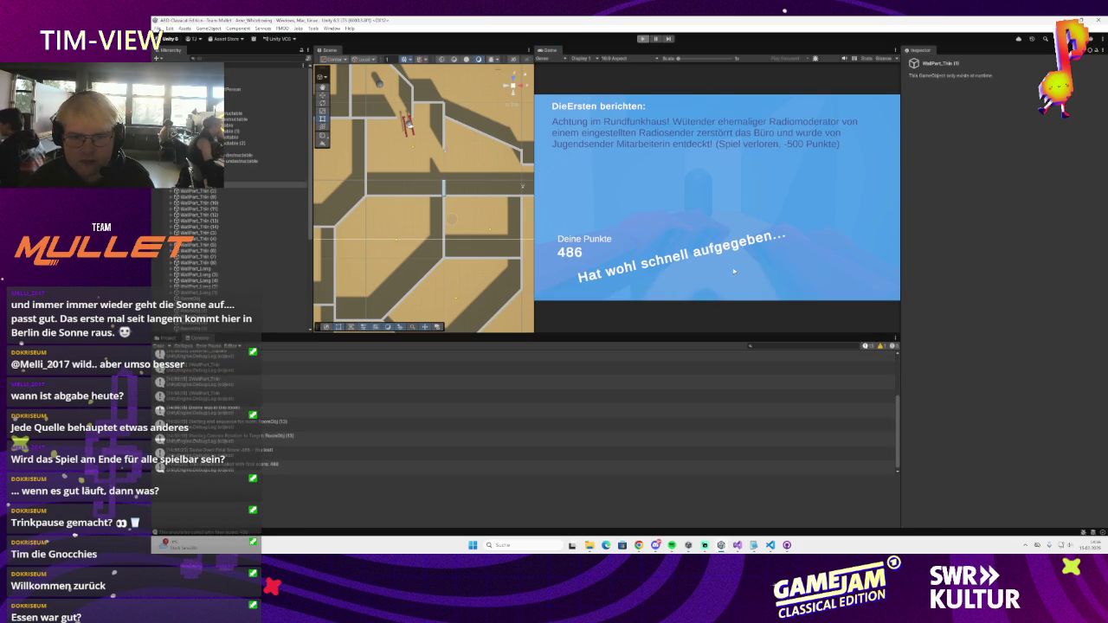
left_click(786, 545)
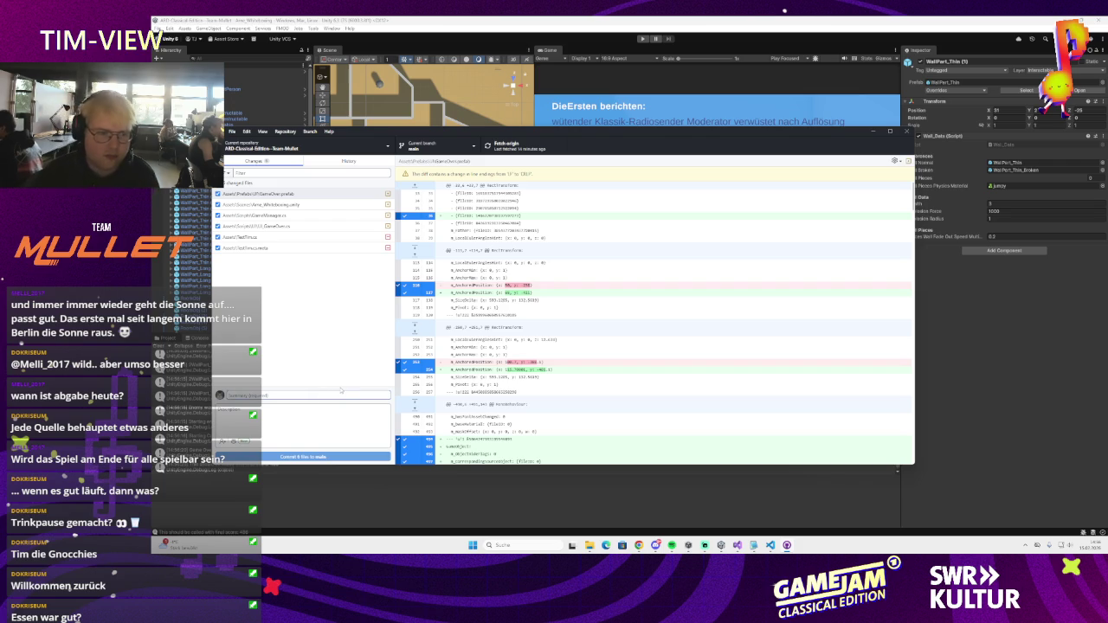
- Commit the six changed files to main with a short summary and push to origin
type("4ame")
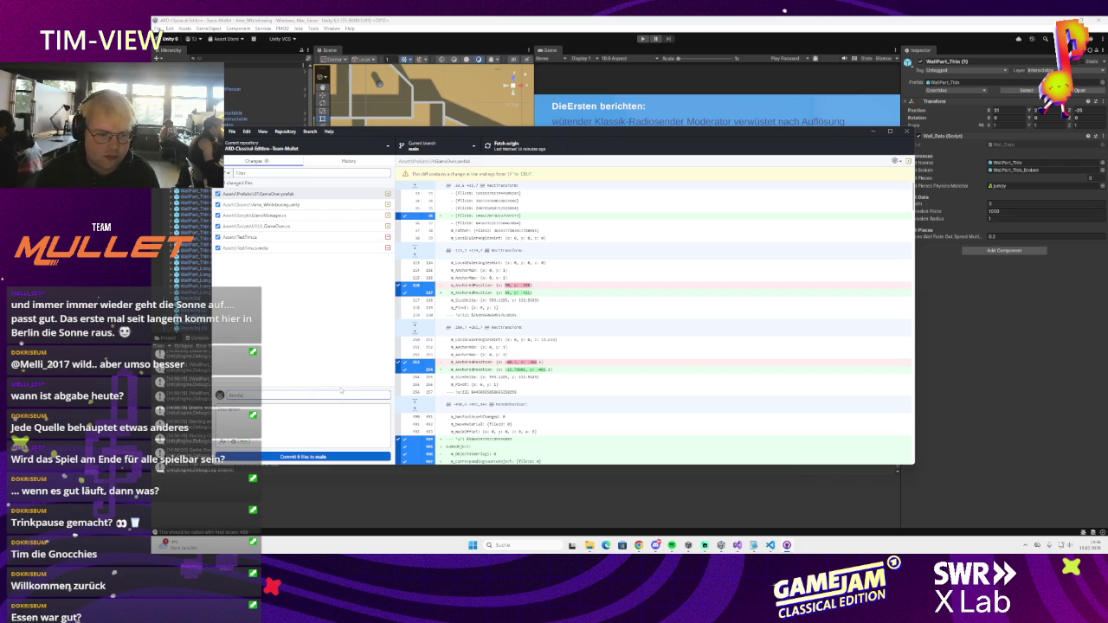
key("BackSpace")
key("BackSpace")
key("BackSpace")
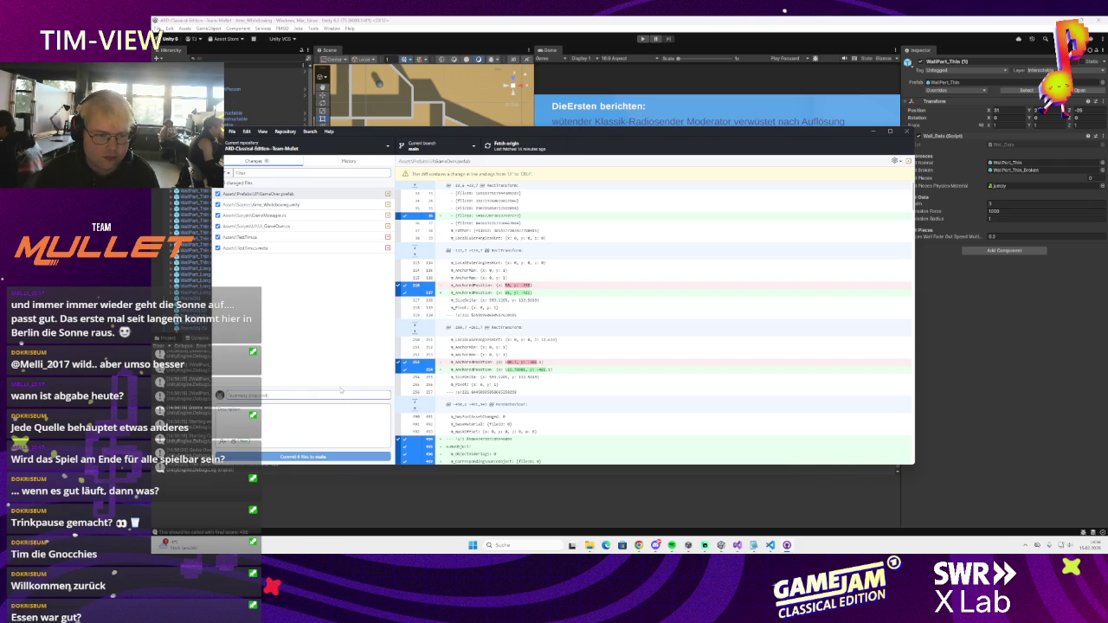
type("Game Over Screen")
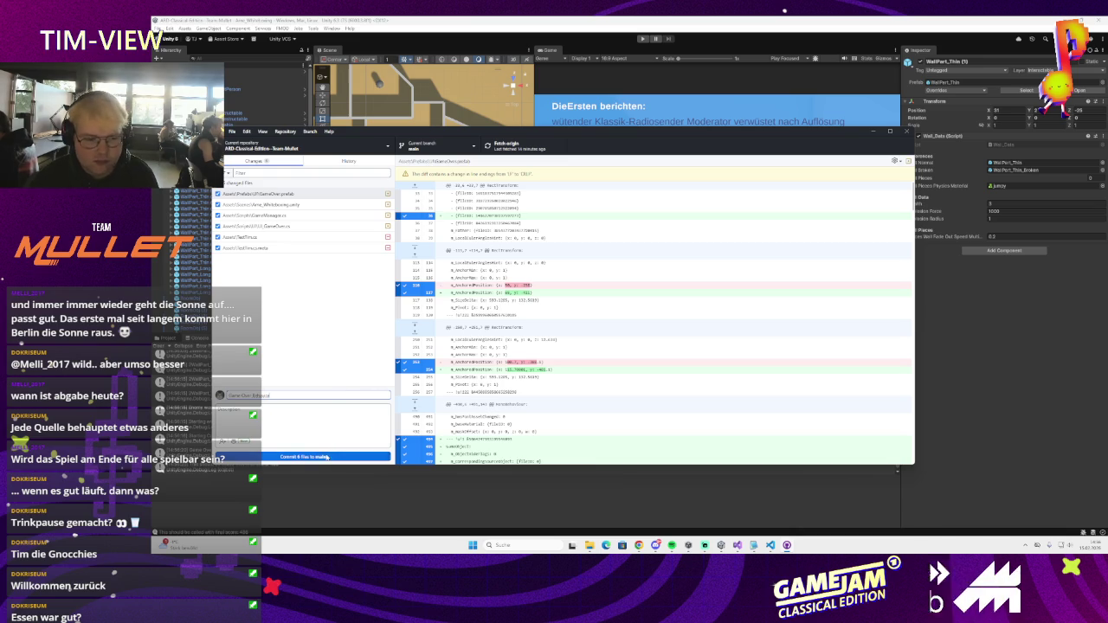
key("ctrl+Return")
left_click(514, 147)
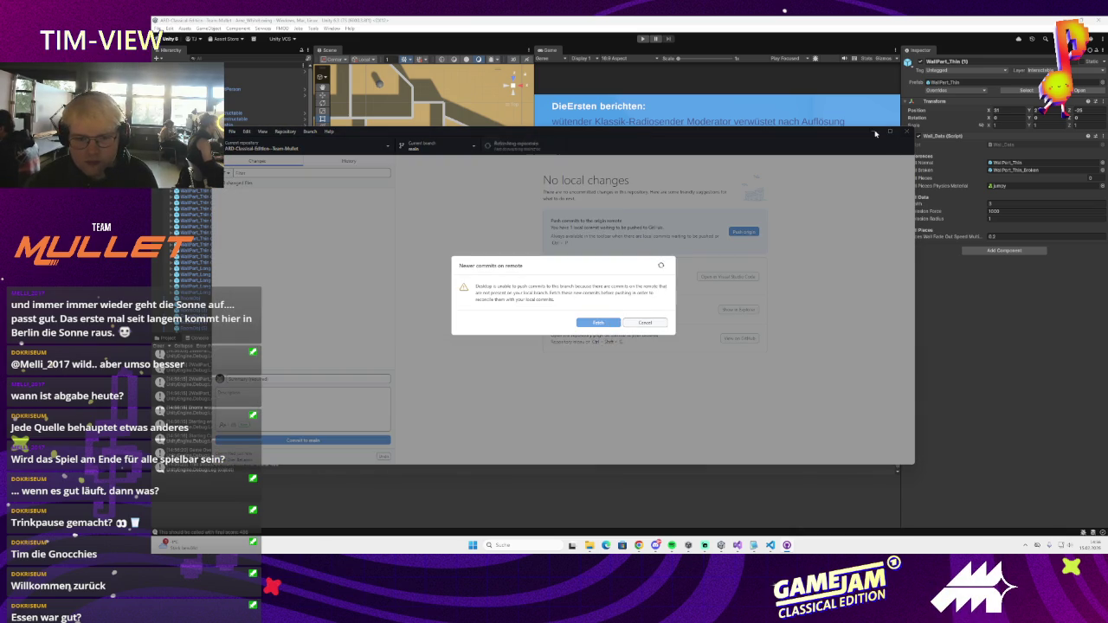
key("Escape")
- Back in Unity, select the RoomObj (1) room marker in the scene
left_click(876, 133)
mouse_move(403, 231)
left_mouse_down()
mouse_move(447, 256)
mouse_move(437, 219)
left_mouse_up()
left_click(437, 219)
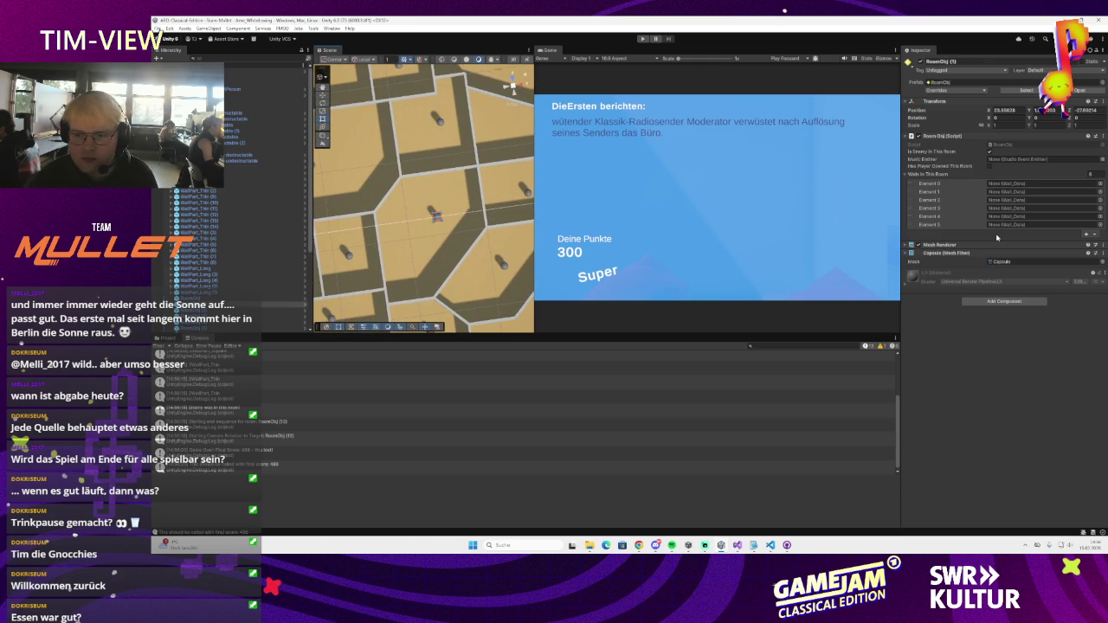
- Empty RoomObj (1)'s Walls In This Room list, refill it with 14 wall pieces, and save
left_click_drag(529, 232, 513, 60)
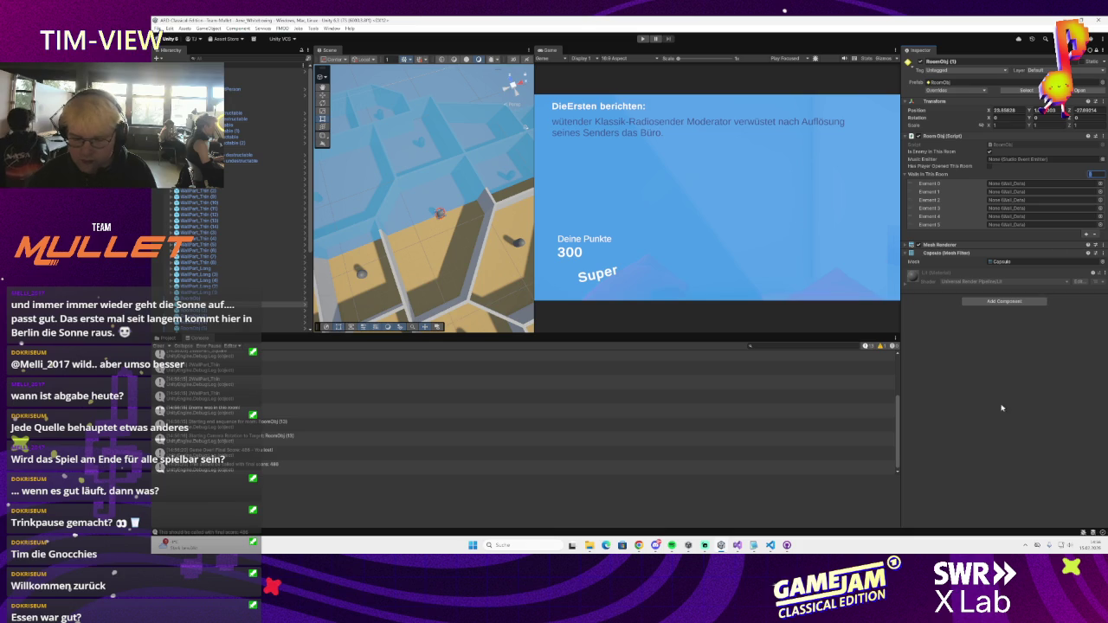
type("0")
key("Return")
mouse_move(447, 258)
left_mouse_down()
mouse_move(504, 243)
mouse_move(489, 227)
left_mouse_up()
left_click(489, 227)
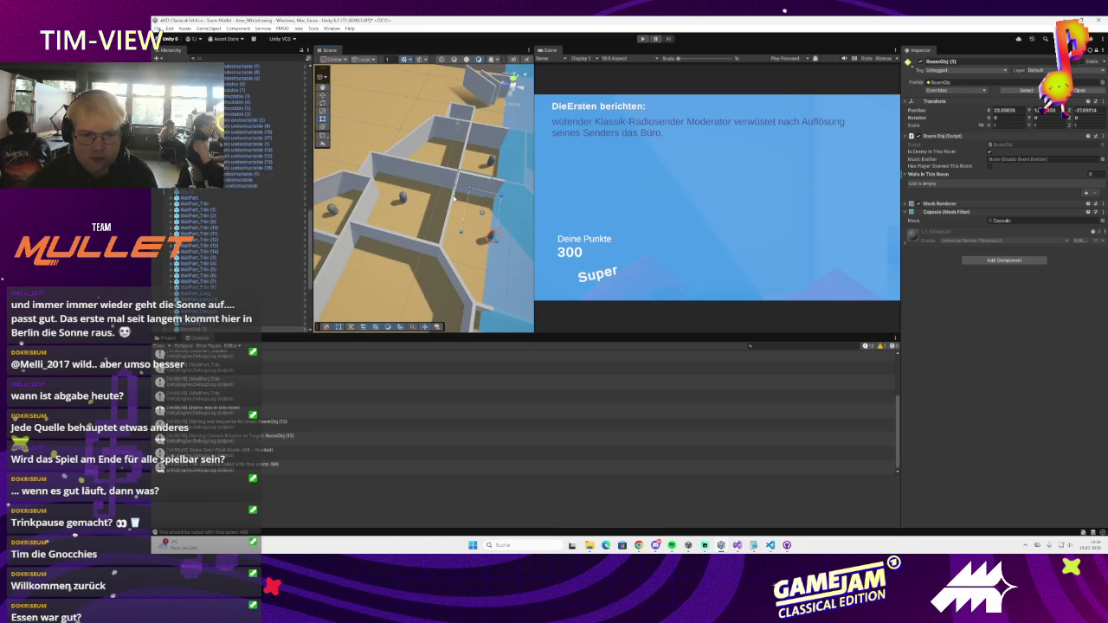
mouse_move(452, 276)
left_mouse_down()
mouse_move(475, 269)
mouse_move(399, 151)
left_mouse_up()
left_click(440, 154)
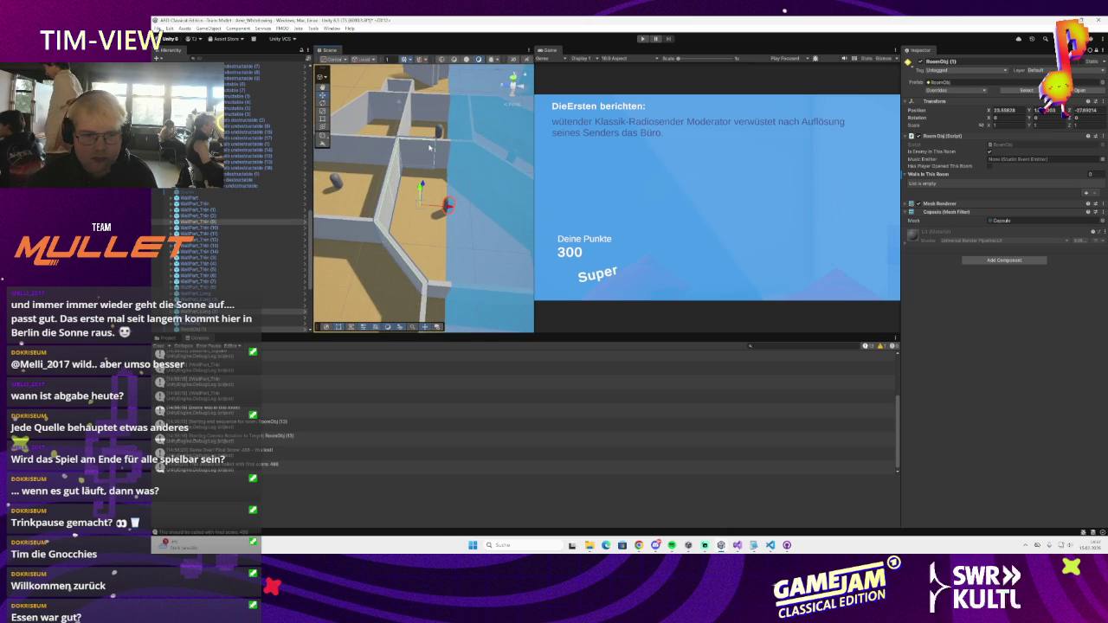
left_click_drag(461, 289, 469, 212)
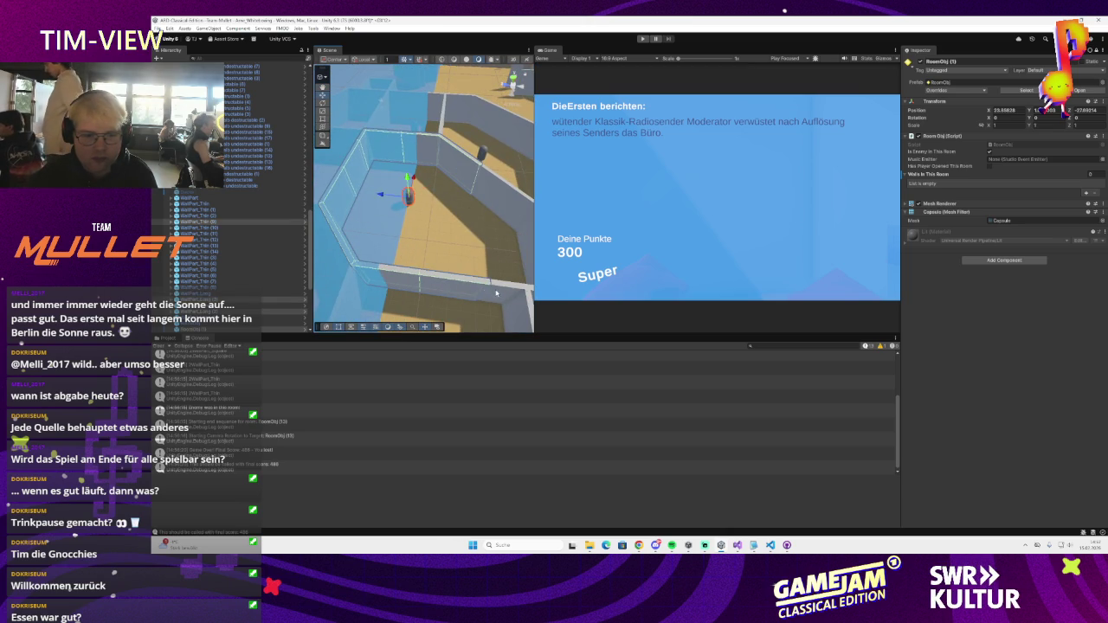
left_click_drag(496, 294, 509, 232)
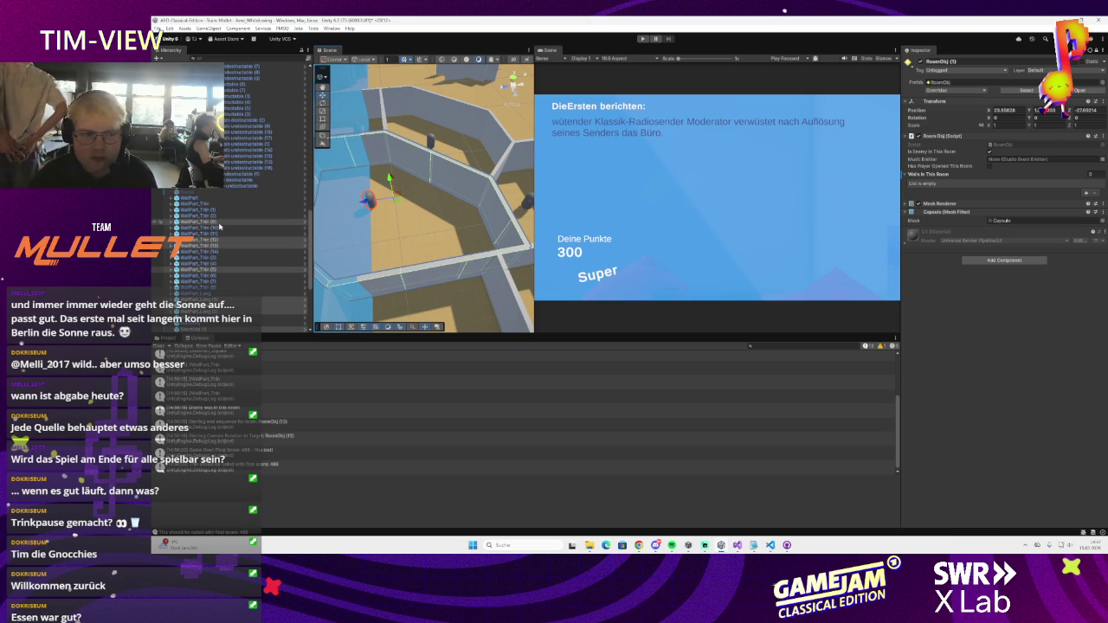
left_click_drag(935, 176, 936, 175)
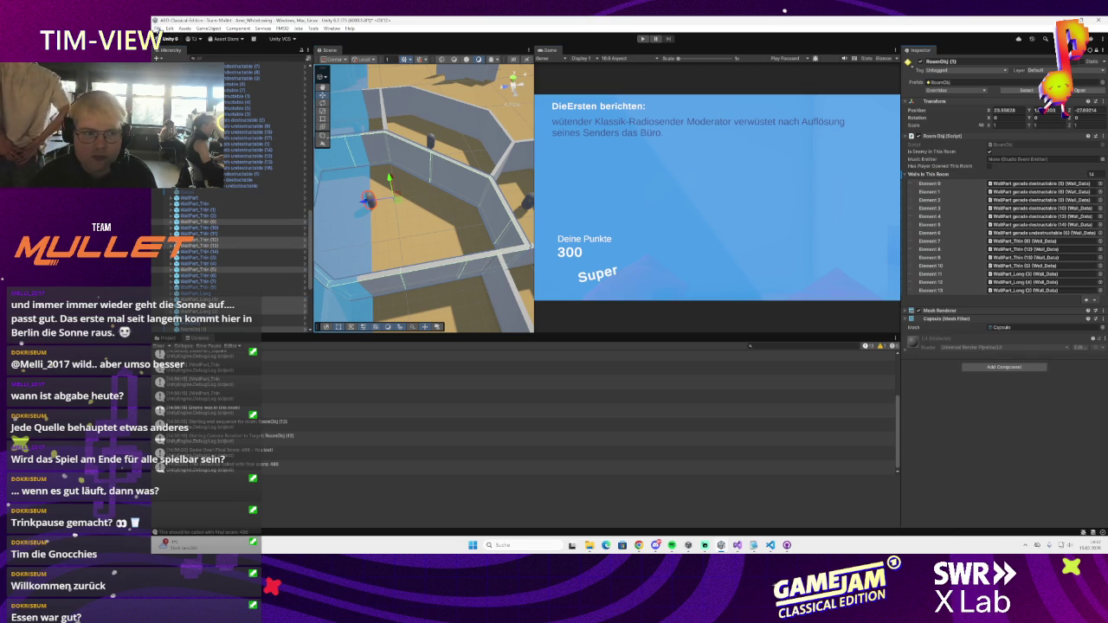
left_click(156, 29)
key("Escape")
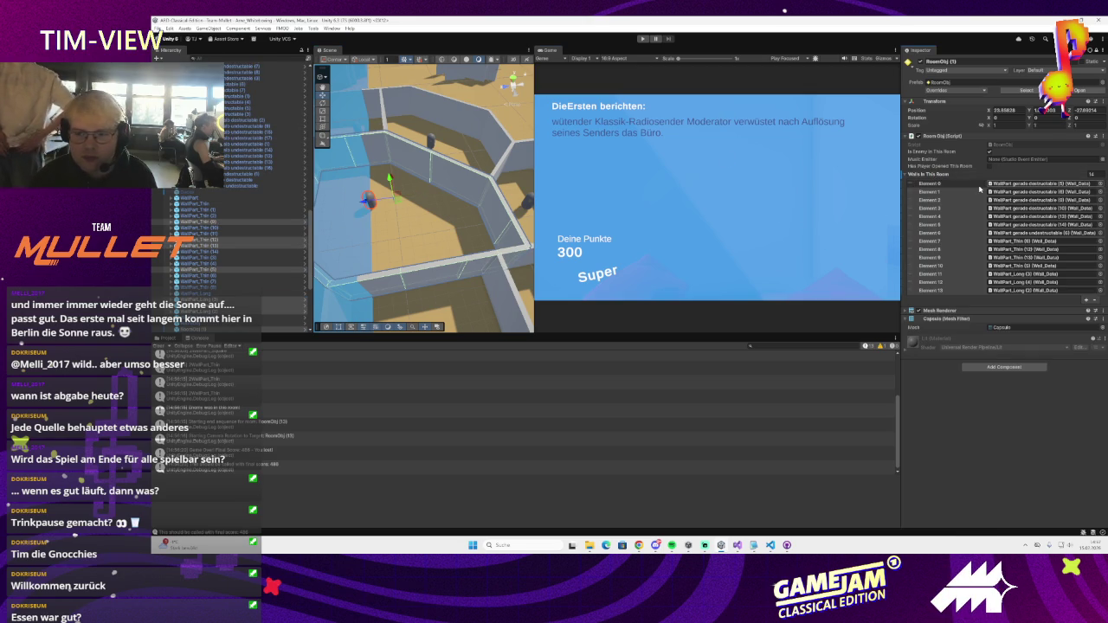
- Inspect neighbouring rooms, checking RoomObj (3)'s wall list and selecting RoomObj (4) and (3)
left_click_drag(446, 186, 473, 183)
left_click_drag(435, 151, 450, 156)
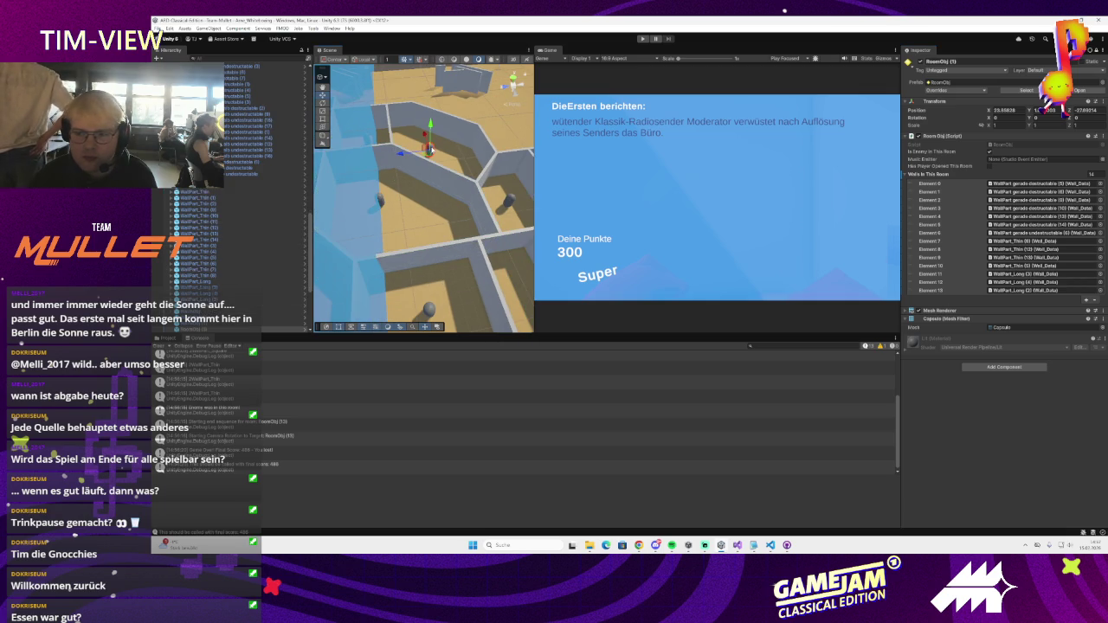
left_click(1095, 50)
mouse_move(526, 213)
left_mouse_down()
mouse_move(459, 241)
mouse_move(488, 235)
left_mouse_up()
left_click(440, 247)
left_click(487, 234)
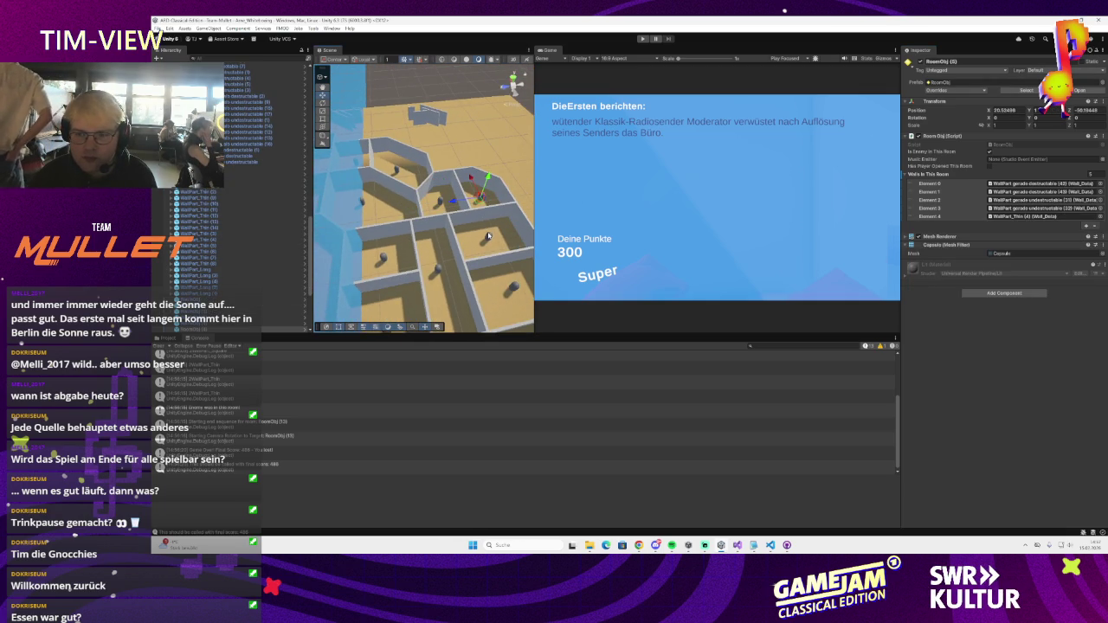
- Browse room markers RoomObj (6), (7), (10), (11), then select and frame RoomObj (2)
left_click(487, 235)
left_click(437, 270)
mouse_move(437, 270)
left_mouse_down()
mouse_move(419, 260)
mouse_move(440, 260)
mouse_move(458, 283)
mouse_move(394, 251)
mouse_move(356, 276)
left_mouse_up()
left_click(421, 236)
left_click(459, 283)
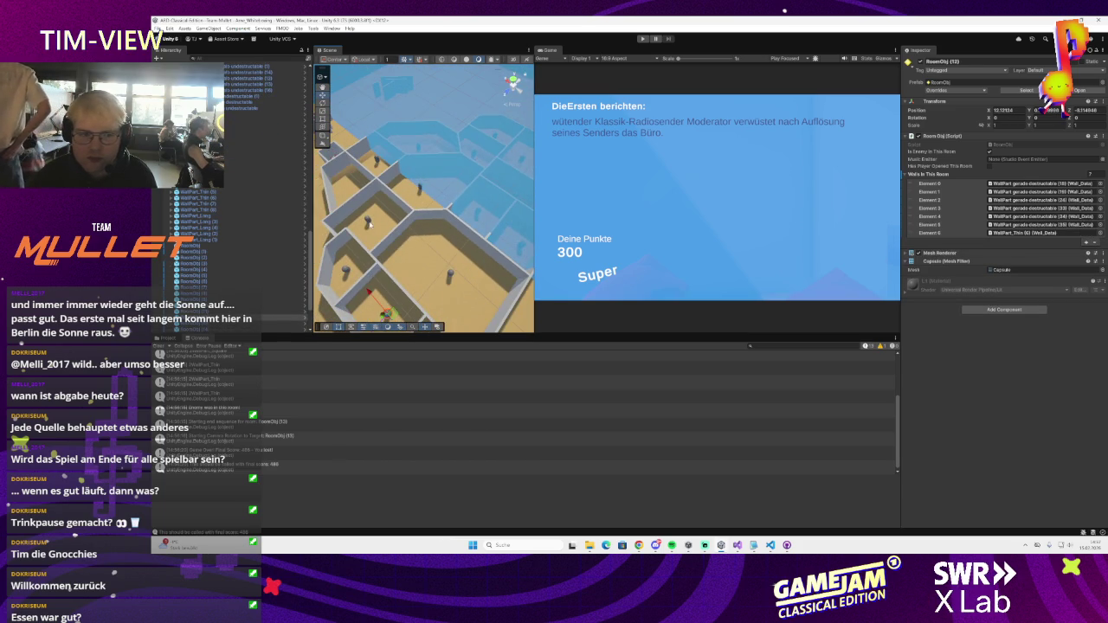
left_click(356, 276)
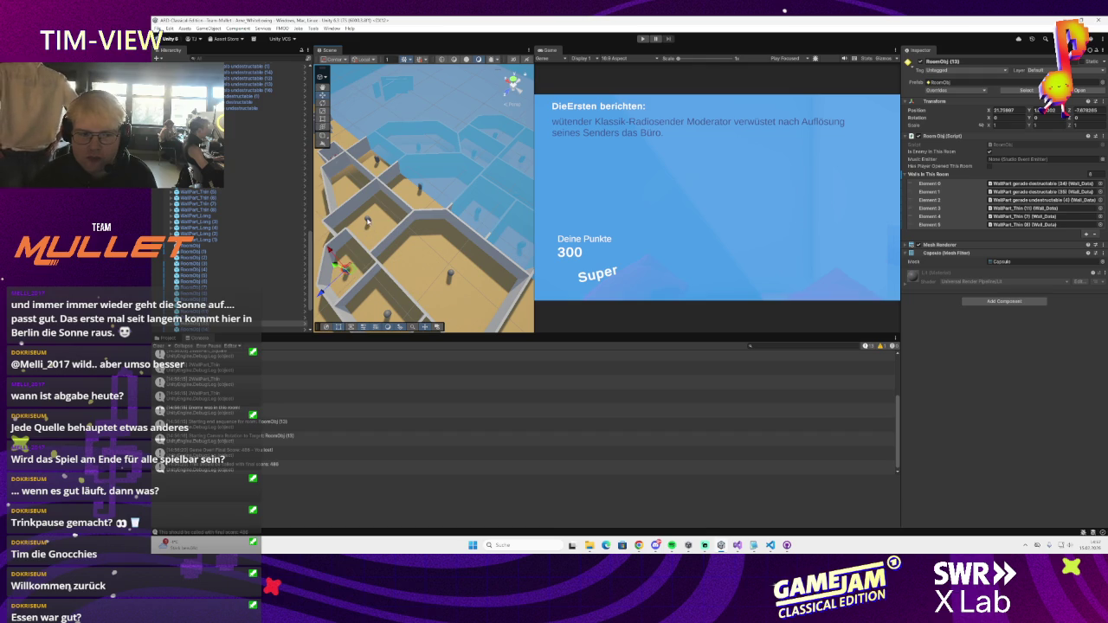
double_click(192, 257)
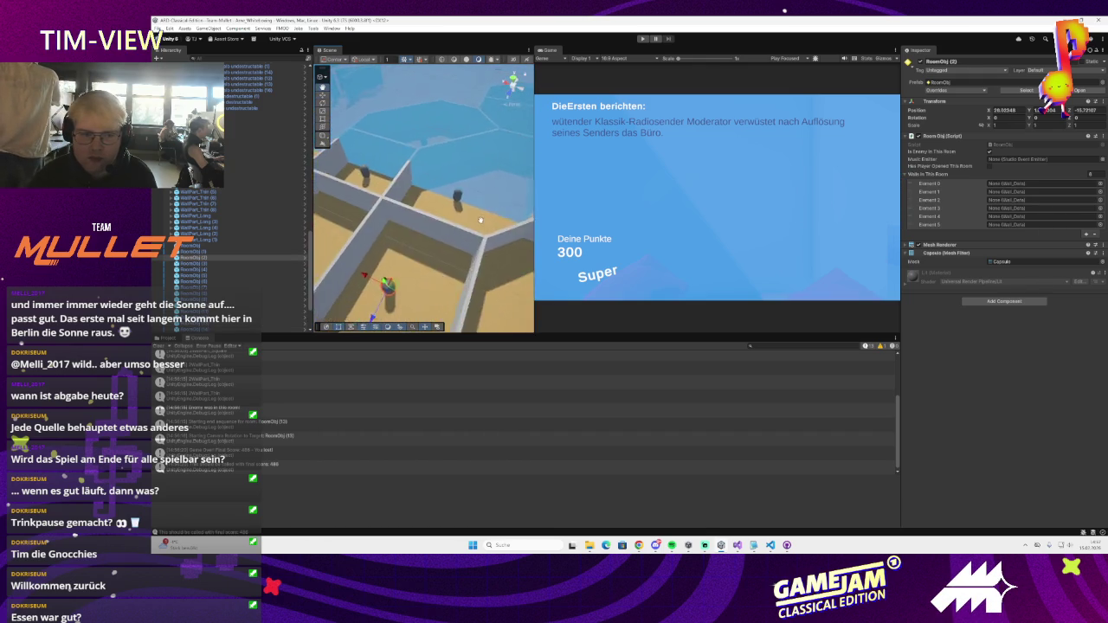
- Reset RoomObj (2)'s Walls In This Room to size 0 and fill it with twelve wall pieces
left_click(1091, 176)
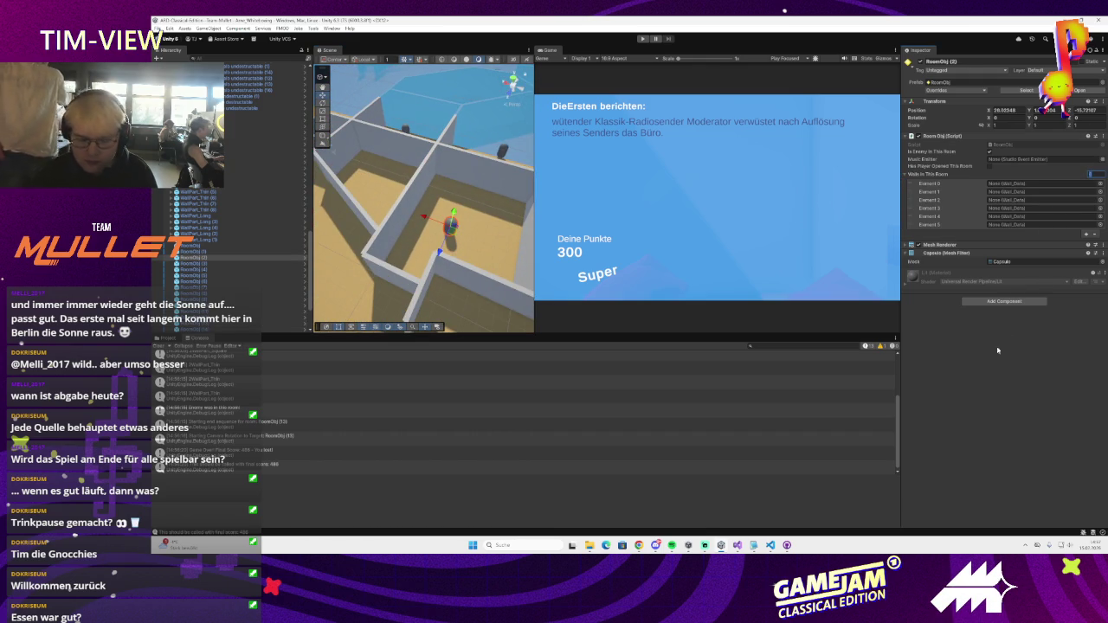
type("0")
key("Return")
left_click_drag(416, 216, 384, 227)
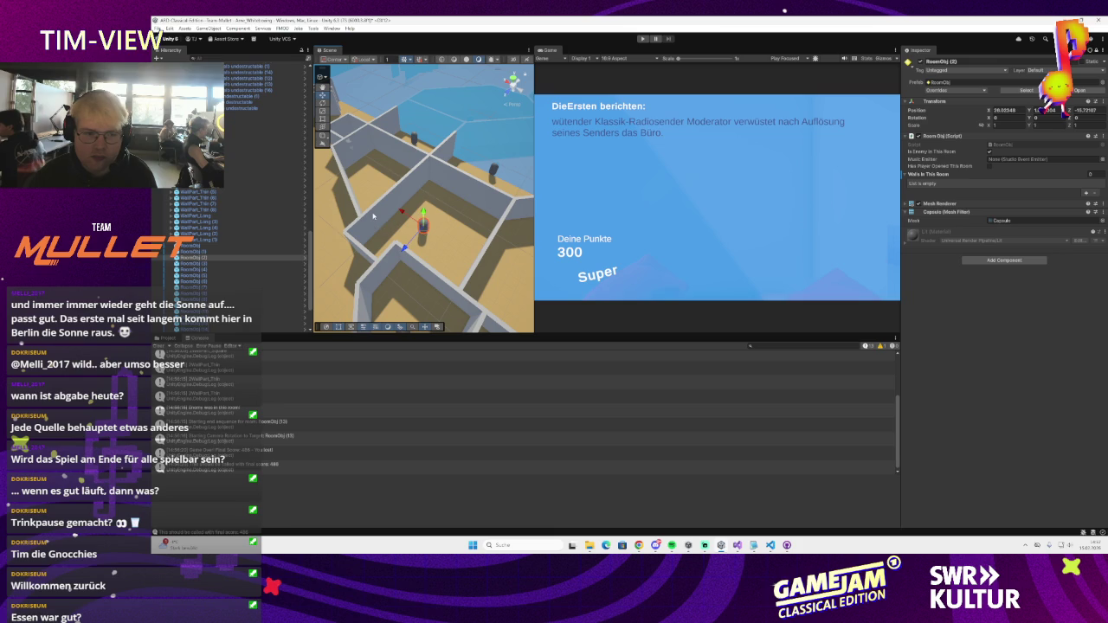
left_click(406, 186)
left_click(494, 205)
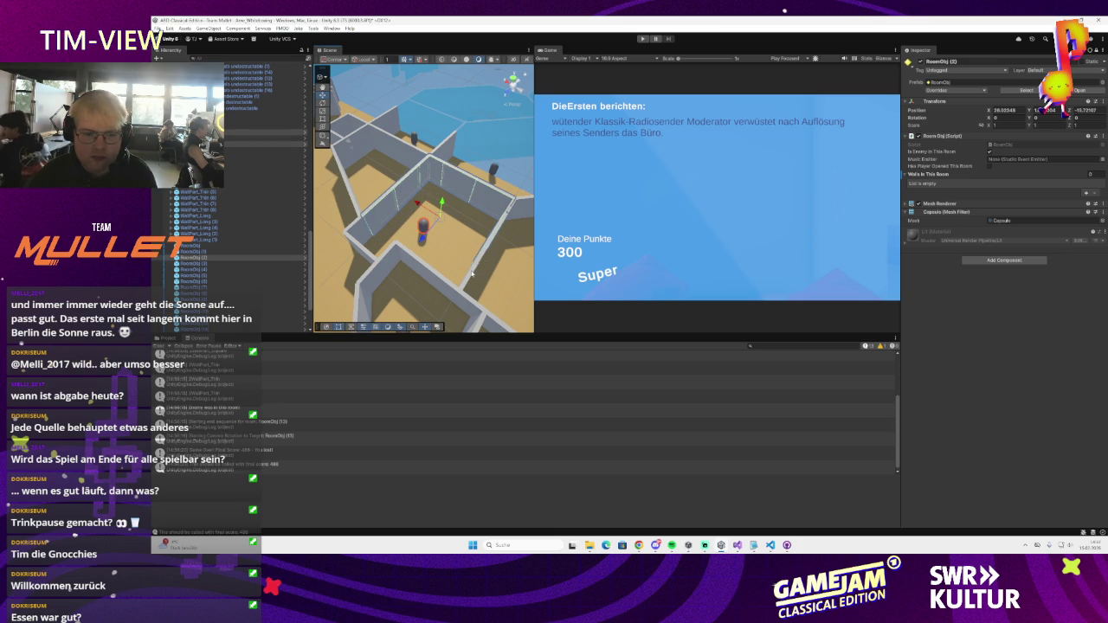
mouse_move(439, 283)
left_mouse_down()
mouse_move(406, 278)
mouse_move(430, 239)
left_mouse_up()
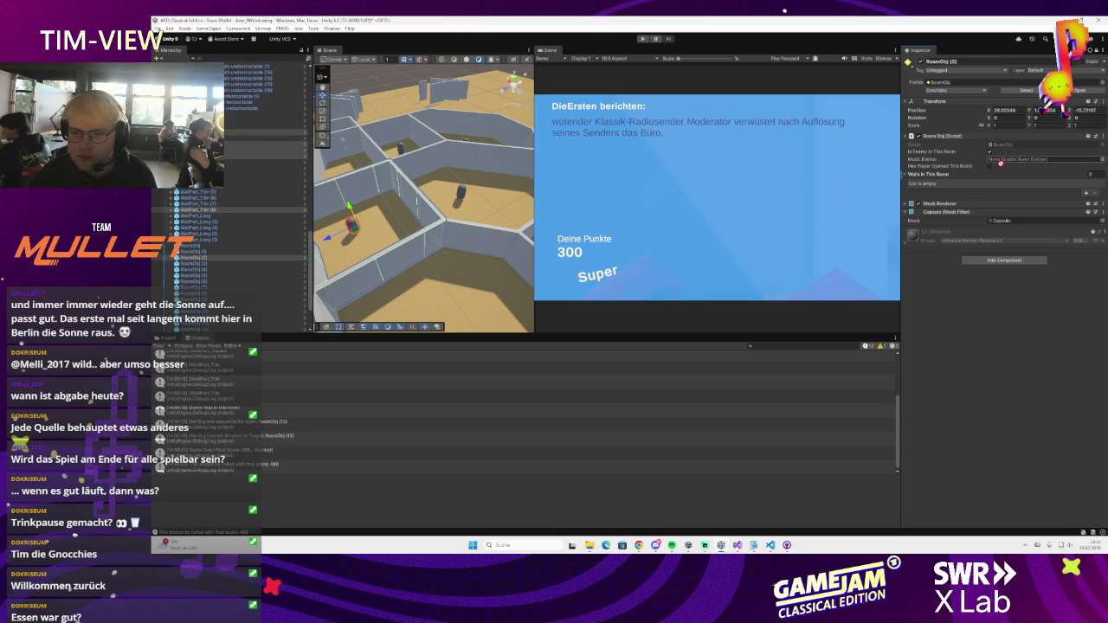
left_click_drag(954, 174, 956, 175)
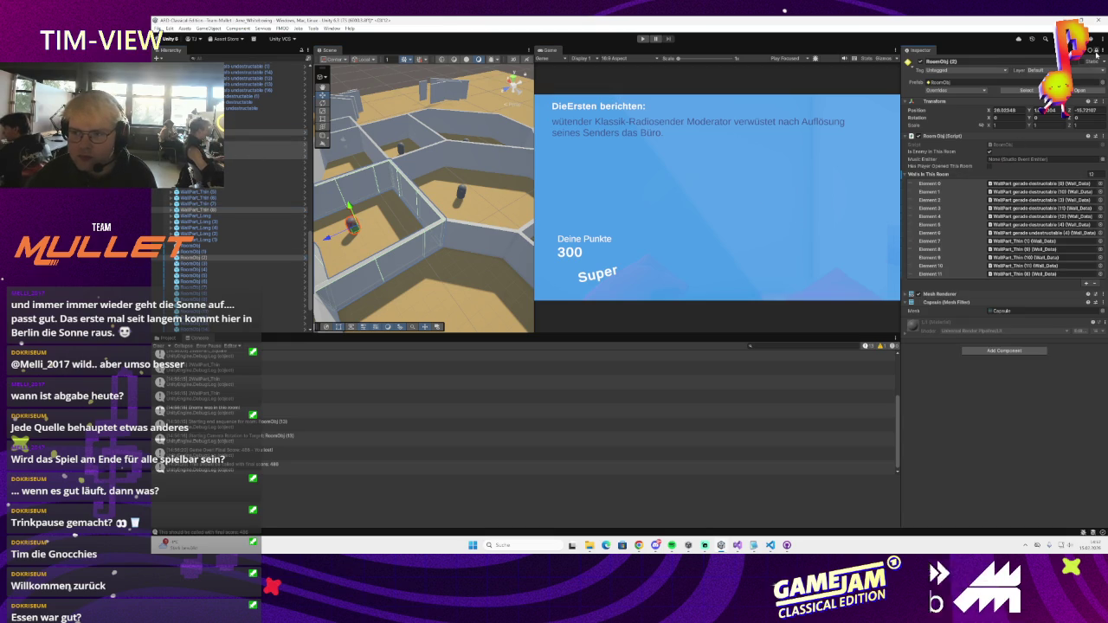
- Select and frame a wall of the next room, then pick the next room object
key("ctrl+a")
mouse_move(467, 208)
left_mouse_down()
mouse_move(487, 188)
mouse_move(389, 205)
left_mouse_up()
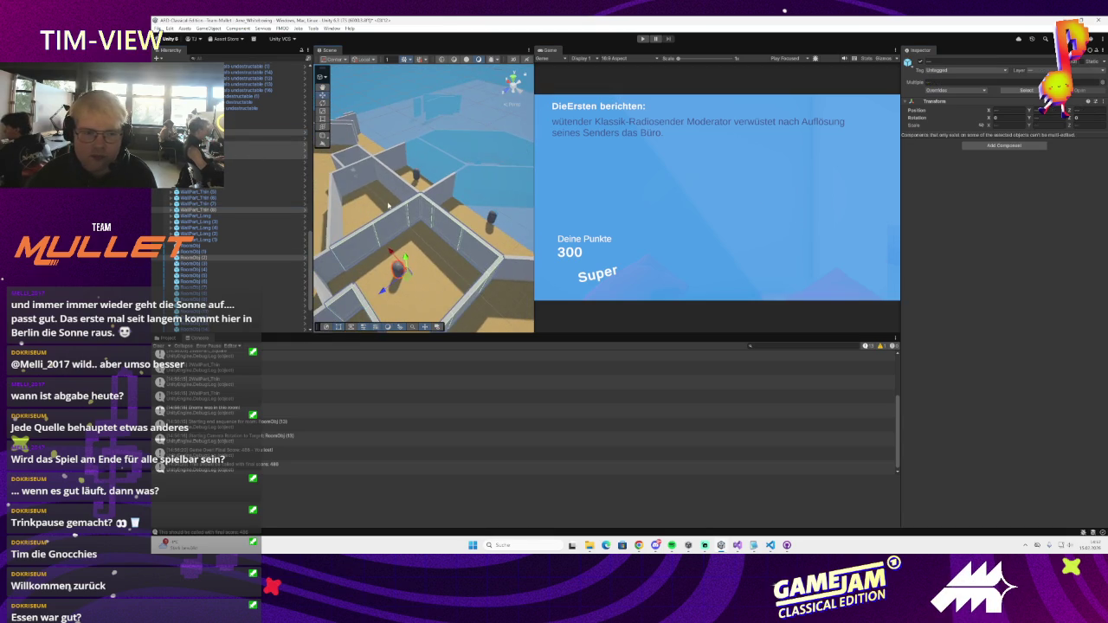
left_click(391, 182)
key("f")
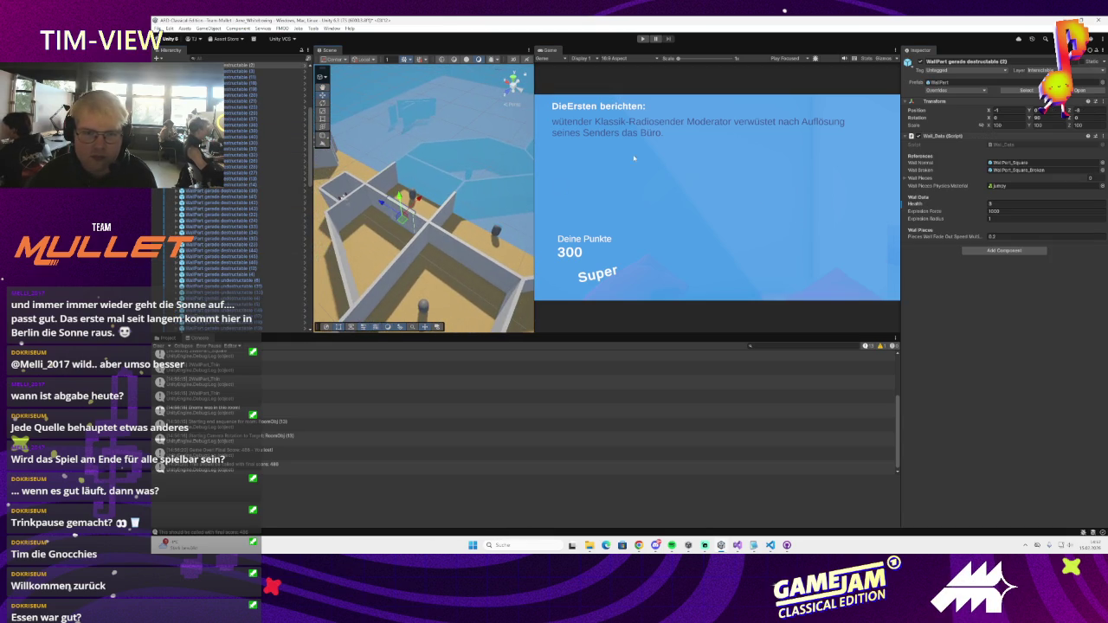
left_click(475, 214)
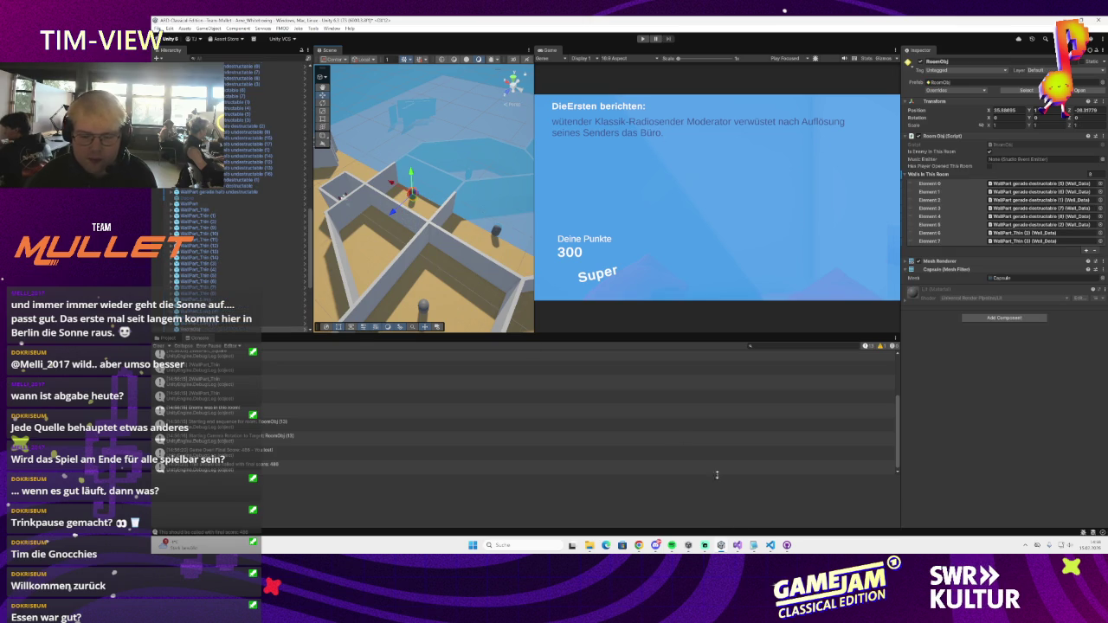
left_click(786, 545)
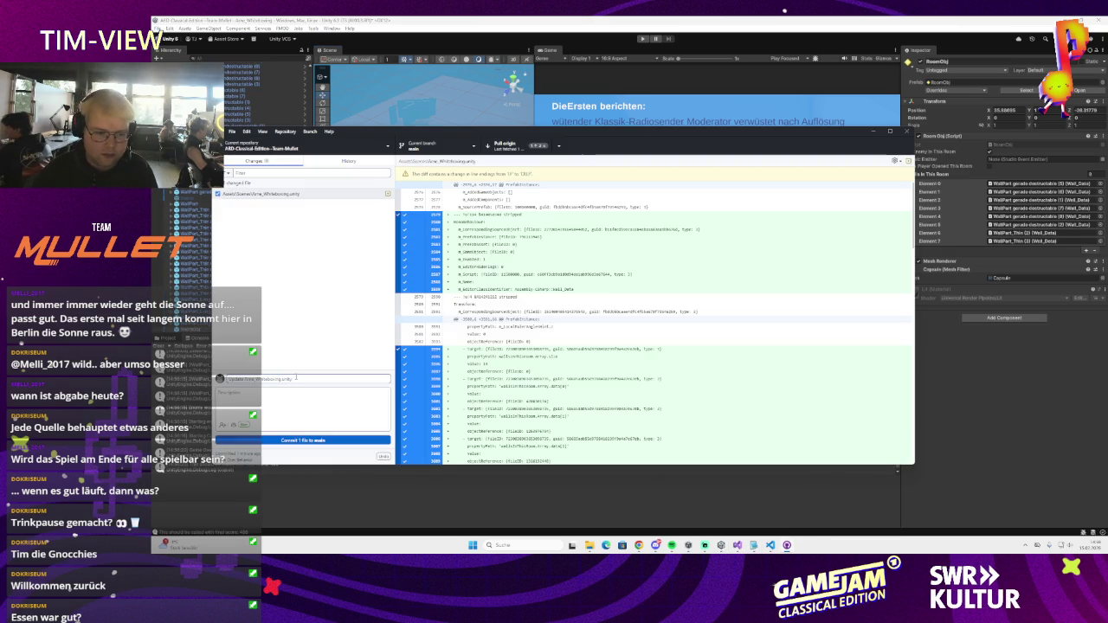
- Commit the scene change, pull origin, and open the conflicted Ame_Whiteboxing.unity in Visual Studio Code
left_click(359, 440)
left_click(519, 145)
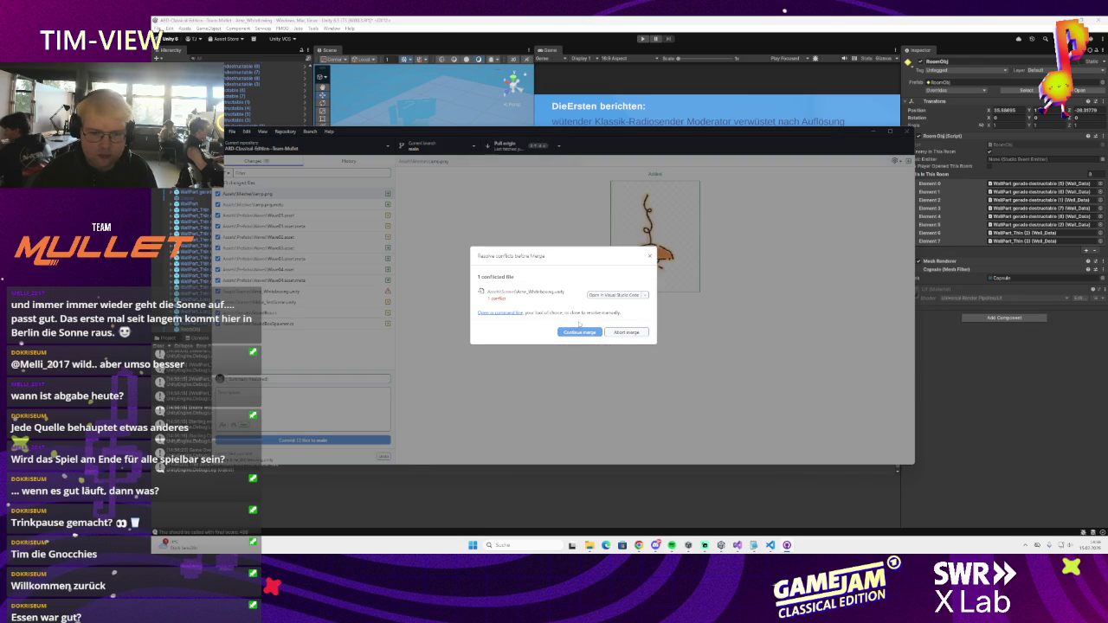
left_click(646, 296)
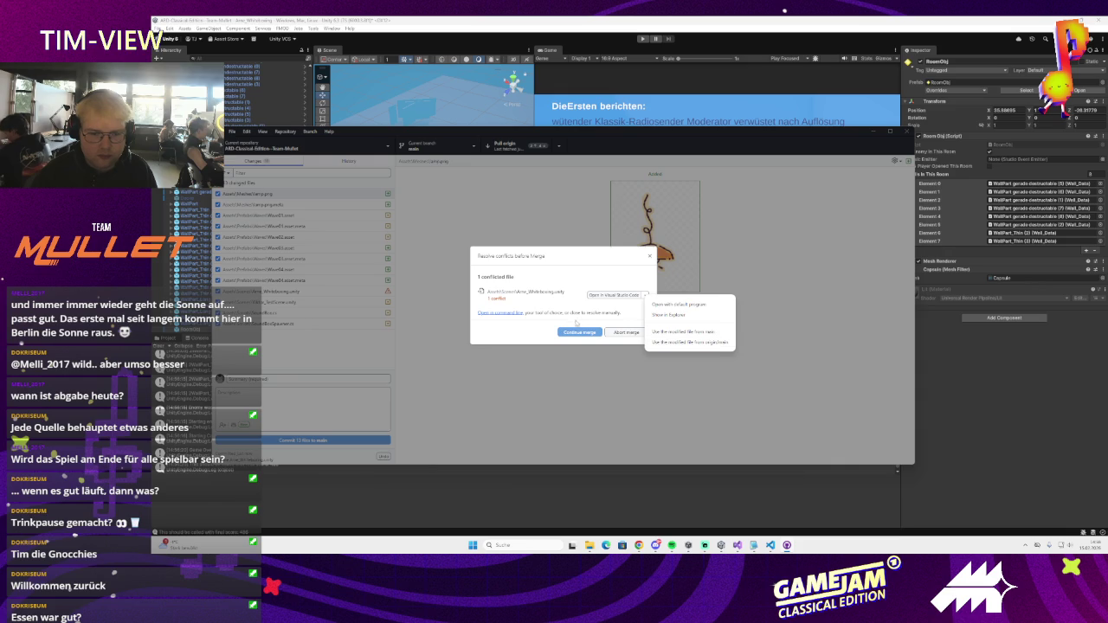
left_click(643, 315)
left_click(646, 296)
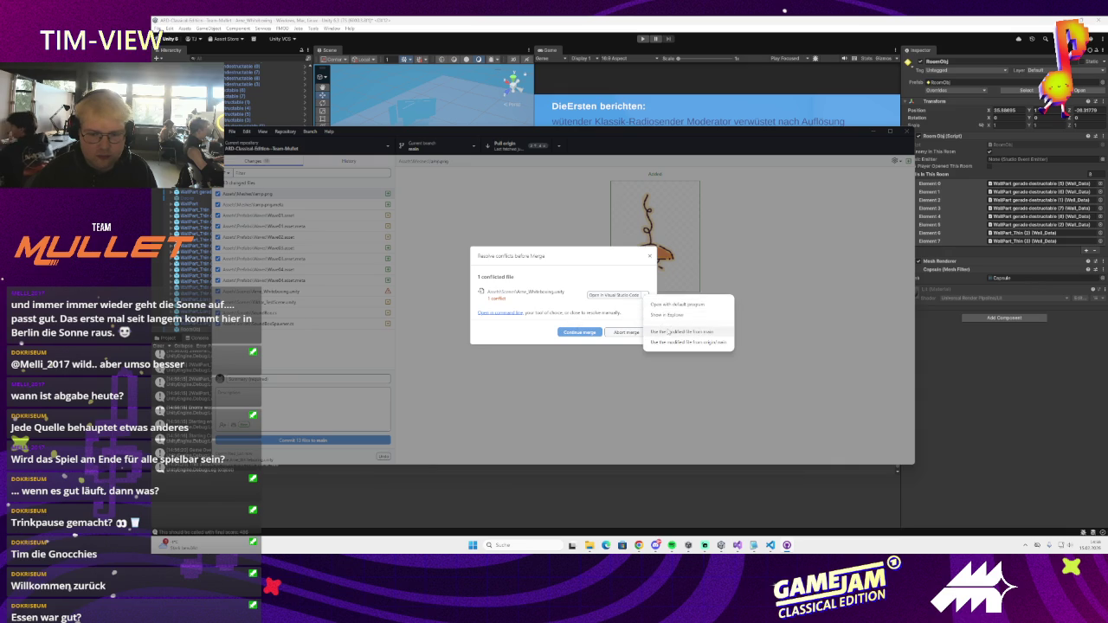
left_click(645, 296)
left_click(626, 298)
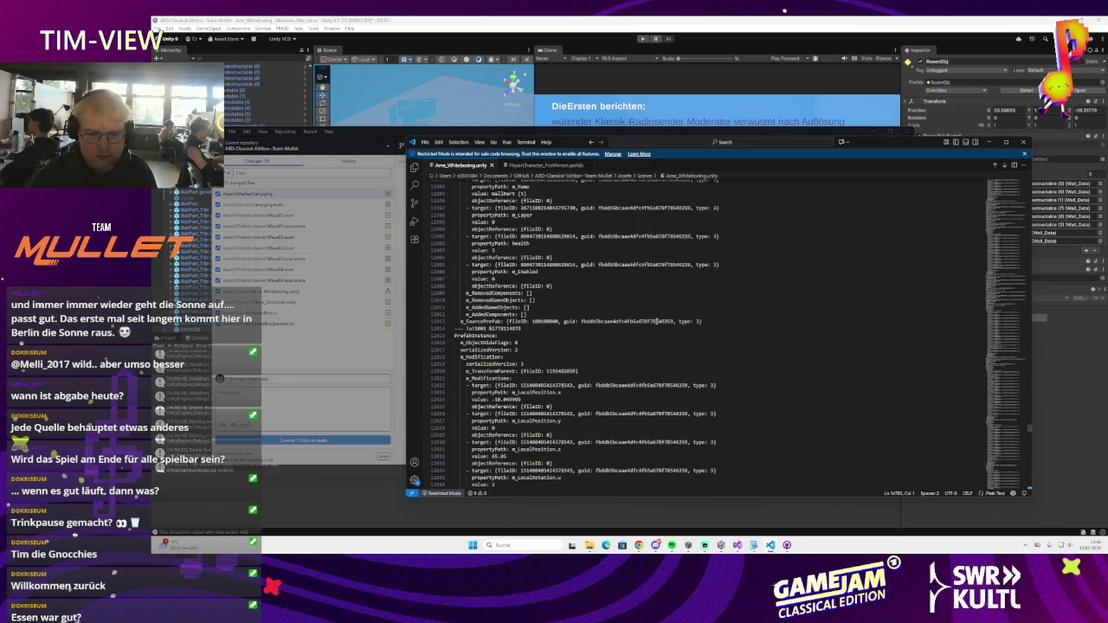
- Resolve the Ame_Whiteboxing.unity conflict with Accept Current Change, save it, and close VS Code
left_click_drag(1029, 435, 1029, 486)
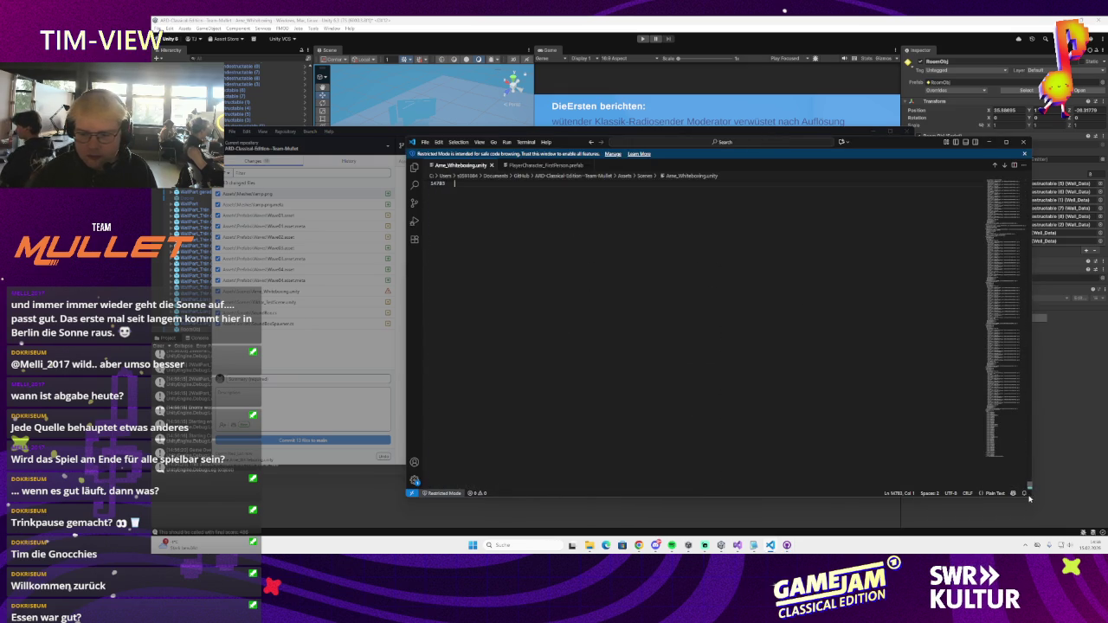
scroll(535, 278, "up", 6)
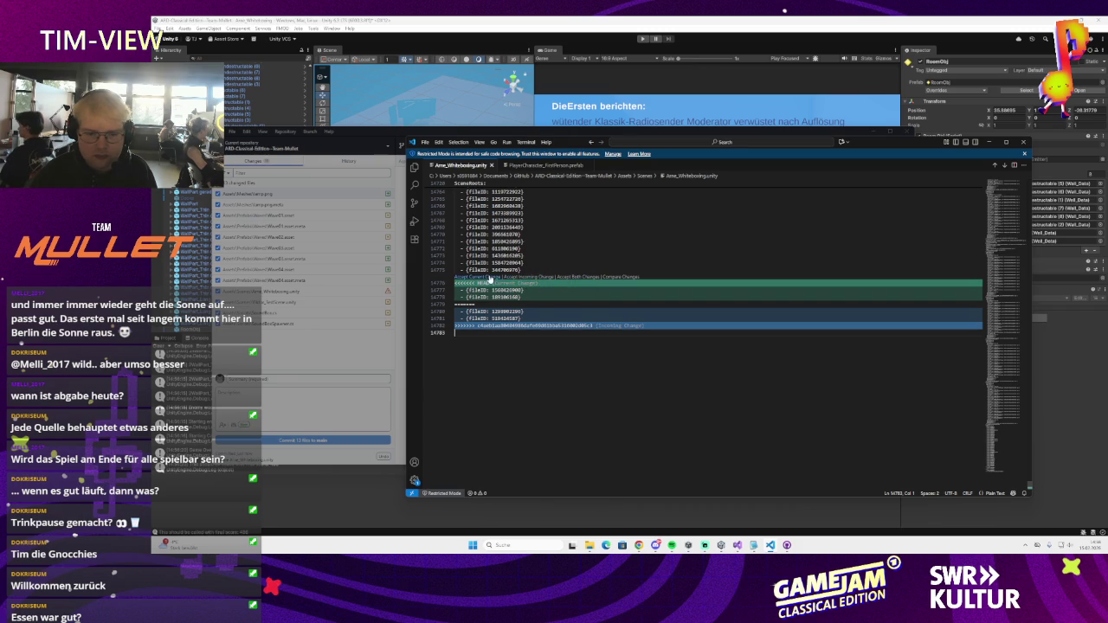
left_click(485, 277)
left_click(611, 247)
key("ctrl+s")
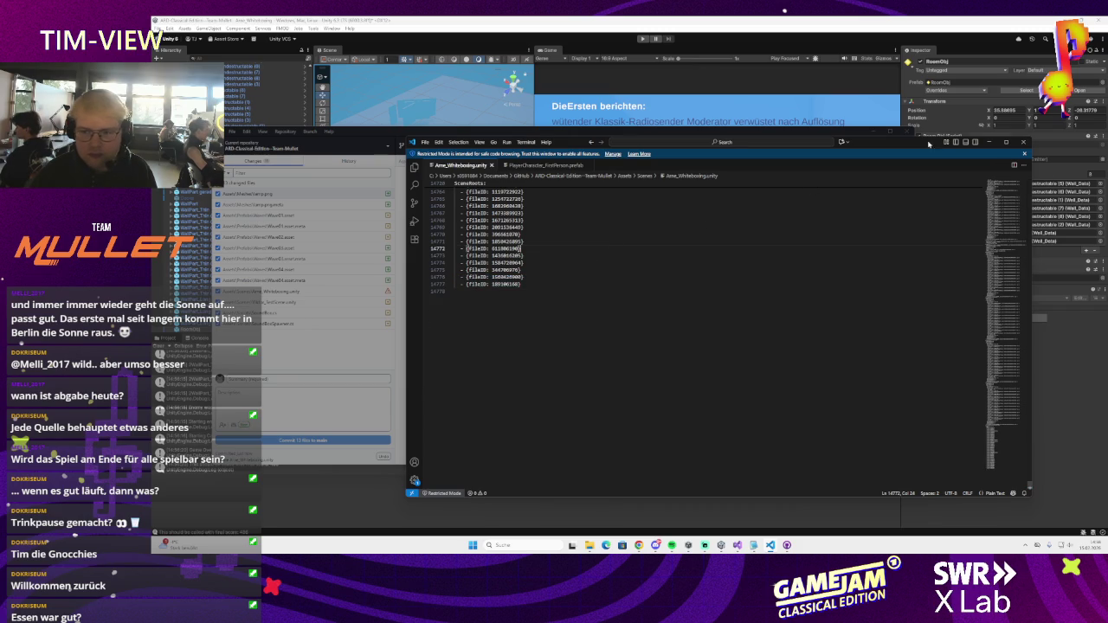
left_click(1024, 142)
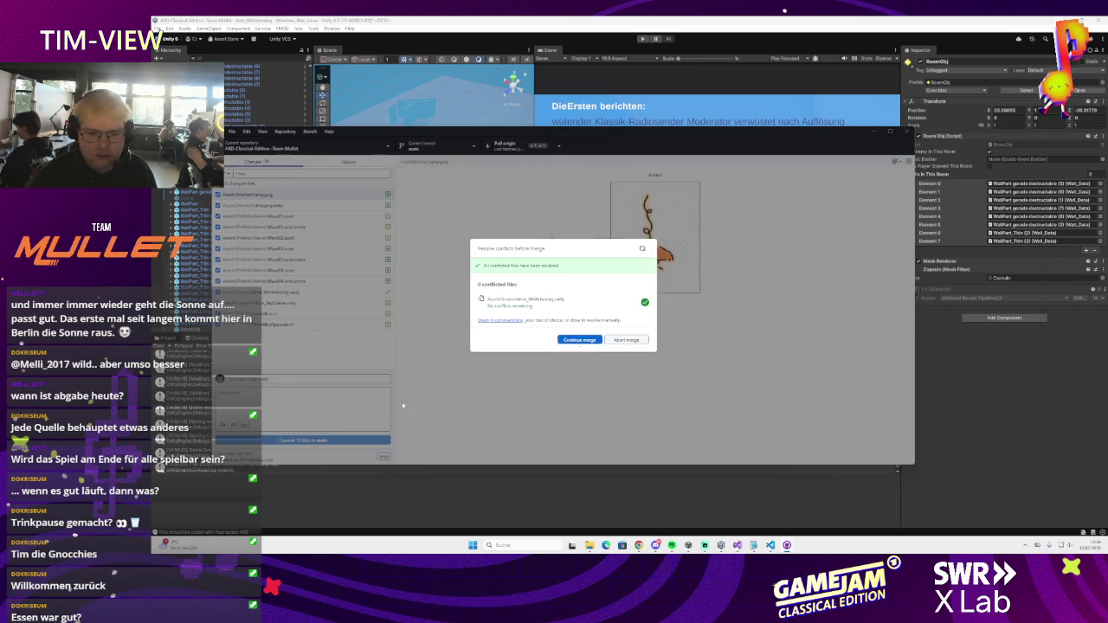
- Finish merging origin/main into main, push to origin, and minimize GitHub Desktop
left_click(582, 338)
key("ctrl+p")
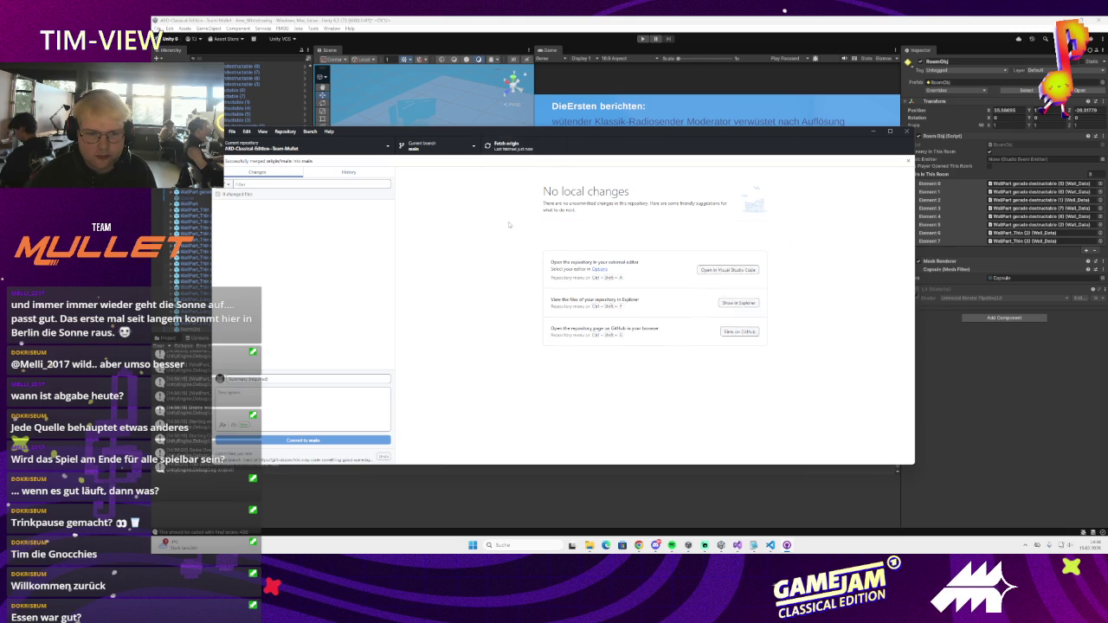
left_click(874, 132)
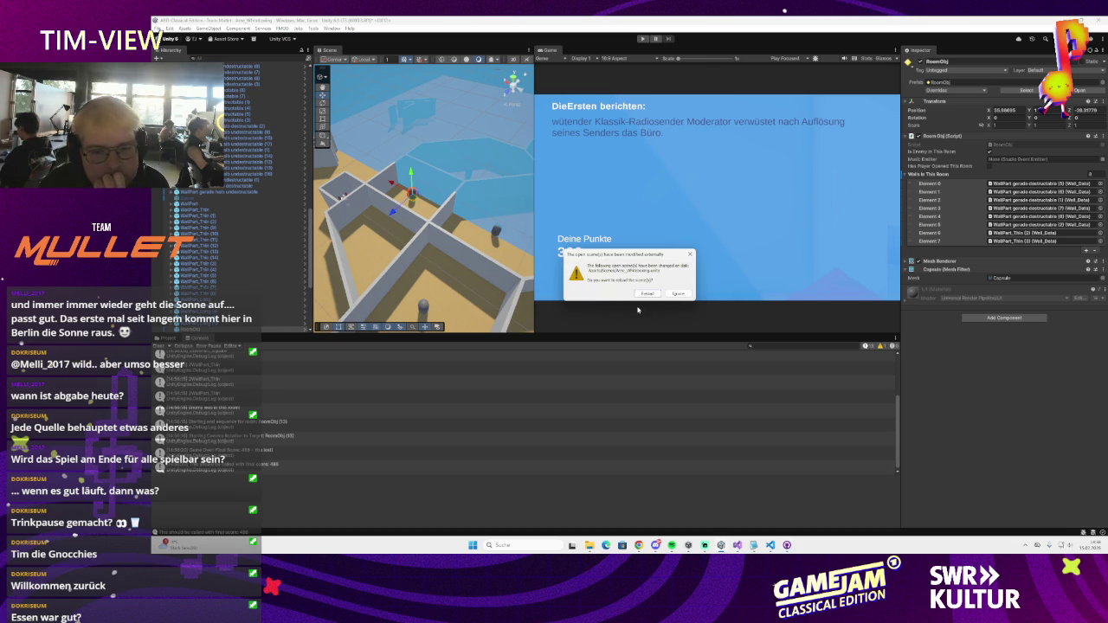
- Reload the externally modified whiteboxing scene, widen the Scene view, and select the roof plane Decke
left_click(646, 294)
mouse_move(483, 241)
left_mouse_down()
mouse_move(451, 235)
mouse_move(503, 152)
left_mouse_up()
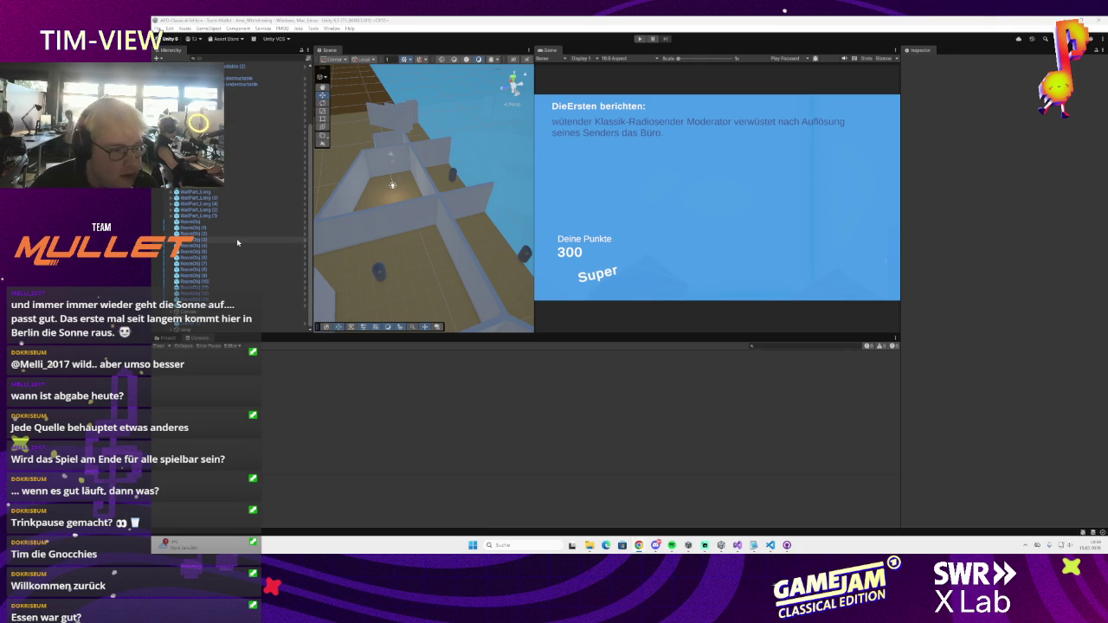
mouse_move(415, 217)
left_mouse_down()
mouse_move(463, 264)
mouse_move(479, 224)
left_mouse_up()
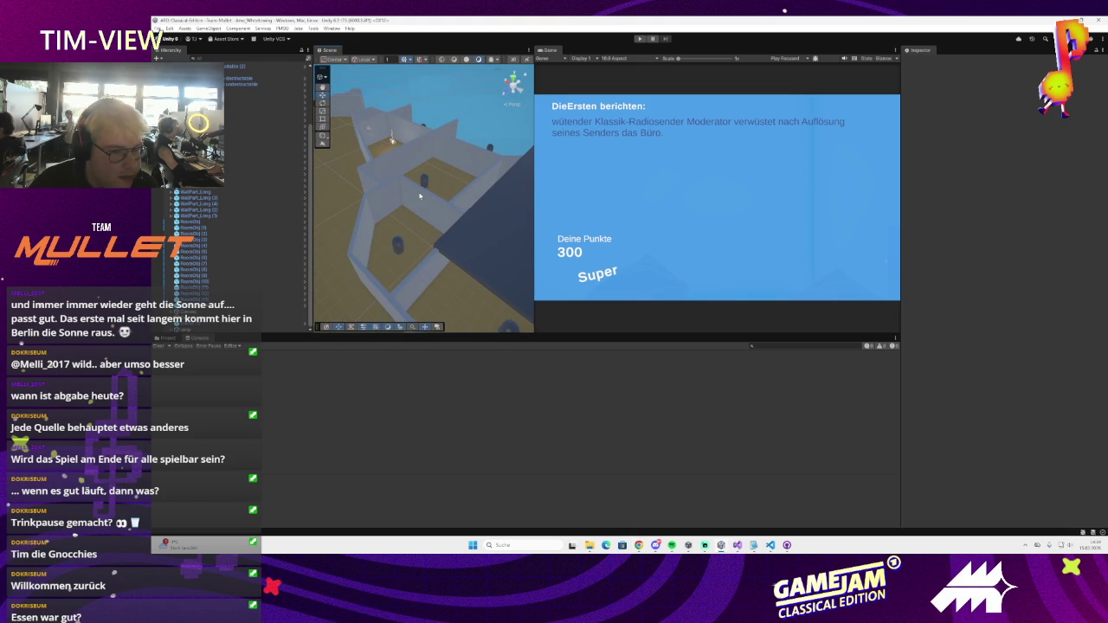
mouse_move(419, 196)
left_mouse_down()
mouse_move(485, 235)
mouse_move(665, 257)
left_mouse_up()
mouse_move(658, 257)
left_mouse_down()
mouse_move(581, 254)
mouse_move(467, 203)
mouse_move(423, 208)
mouse_move(415, 226)
mouse_move(447, 245)
left_mouse_up()
left_click(479, 234)
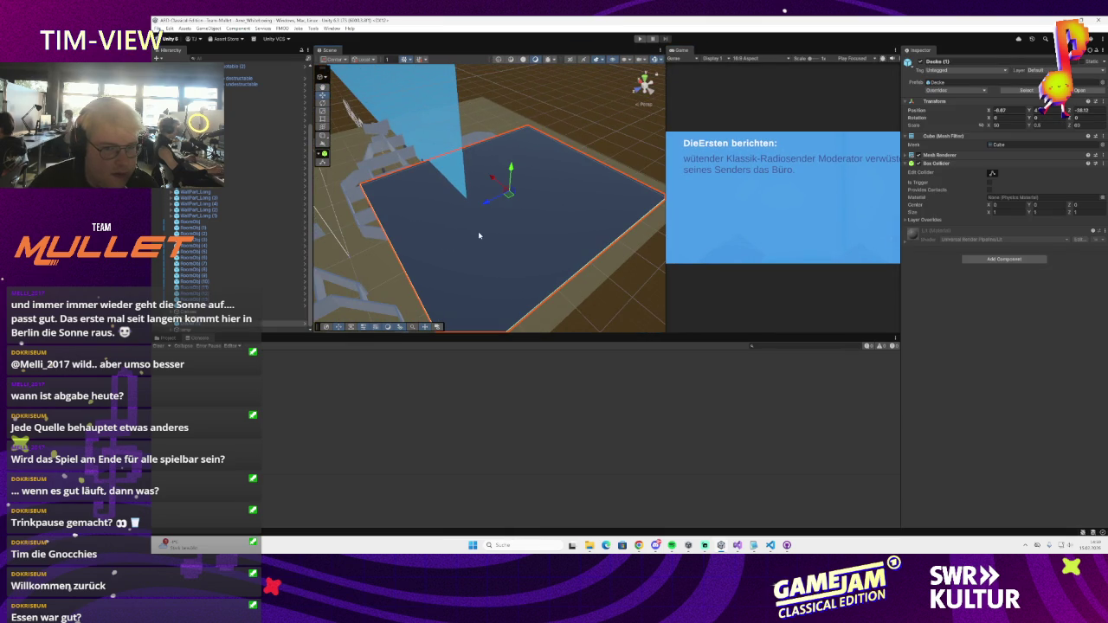
- Drag the Decke roof plane off to the side to uncover the rooms and inspect the layout
mouse_move(513, 209)
left_mouse_down()
mouse_move(433, 156)
mouse_move(440, 168)
mouse_move(405, 178)
mouse_move(525, 230)
mouse_move(440, 255)
mouse_move(416, 292)
mouse_move(474, 269)
mouse_move(498, 226)
left_mouse_up()
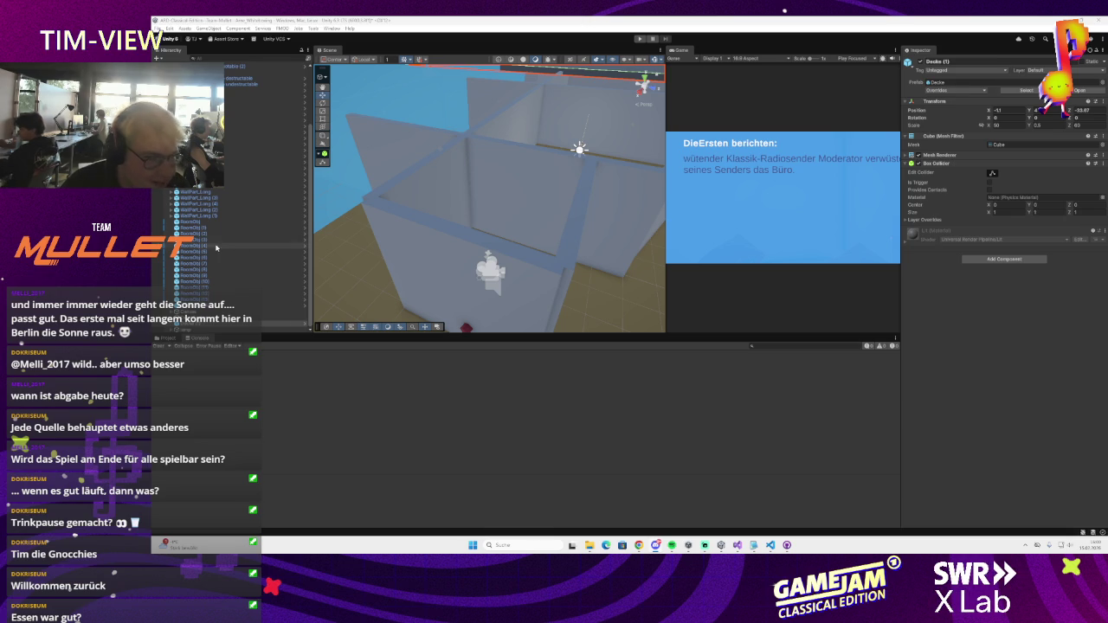
scroll(472, 251, "up", 5)
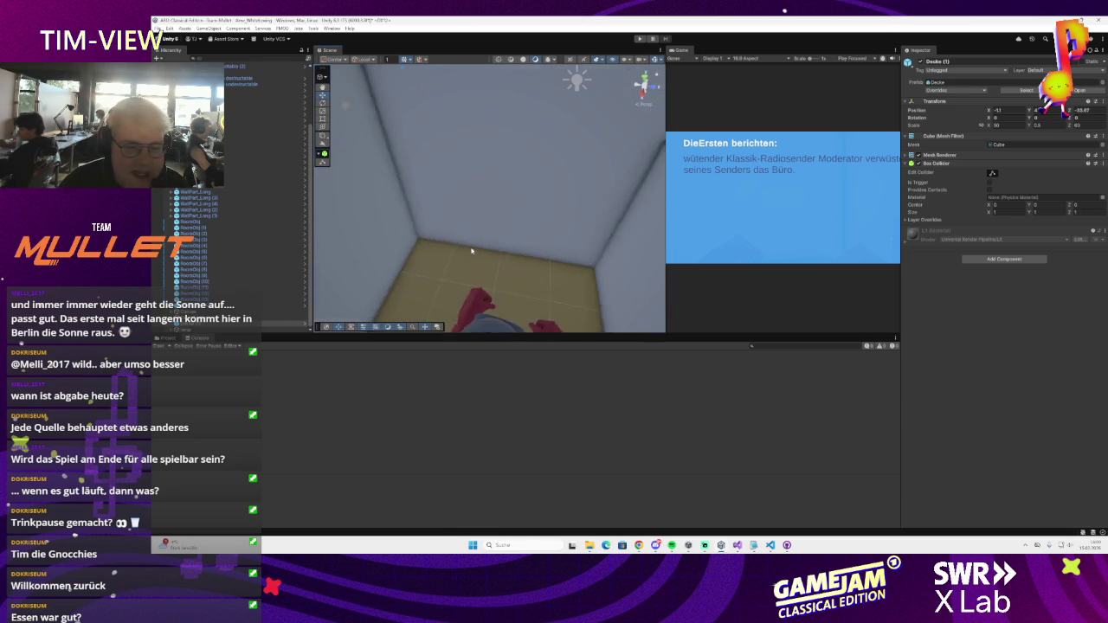
scroll(469, 251, "down", 2)
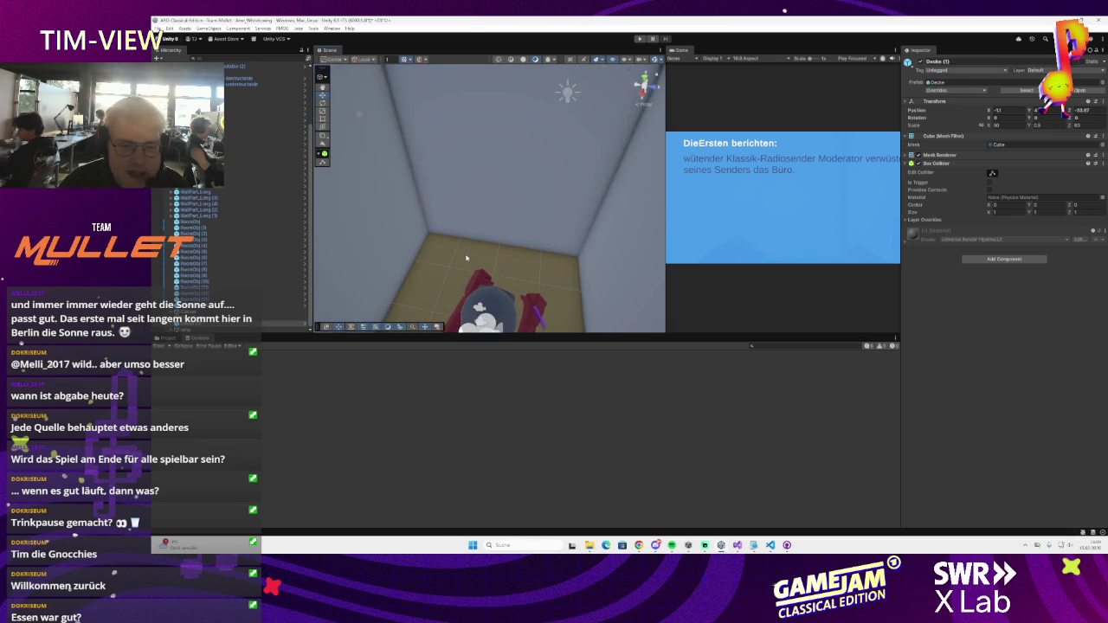
scroll(466, 258, "down", 4)
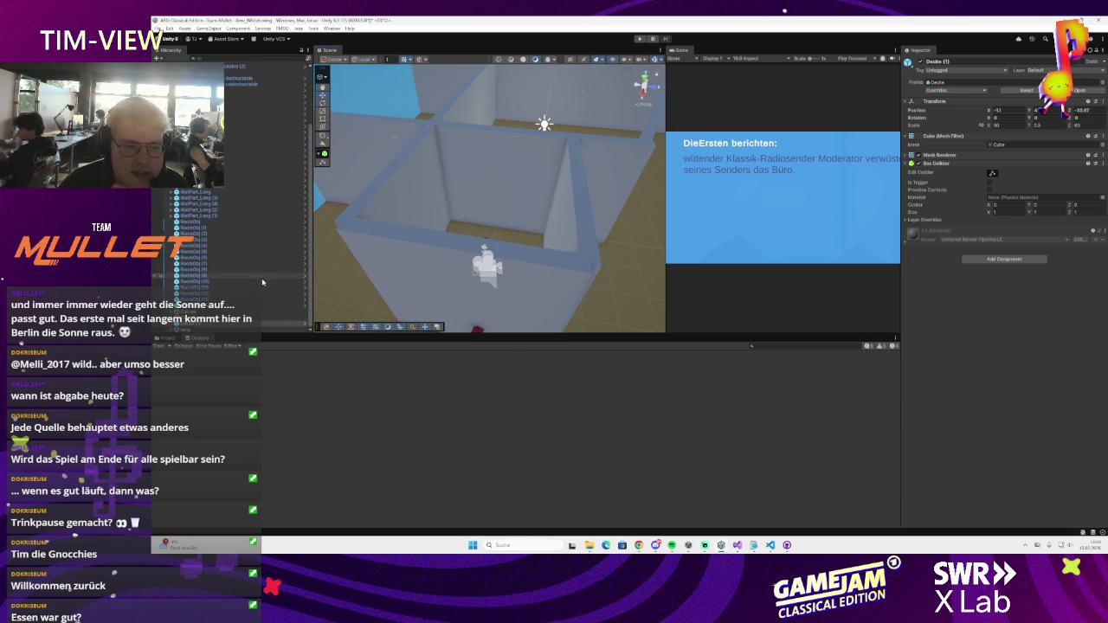
scroll(503, 260, "down", 4)
scroll(522, 286, "up", 4)
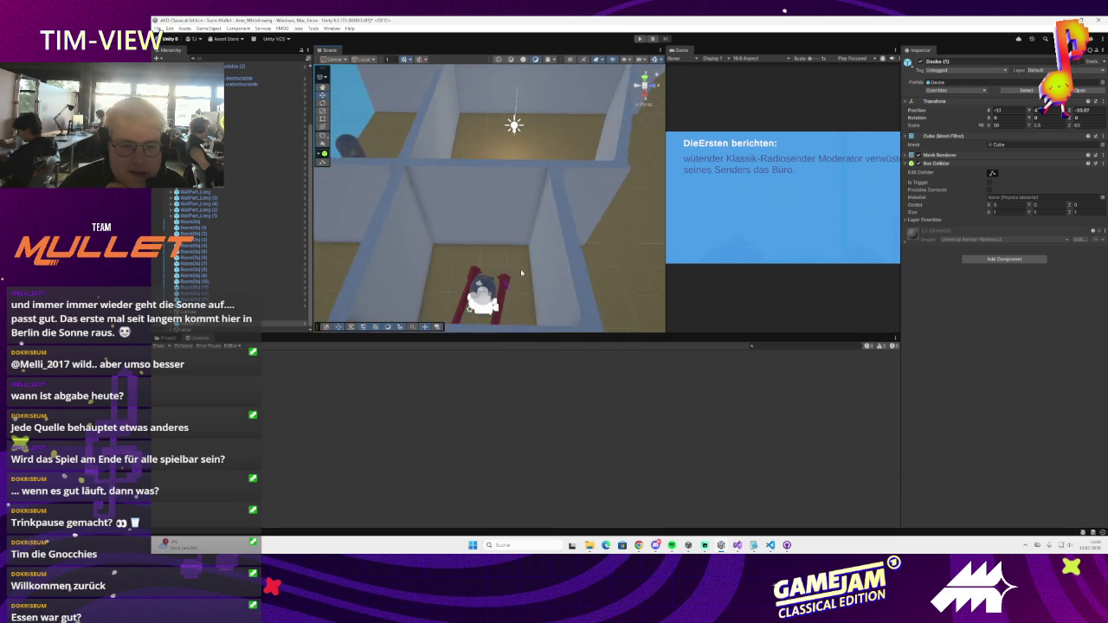
scroll(251, 216, "up", 5)
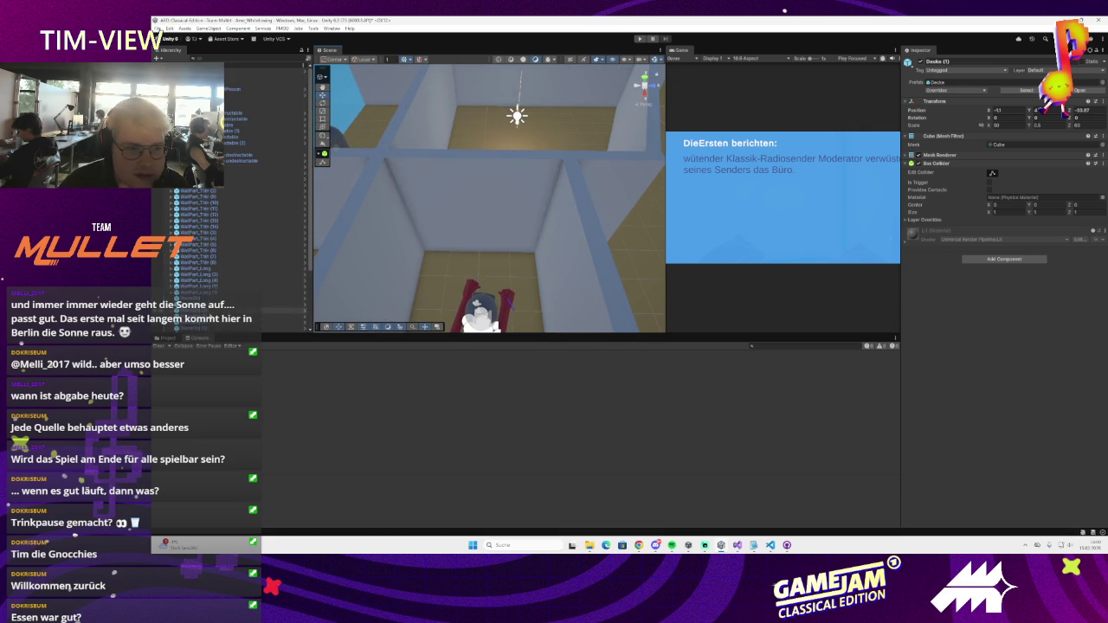
right_click(224, 67)
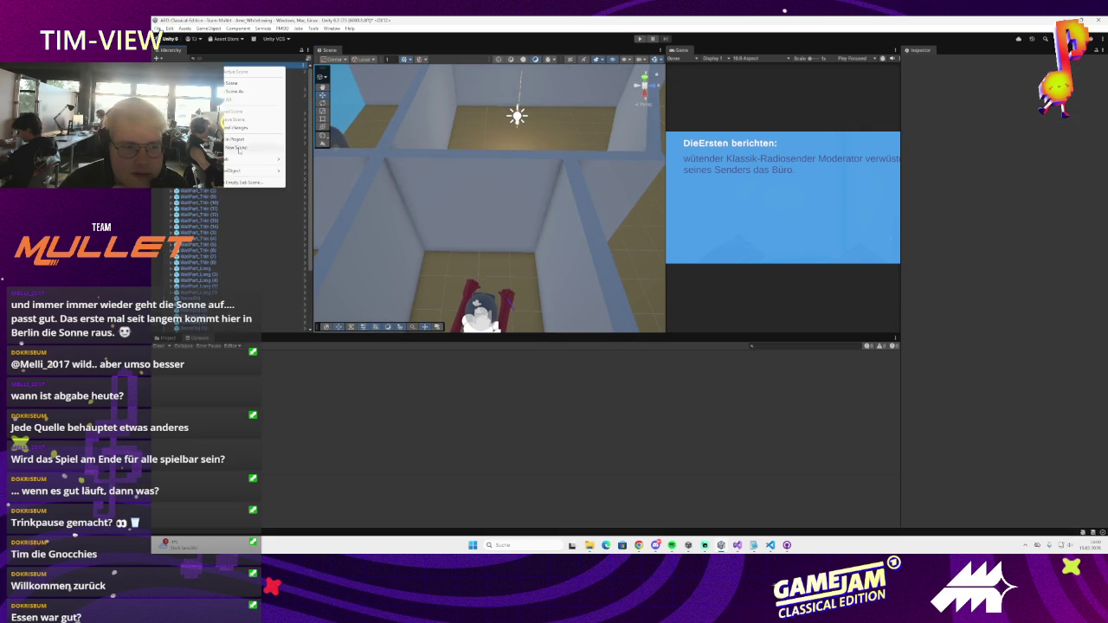
- Add a 2D Sprites > Square object to the scene and select it
mouse_move(266, 173)
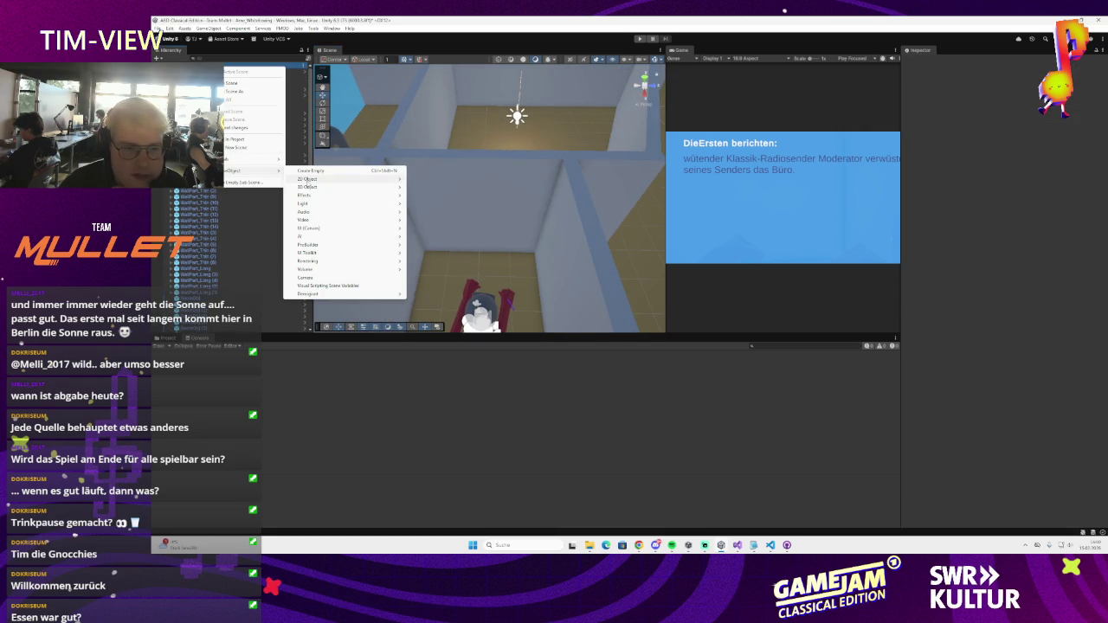
mouse_move(308, 179)
mouse_move(433, 179)
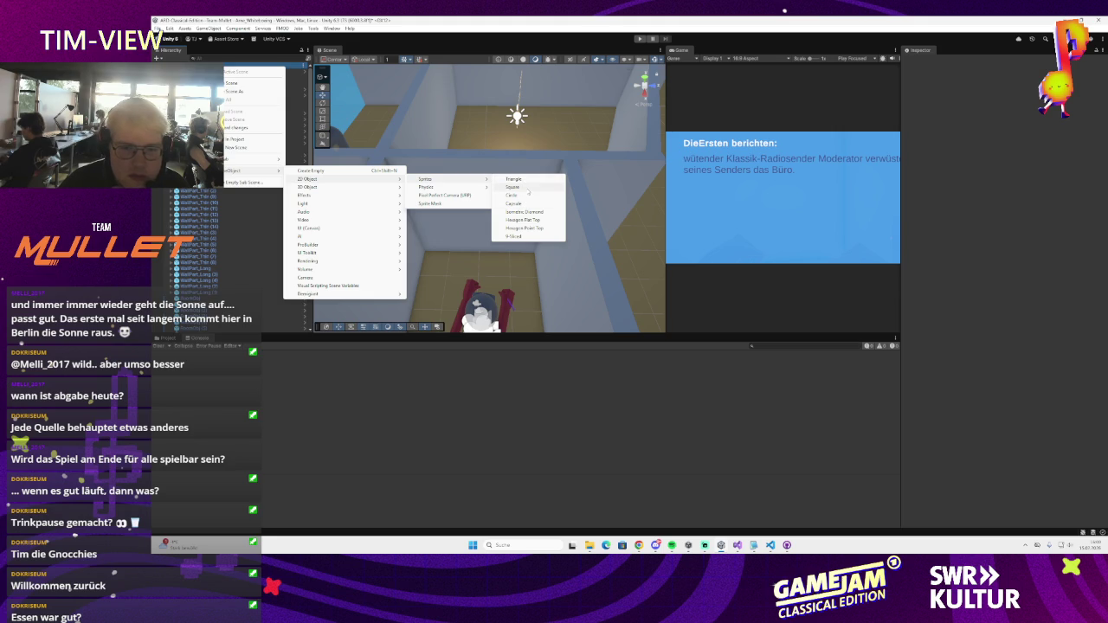
left_click(517, 187)
double_click(182, 330)
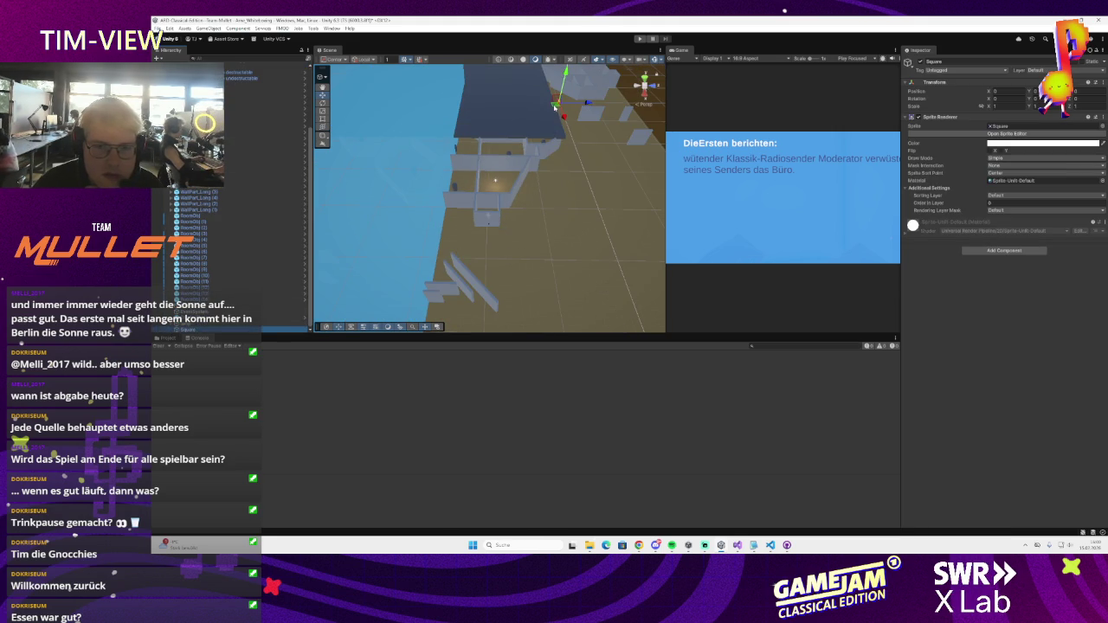
- Frame the new Square and rotate it to stand upright as a flat panel
key("f")
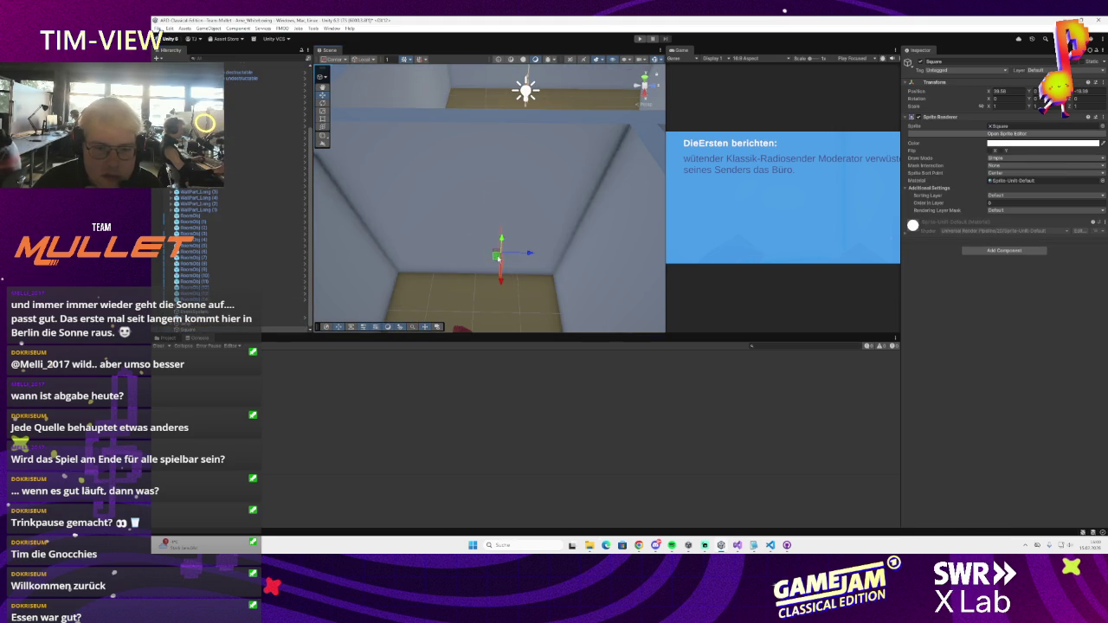
key("e")
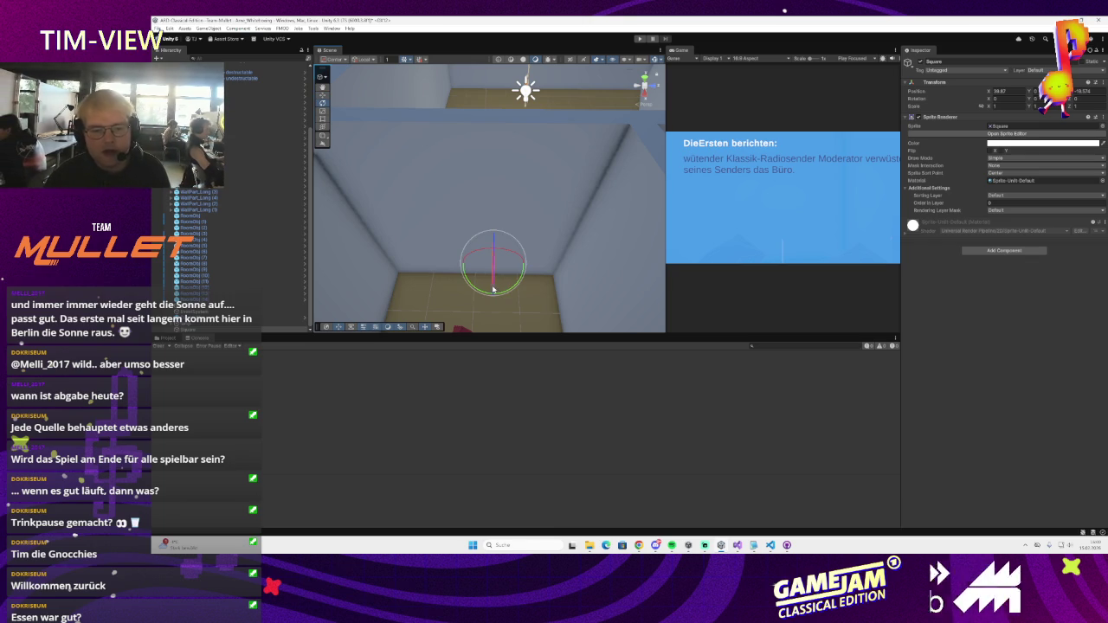
mouse_move(477, 293)
left_mouse_down()
mouse_move(508, 272)
mouse_move(609, 251)
left_mouse_up()
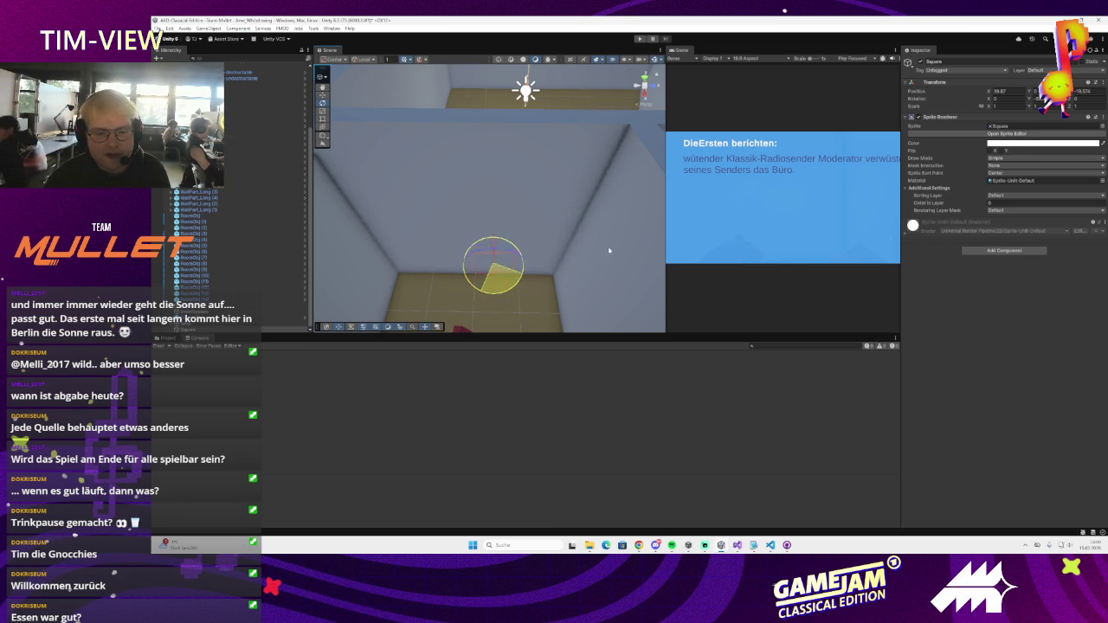
key("w")
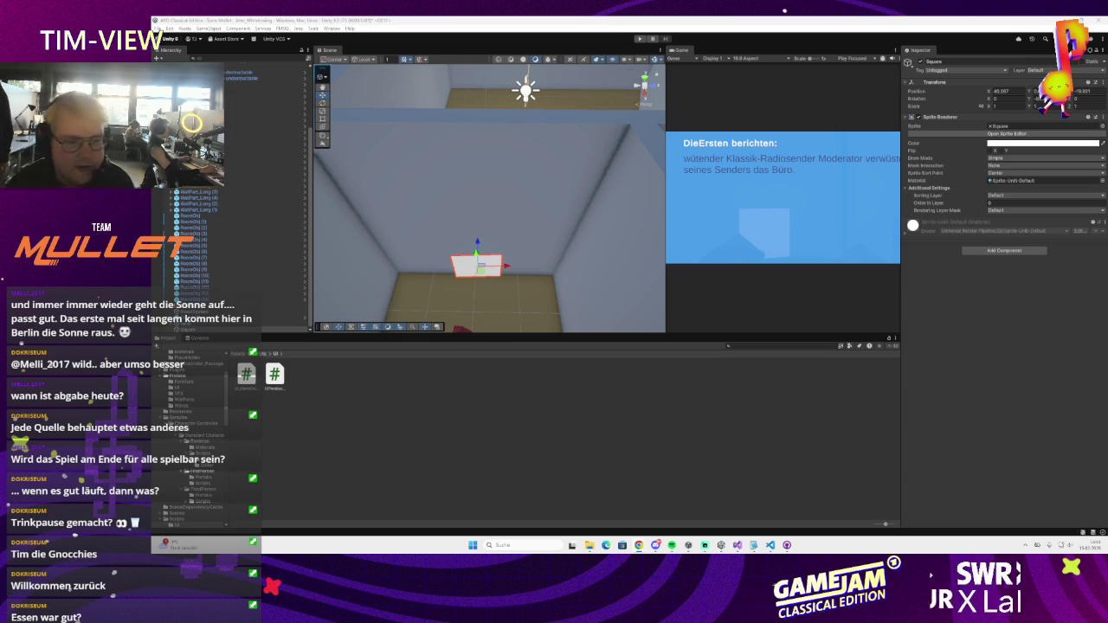
scroll(202, 400, "up", 5)
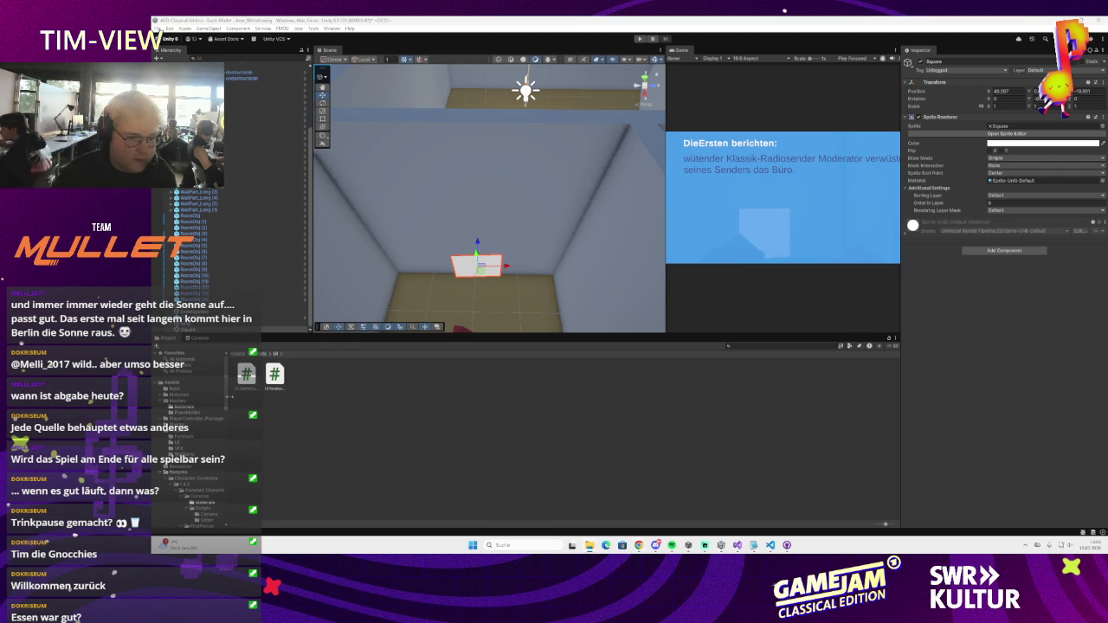
- Look through the UI and WallParts folders, then open Assets > Sprites
left_click(195, 425)
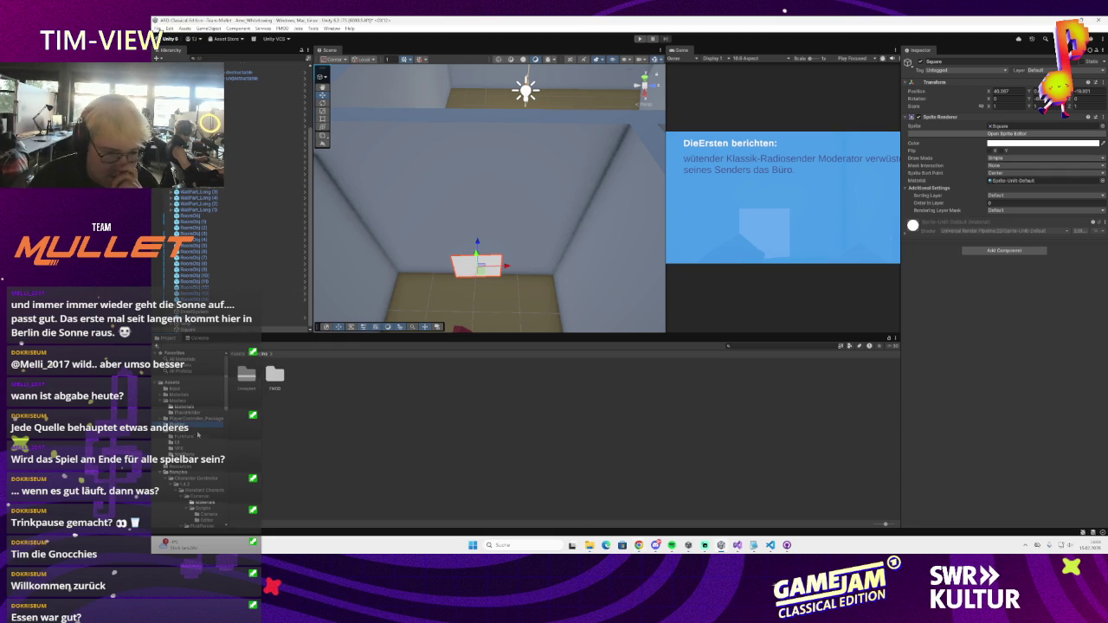
left_click(181, 383)
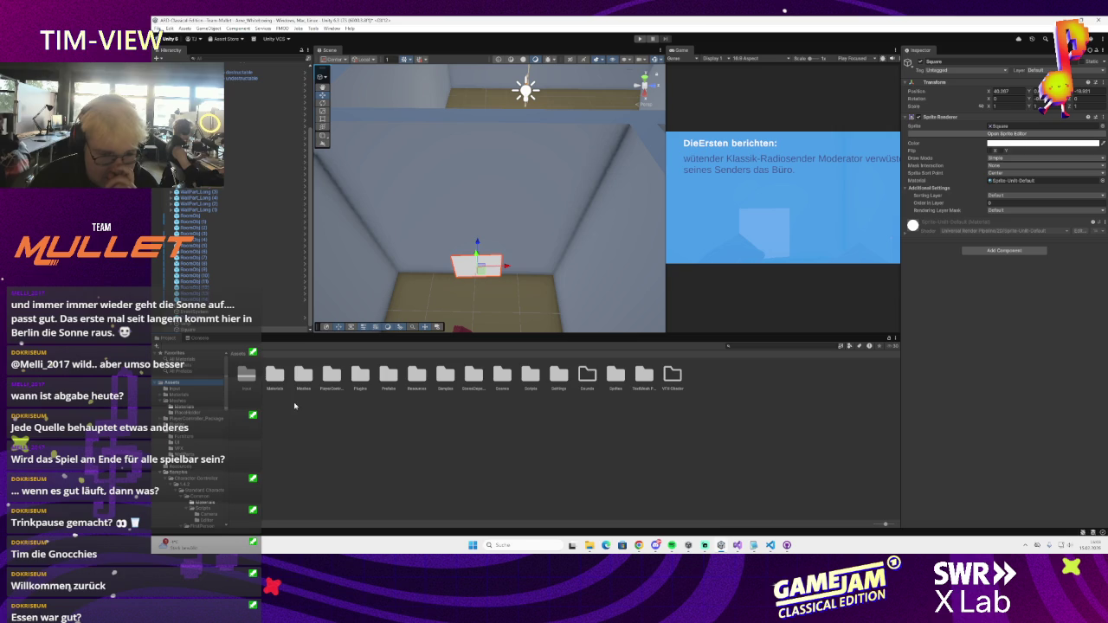
left_click(177, 441)
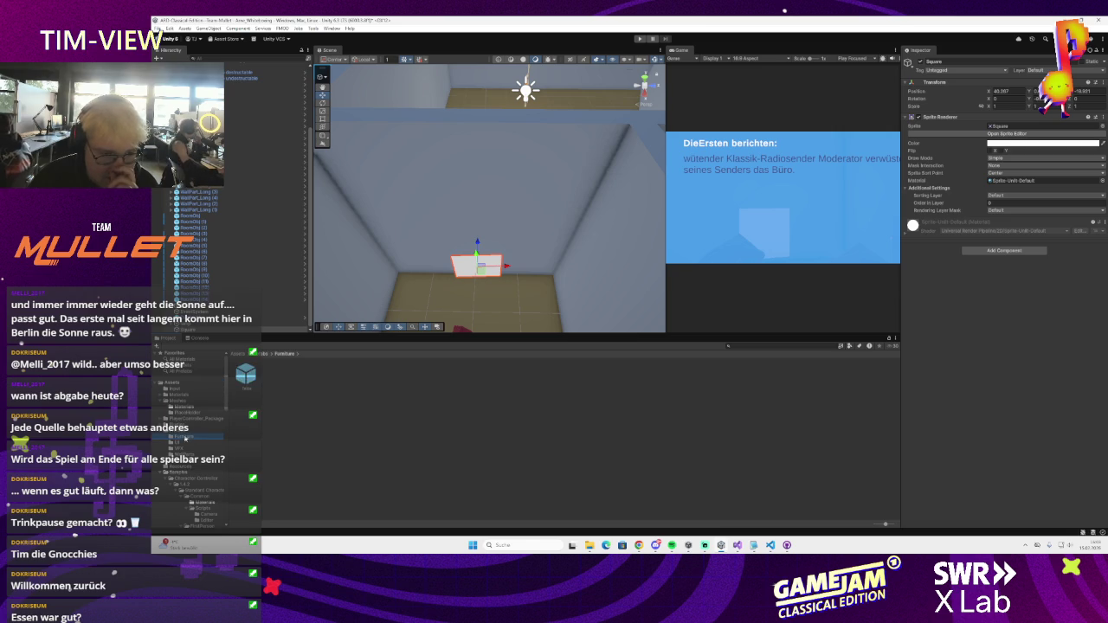
left_click(188, 451)
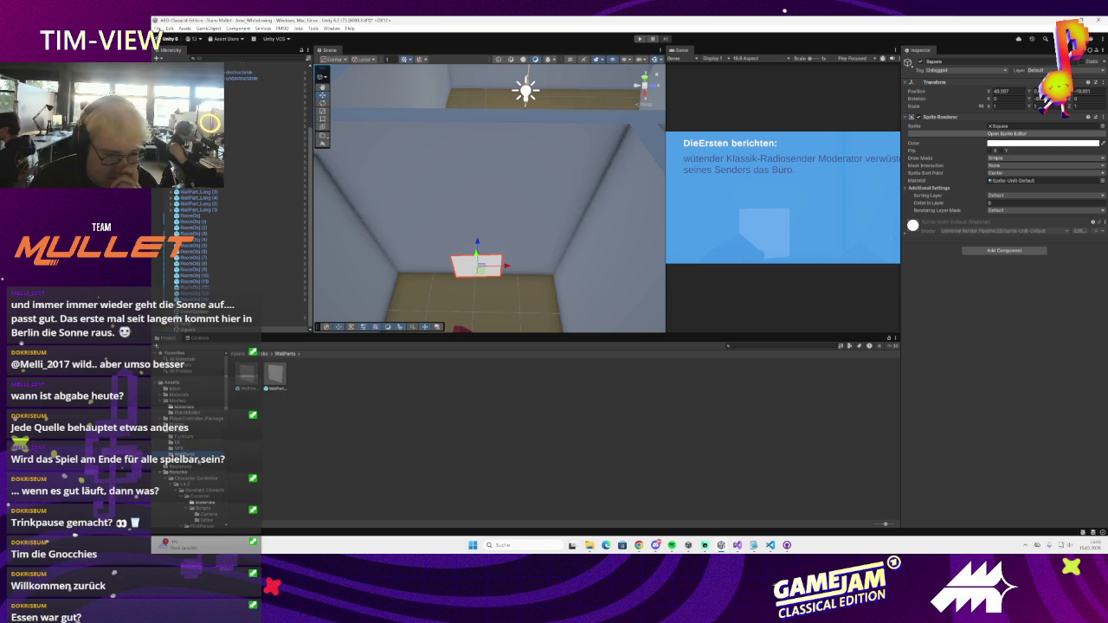
scroll(189, 398, "down", 3)
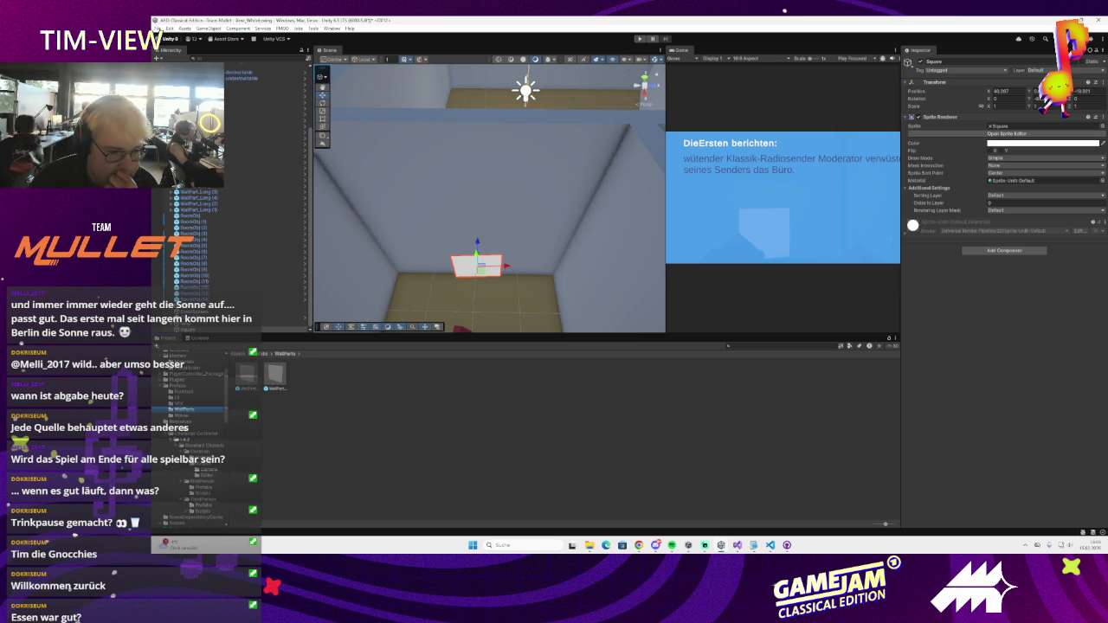
left_click(188, 398)
left_click(188, 362)
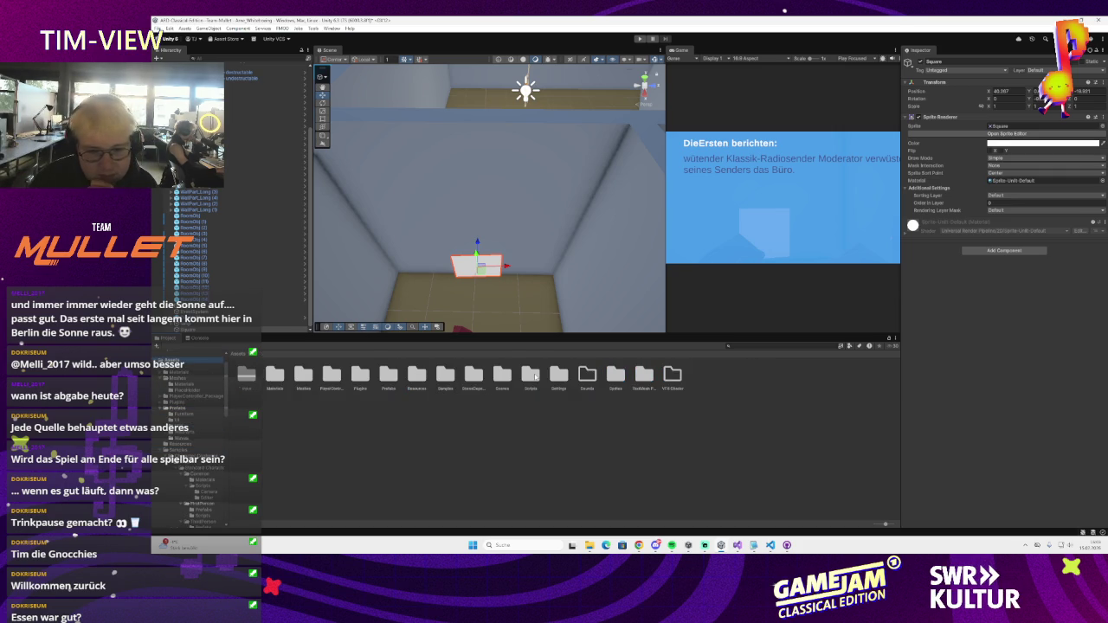
double_click(616, 377)
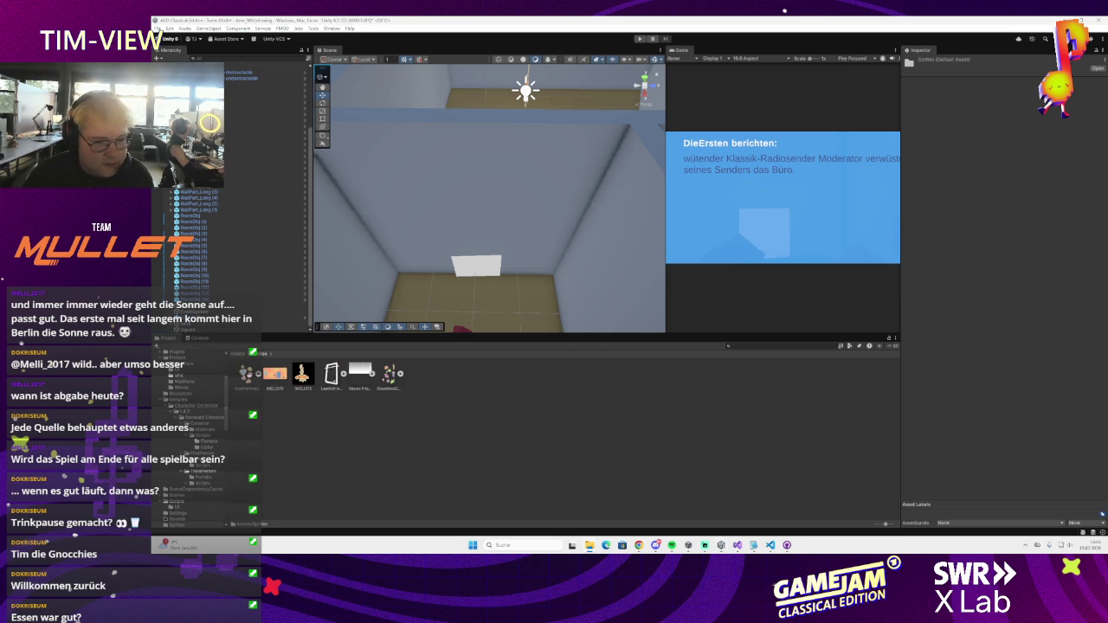
- Set both images to Texture Type Sprite (2D and UI), Sprite Mode Single, and apply
left_click(299, 381)
left_click(274, 374, "shift")
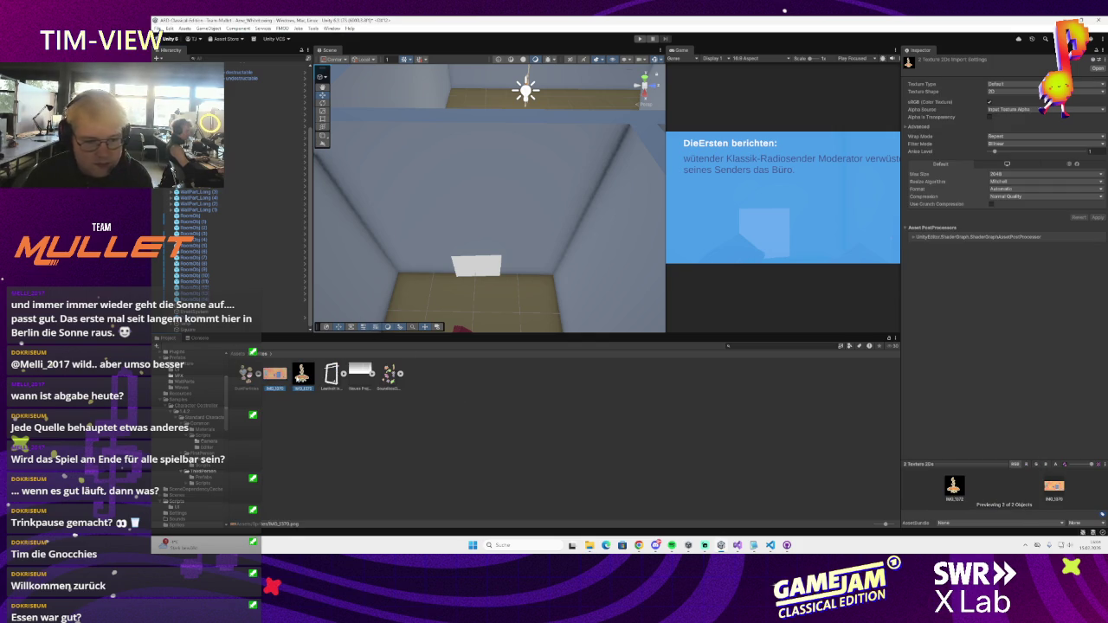
left_click(1032, 84)
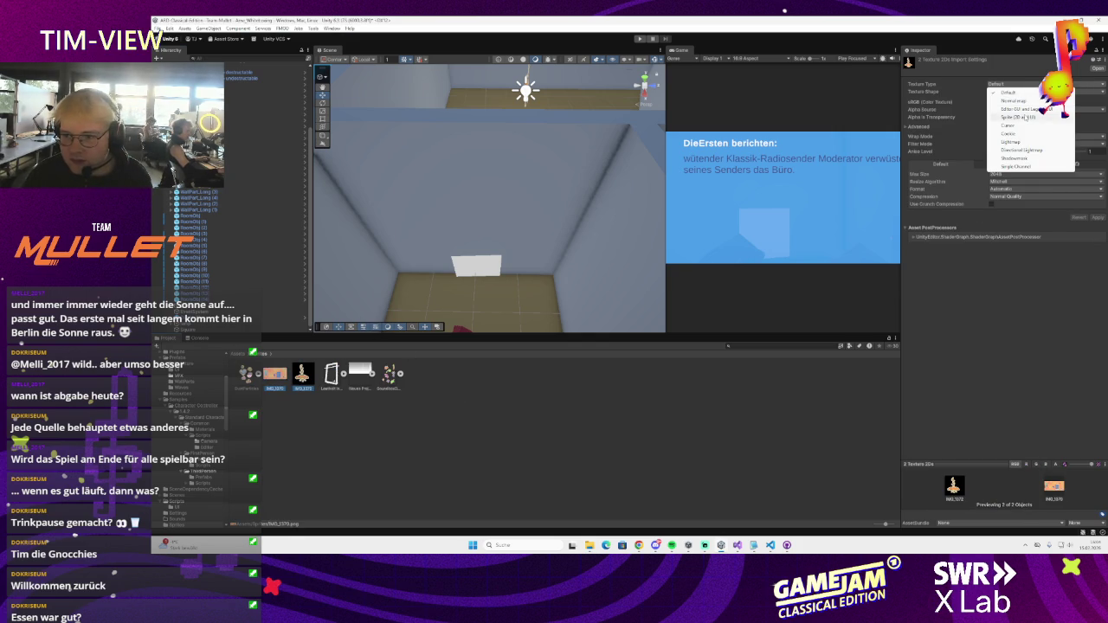
left_click(1027, 117)
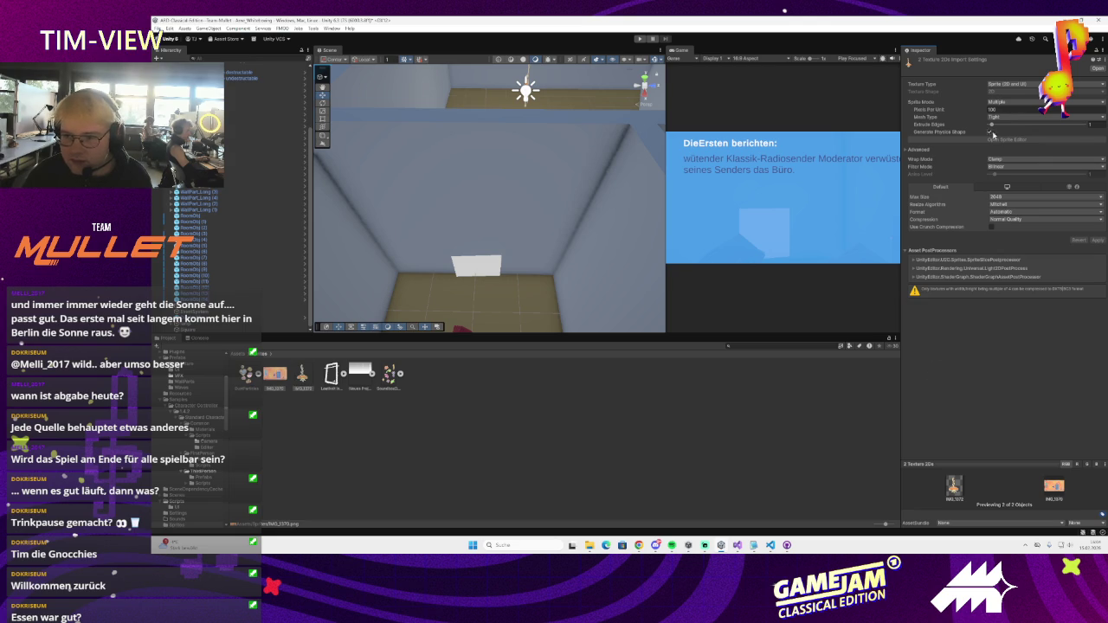
left_click(1031, 103)
left_click(1008, 109)
left_click(1095, 249)
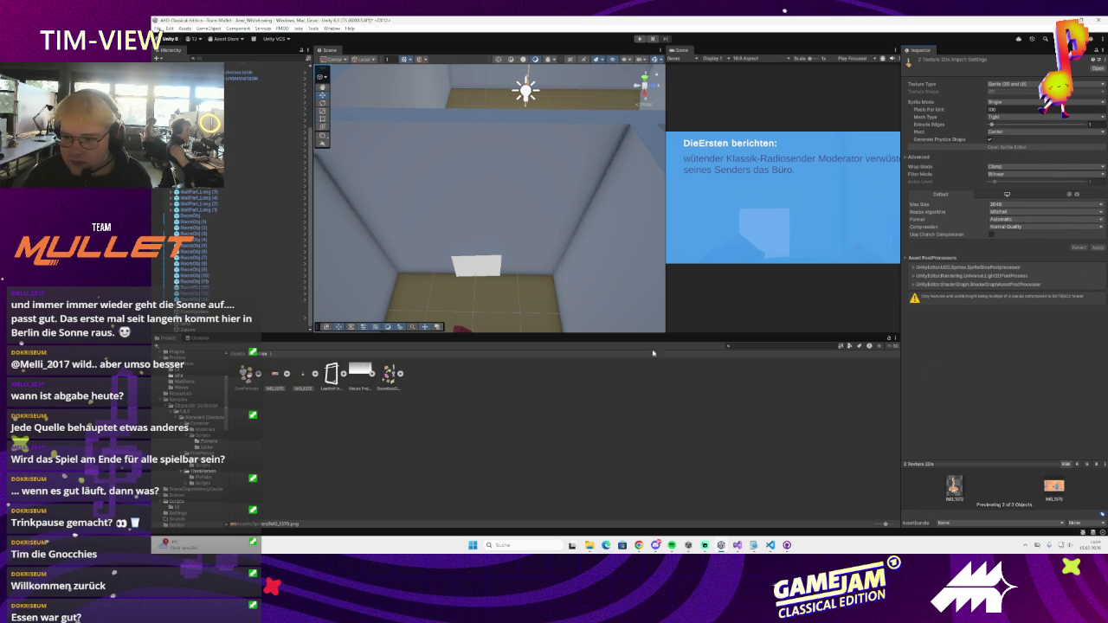
left_click(472, 260)
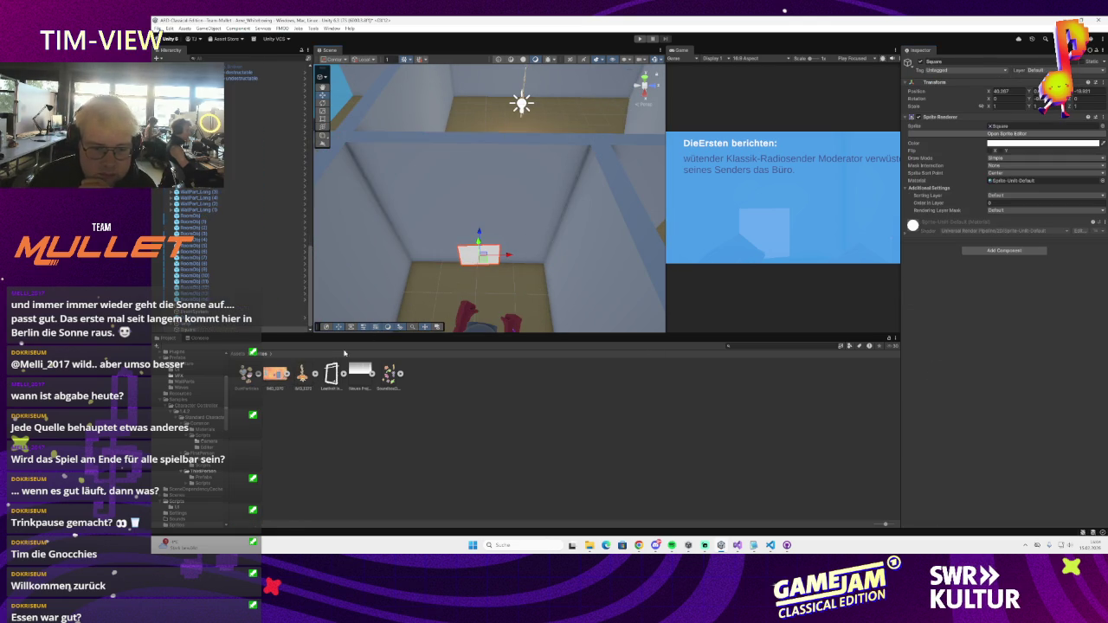
left_click_drag(1009, 128, 1009, 128)
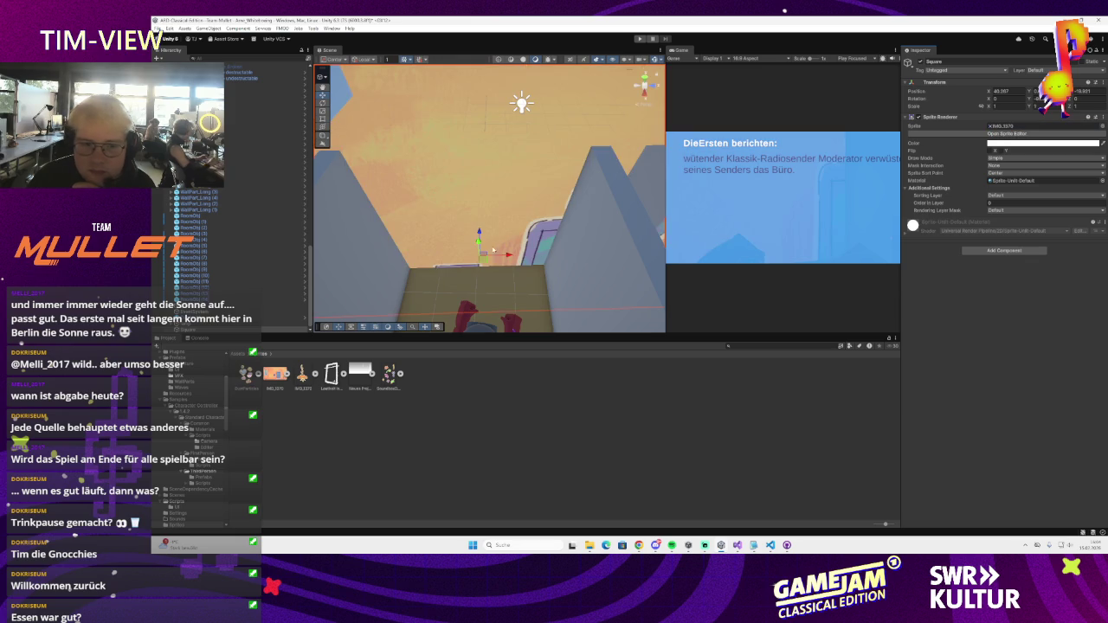
scroll(490, 199, "down", 5)
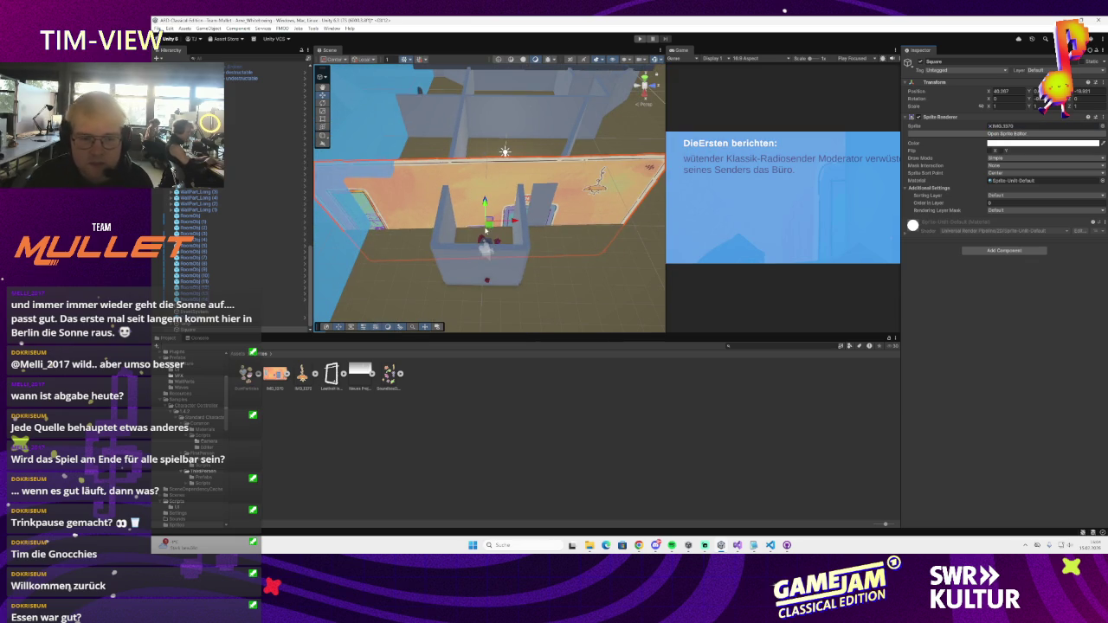
key("r")
left_click_drag(483, 223, 463, 232)
key("f")
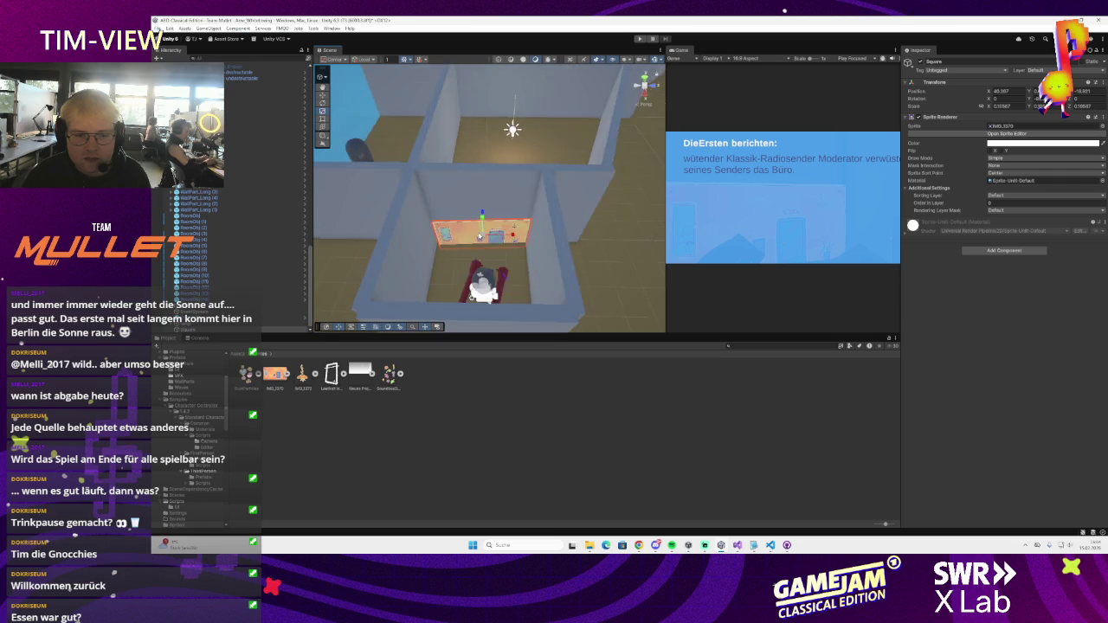
key("e")
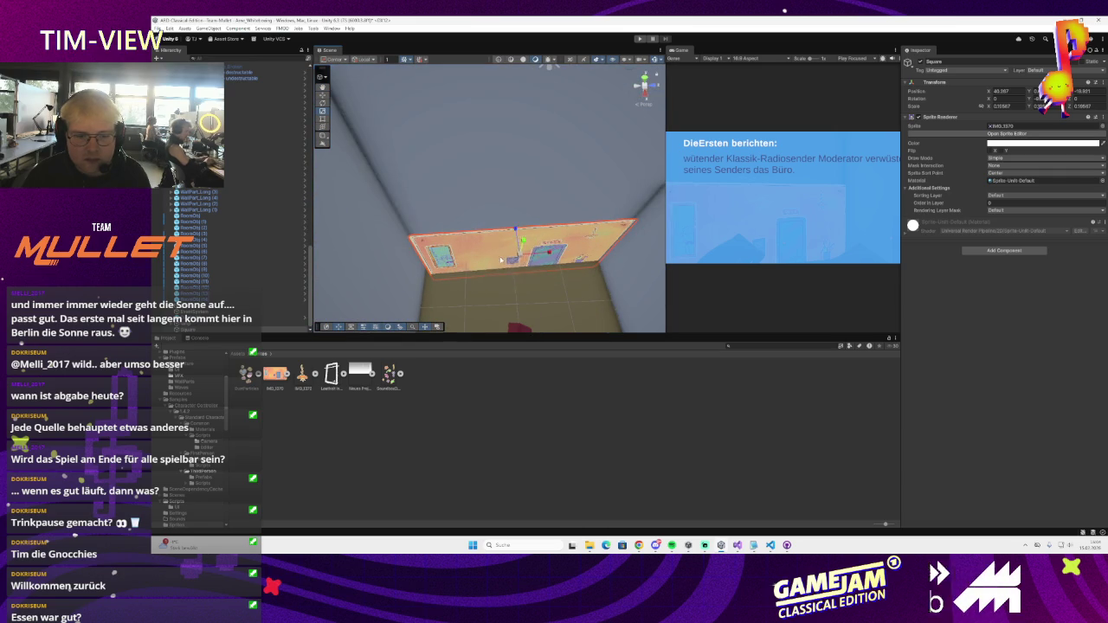
left_click_drag(538, 279, 547, 268)
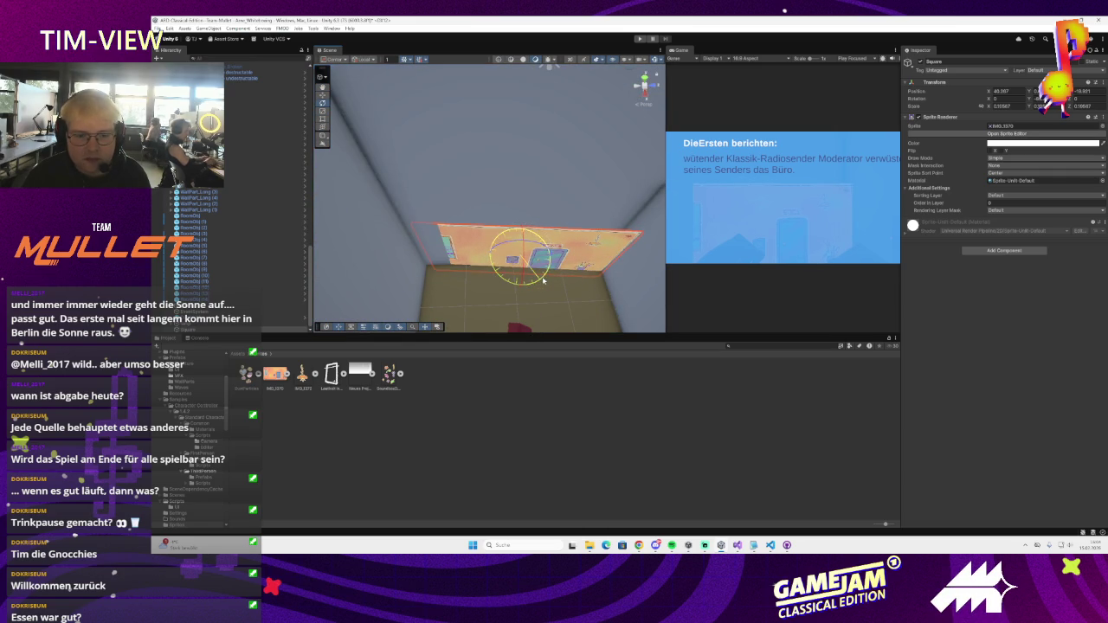
key("ctrl+z")
key("ctrl+y")
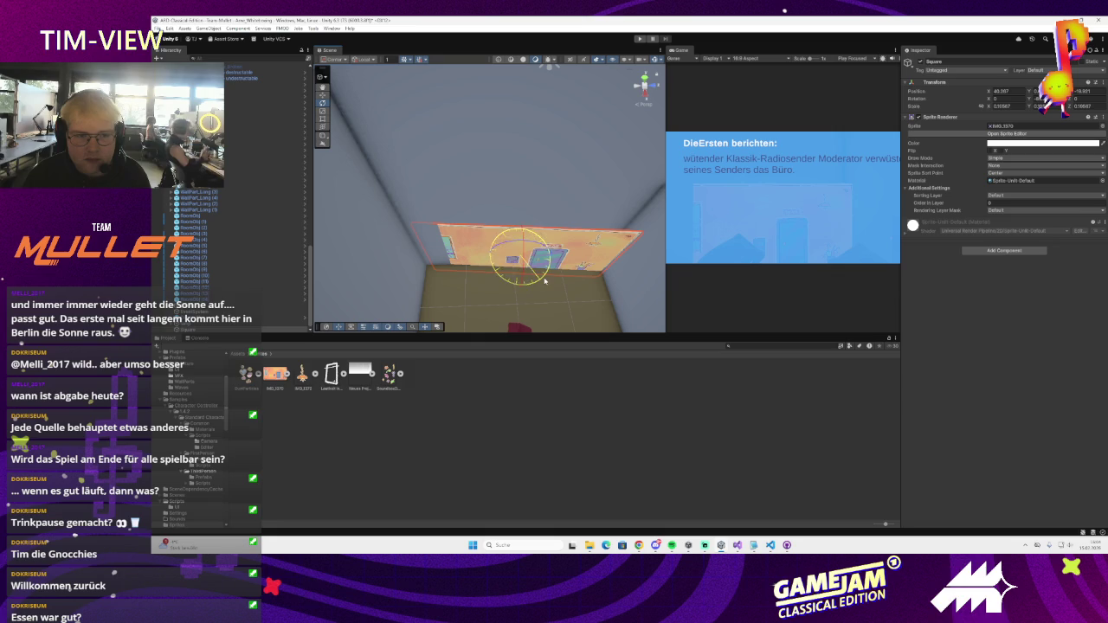
key("ctrl+z")
left_click_drag(506, 282, 676, 111)
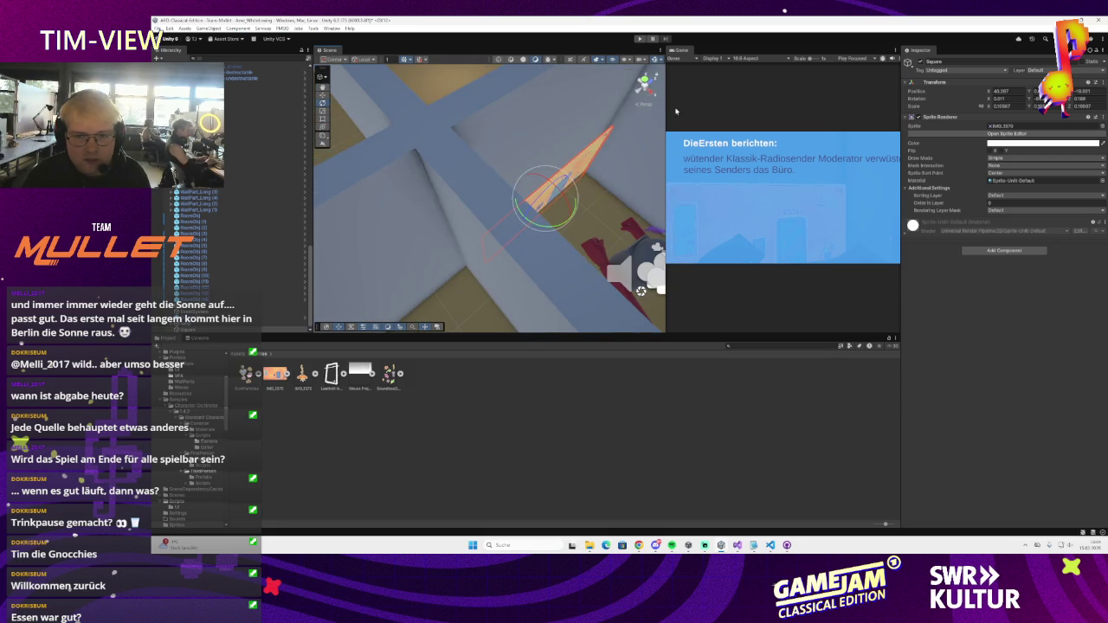
left_click(645, 80)
scroll(596, 212, "up", 2)
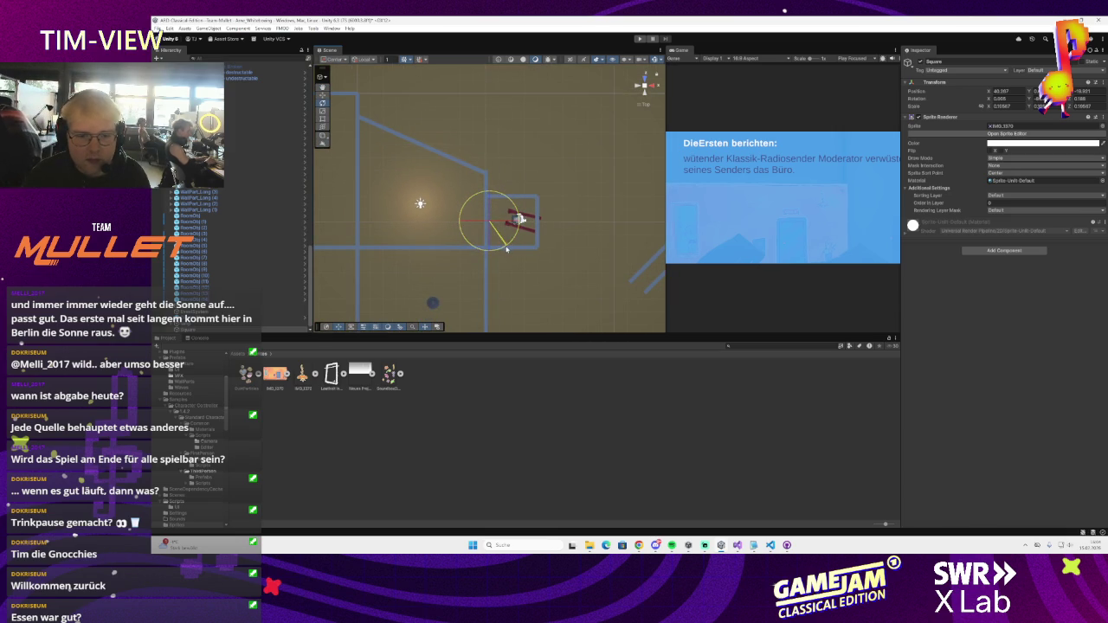
key("w")
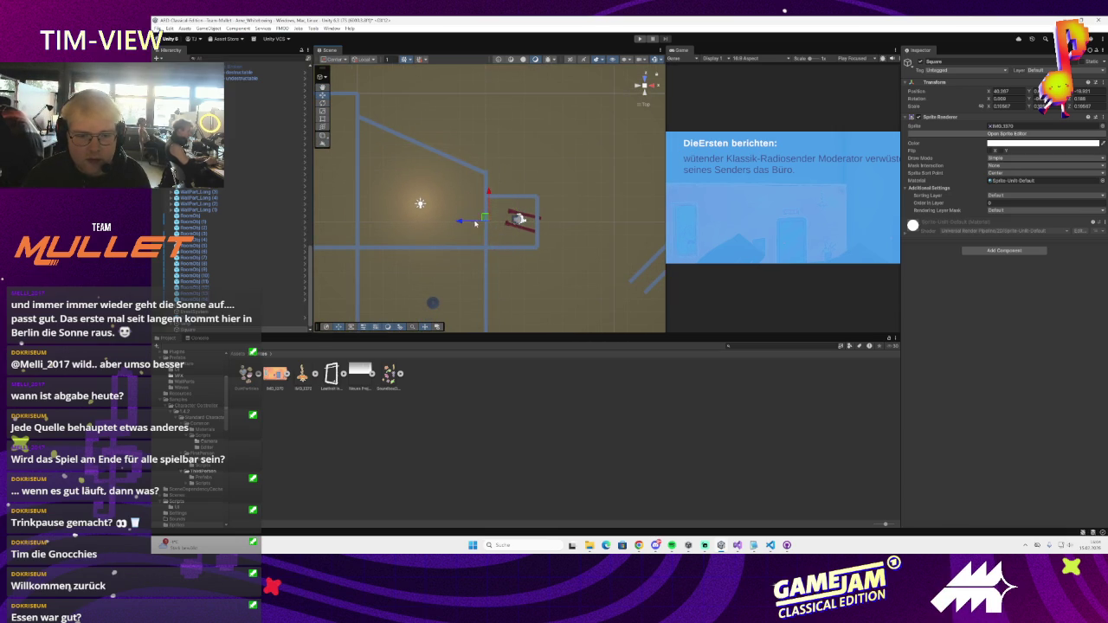
scroll(529, 232, "up", 1)
mouse_move(529, 233)
left_mouse_down()
mouse_move(510, 129)
mouse_move(468, 178)
mouse_move(477, 273)
left_mouse_up()
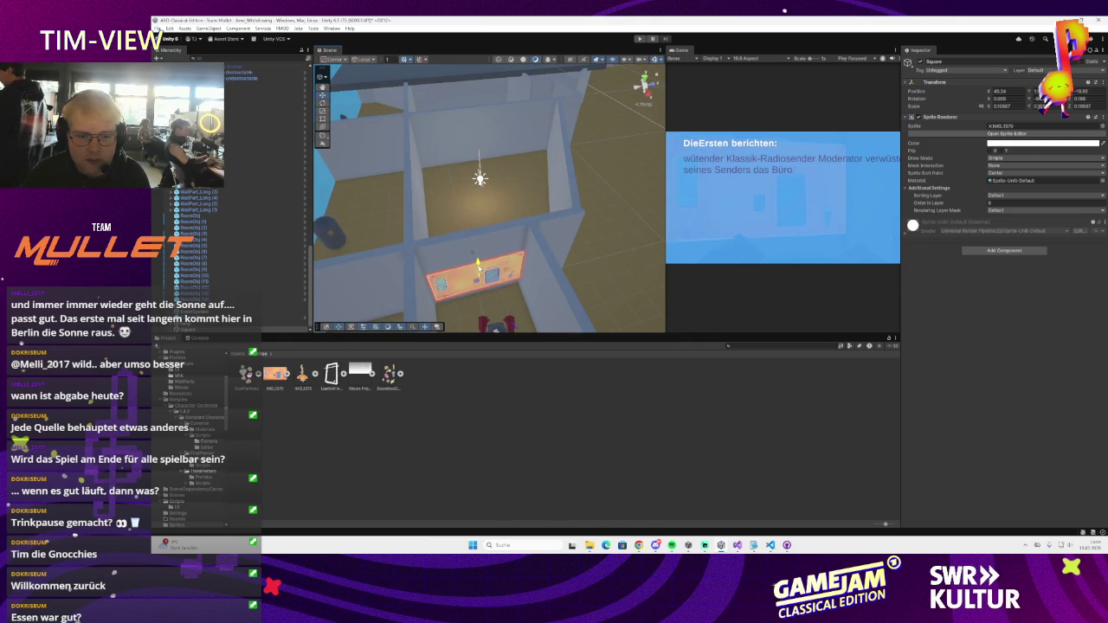
left_click_drag(478, 274, 593, 238)
- Add WallPart_Square as Element 0 of the back wall's Wall Pieces list
left_click(595, 236)
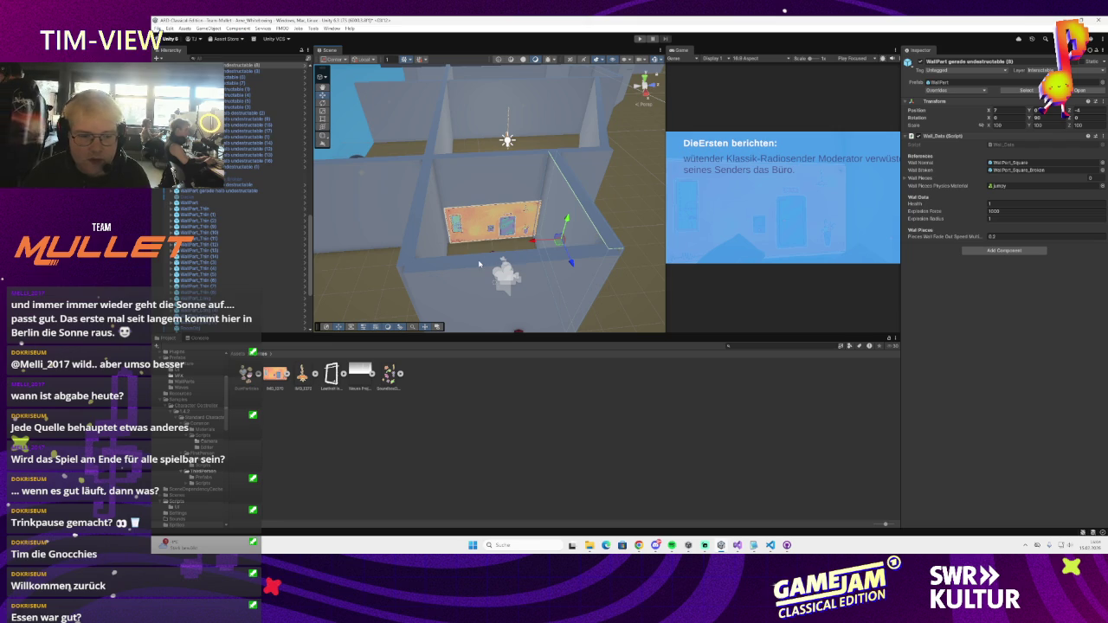
left_click_drag(480, 260, 492, 221)
left_click(469, 180)
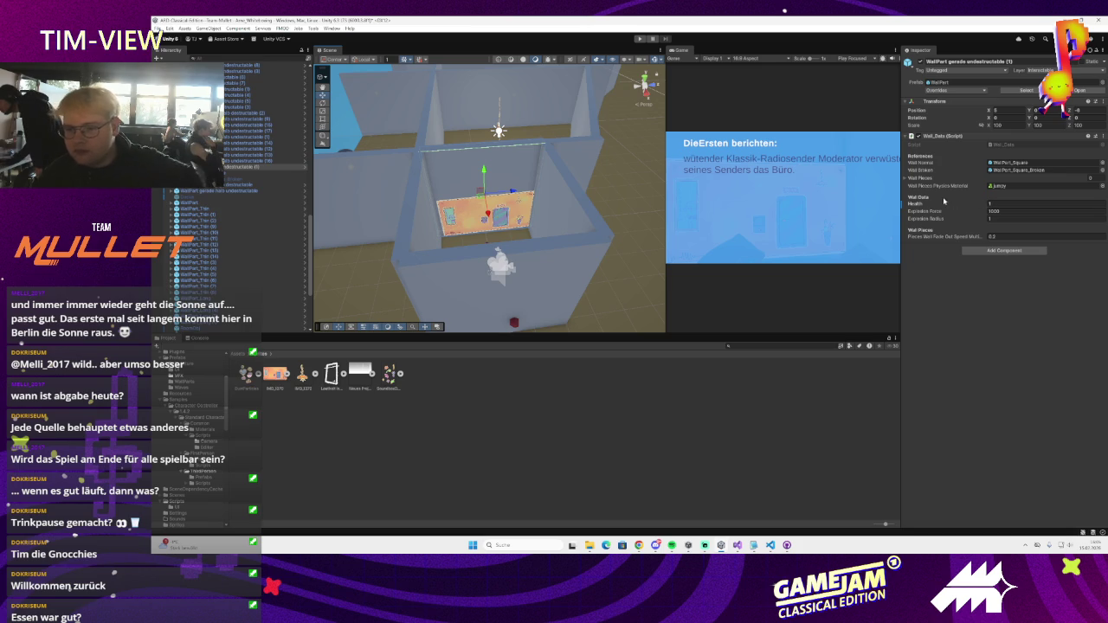
left_click(906, 178)
left_click(1085, 196)
left_click_drag(259, 170, 1038, 187)
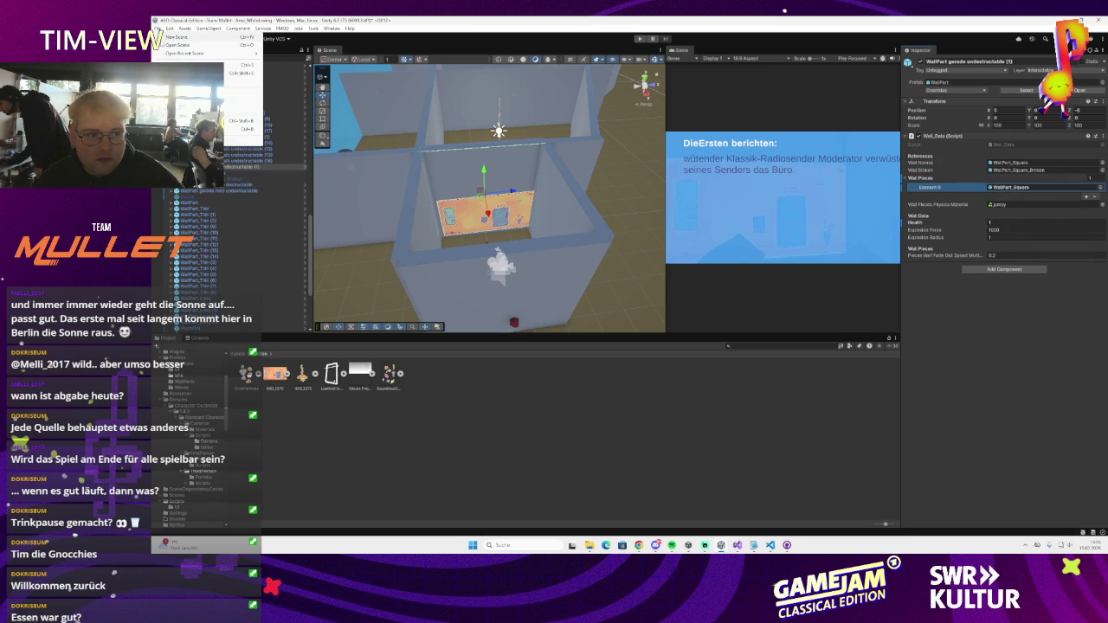
left_click_drag(666, 126, 649, 134)
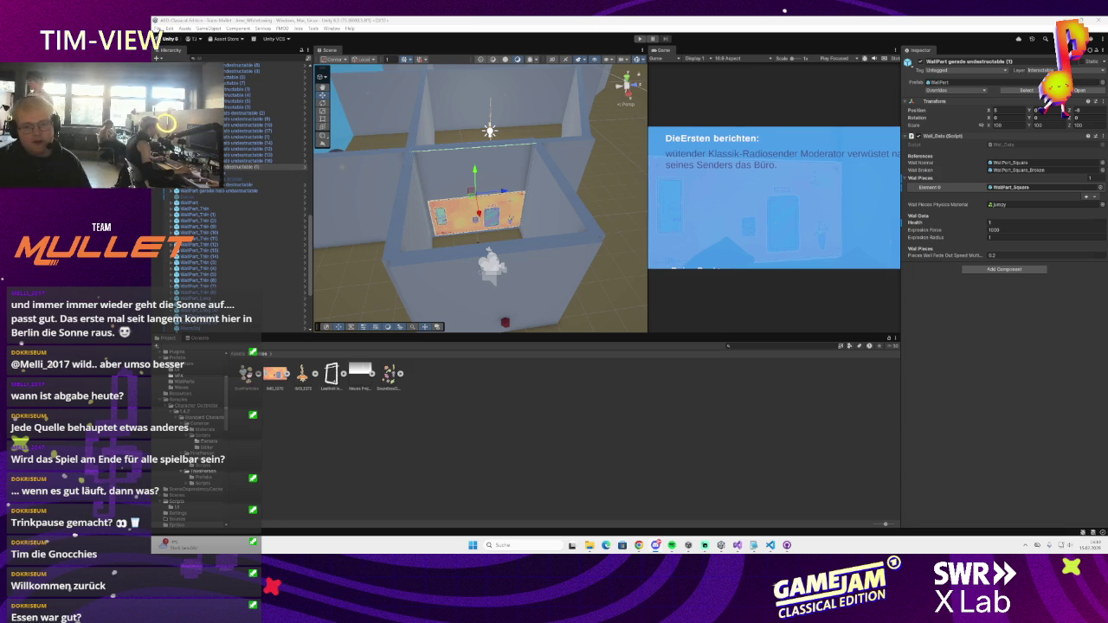
- Orbit and zoom out around the back wall in the Scene view
left_click_drag(484, 225, 479, 216)
- Set the Canvas Scaler's UI Scale Mode to Scale With Screen Size (800 × 600)
scroll(260, 191, "down", 5)
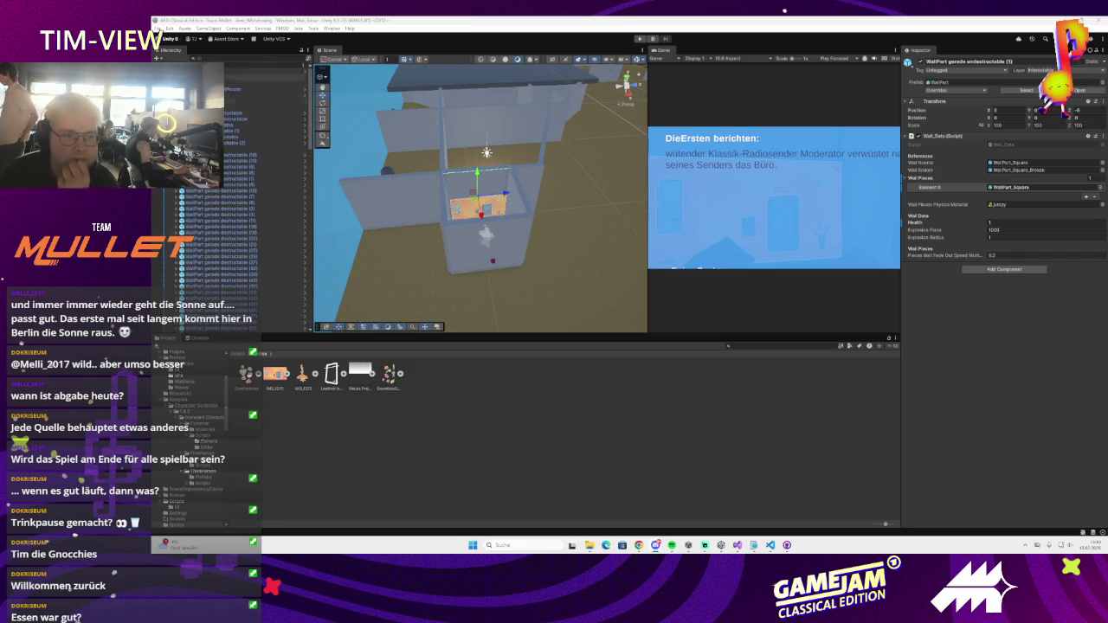
scroll(222, 213, "down", 10)
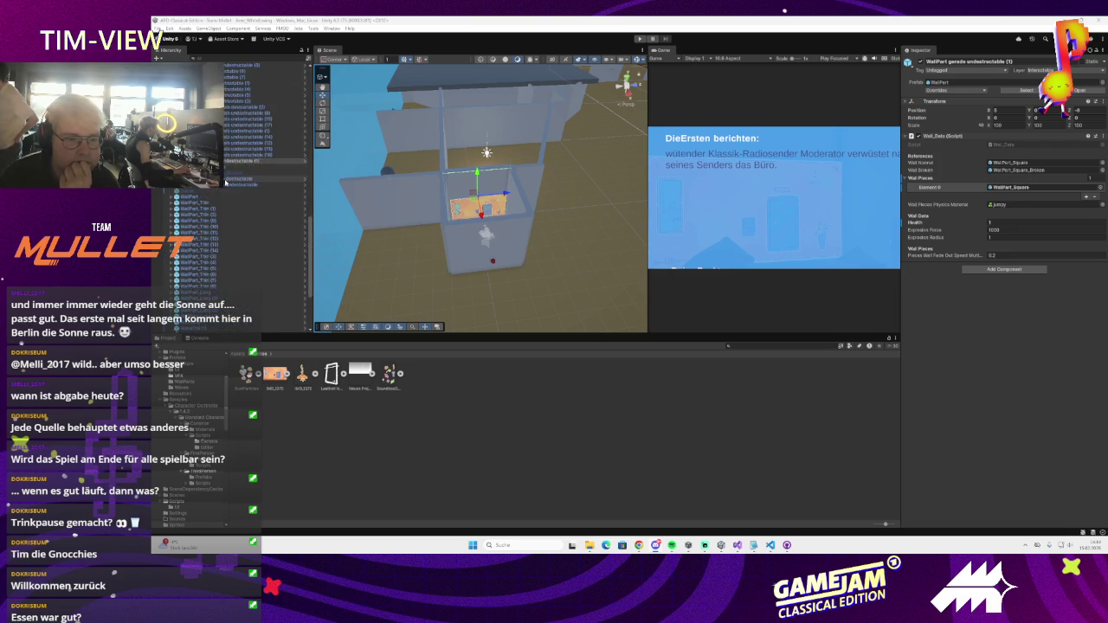
left_click(260, 305)
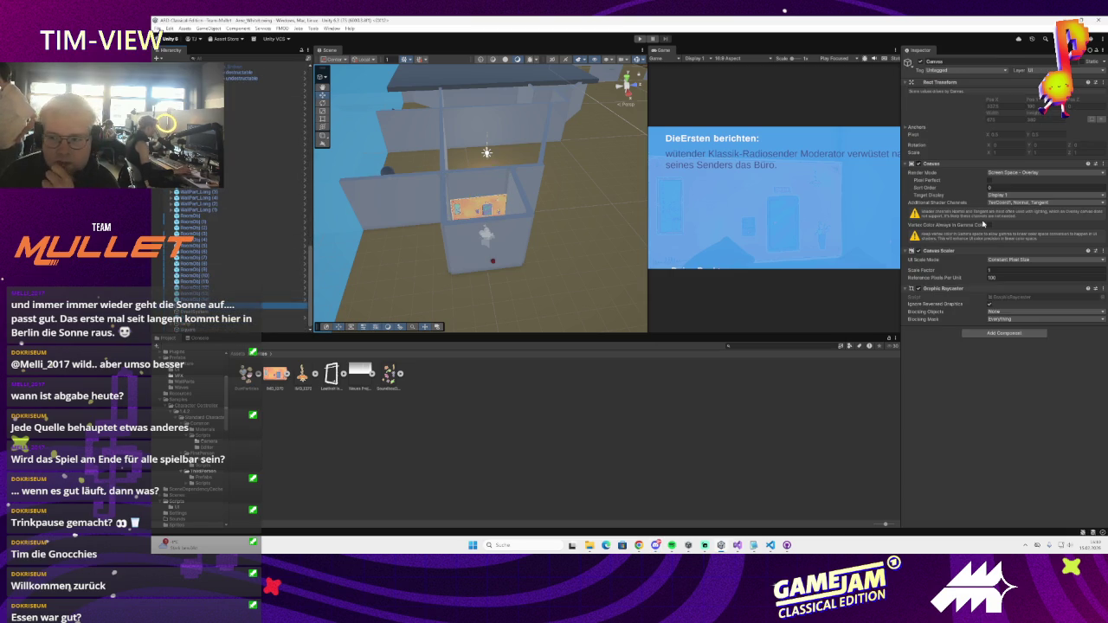
left_click(1041, 174)
key("Escape")
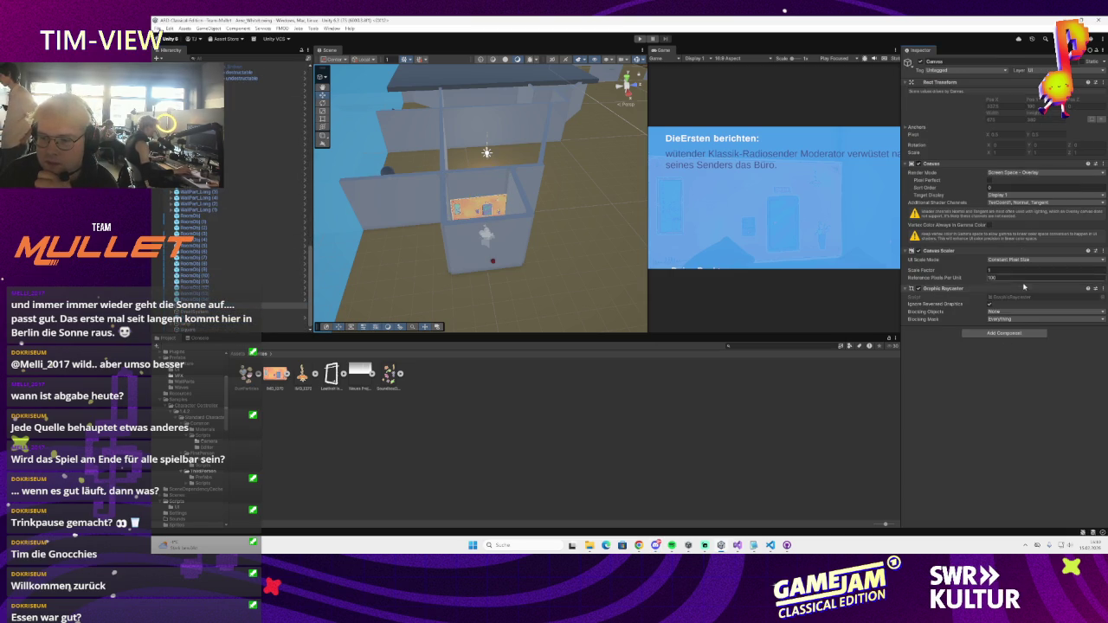
left_click(1021, 261)
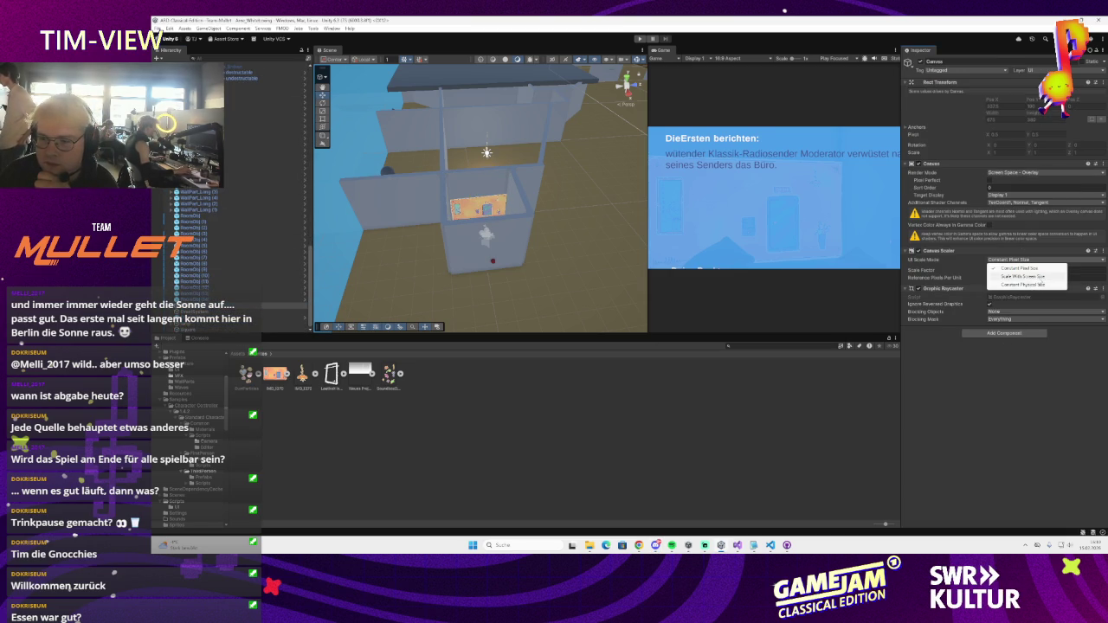
left_click(1036, 279)
mouse_move(485, 216)
left_mouse_down()
mouse_move(585, 232)
mouse_move(625, 225)
mouse_move(619, 241)
mouse_move(482, 242)
mouse_move(660, 242)
left_mouse_up()
left_click_drag(561, 217, 519, 225)
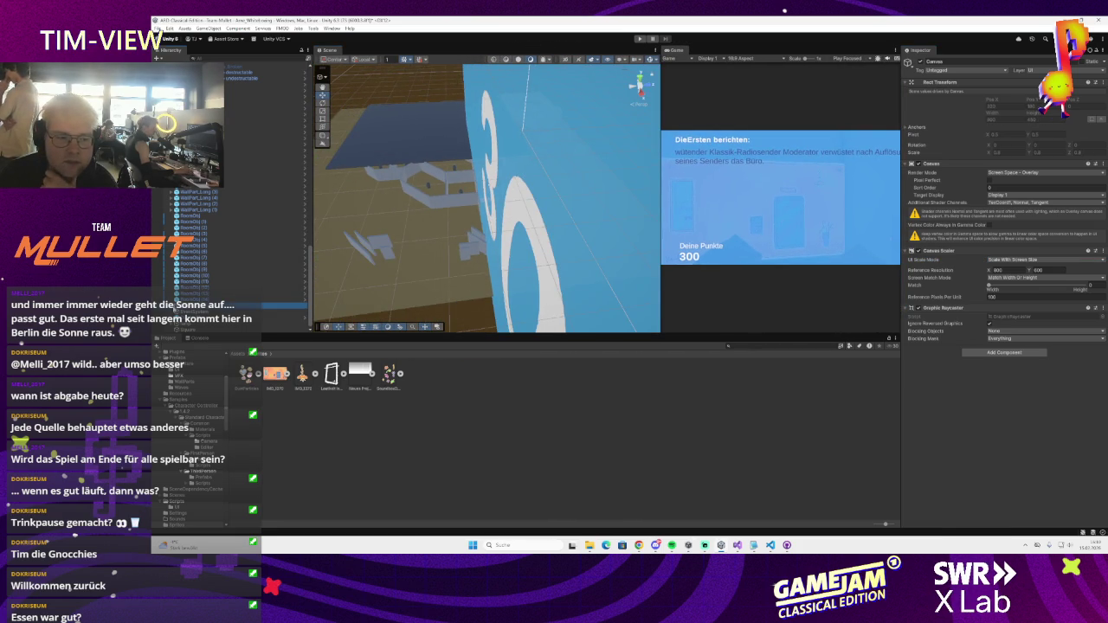
- Frame the StartScreen panel image in a flat 2D Scene view
double_click(186, 312)
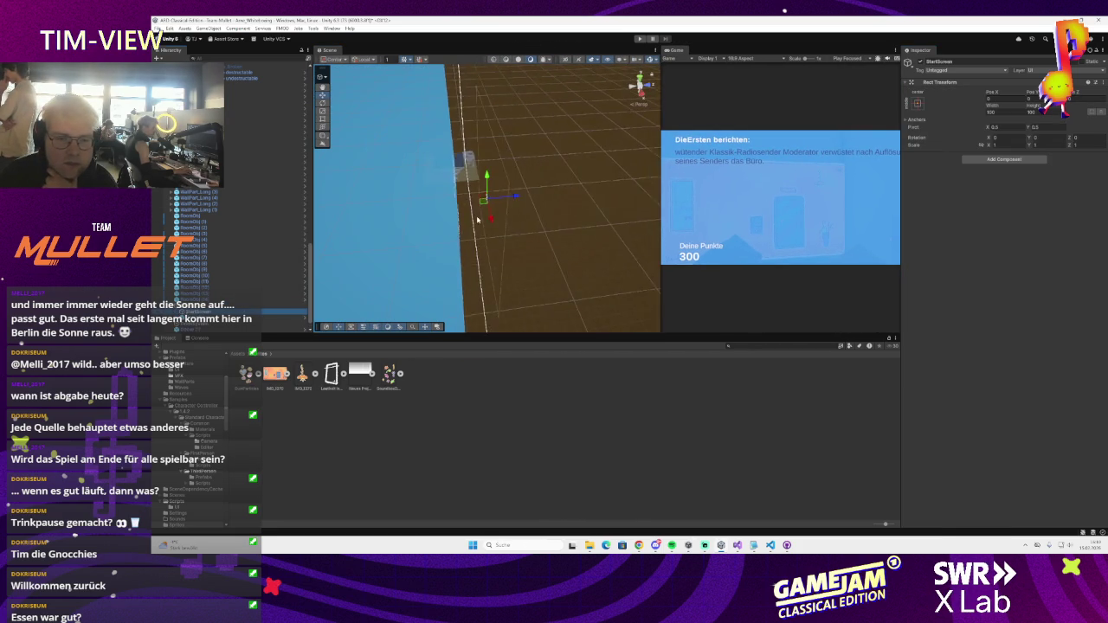
key("Right")
key("Down")
key("f")
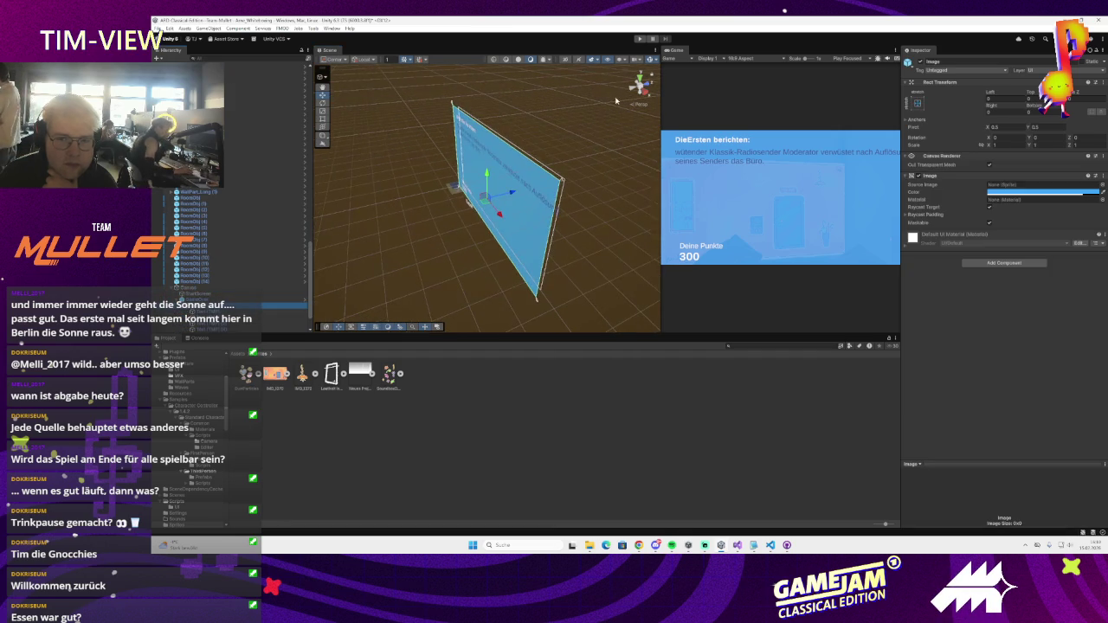
key("2")
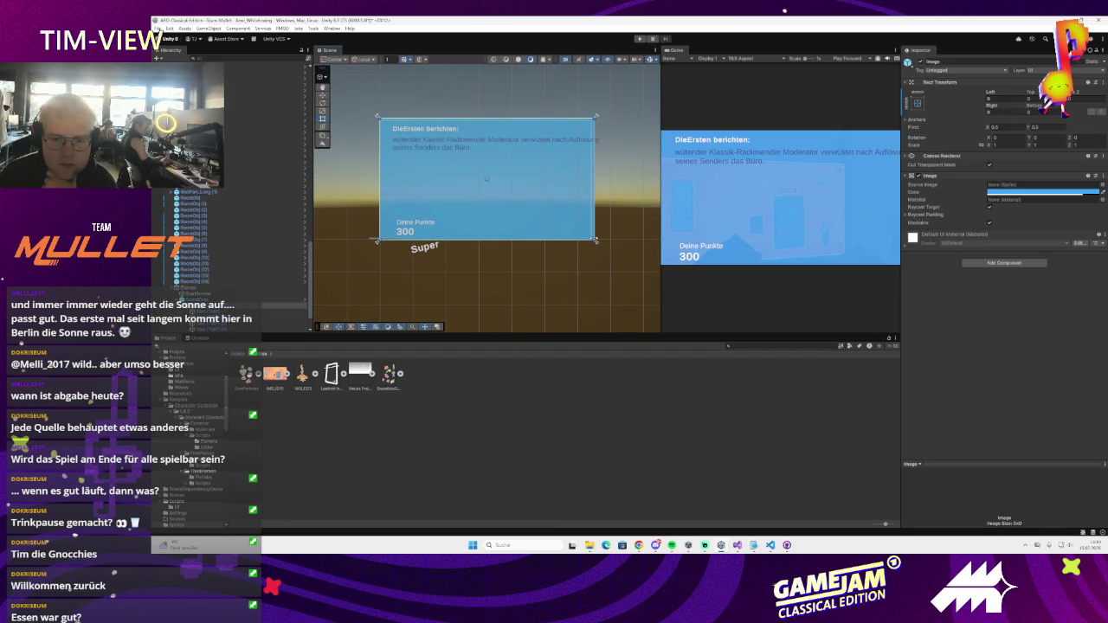
- Narrow the report text box so it rewraps, and nudge the Super label up
left_click(424, 145)
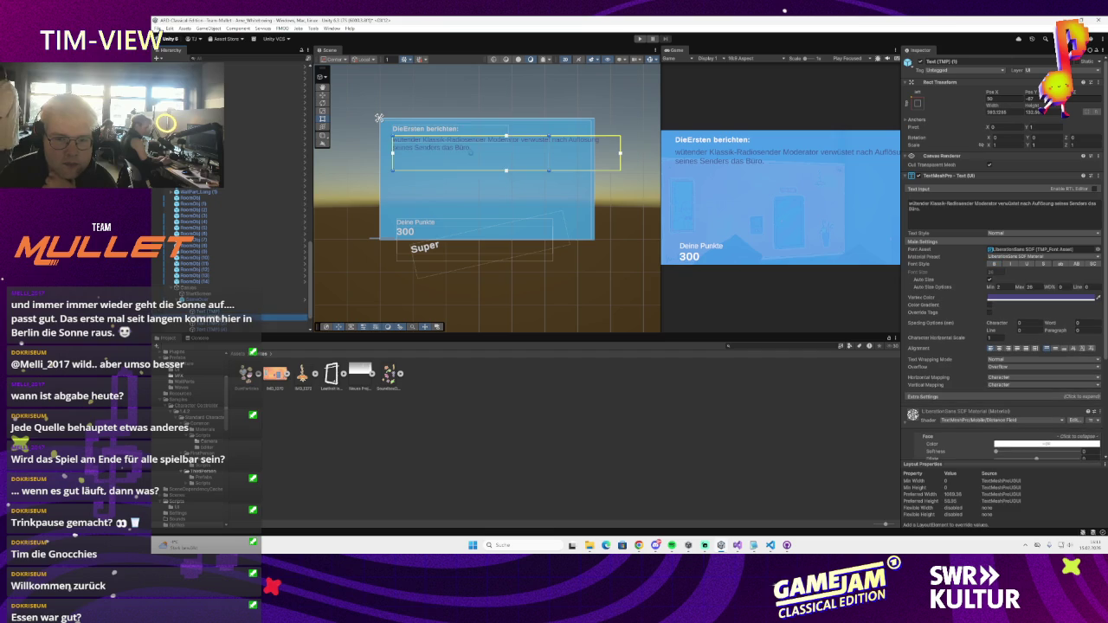
mouse_move(620, 158)
left_mouse_down()
mouse_move(551, 158)
mouse_move(580, 172)
left_mouse_up()
left_click(633, 171)
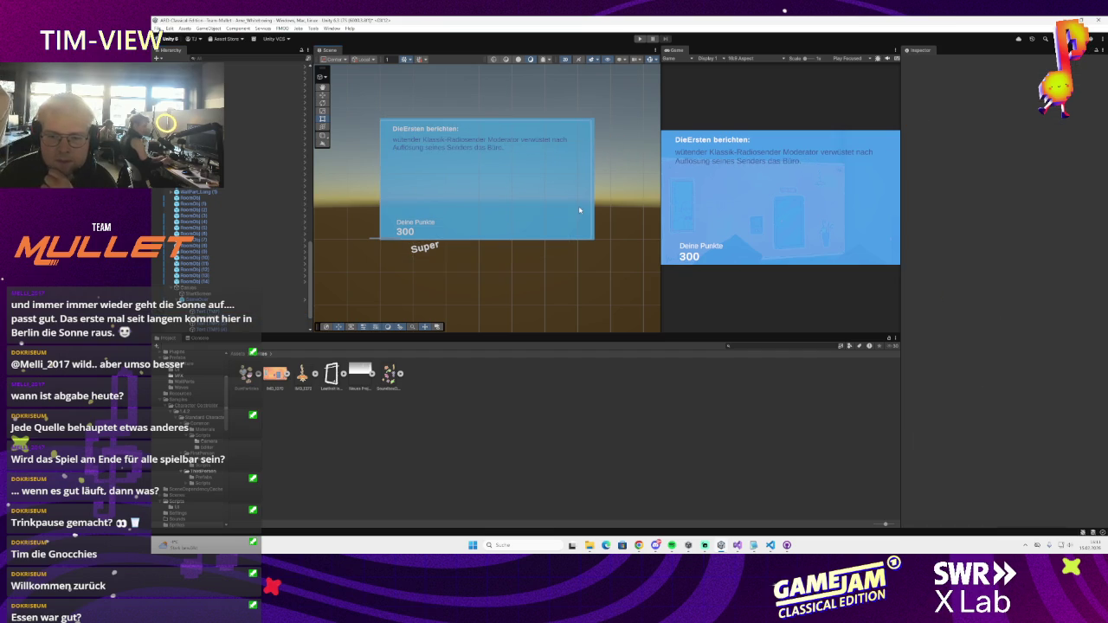
left_click(415, 250)
scroll(415, 250, "up", 3)
left_click_drag(416, 249, 418, 244)
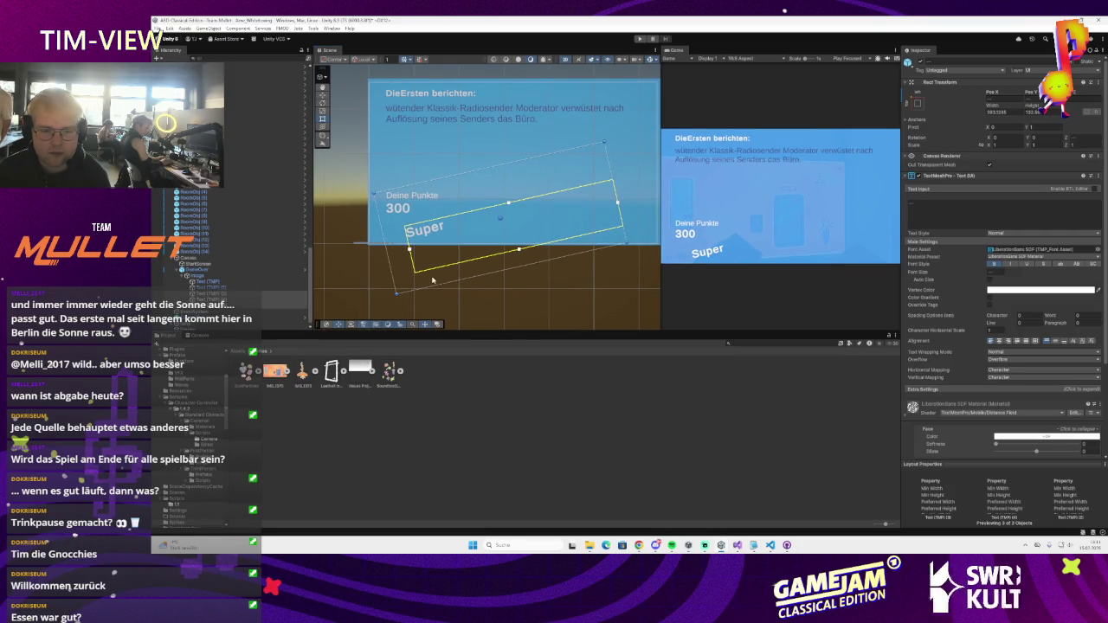
- Undo an accidental panel shift and move the Super label above Deine Punkte
left_click(427, 245)
left_click_drag(429, 241, 427, 238)
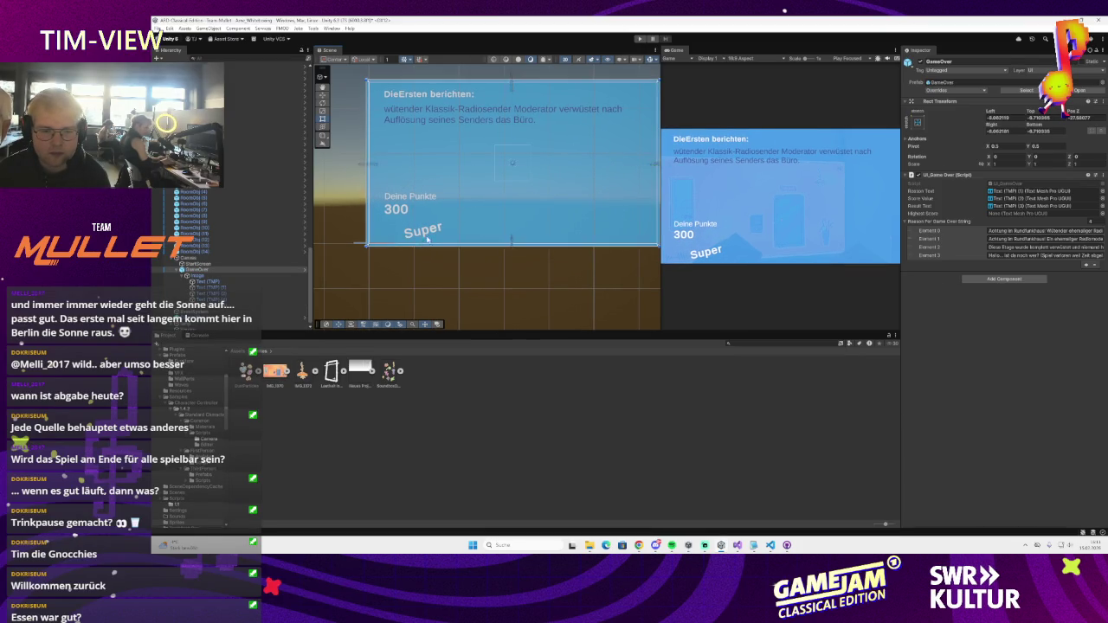
key("ctrl+z")
left_click(242, 288)
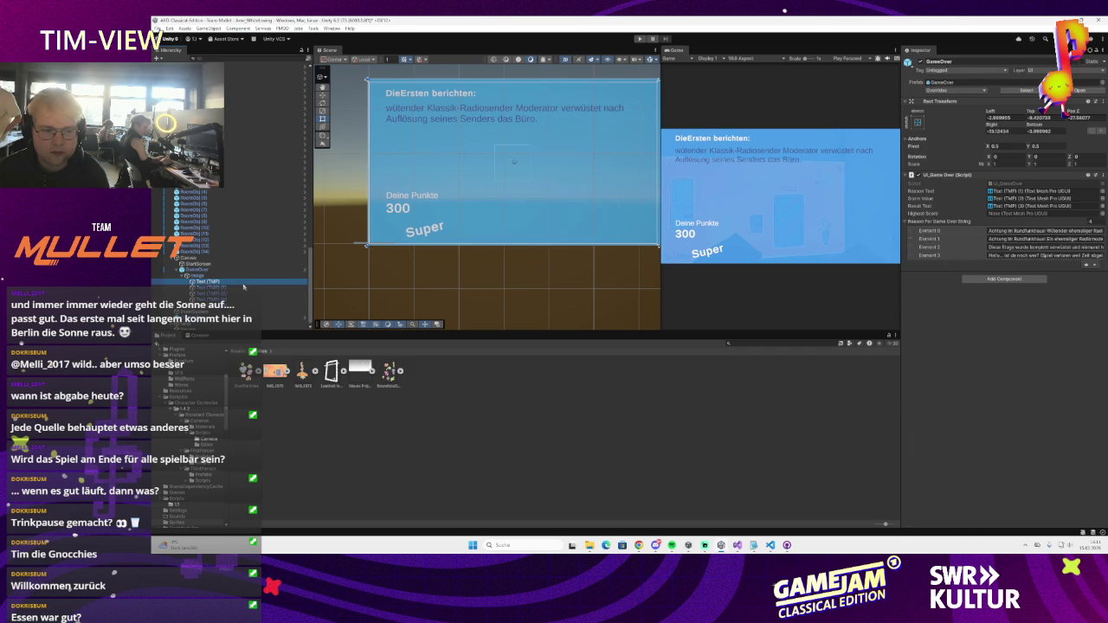
left_click(243, 292)
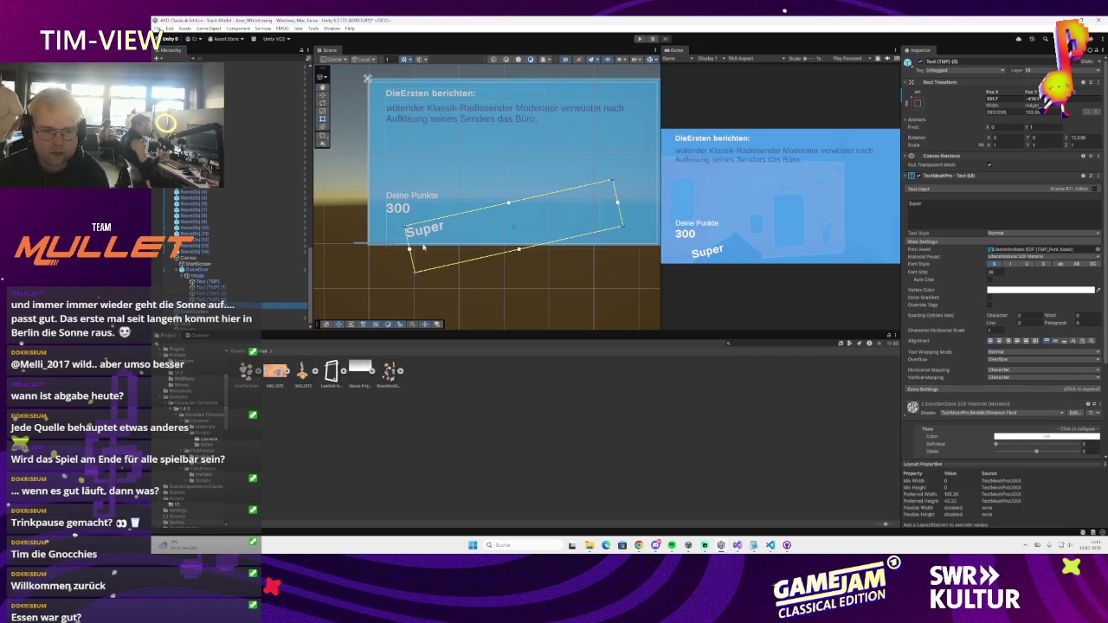
left_click_drag(422, 245, 411, 192)
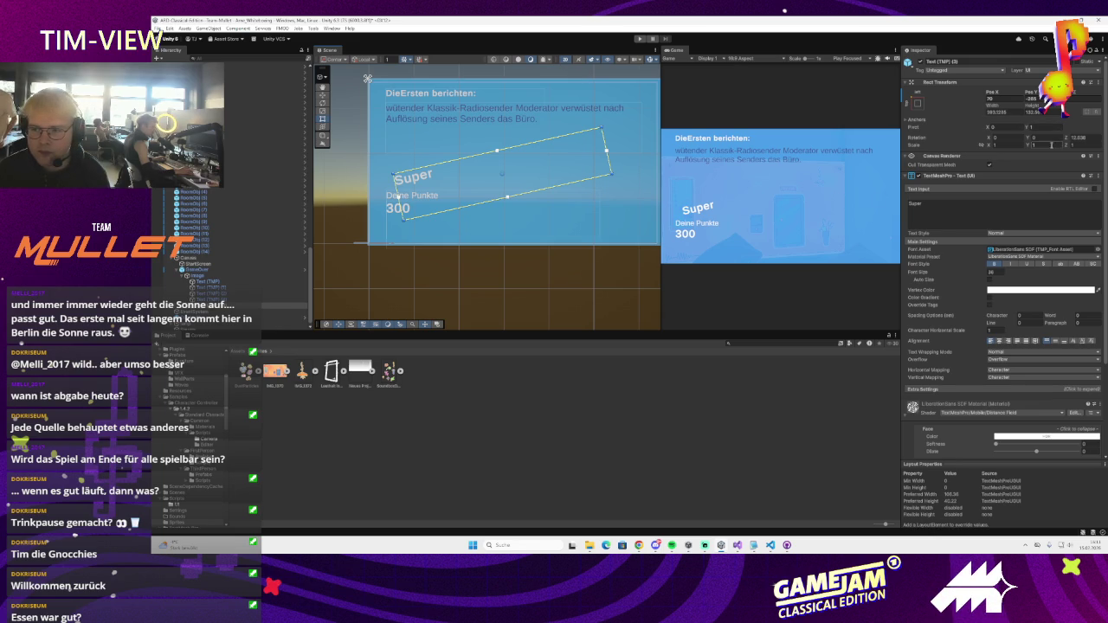
type("0")
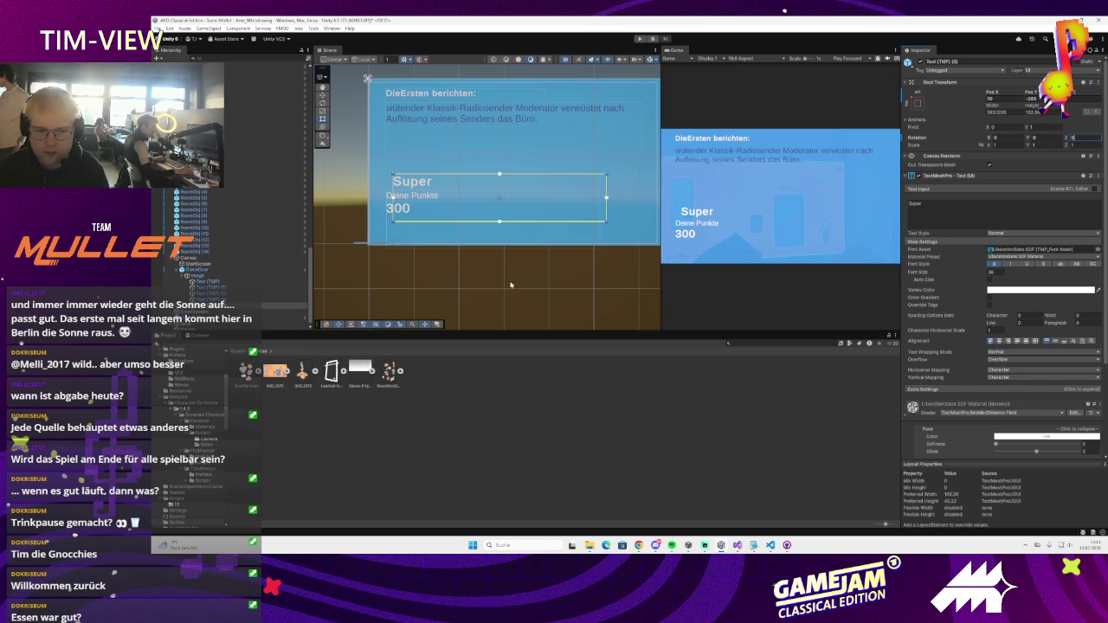
left_click_drag(441, 186, 434, 183)
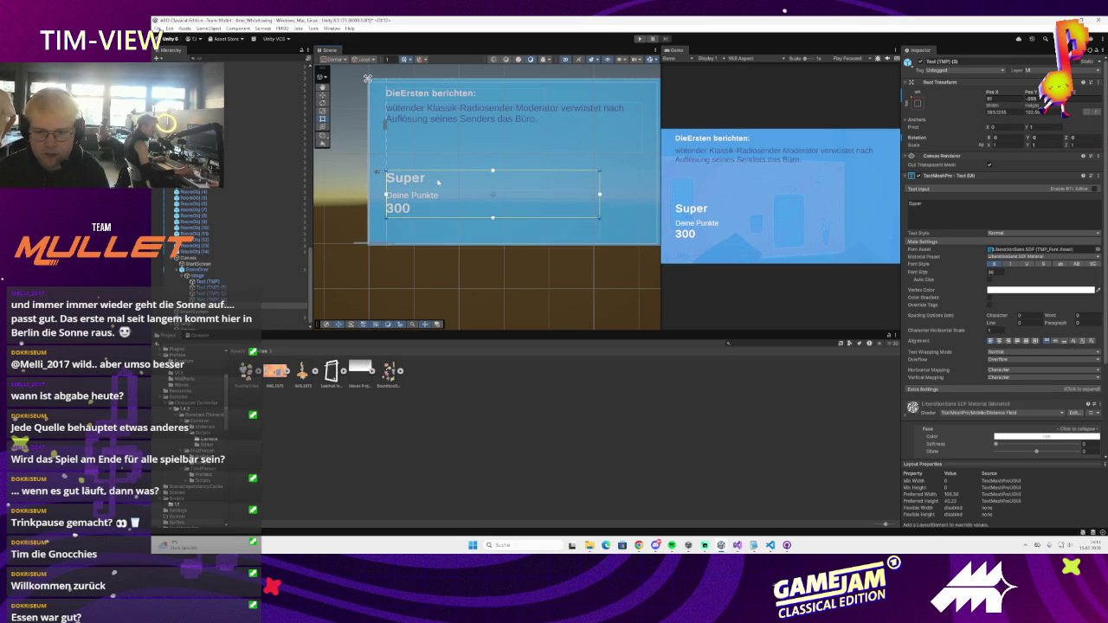
- Make the Super text non-bold and move it down beside the score
double_click(914, 203)
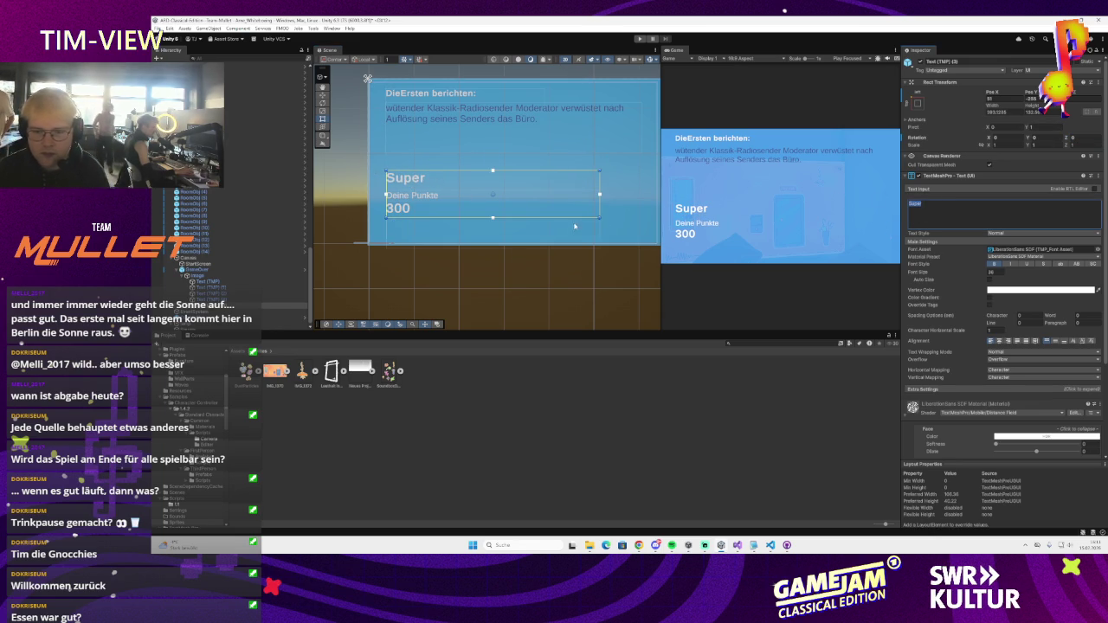
left_click(993, 265)
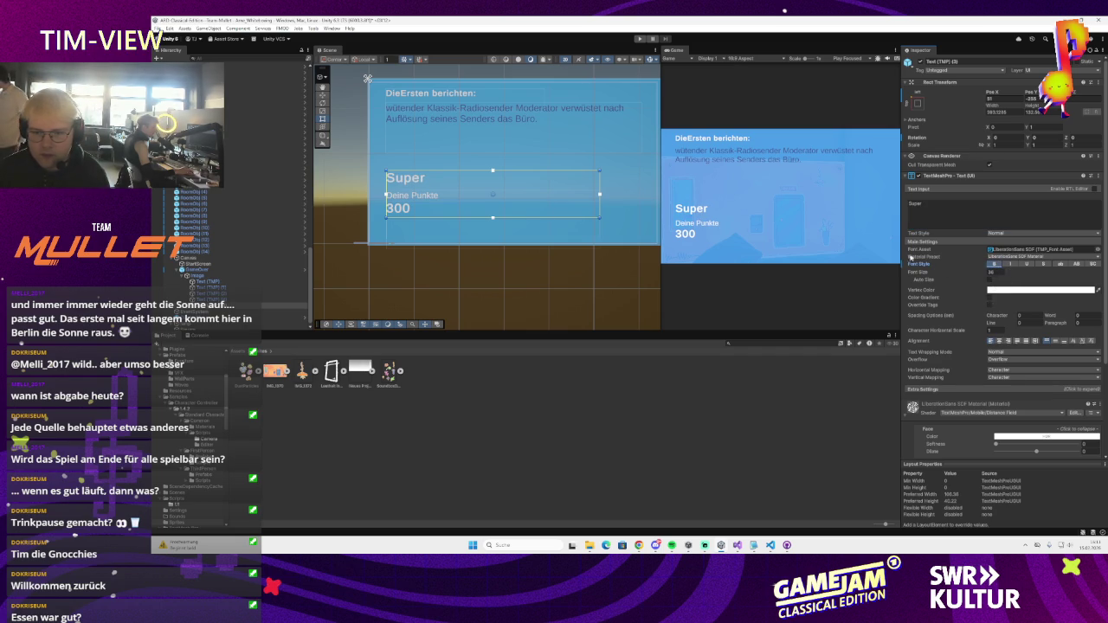
left_click_drag(457, 191, 456, 208)
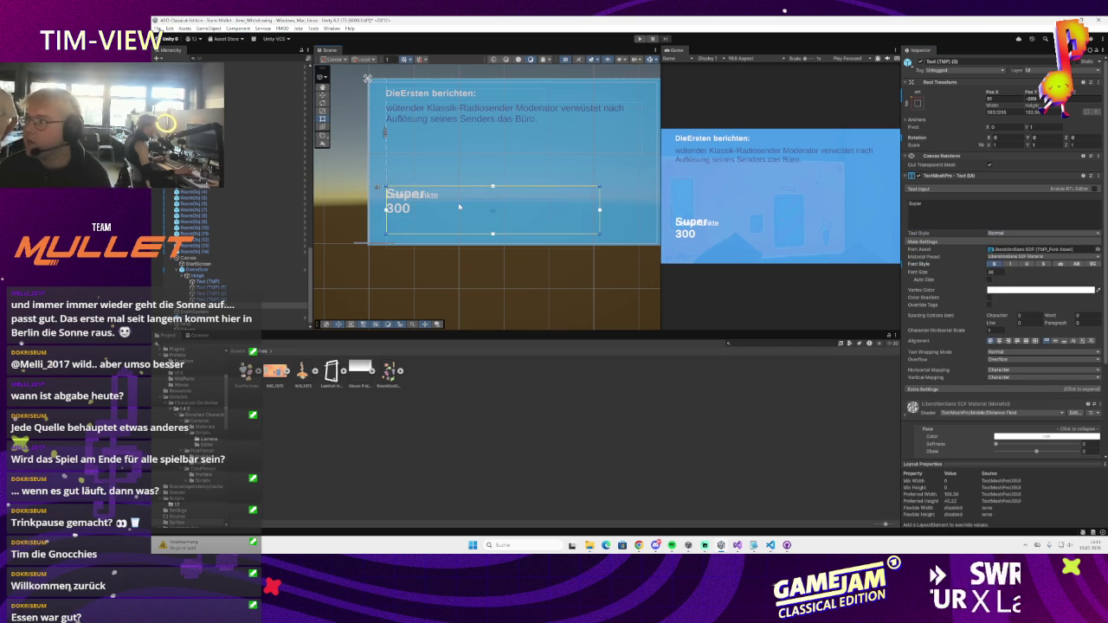
scroll(551, 198, "down", 1)
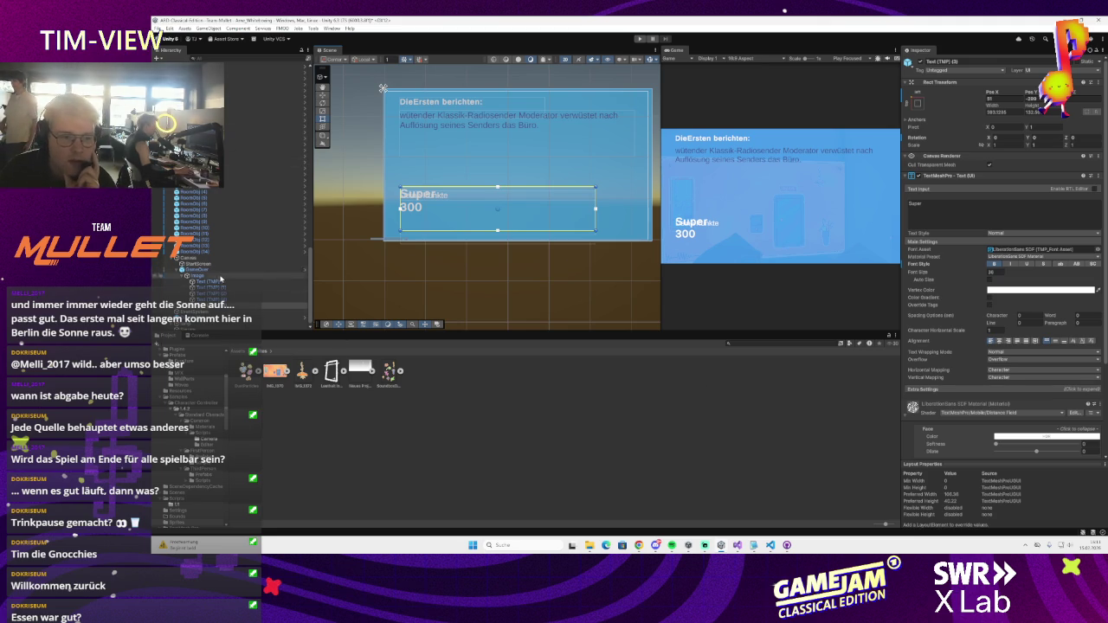
- Open the GameOver panel's script and select the first game-over reason text
left_click(260, 270)
double_click(1044, 187)
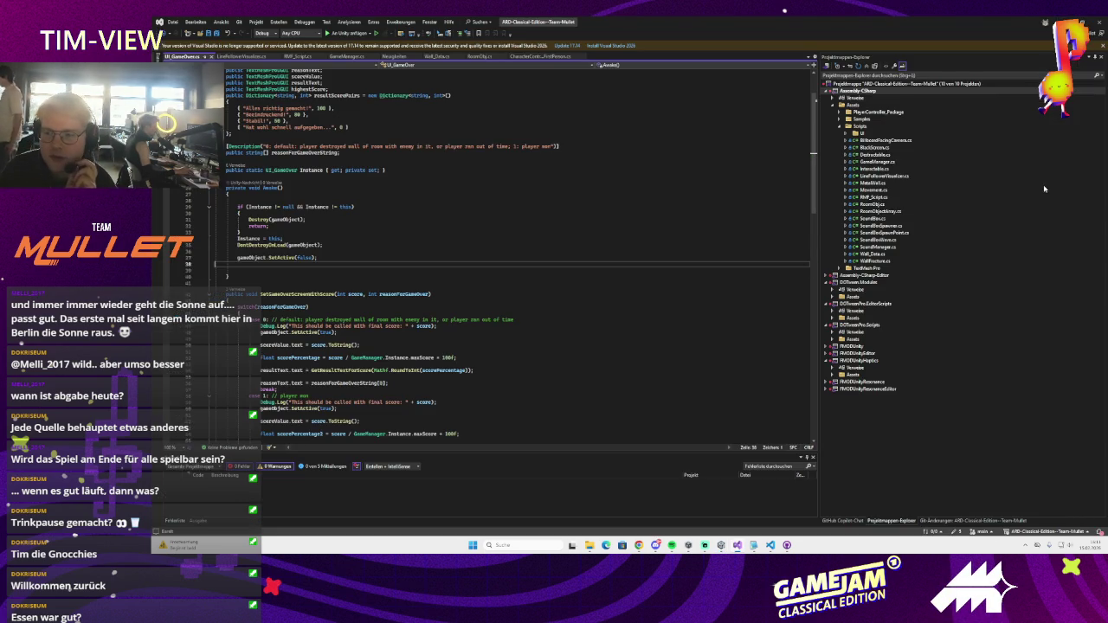
key("alt+Tab")
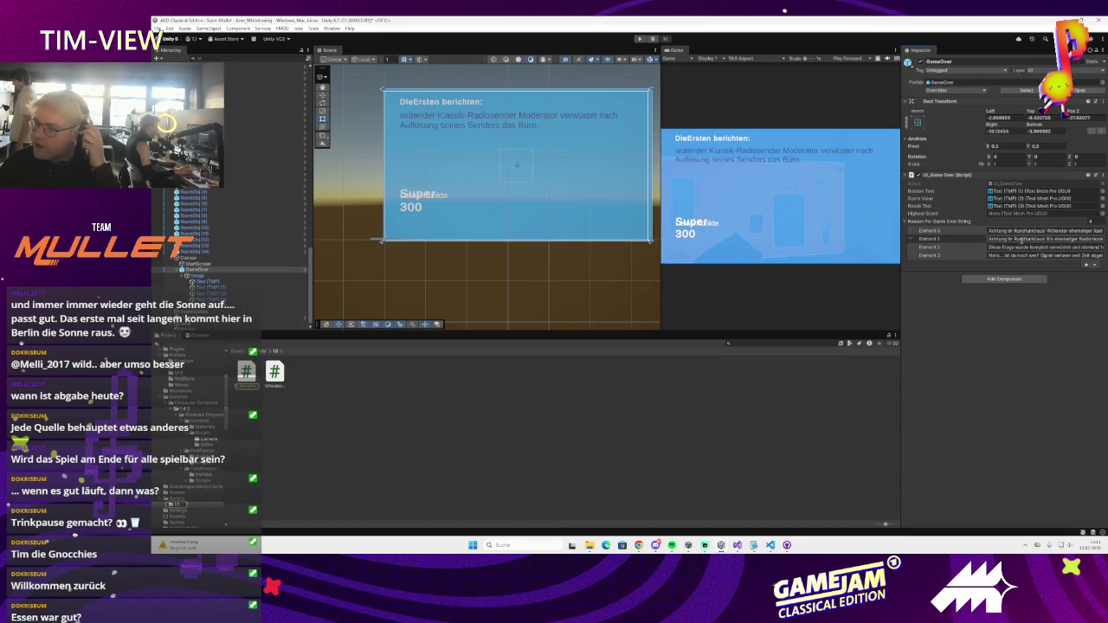
mouse_move(1023, 231)
left_mouse_down()
mouse_move(1101, 231)
mouse_move(1079, 232)
left_mouse_up()
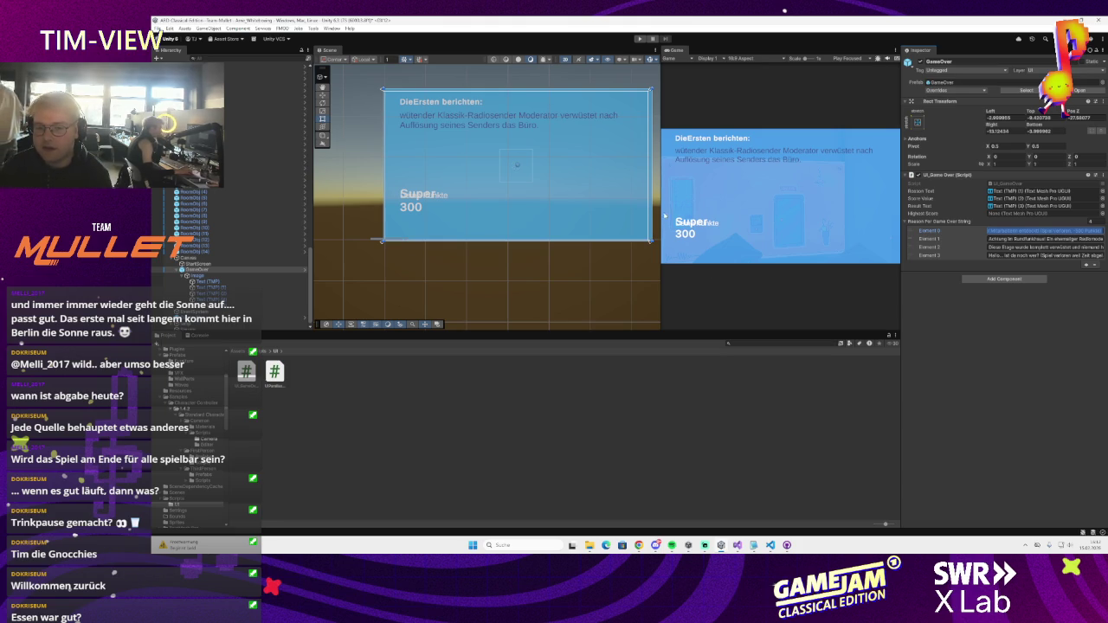
- Move the Super text directly below the 300 score
left_click(446, 202)
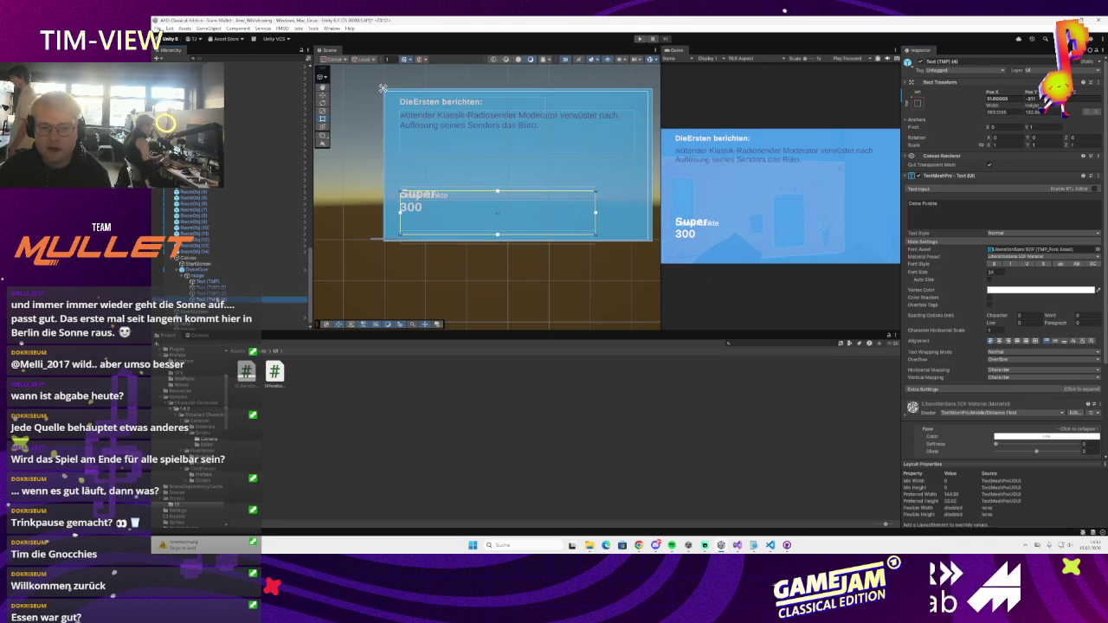
left_click(448, 216)
left_click(449, 218)
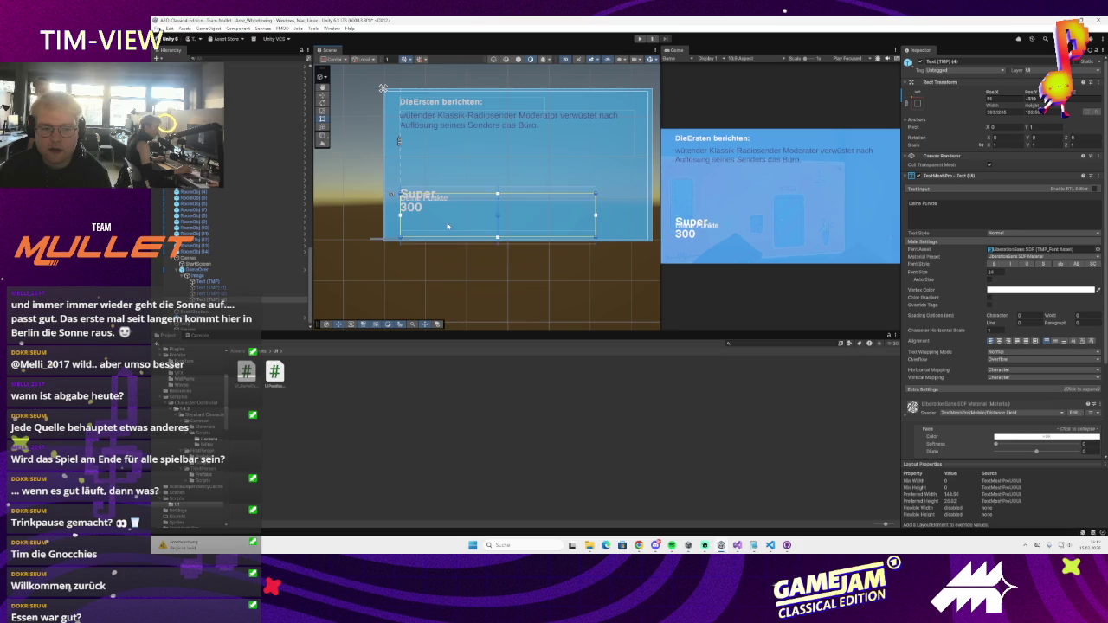
mouse_move(412, 243)
left_mouse_down()
mouse_move(435, 219)
mouse_move(514, 228)
mouse_move(518, 263)
mouse_move(463, 268)
mouse_move(446, 247)
left_mouse_up()
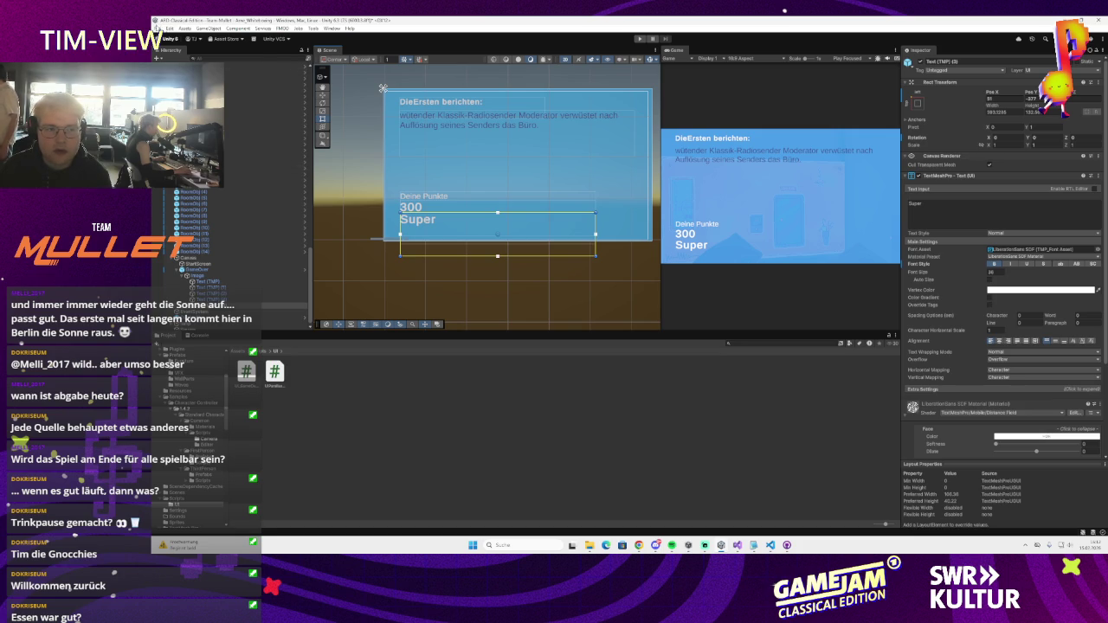
left_click(158, 29)
- Tint the score text a darker purple using the Vertex Color eyedropper
left_click(1039, 291)
left_click(1039, 291)
left_click(1099, 284)
left_click(1098, 287)
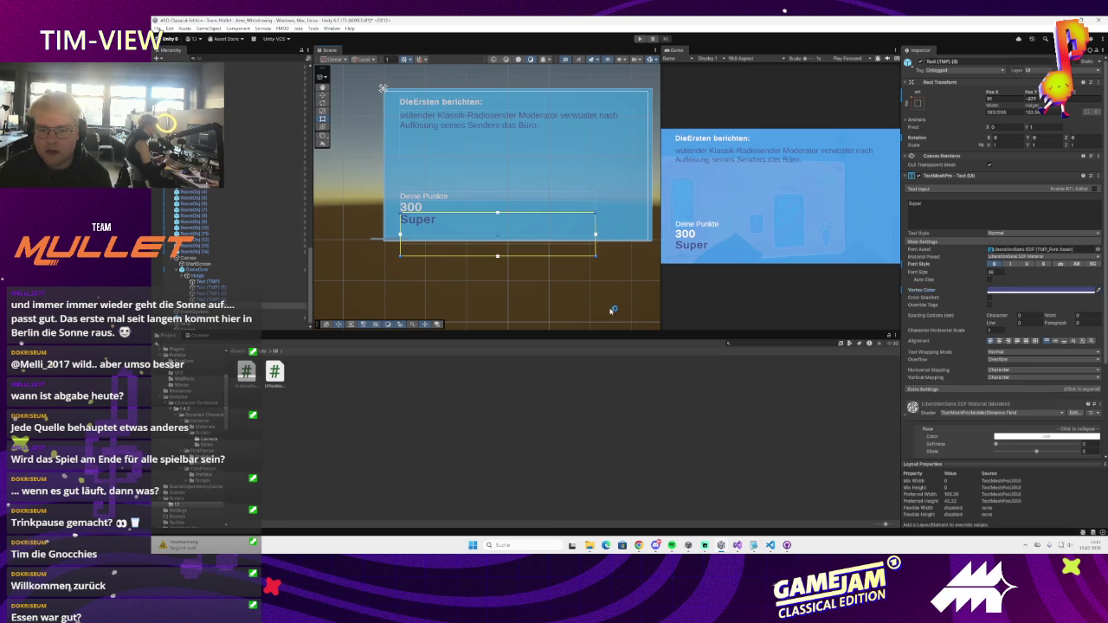
left_click(454, 232)
left_click(232, 293)
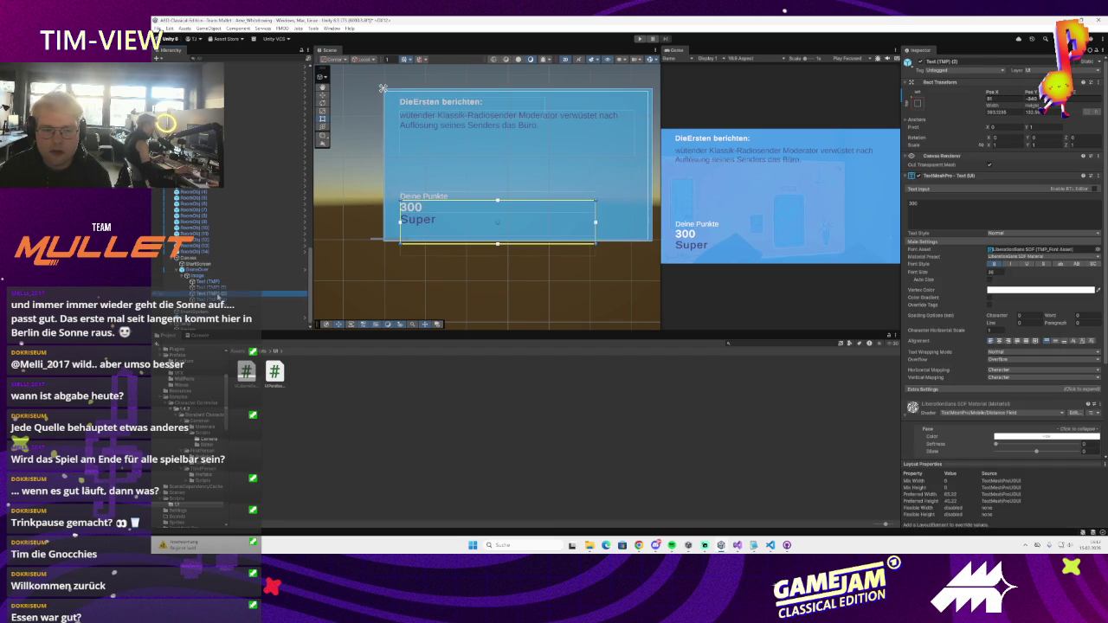
left_click(425, 221)
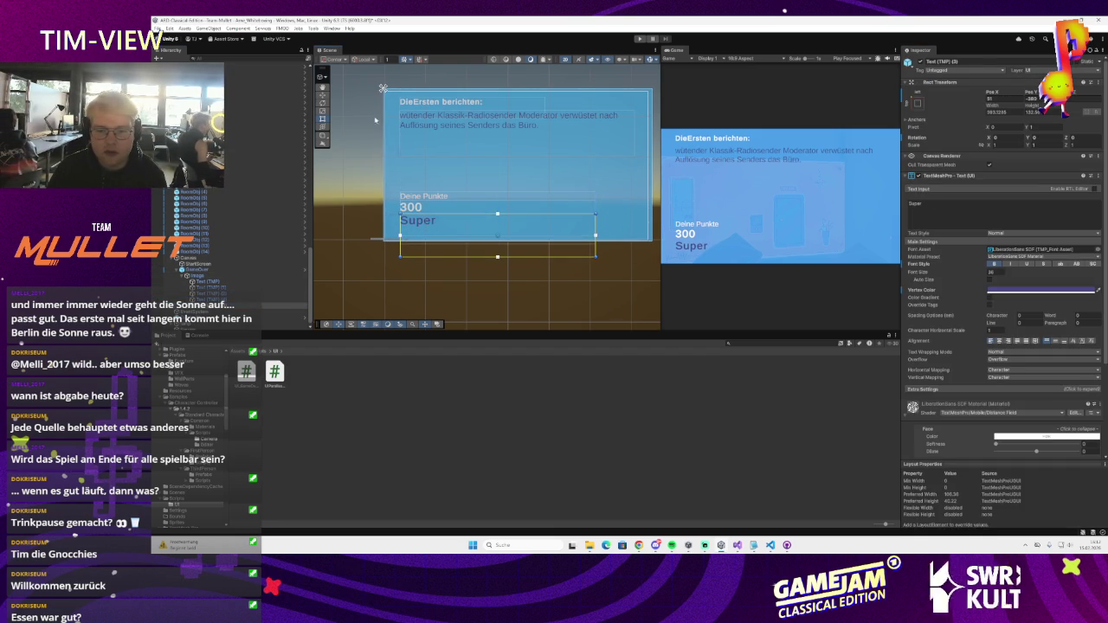
left_click(369, 179)
left_click(156, 28)
left_click(465, 197)
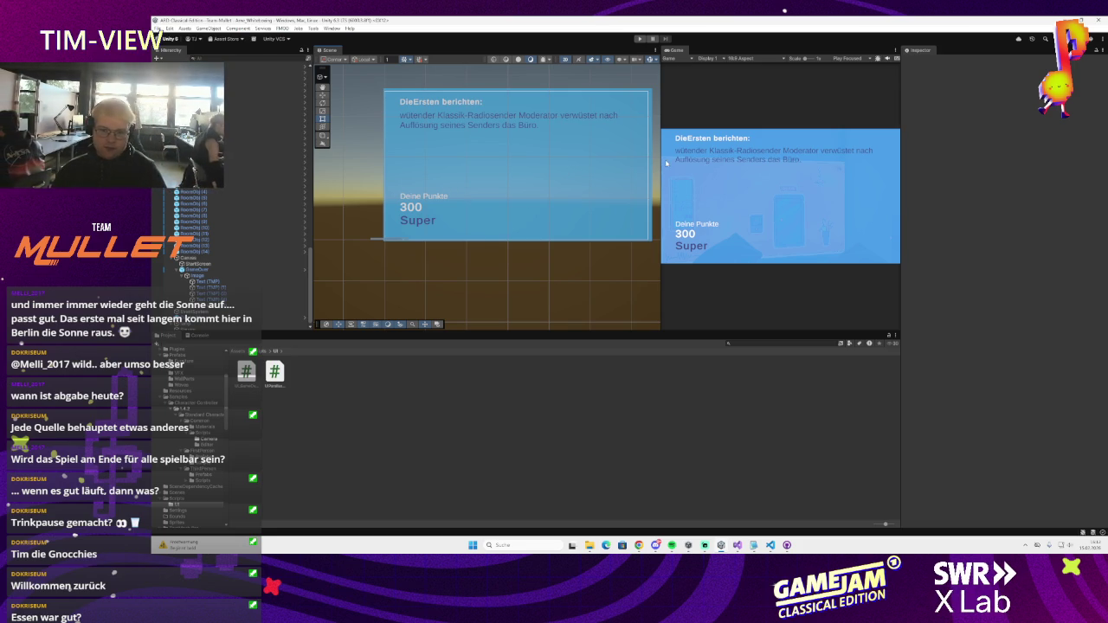
scroll(272, 222, "up", 10)
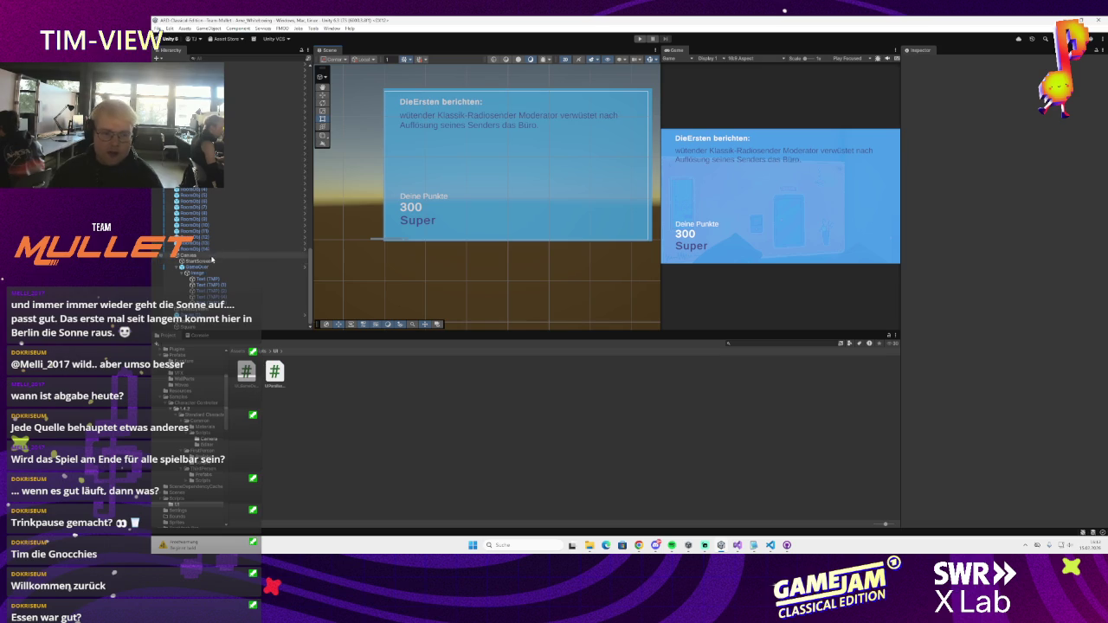
scroll(272, 222, "up", 5)
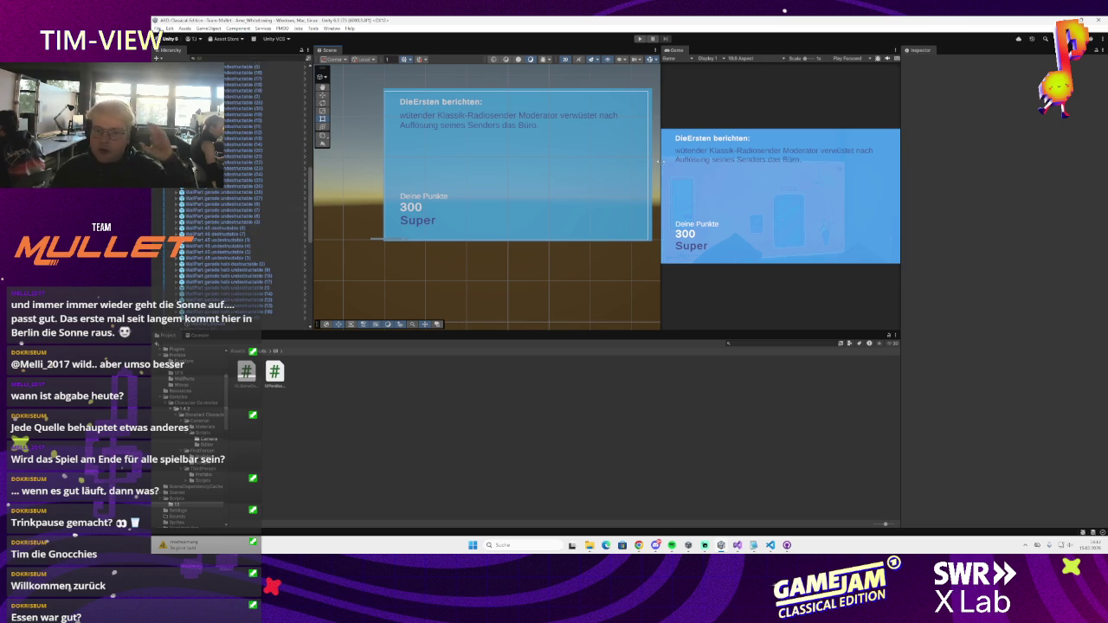
left_click_drag(659, 161, 634, 161)
key("ctrl+p")
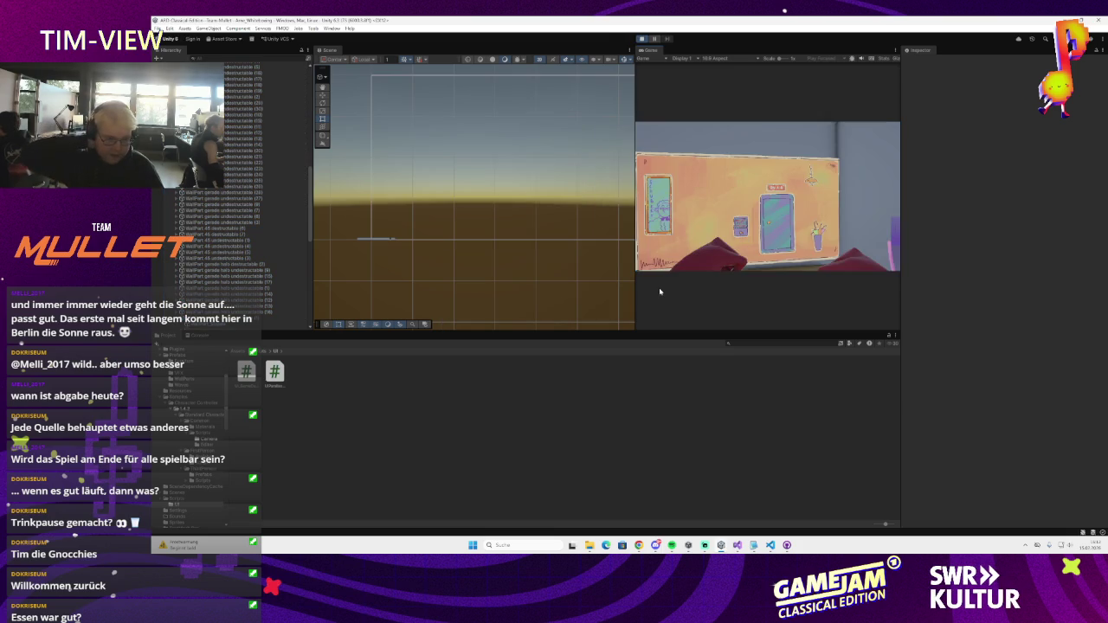
left_click(659, 288)
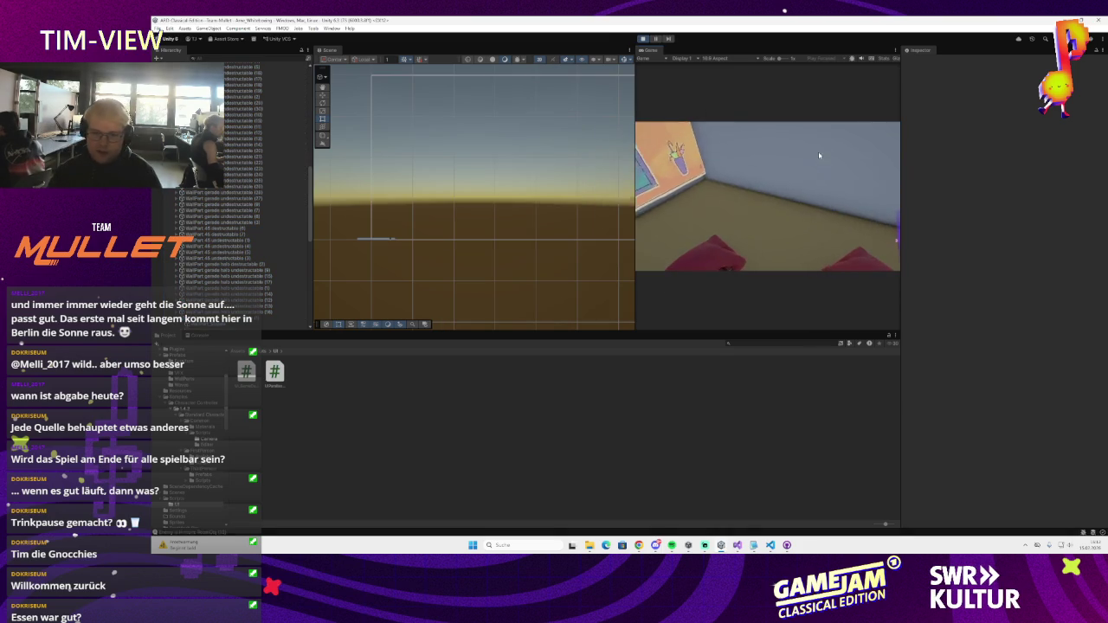
key("w")
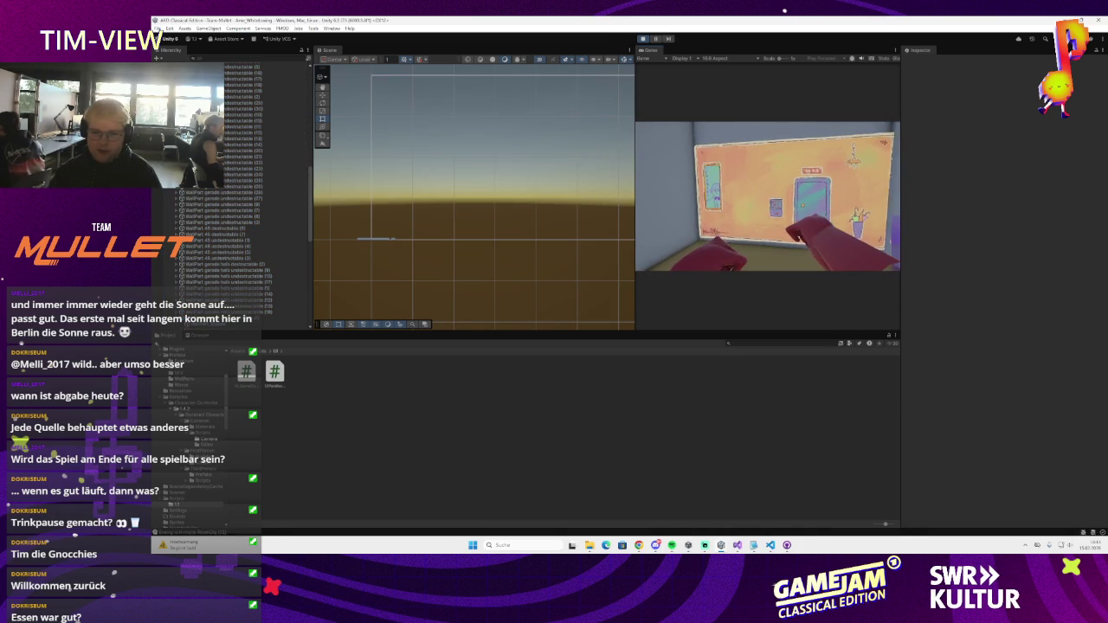
key("s")
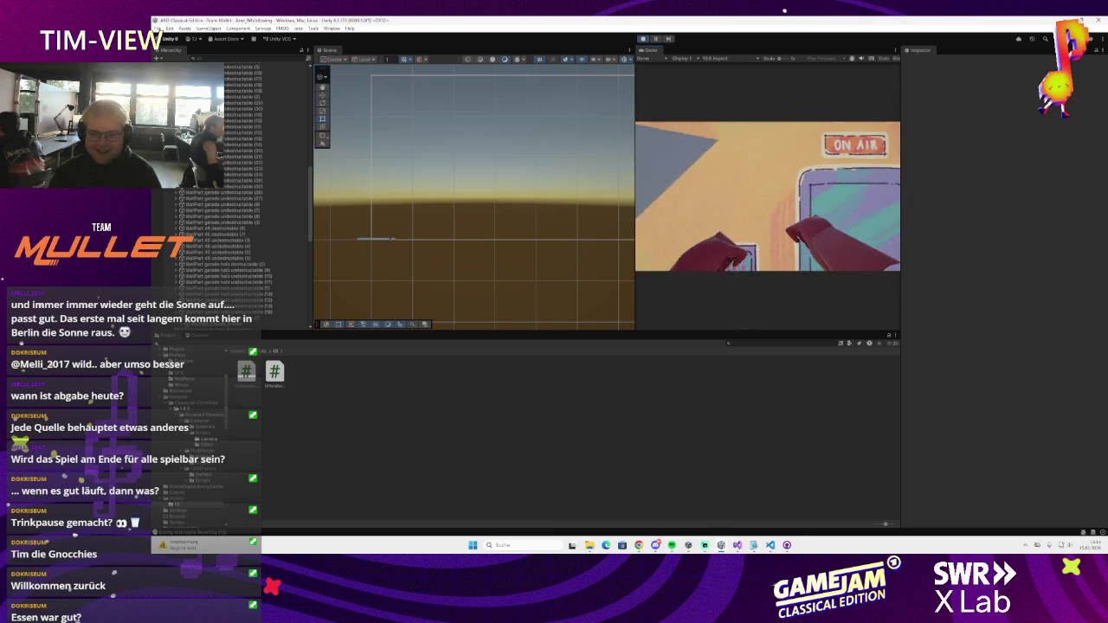
left_click(768, 196)
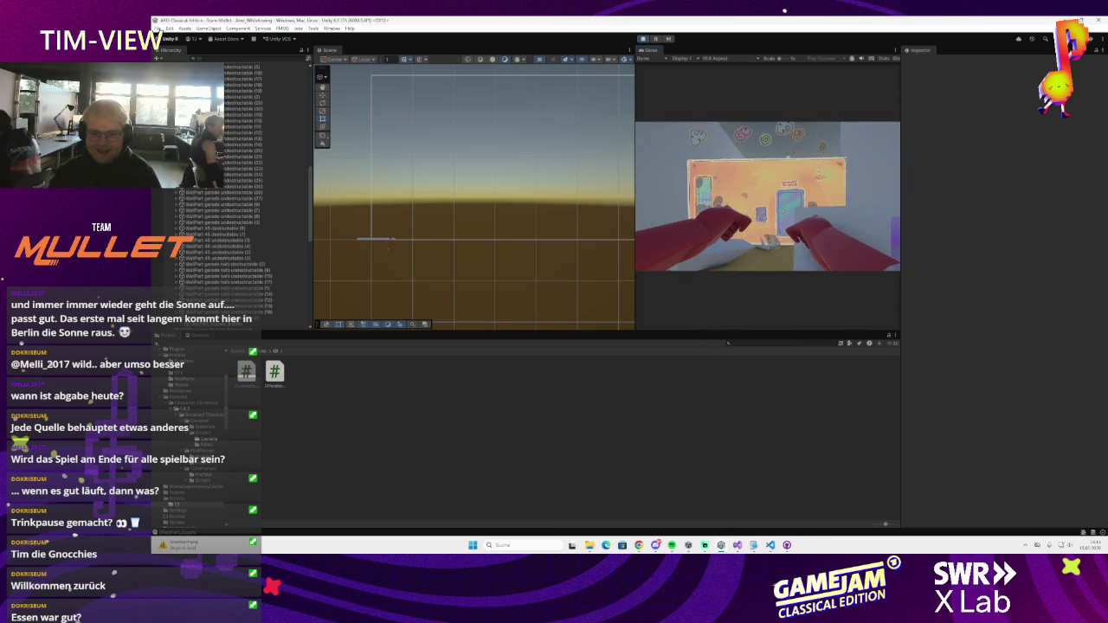
key("w")
key("w")
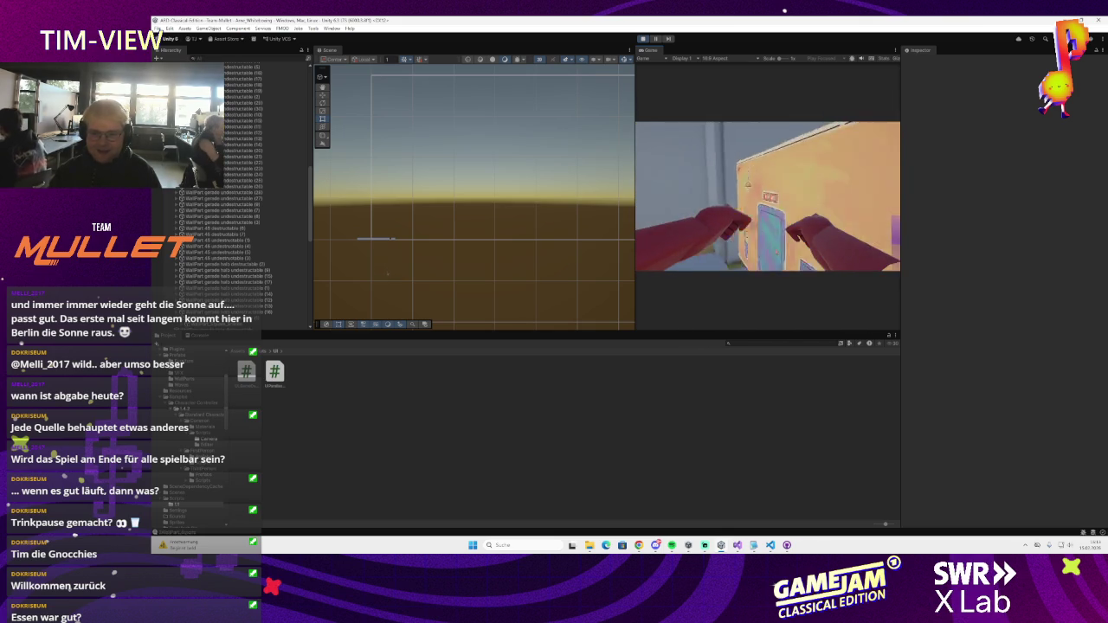
key("s")
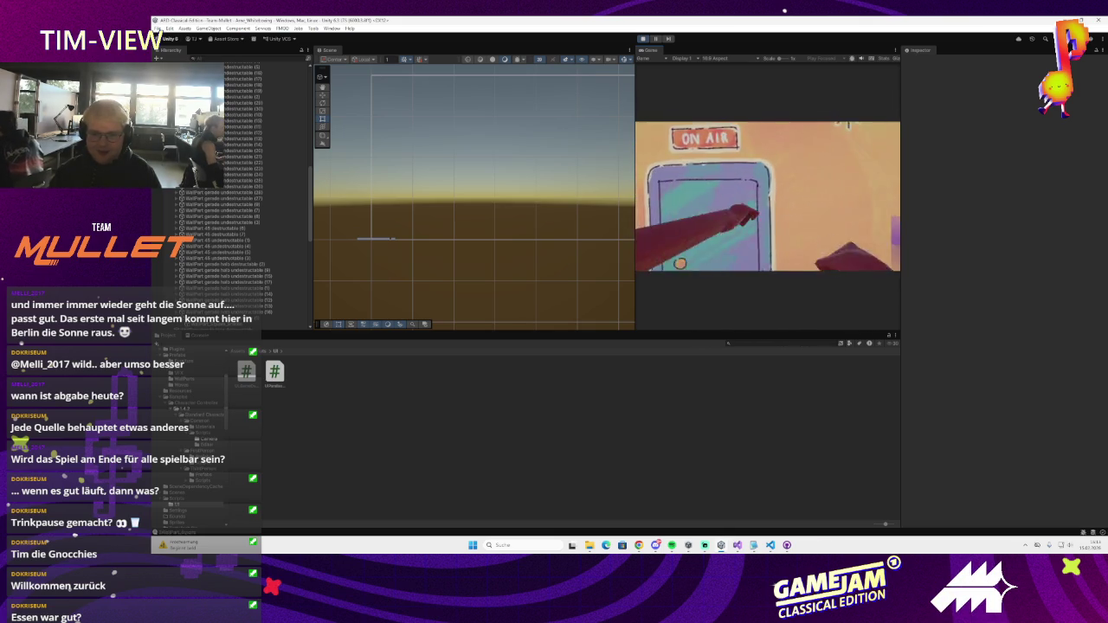
key("w")
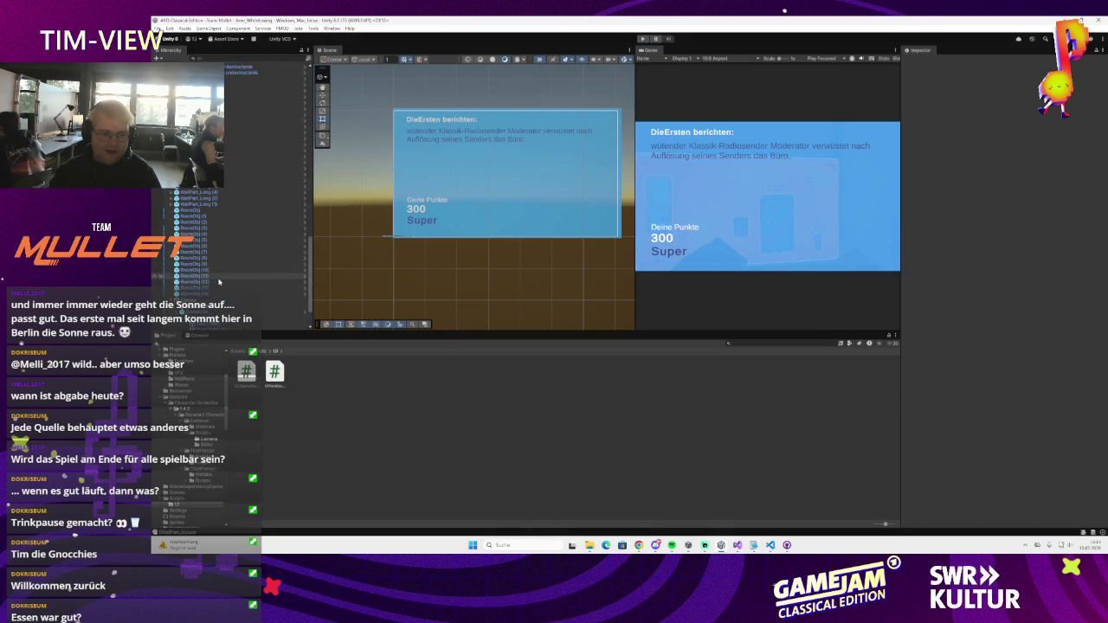
- Frame StartScreen, switch the Scene view back to 3D, and select the EventSystem
left_click(211, 263)
double_click(211, 263)
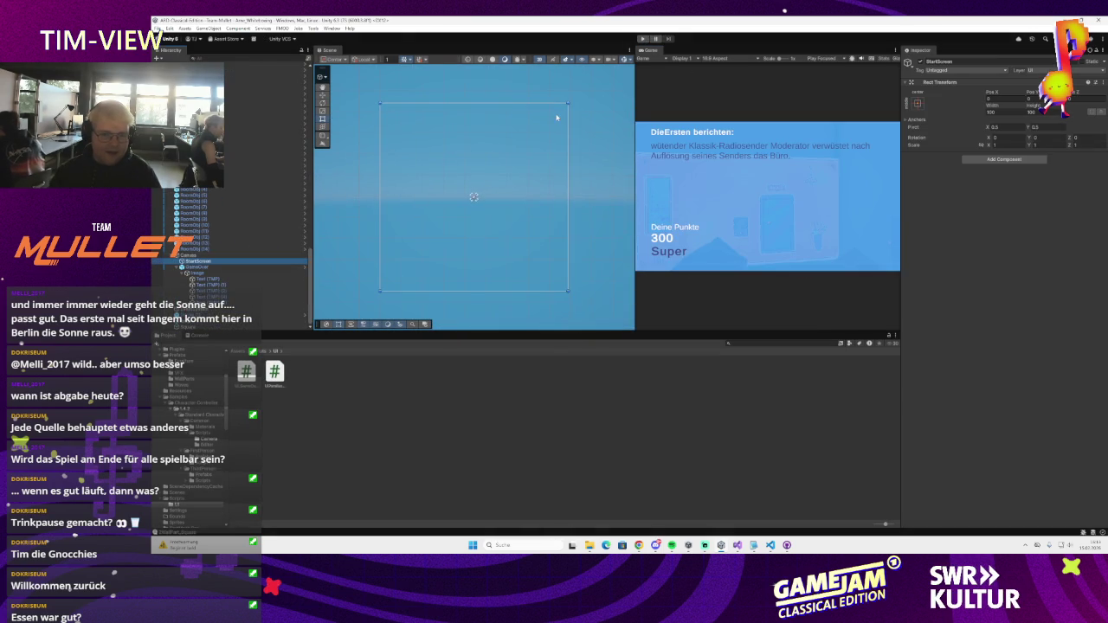
left_click_drag(638, 104, 679, 100)
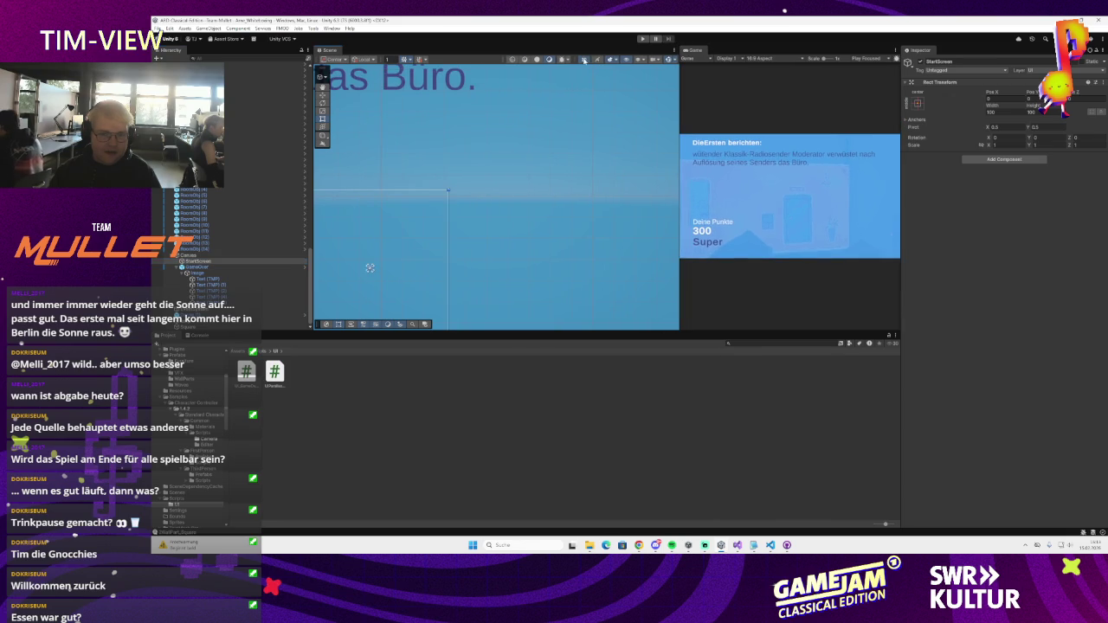
left_click(585, 60)
double_click(208, 309)
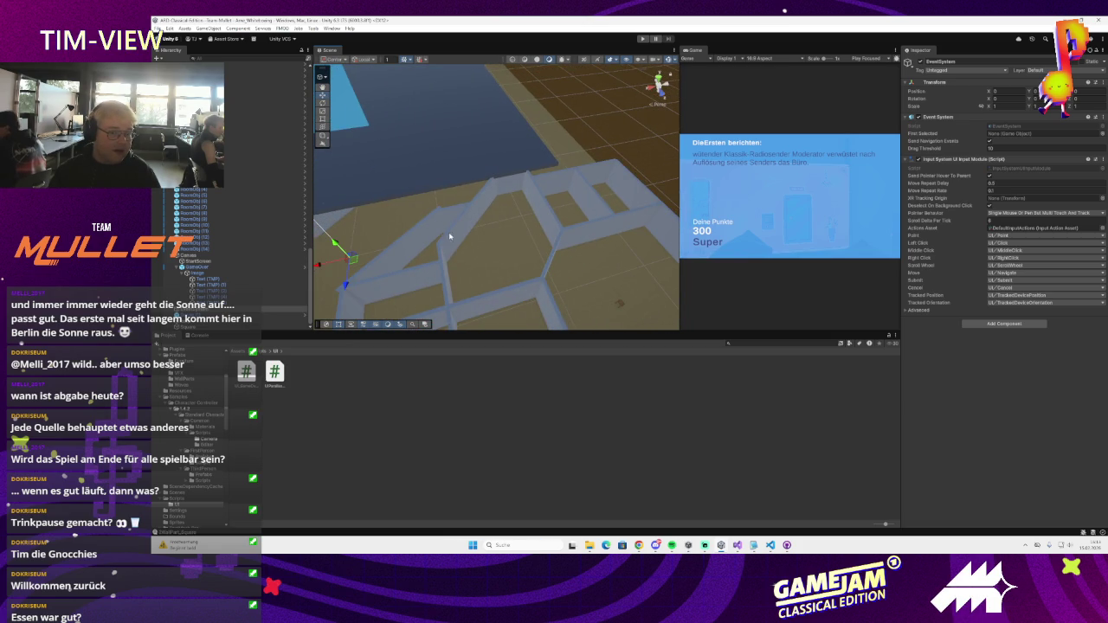
mouse_move(639, 546)
mouse_move(685, 503)
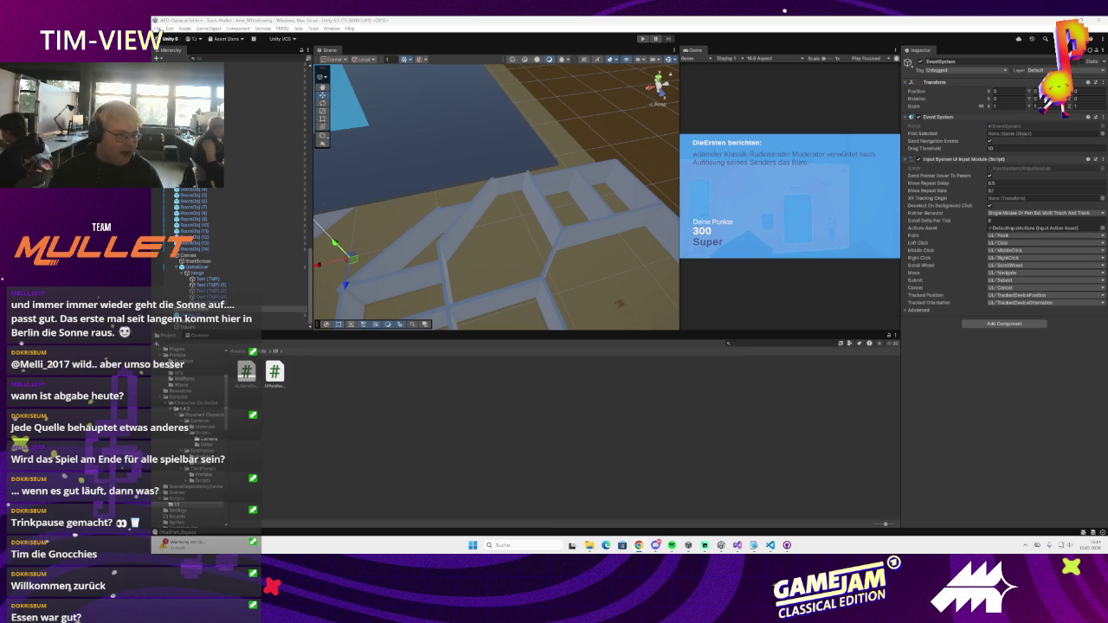
scroll(441, 284, "up", 2)
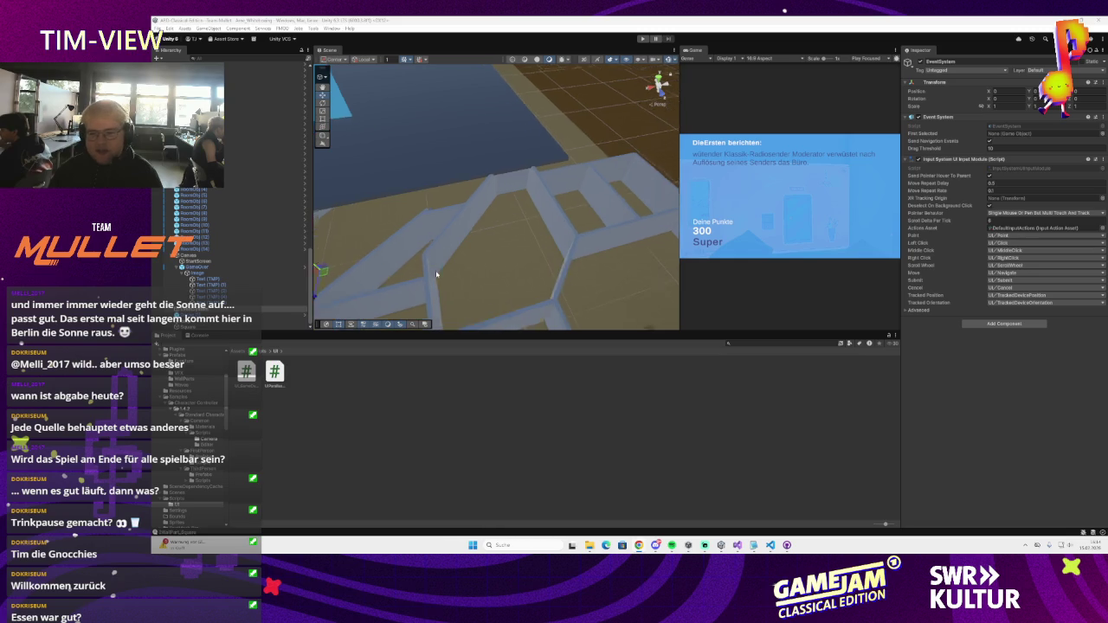
mouse_move(441, 284)
left_mouse_down()
mouse_move(477, 172)
mouse_move(473, 239)
mouse_move(606, 174)
left_mouse_up()
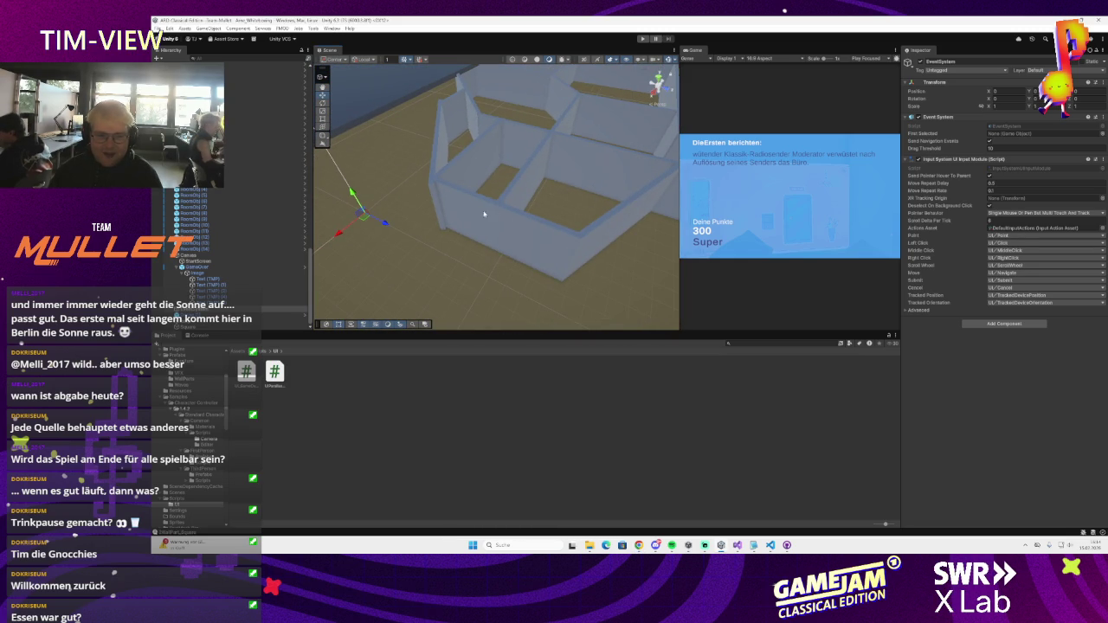
scroll(429, 270, "up", 5)
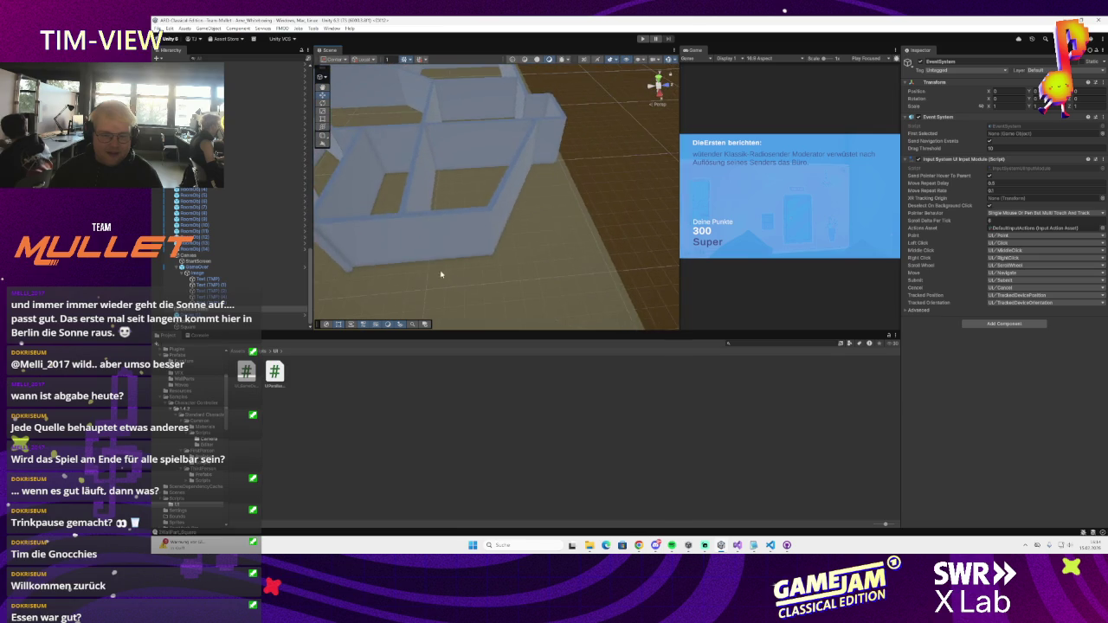
scroll(438, 279, "down", 3)
mouse_move(435, 282)
left_mouse_down()
mouse_move(502, 265)
mouse_move(464, 279)
mouse_move(396, 218)
mouse_move(389, 250)
mouse_move(435, 208)
mouse_move(524, 211)
mouse_move(502, 237)
mouse_move(440, 214)
mouse_move(407, 222)
left_mouse_up()
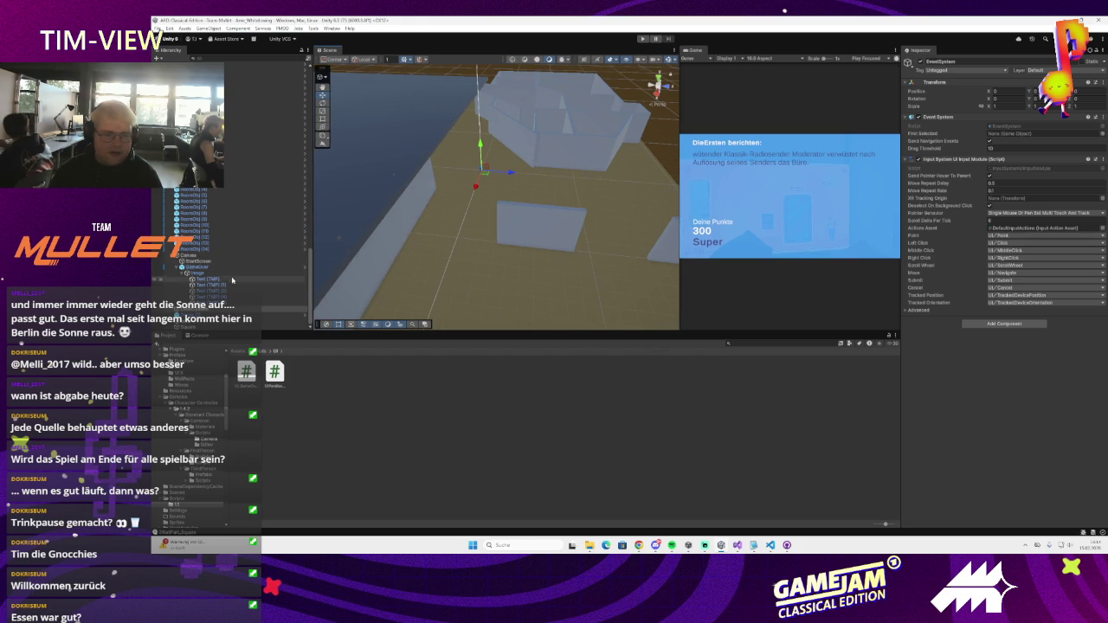
scroll(225, 259, "down", 5)
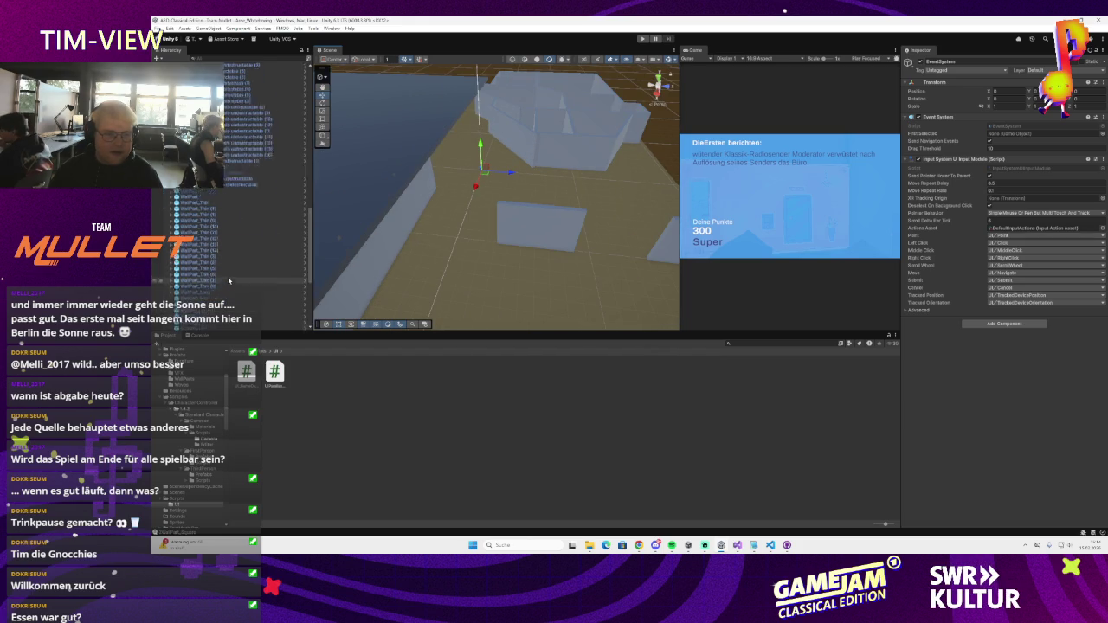
scroll(560, 220, "up", 2)
mouse_move(560, 220)
left_mouse_down()
mouse_move(545, 213)
mouse_move(450, 237)
mouse_move(465, 296)
mouse_move(559, 247)
mouse_move(519, 240)
mouse_move(536, 222)
mouse_move(490, 257)
mouse_move(537, 265)
mouse_move(435, 280)
mouse_move(560, 177)
mouse_move(577, 216)
mouse_move(534, 191)
mouse_move(494, 198)
mouse_move(548, 186)
left_mouse_up()
left_click(582, 119)
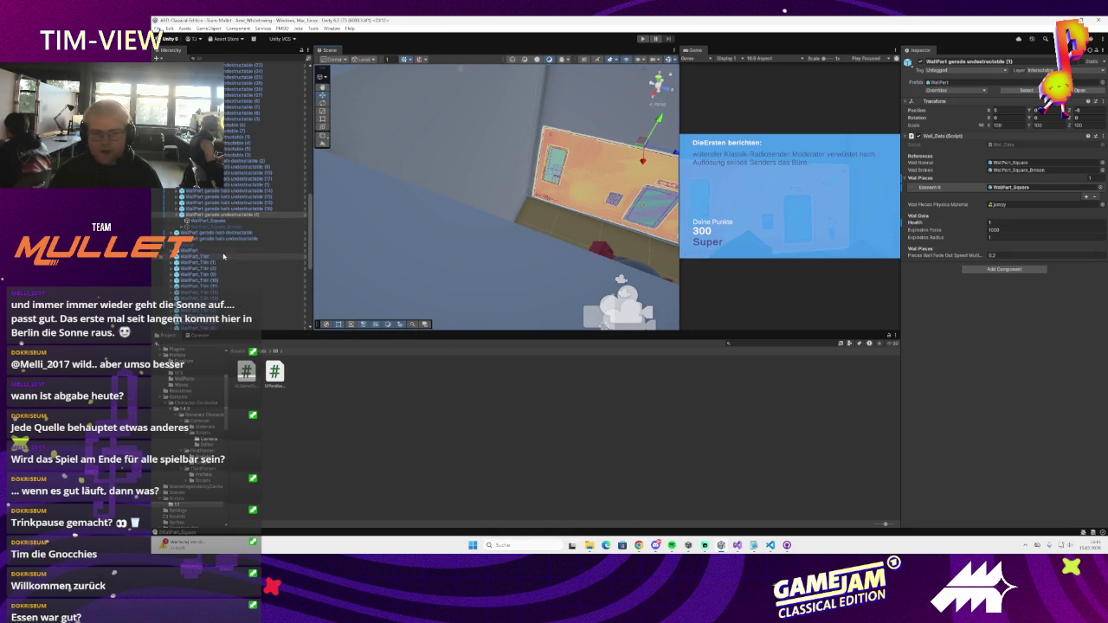
- Inspect the WallPart_Square pieces and the painted wall's Square sprite
left_click(260, 221)
left_click_drag(502, 211, 468, 221)
left_click(265, 230)
left_click(483, 231)
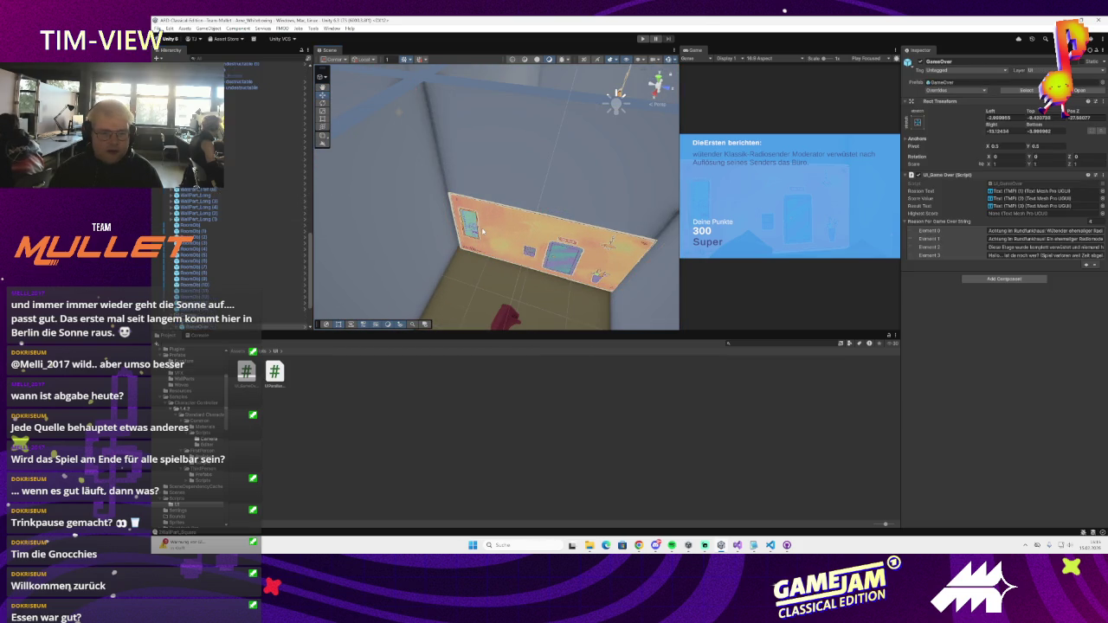
left_click(552, 243)
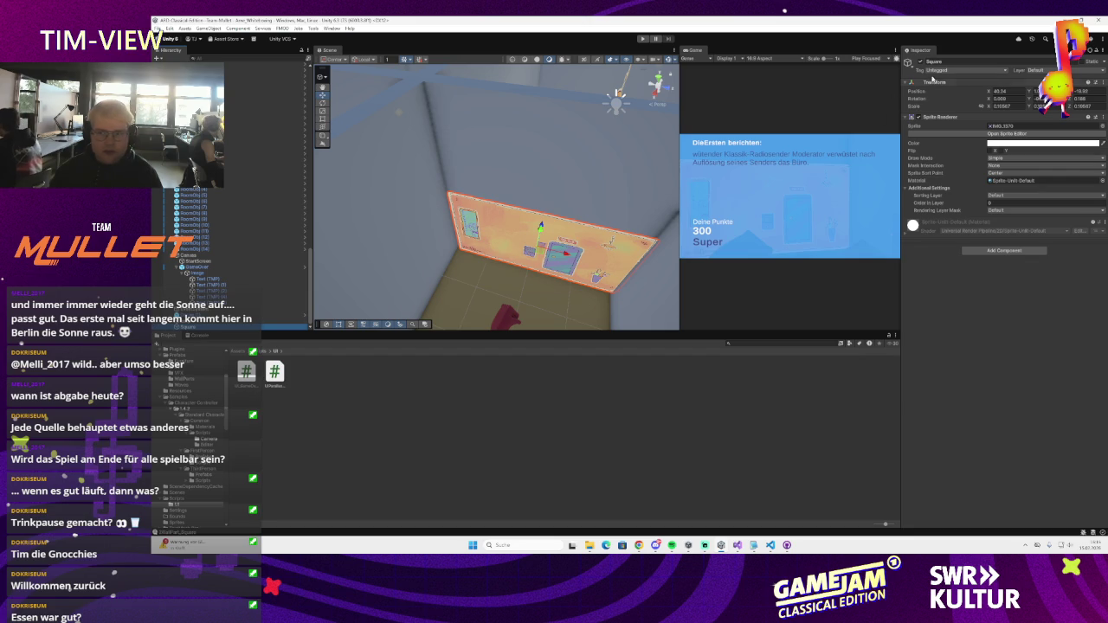
left_click(952, 61)
type("IntroOutside")
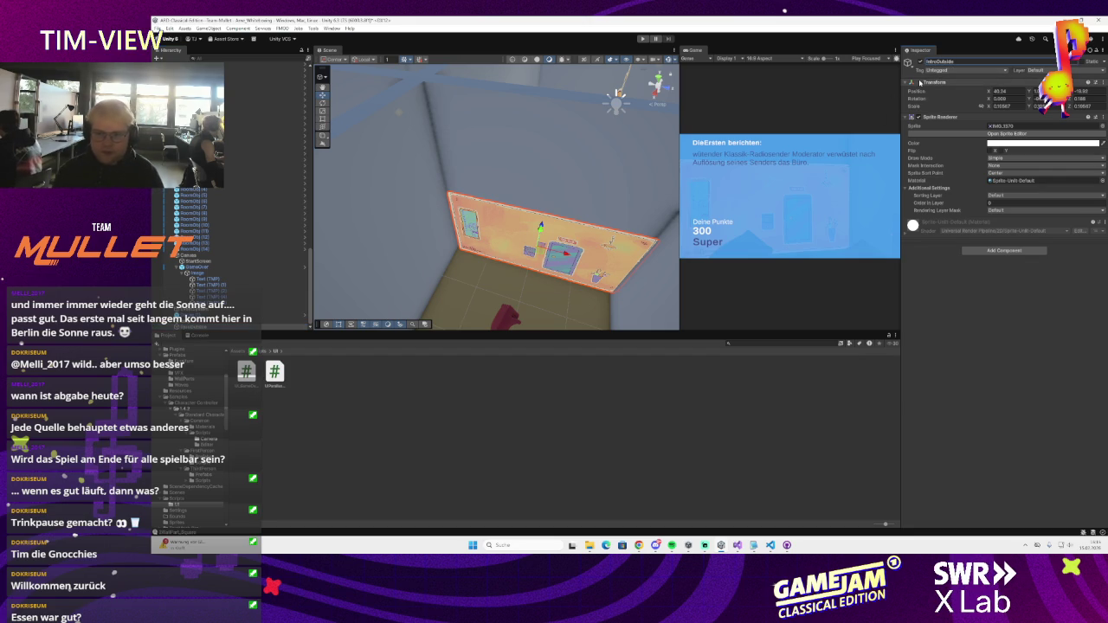
- Frame WallPart gerade undestructable (1), remove its Wall Pieces entry, then undo the removal
left_click(460, 146)
key("f")
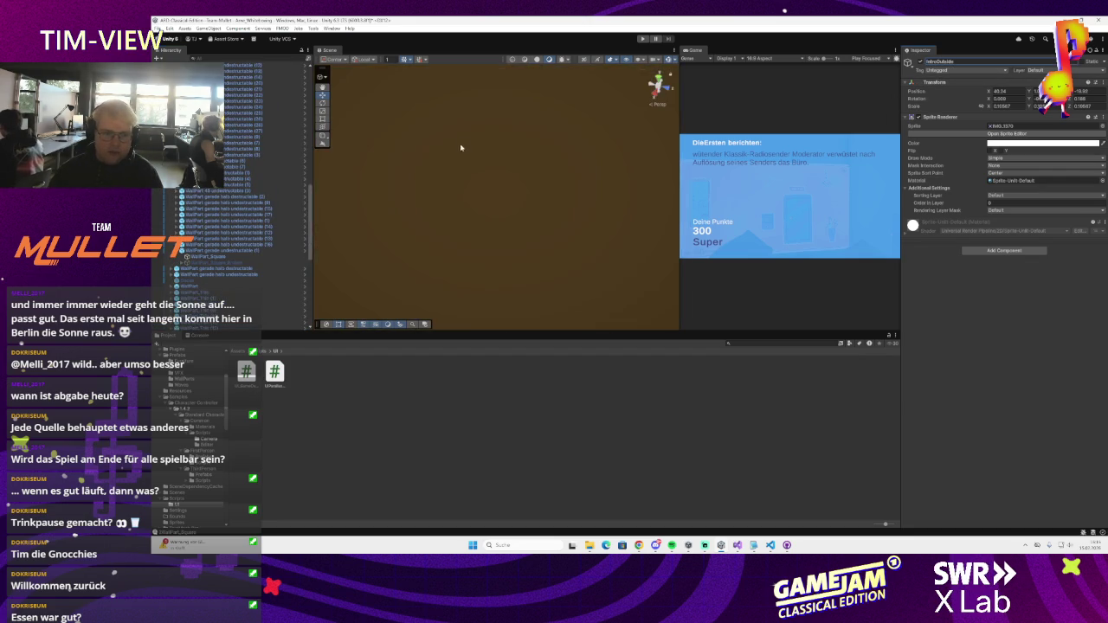
left_click(455, 183)
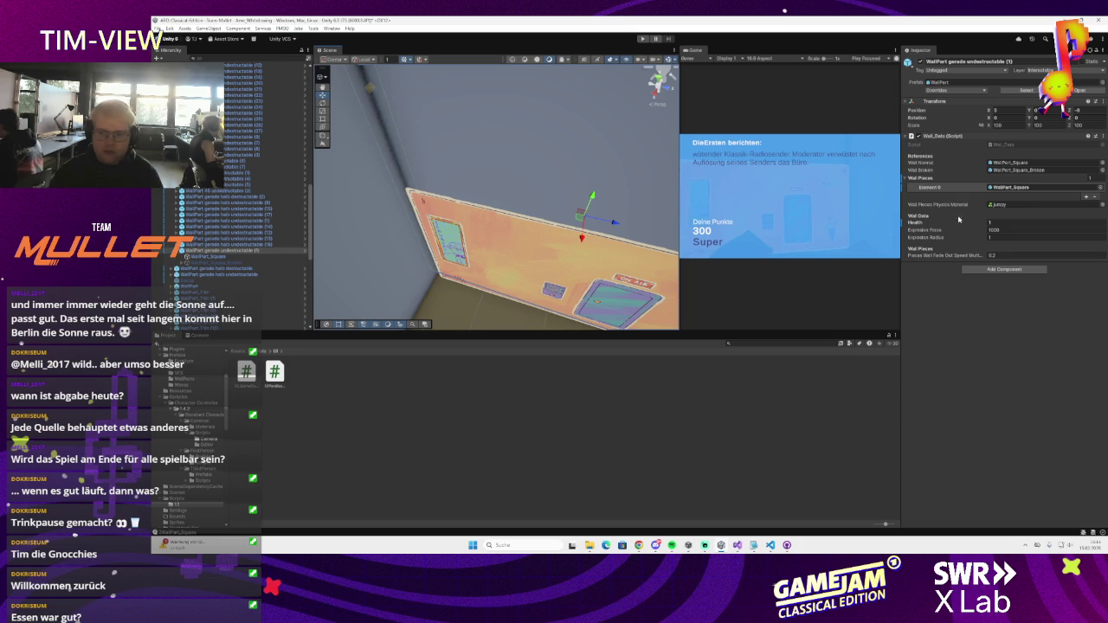
left_click(1094, 197)
scroll(199, 271, "down", 3)
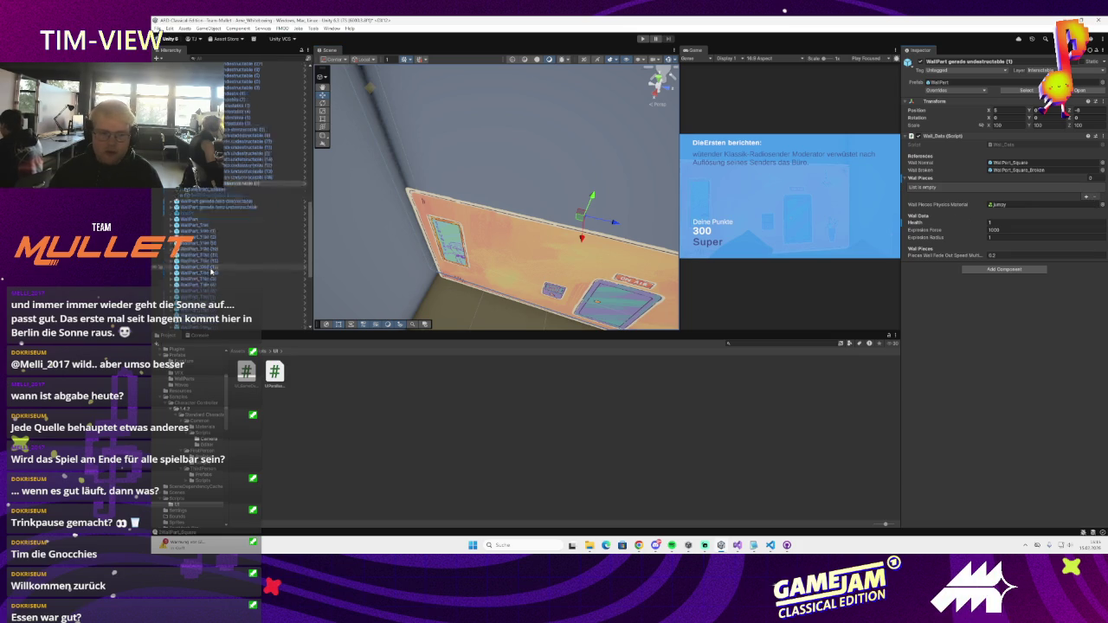
scroll(199, 271, "down", 5)
key("ctrl+z")
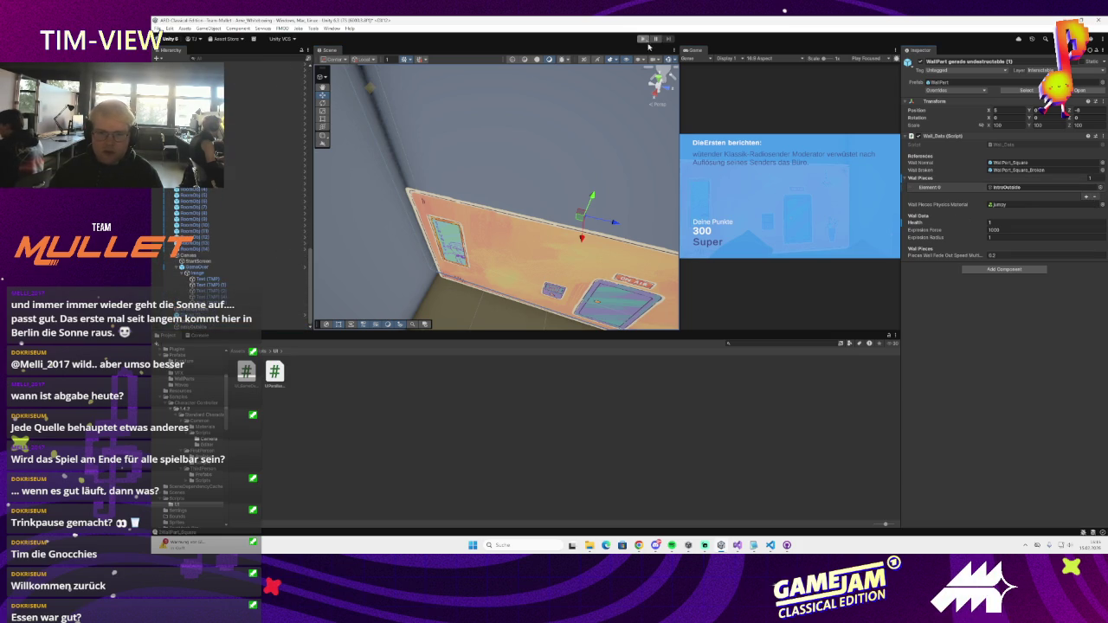
left_click_drag(678, 100, 639, 101)
- Test-play the game to the game-over report with 485 points, then stop Play mode
left_click(643, 38)
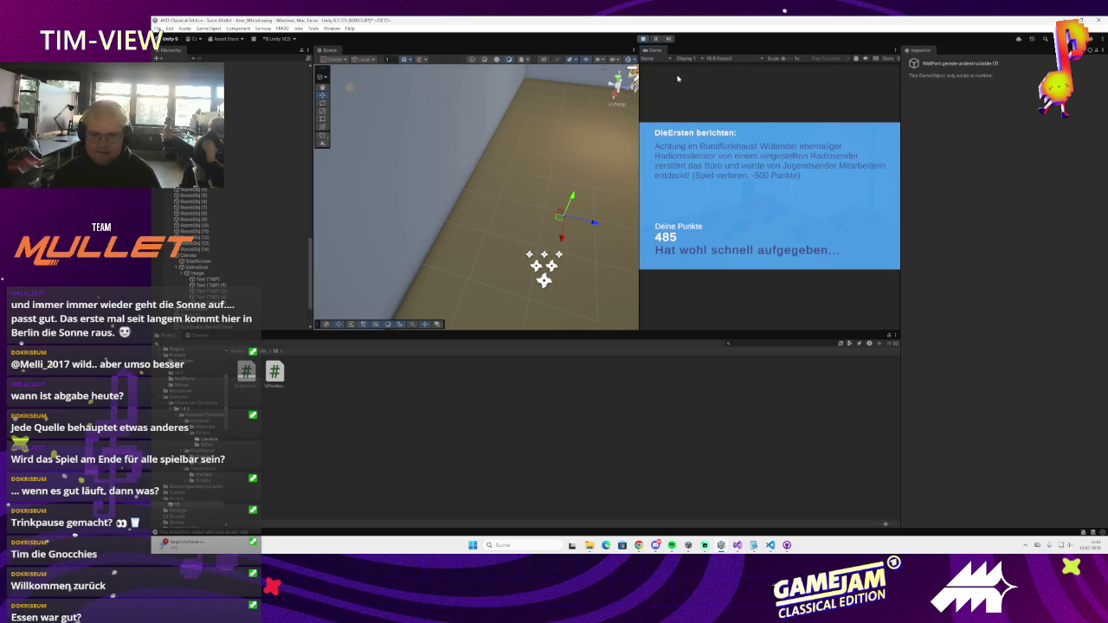
left_click(645, 39)
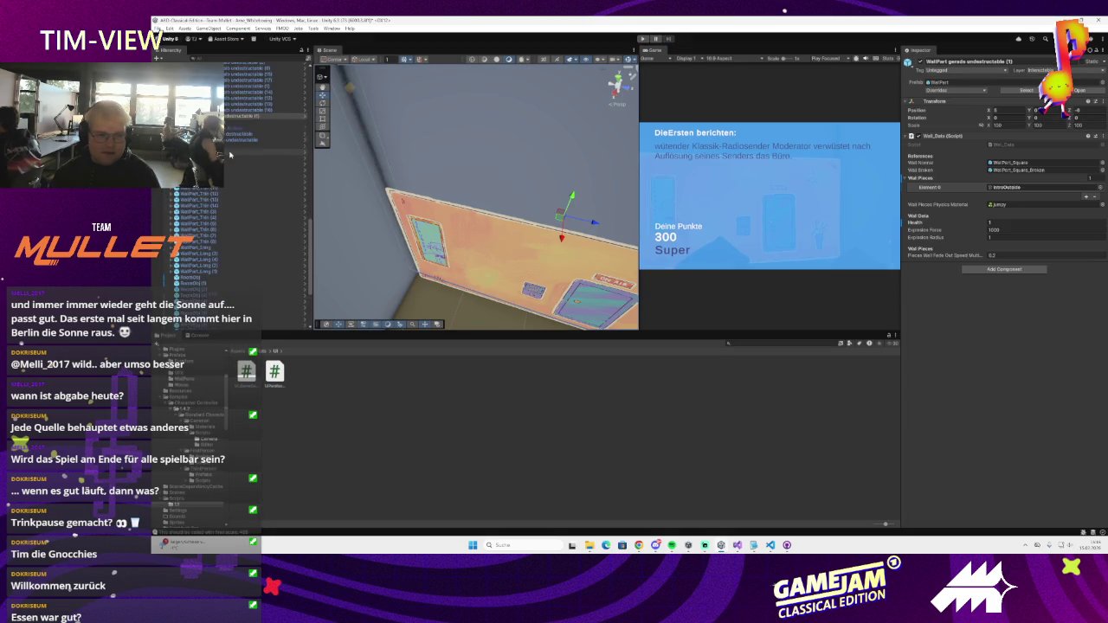
scroll(234, 251, "down", 3)
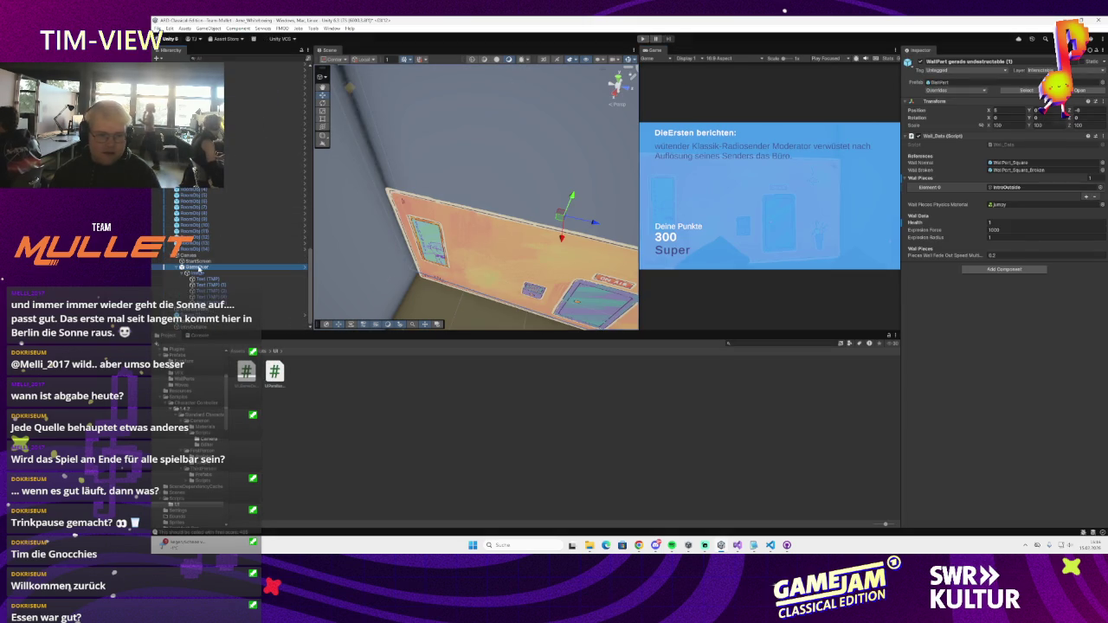
- Select GameOver and paste new text into the second game-over reason
left_click(197, 267)
left_click(1084, 238)
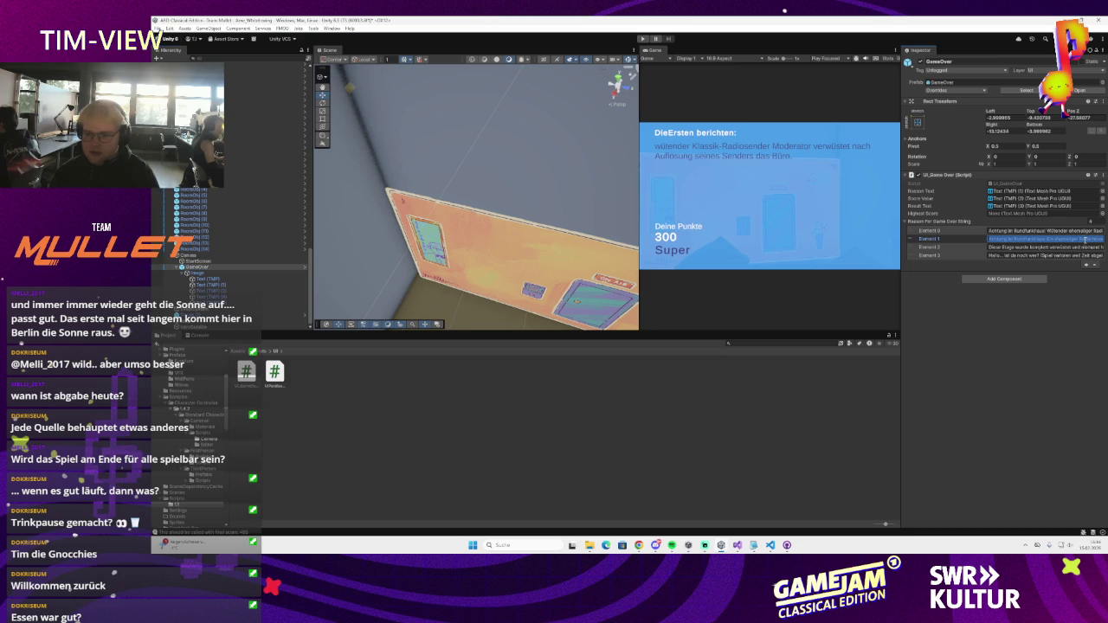
key("ctrl+v")
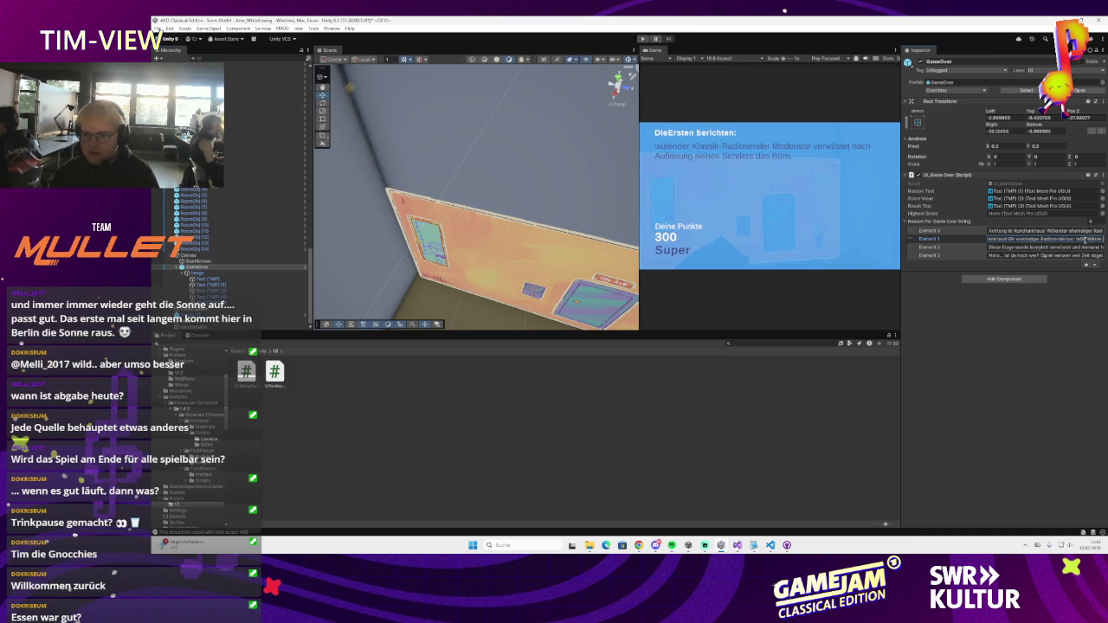
key("End")
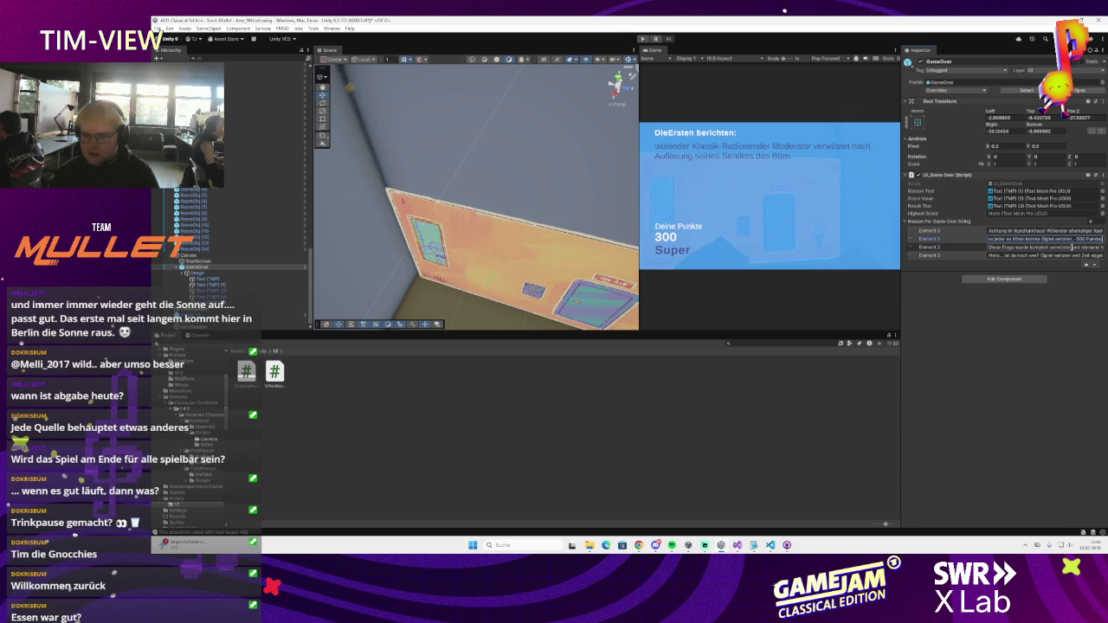
- Prefix the first reason with 'Nein,' and insert '(' before the Achtung message
left_click(1071, 232)
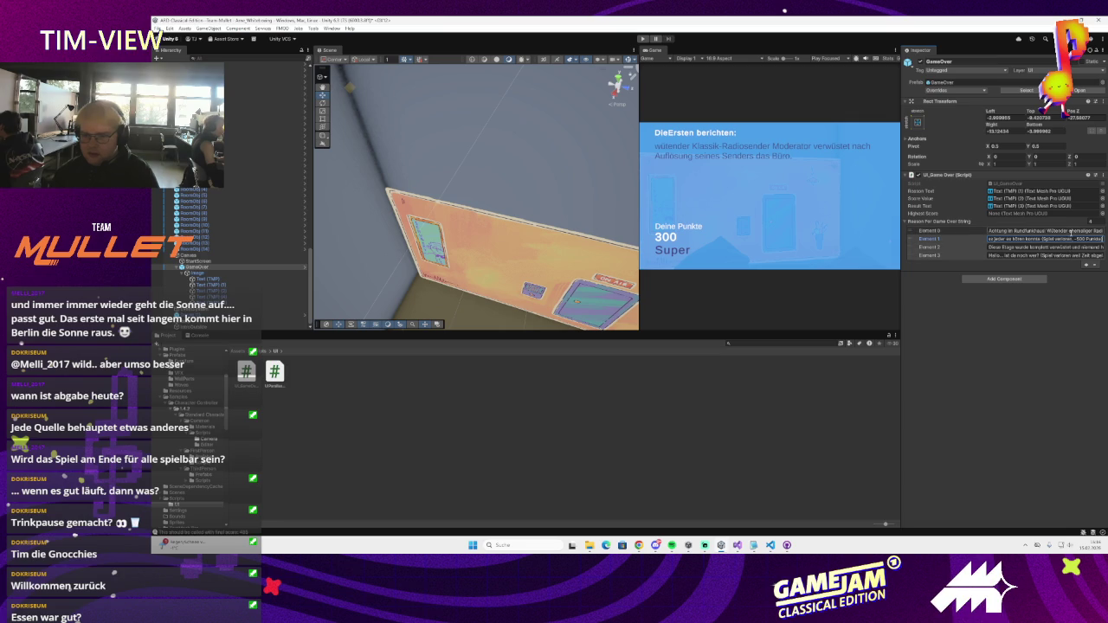
key("Left")
key("Left")
key("Left")
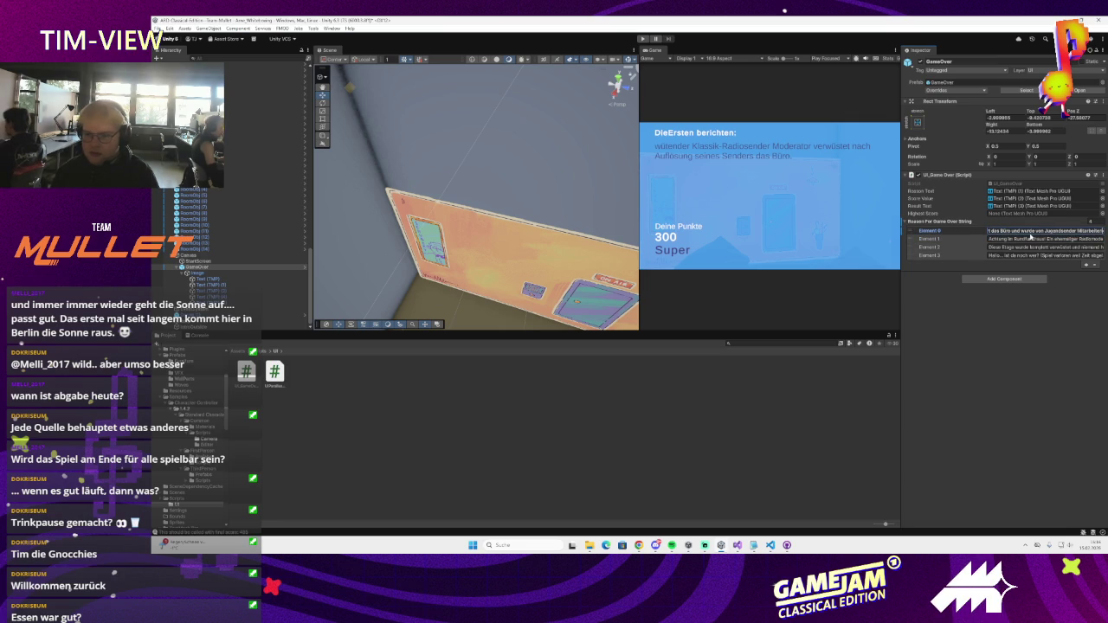
key("Right")
key("Right")
key("Right")
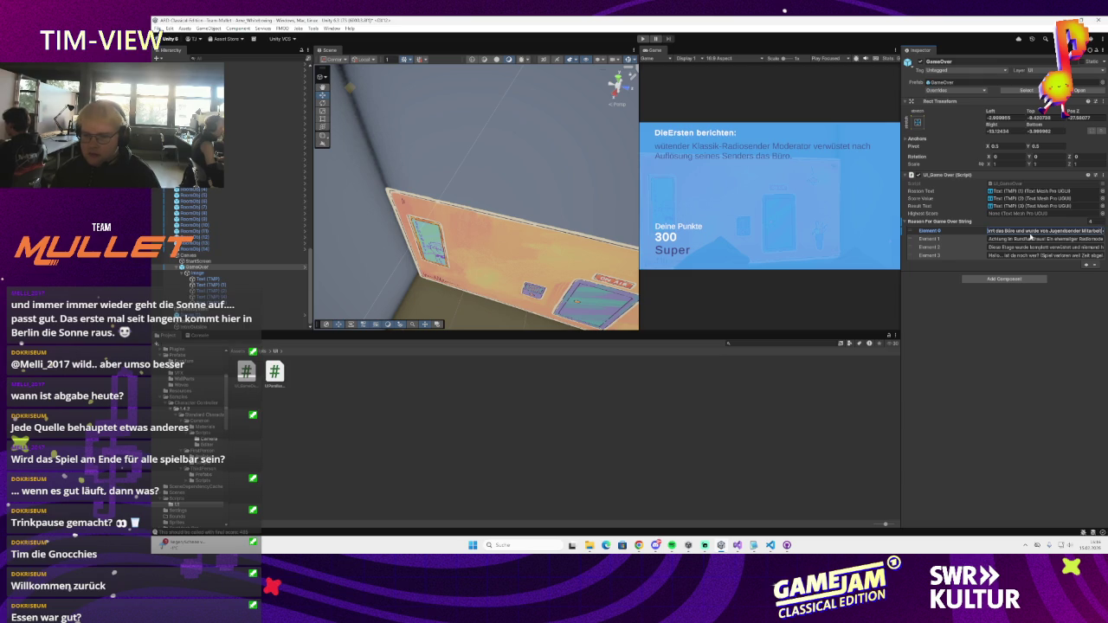
key("Left")
key("Left")
key("Left")
key("Right")
key("Right")
key("Right")
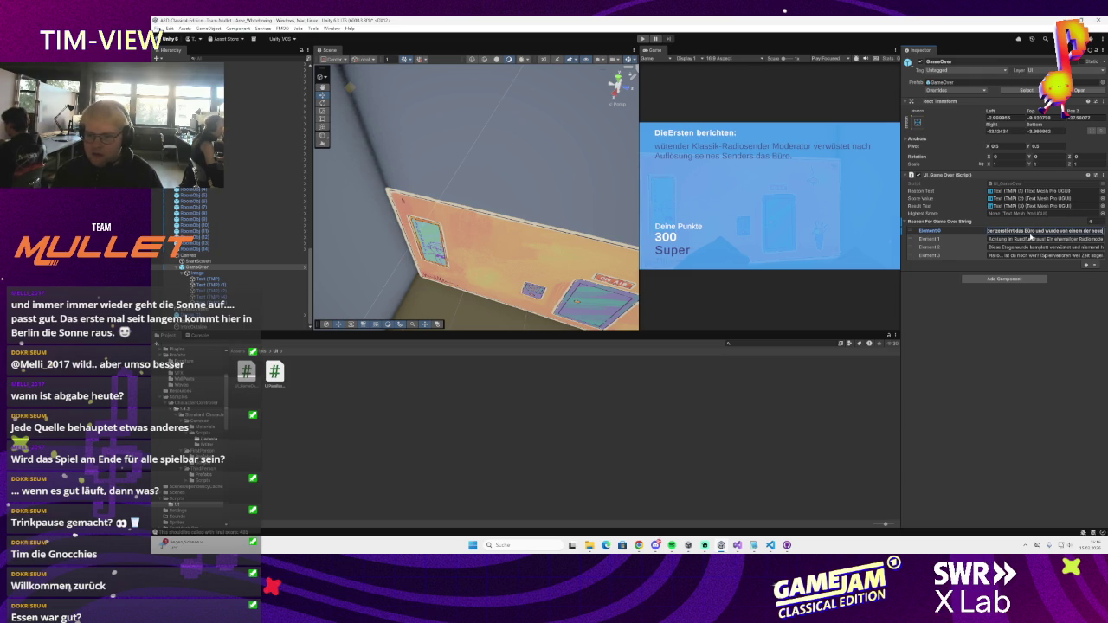
key("Right")
key("Right")
key("Right")
key("Left")
key("Left")
key("Left")
key("Right")
key("Right")
key("Right")
key("Right")
key("Right")
key("Right")
key("Right")
key("Right")
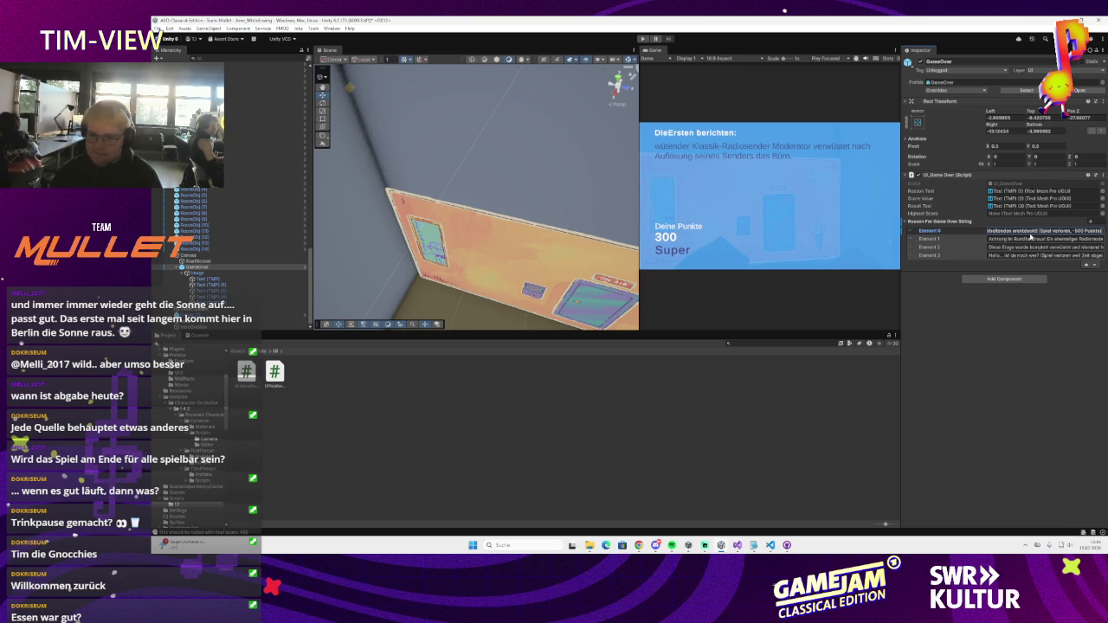
key("Home")
type("Nein,")
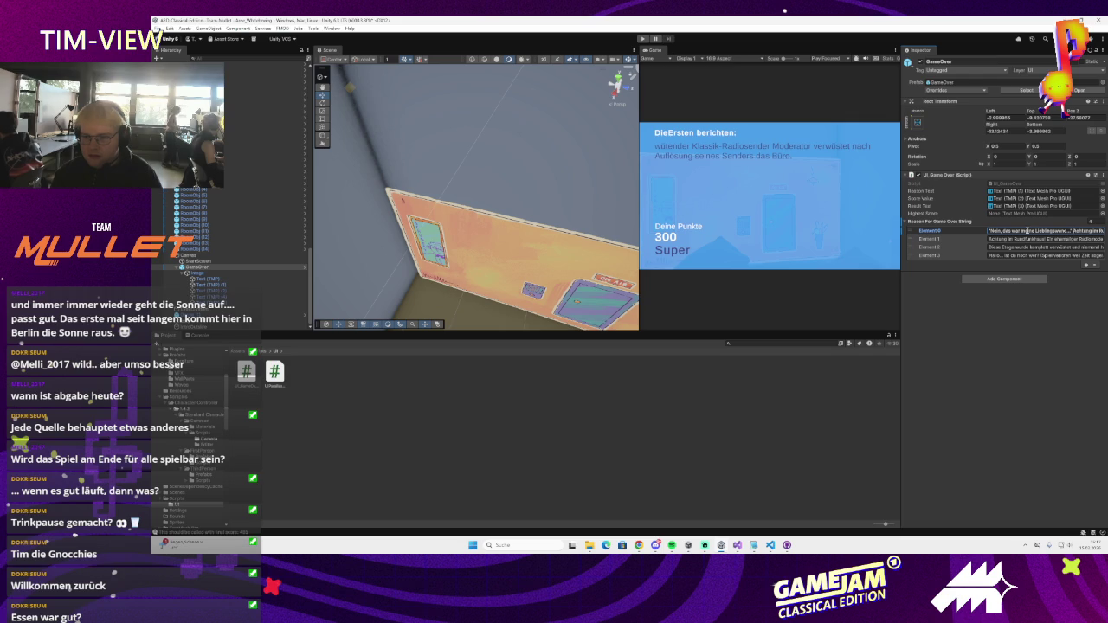
left_click(1046, 231)
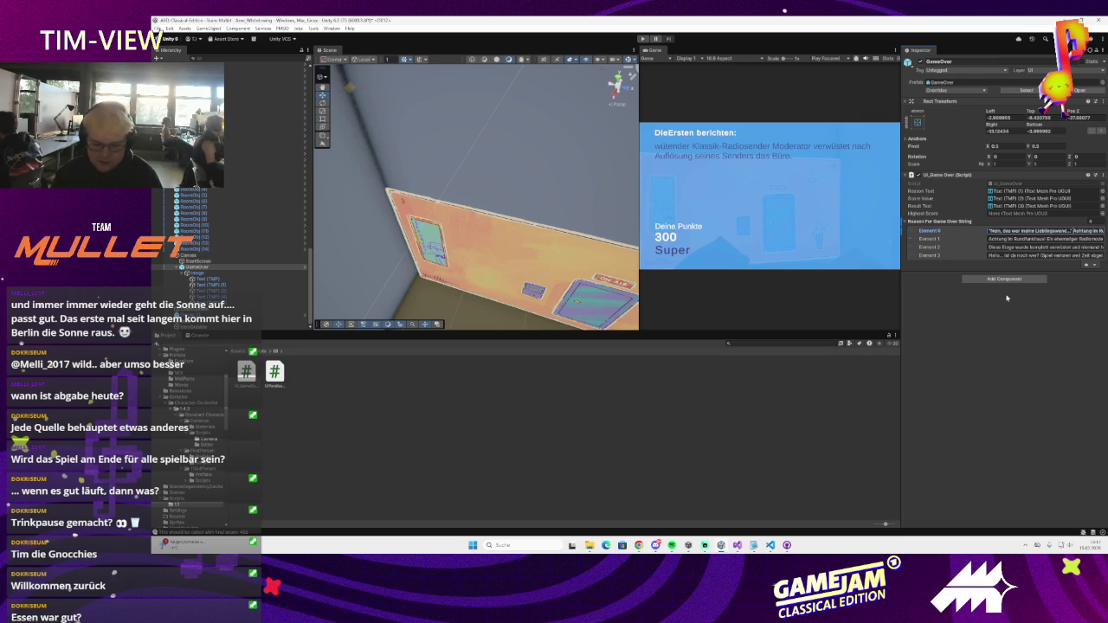
type("(")
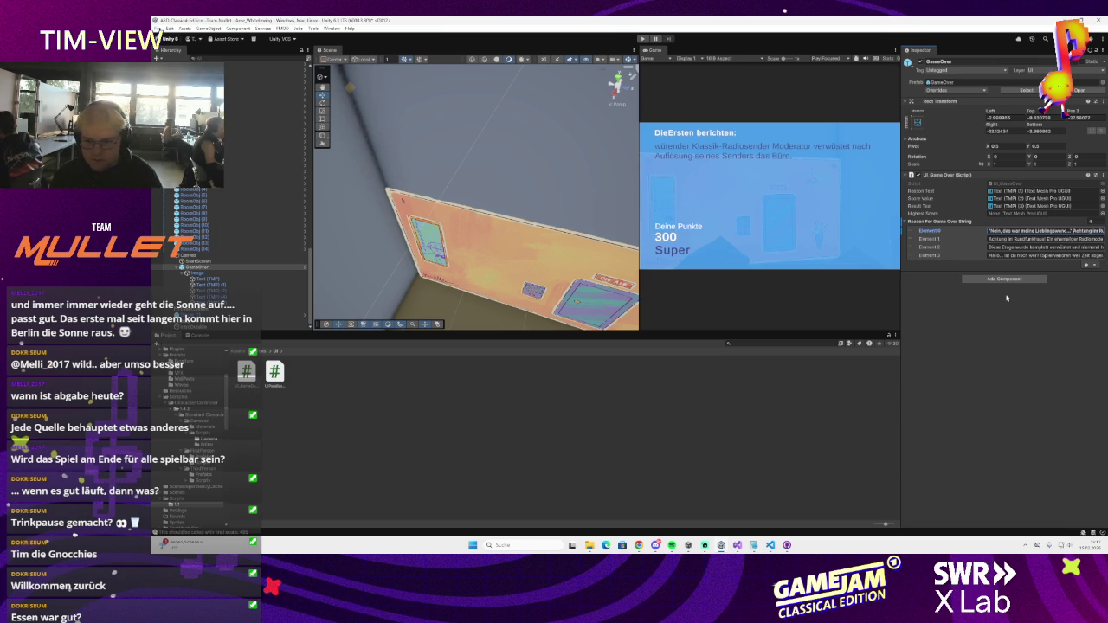
key("ctrl+7")
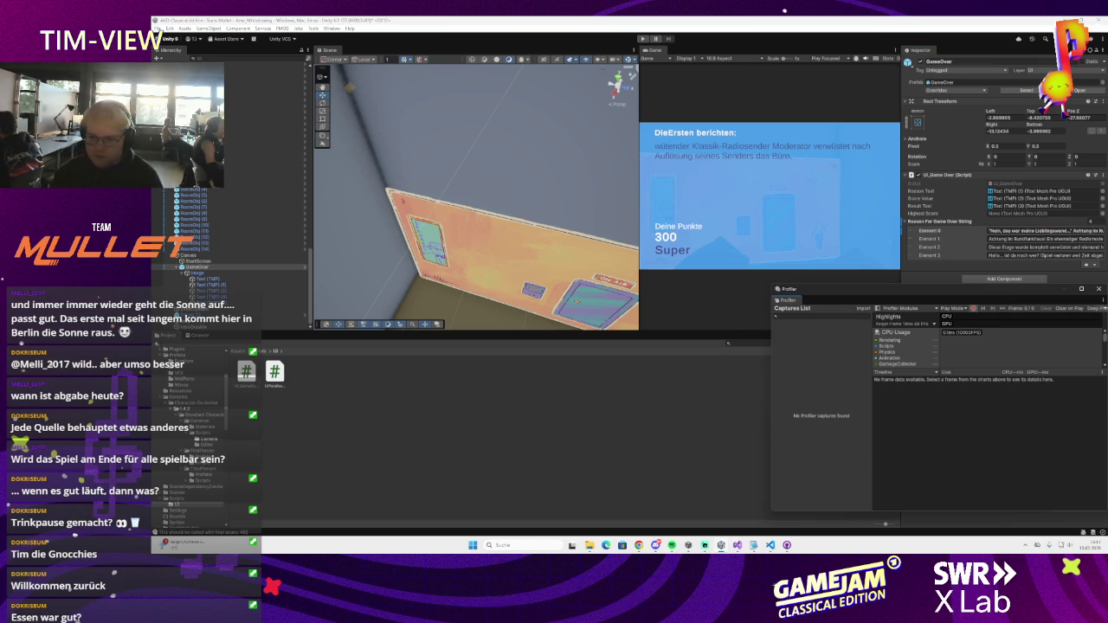
left_click(1099, 291)
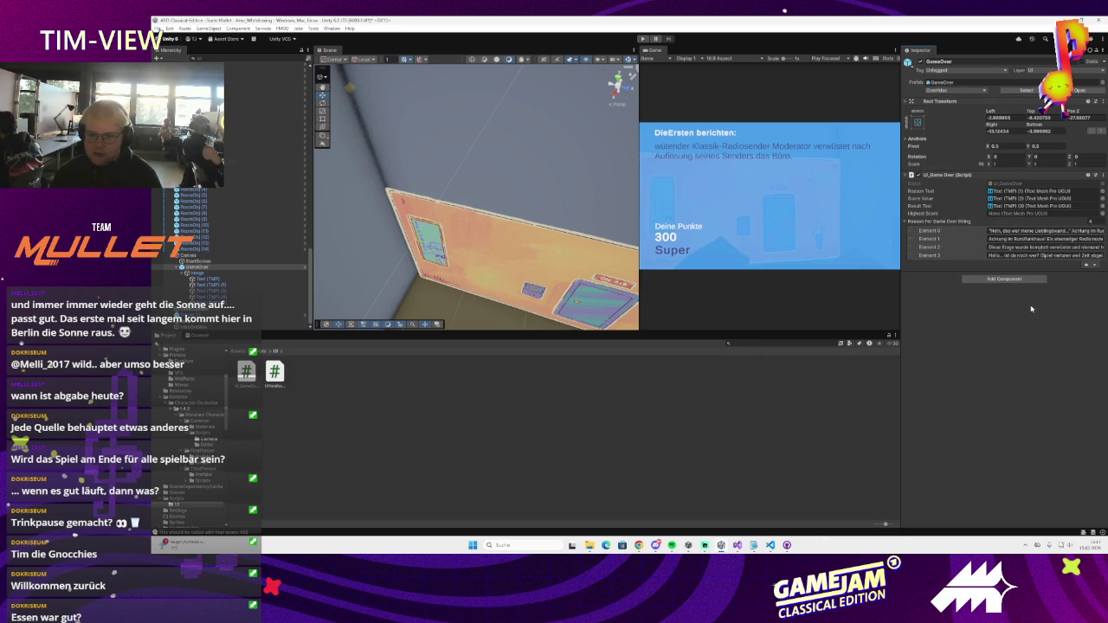
- Go through reason Elements 1–3, wrapping 'Hallo... ist da noch wer?' in quotation marks
left_click(1020, 243)
left_click(1041, 239)
left_click(1070, 307)
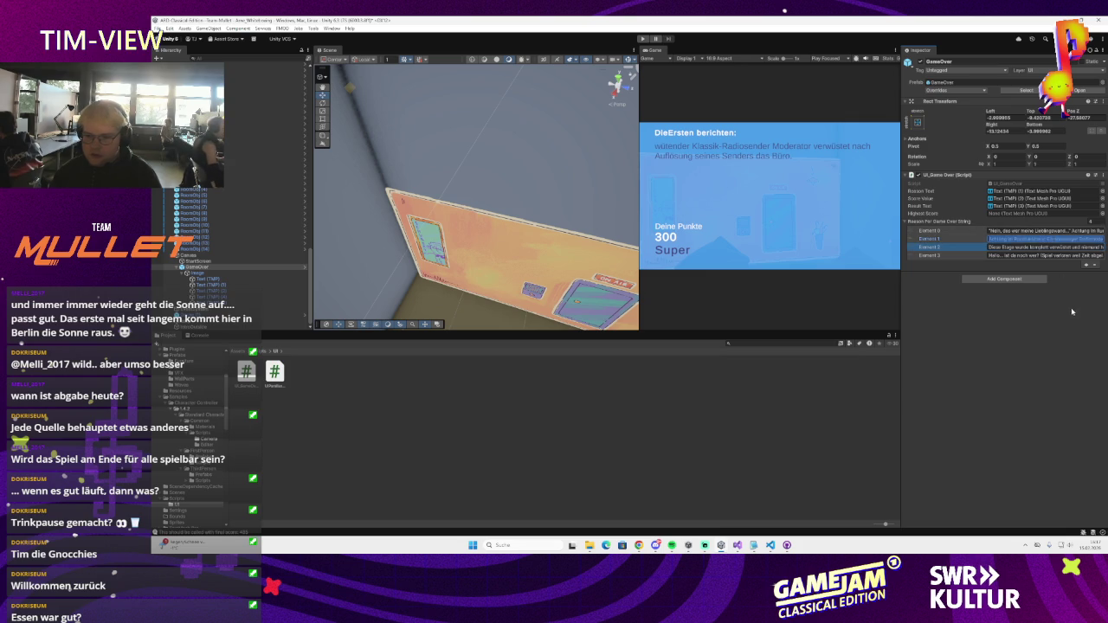
left_click(1050, 239)
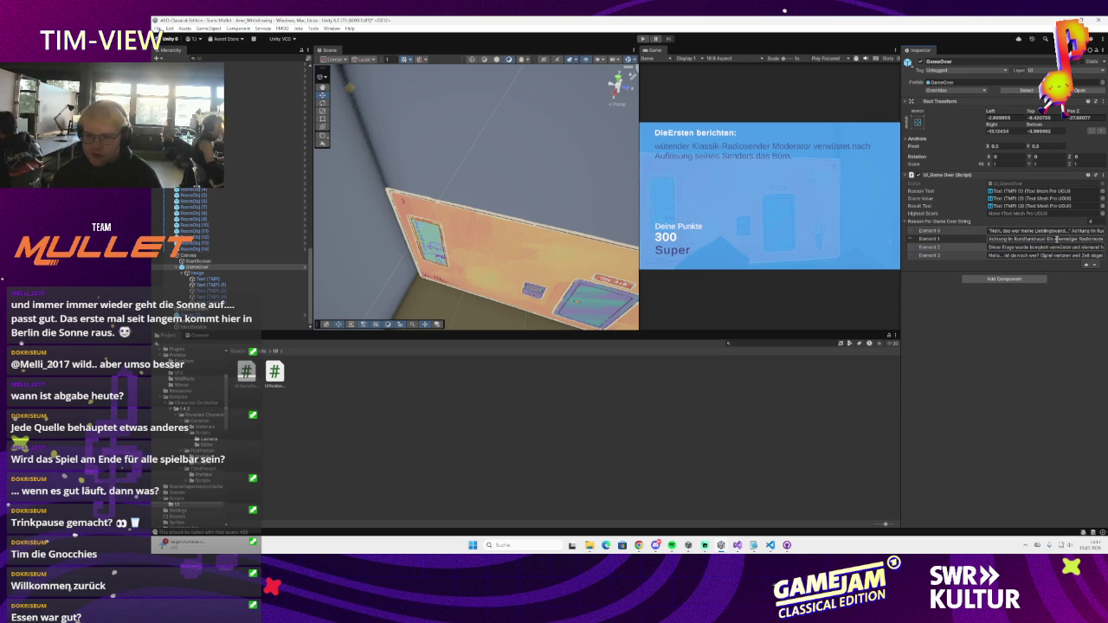
left_click(961, 278)
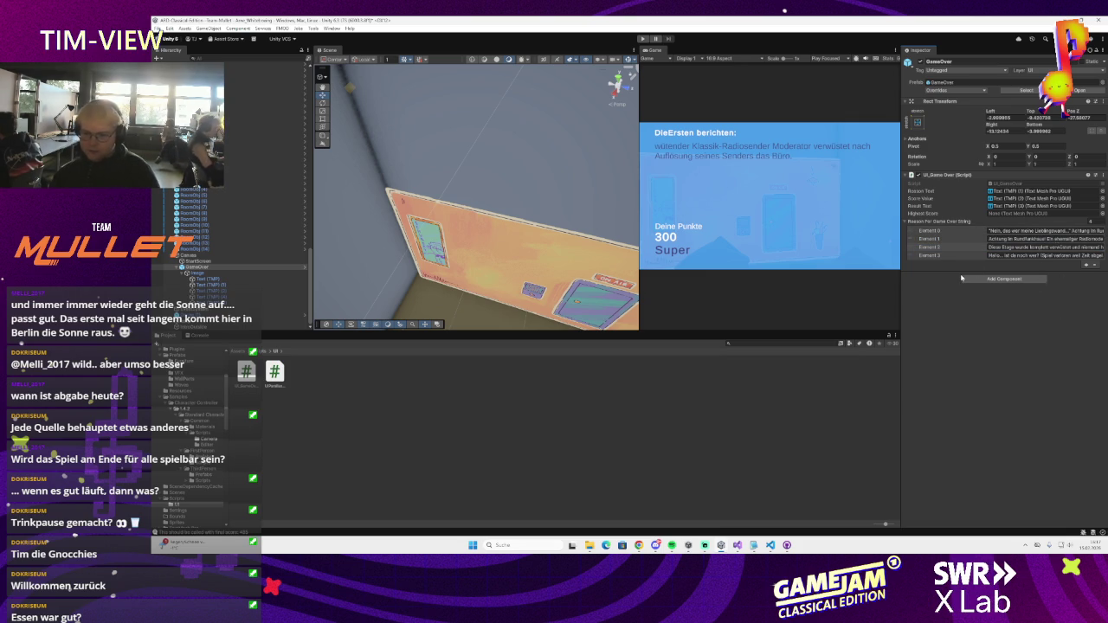
left_click(1031, 256)
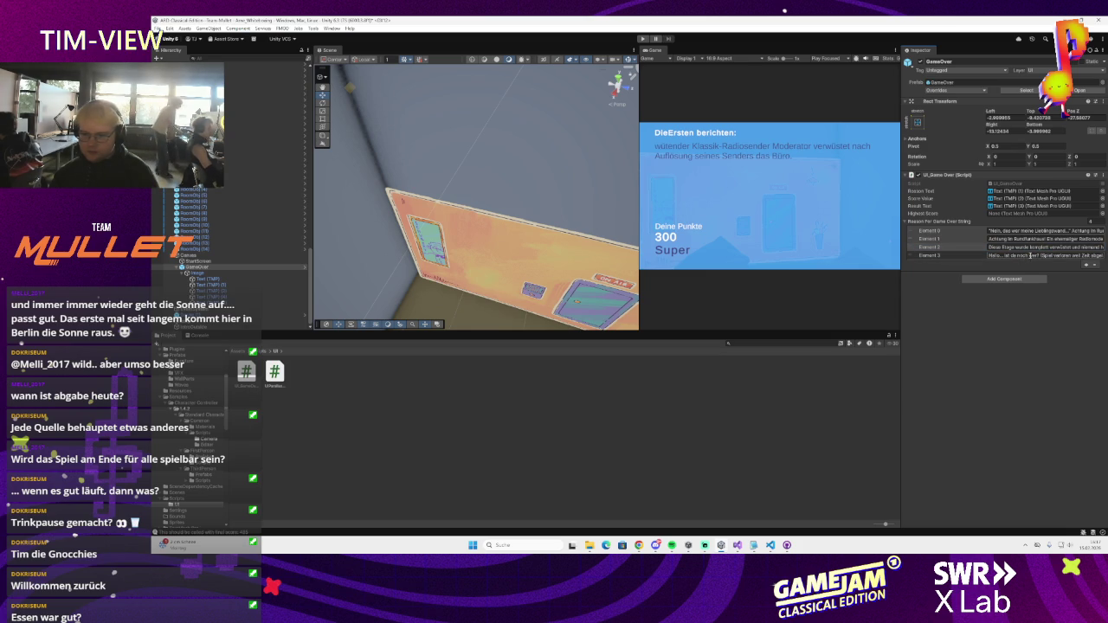
left_click(1028, 256)
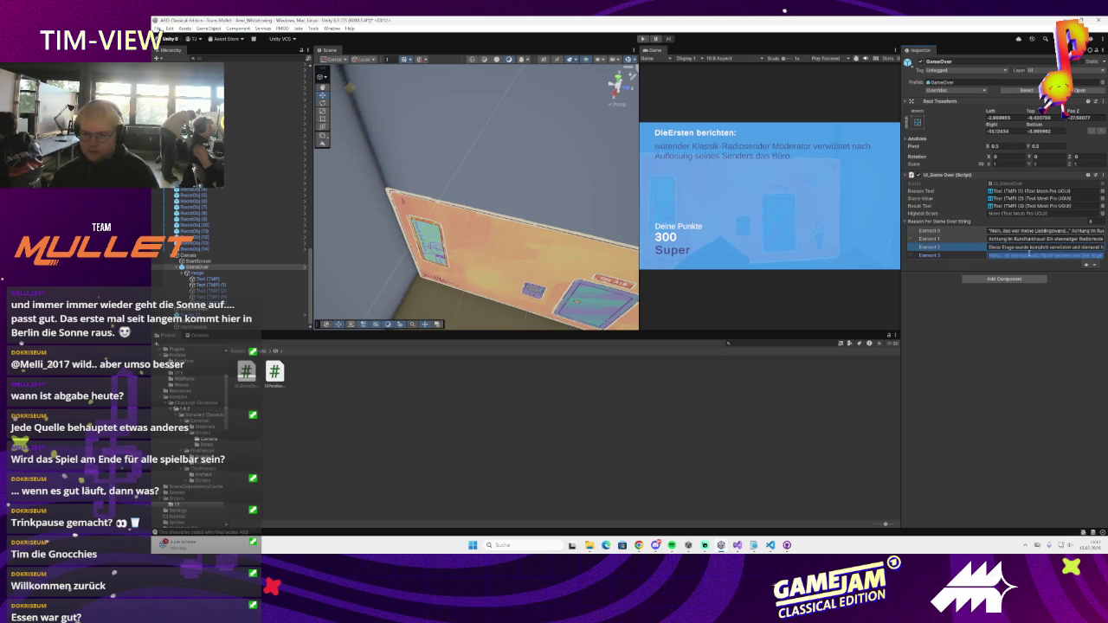
left_click(1024, 266)
left_click(1057, 256)
left_click(1030, 248)
left_click(990, 239)
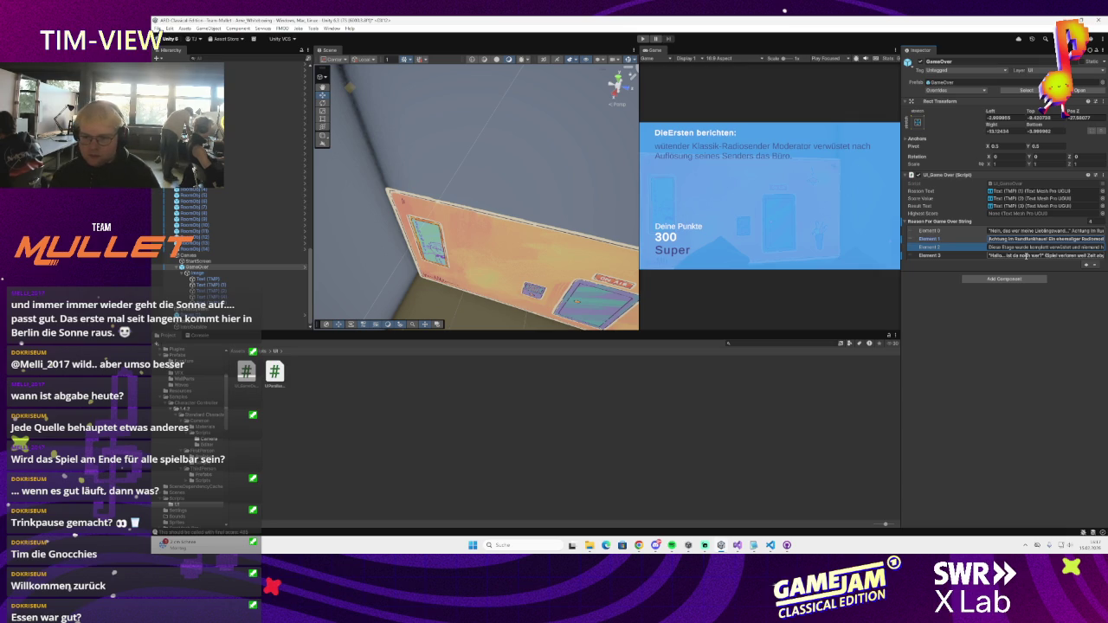
left_click(1013, 248)
left_click(989, 240)
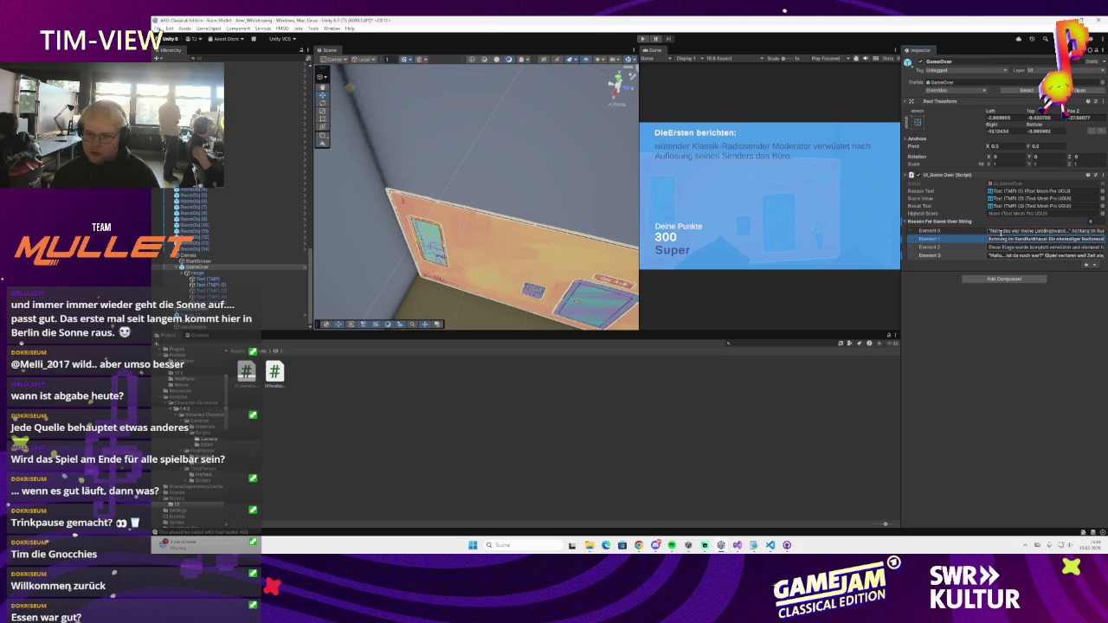
- Insert 'Klassik-' before 'Radiosender' in the first game-over reason
left_click(1077, 231)
double_click(1080, 231)
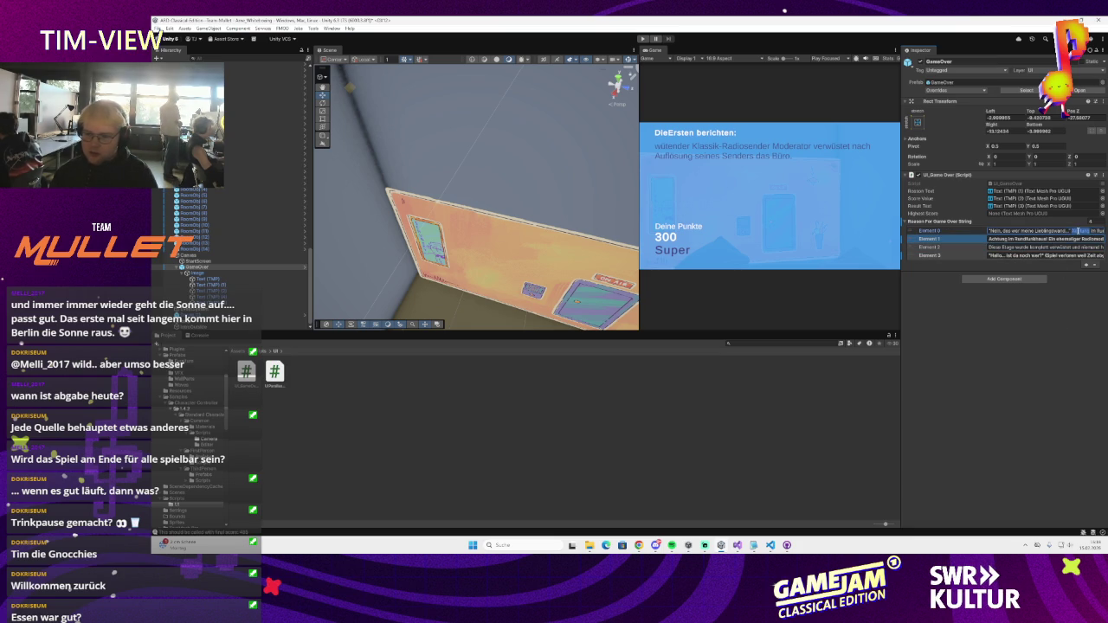
left_click_drag(1080, 231, 1035, 230)
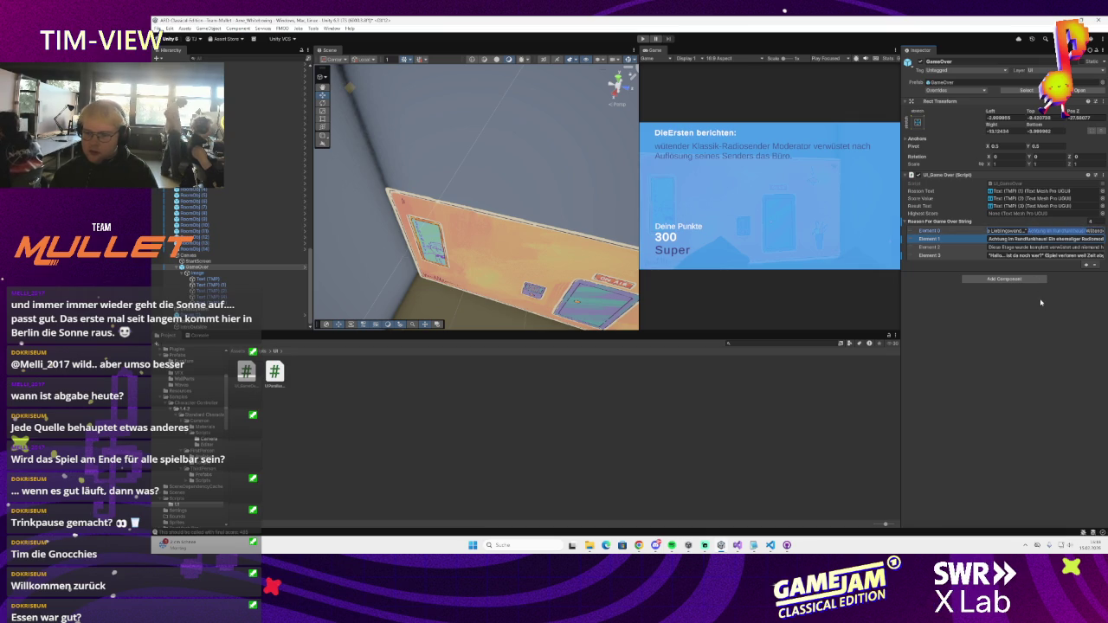
left_click(1080, 231)
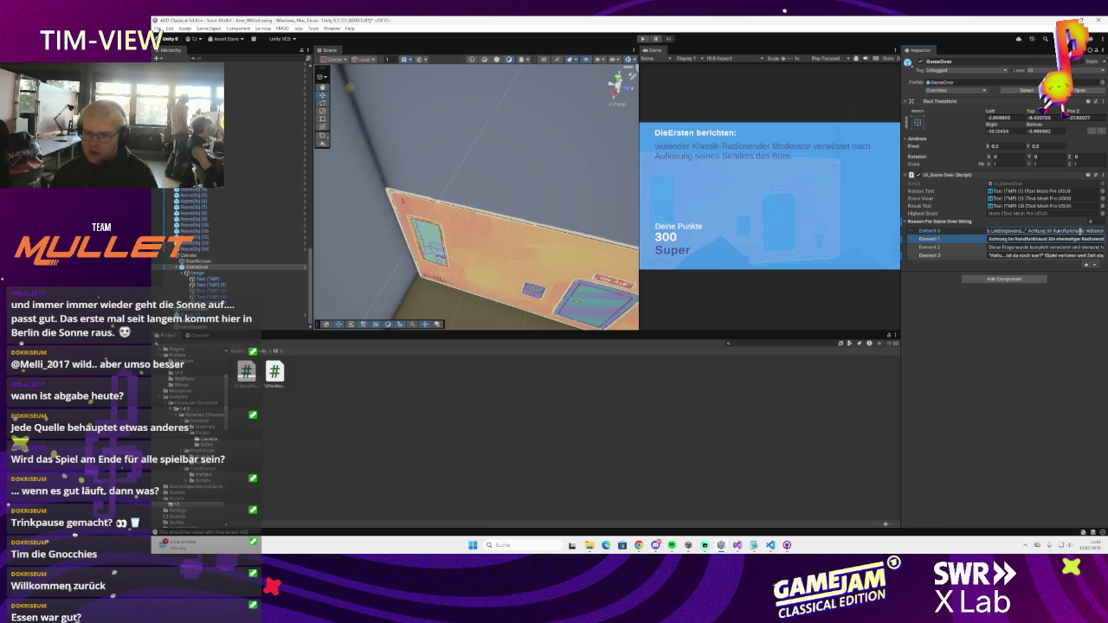
key("Right")
key("Right")
key("Right")
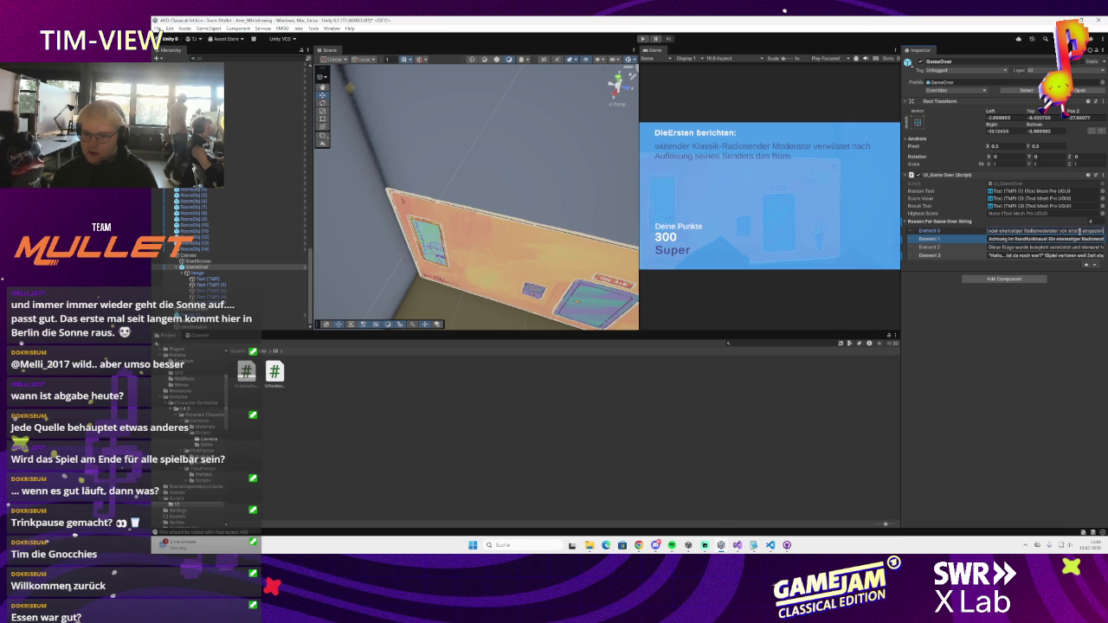
key("Right")
key("Right")
key("Right")
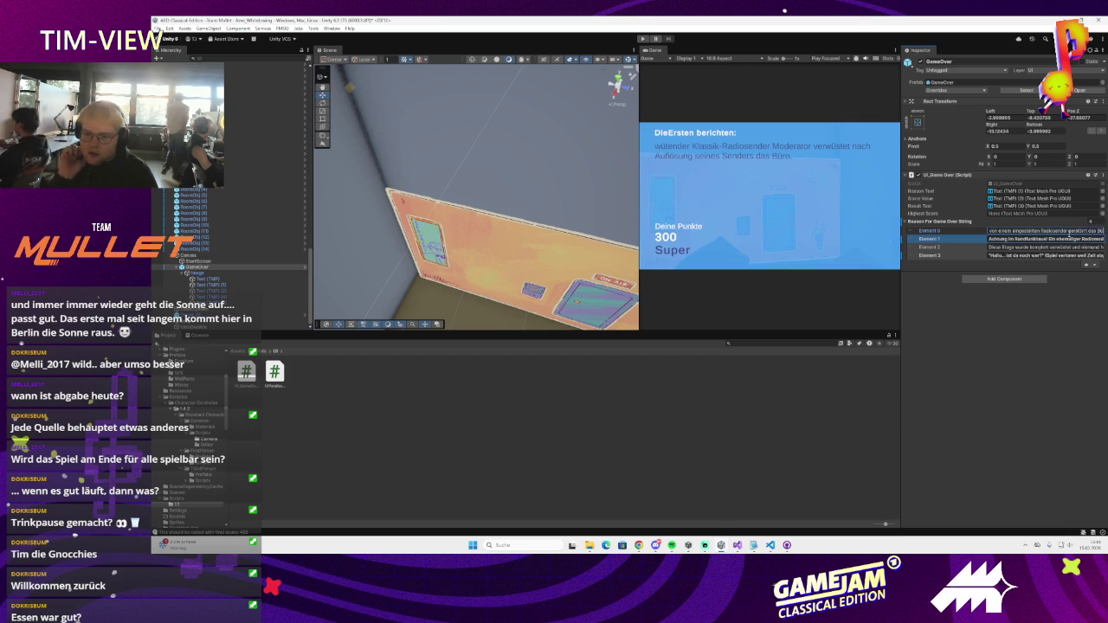
key("Right")
key("Right")
key("Right")
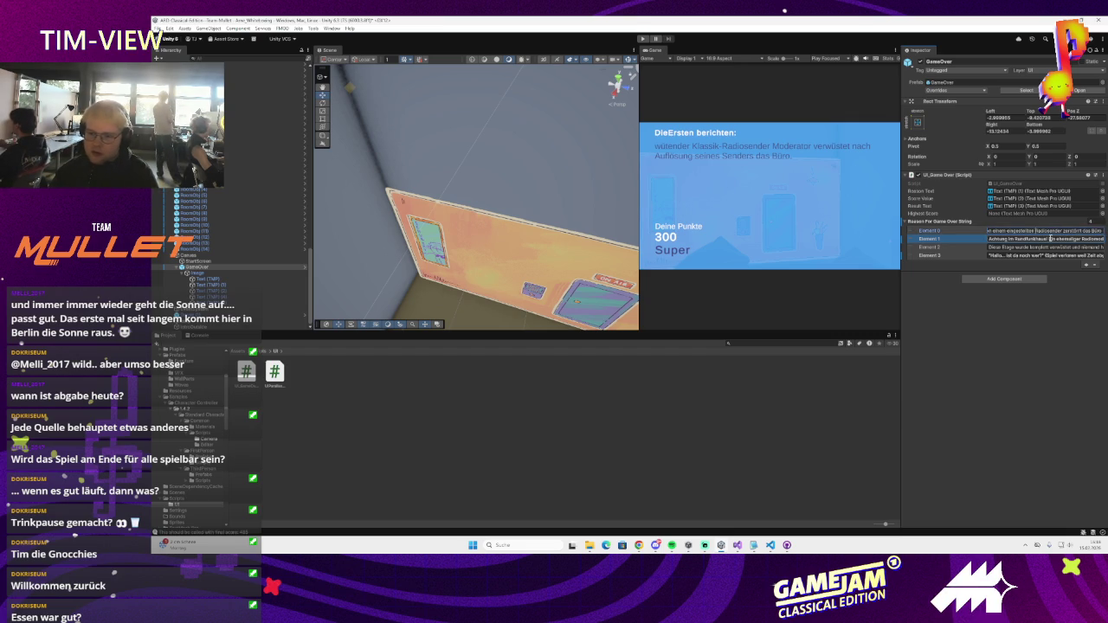
key("ctrl+Left")
key("ctrl+Left")
key("ctrl+Left")
type("Klassik-")
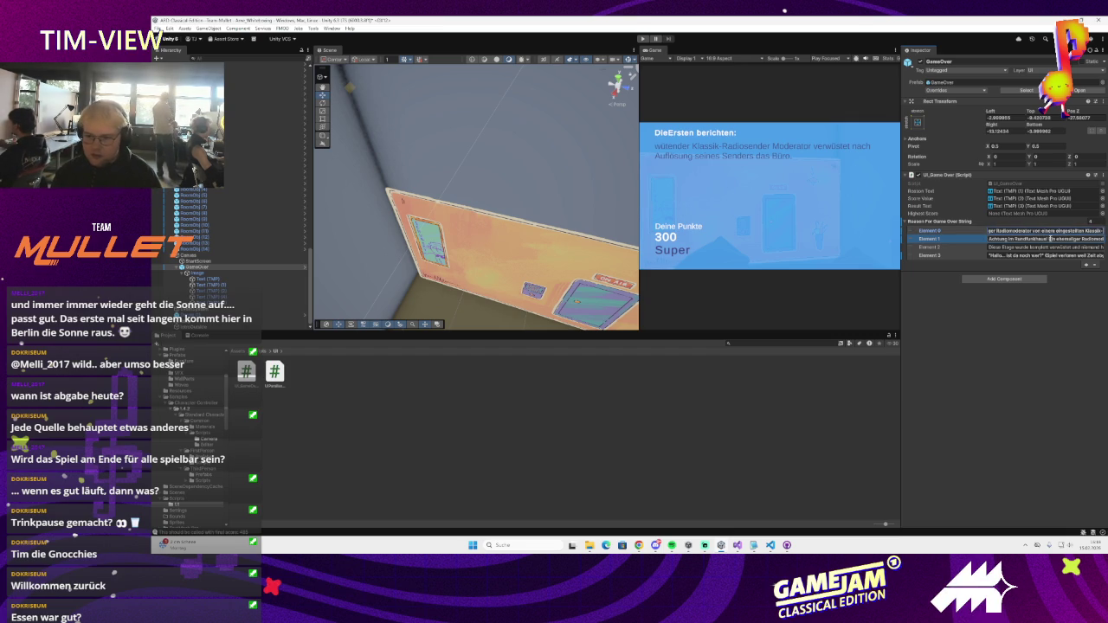
- Append 'und wurde ven einem der neuen Jugendsender-Mitarbeitenden ersetzt.' to the first reason
key("End")
type("und wurde ve")
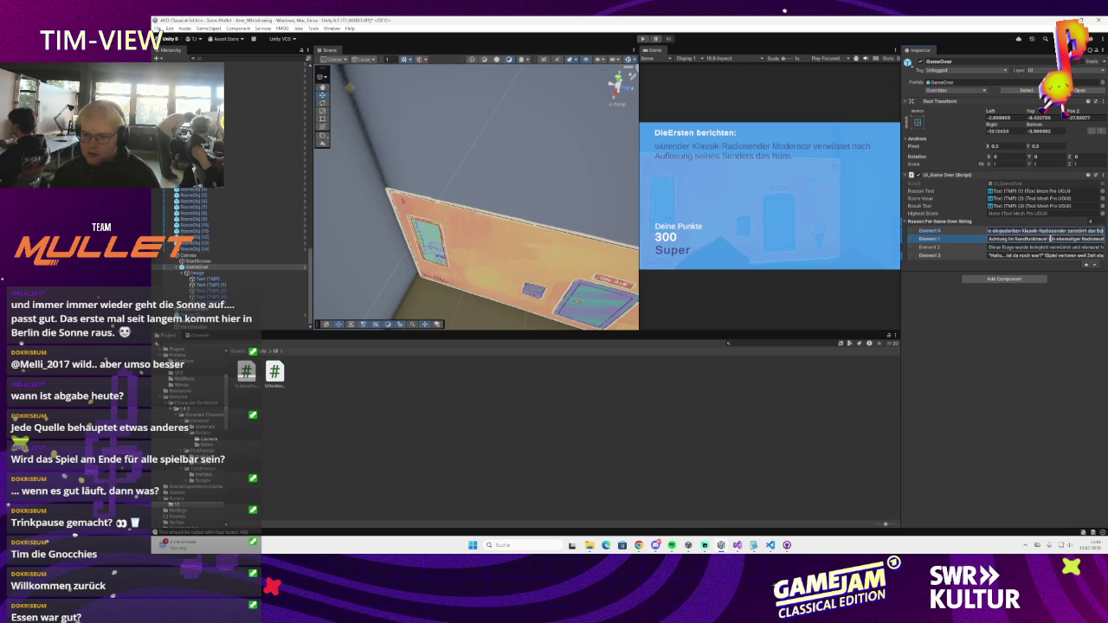
type("n einem der neuen Jugendsender")
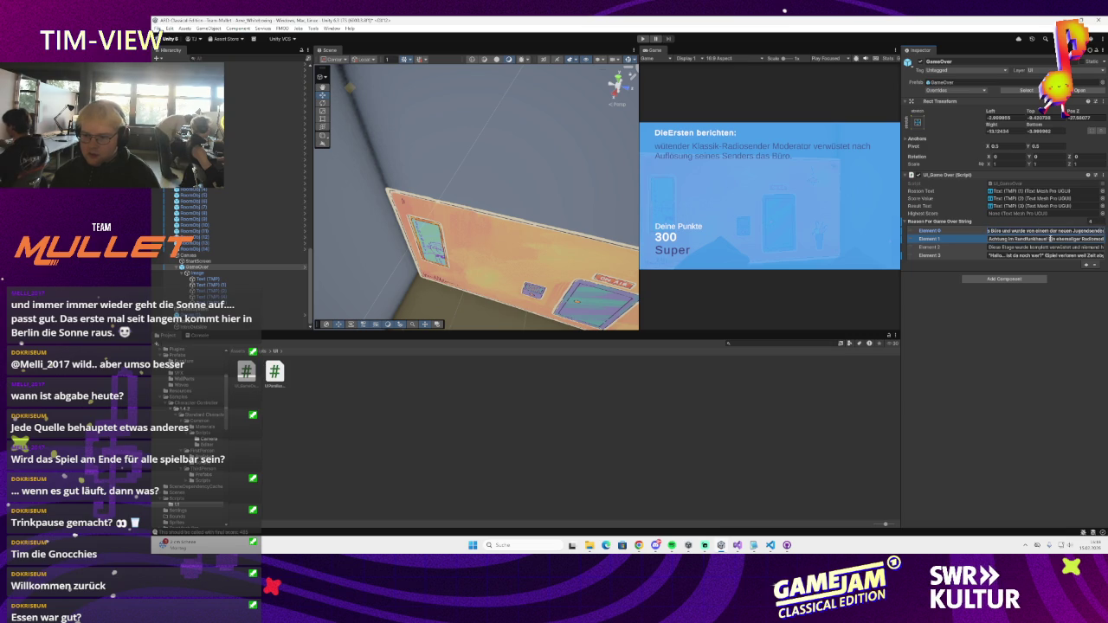
type("-Mitarbeitenden ersetzt.")
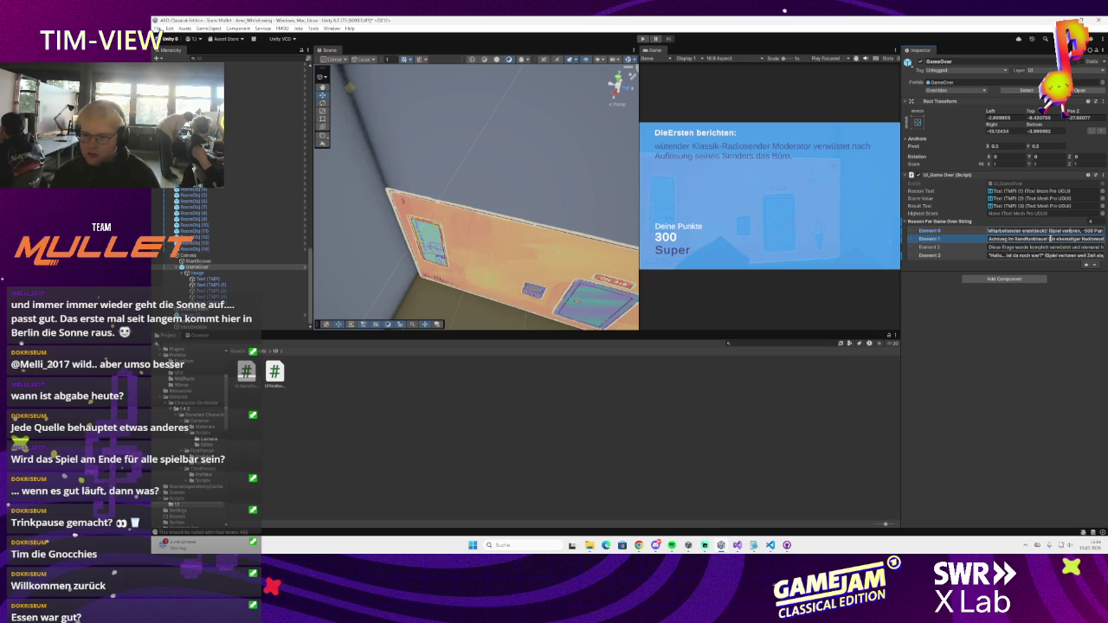
left_click(1063, 330)
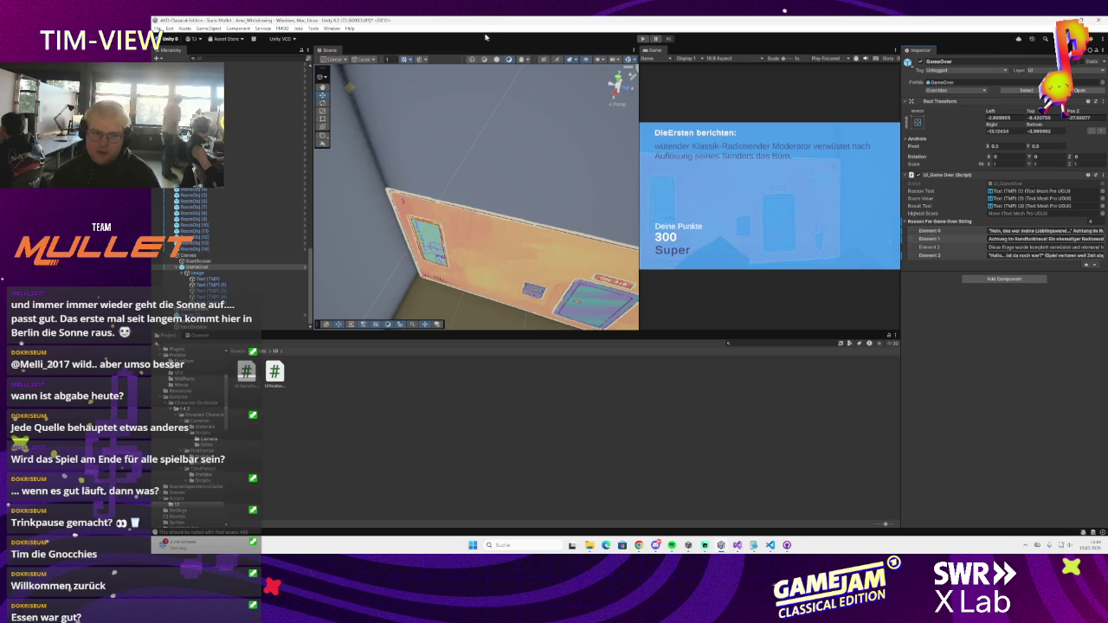
left_click(158, 28)
key("Escape")
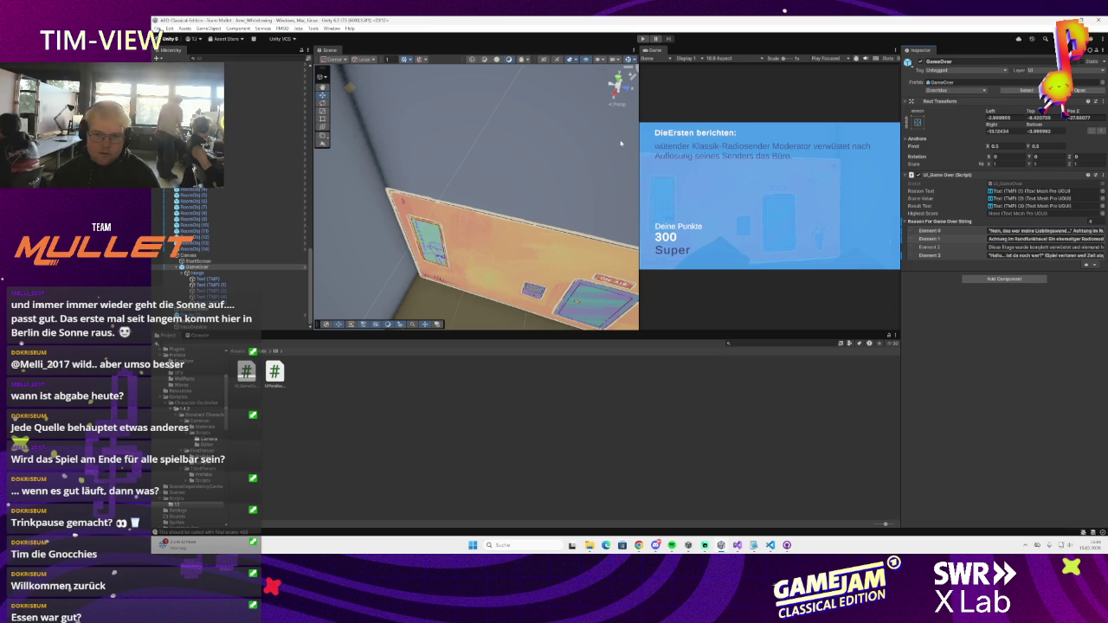
left_click_drag(482, 190, 604, 169)
scroll(605, 169, "up", 5)
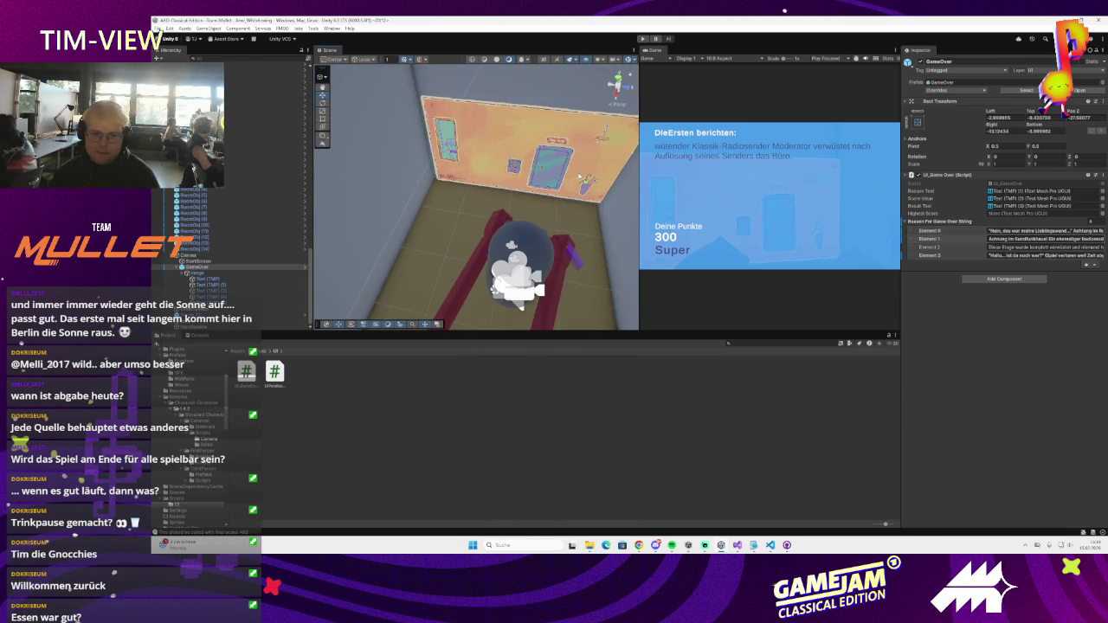
scroll(243, 245, "up", 5)
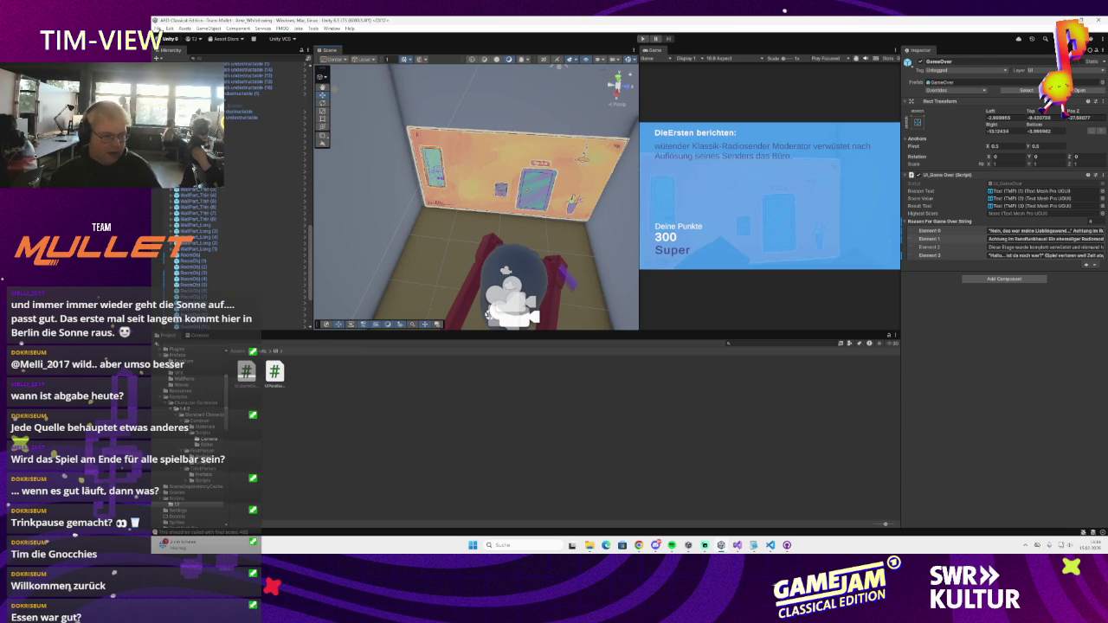
key("super+d")
key("super+d")
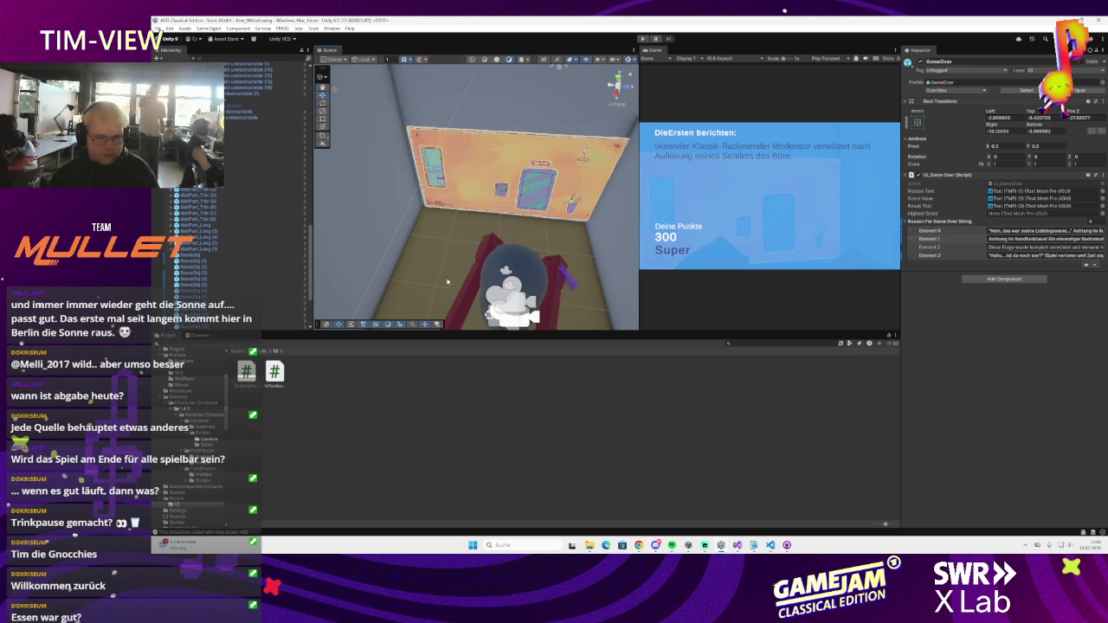
left_click(642, 38)
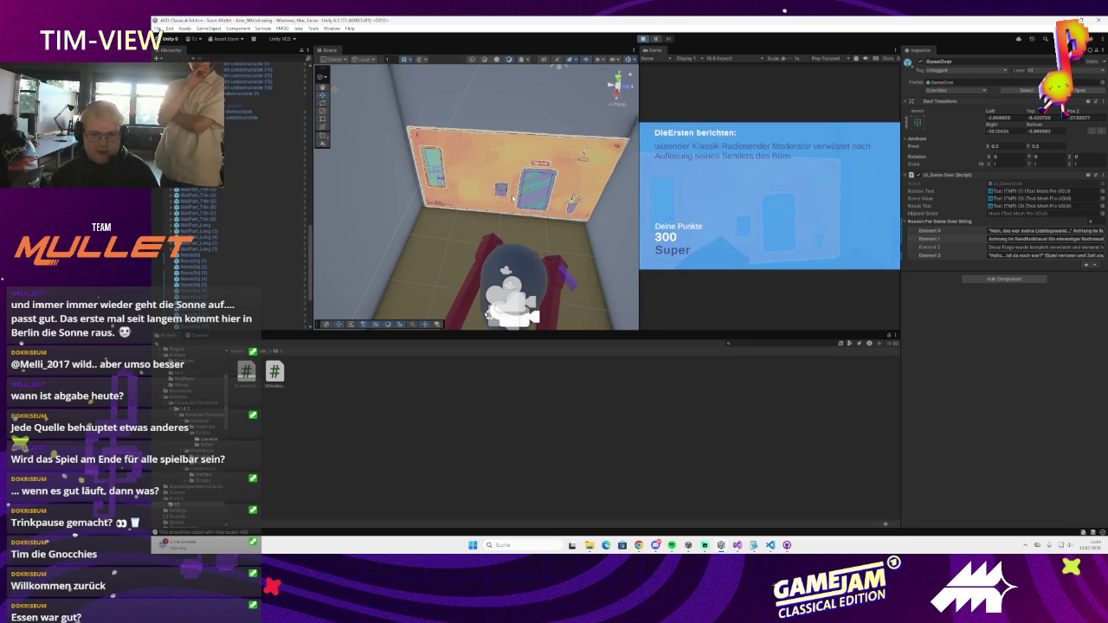
scroll(500, 220, "up", 10)
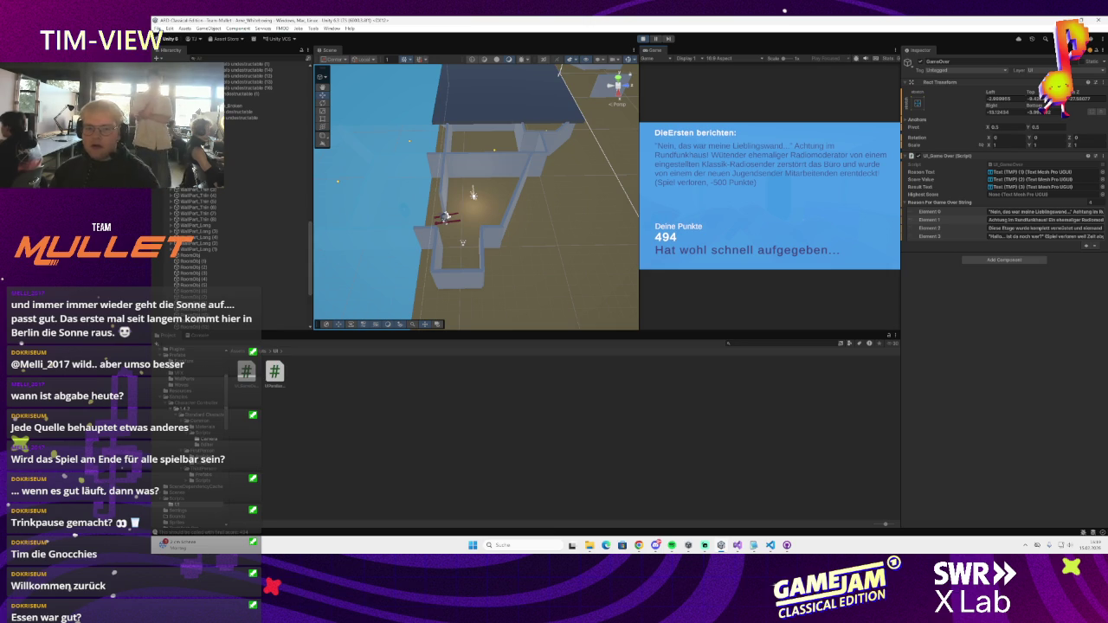
left_click(643, 38)
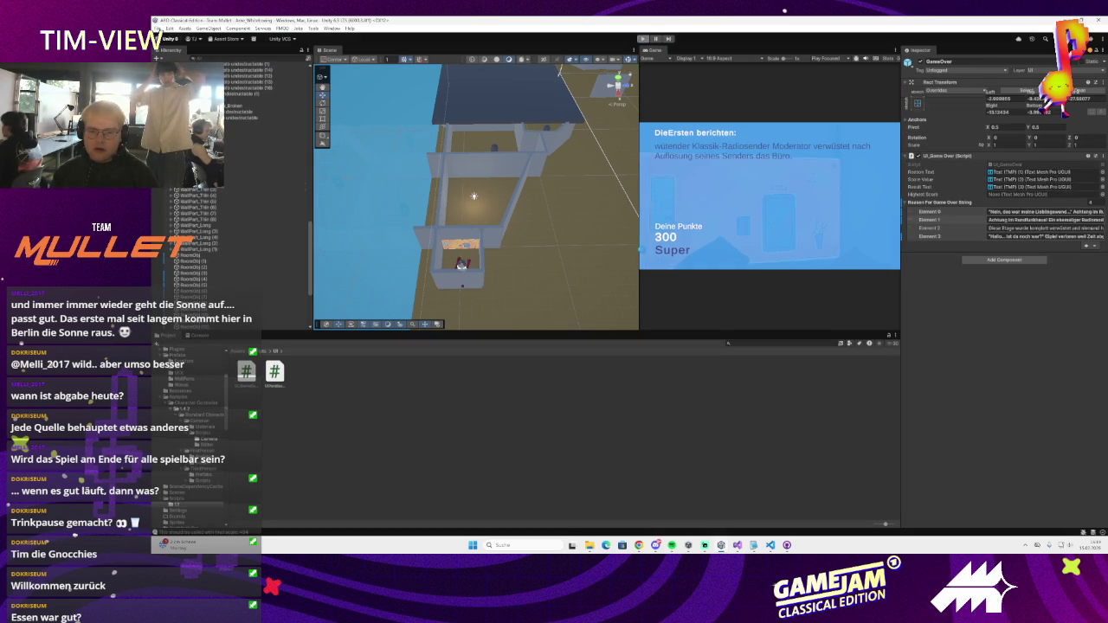
scroll(548, 234, "up", 3)
mouse_move(637, 244)
left_mouse_down()
mouse_move(684, 252)
mouse_move(657, 276)
mouse_move(624, 234)
left_mouse_up()
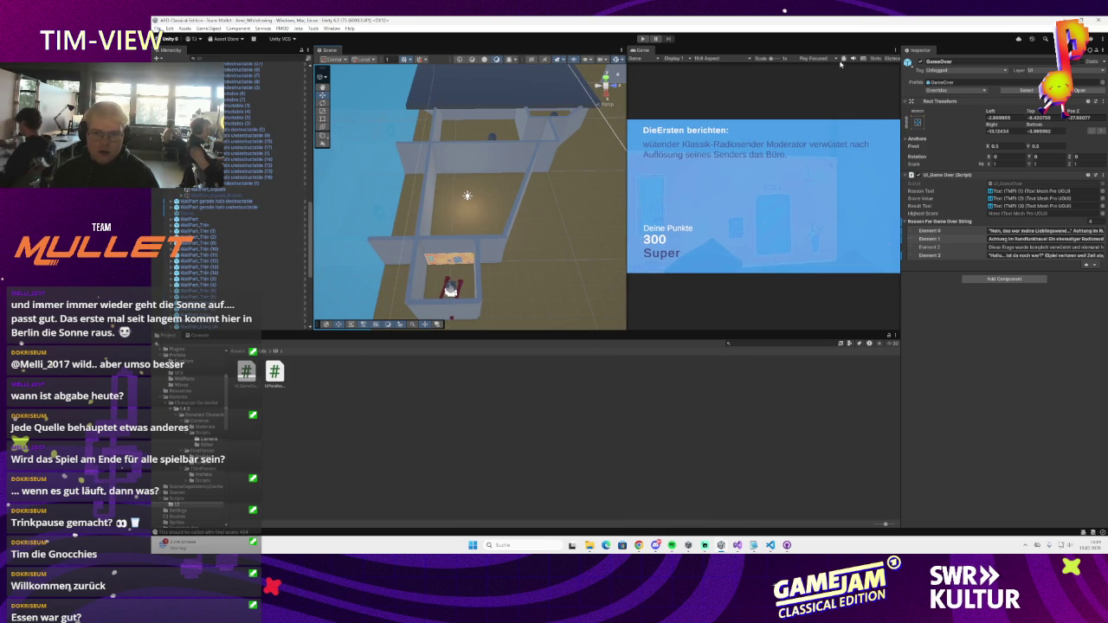
- Resize the Scene/Game split and right-click Canvas > GameOver in the Hierarchy
mouse_move(626, 184)
left_mouse_down()
mouse_move(590, 199)
mouse_move(632, 218)
mouse_move(618, 218)
left_mouse_up()
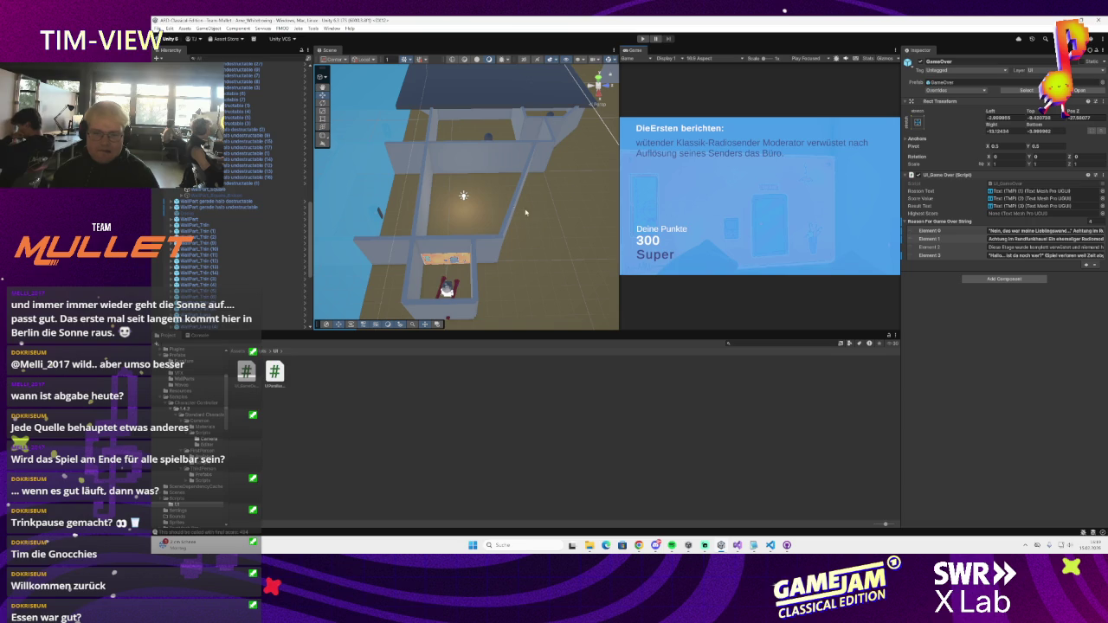
scroll(213, 211, "down", 5)
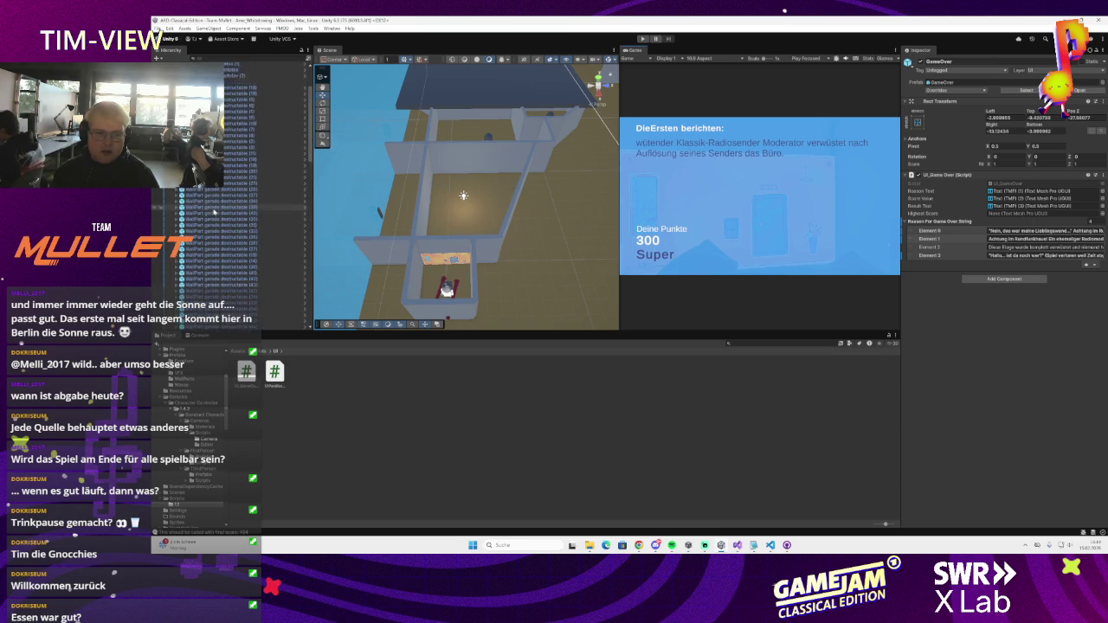
scroll(214, 210, "down", 5)
scroll(214, 211, "down", 5)
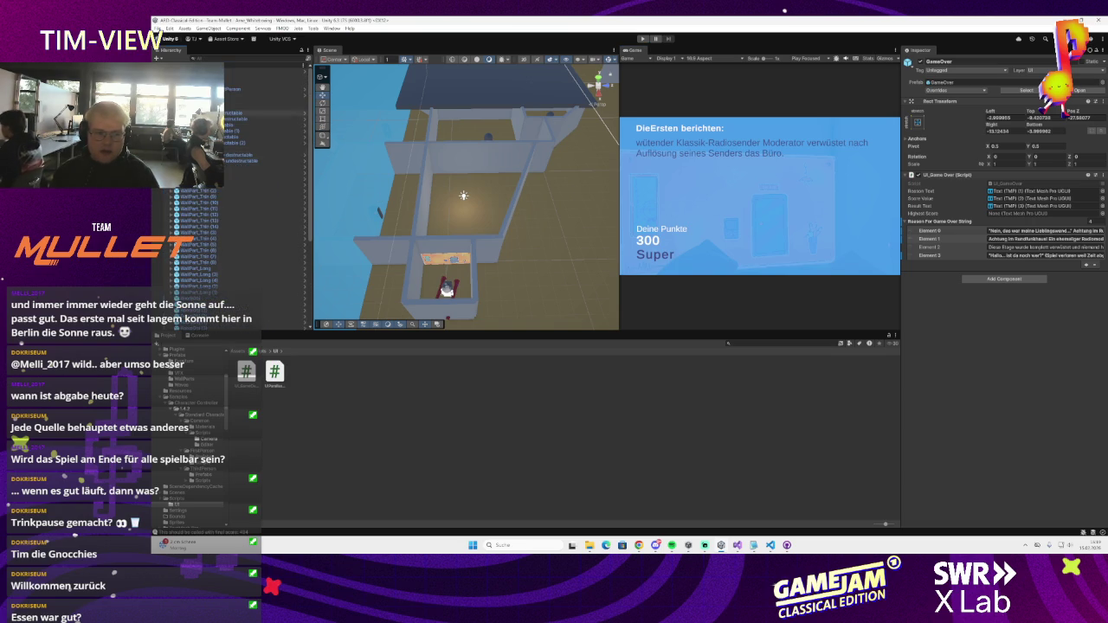
scroll(232, 252, "down", 5)
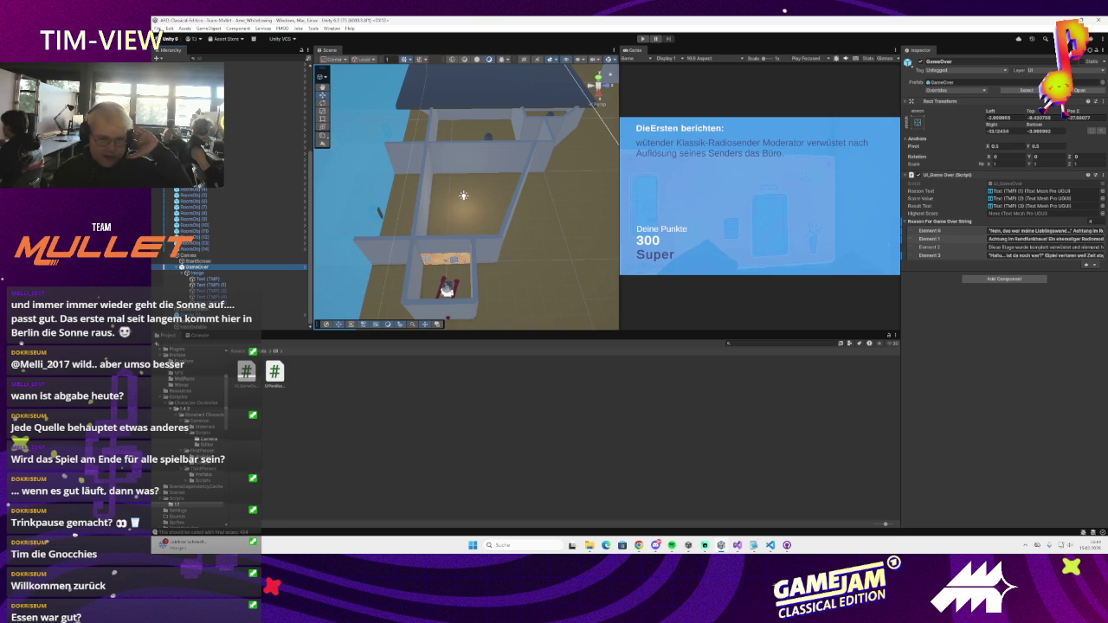
right_click(238, 270)
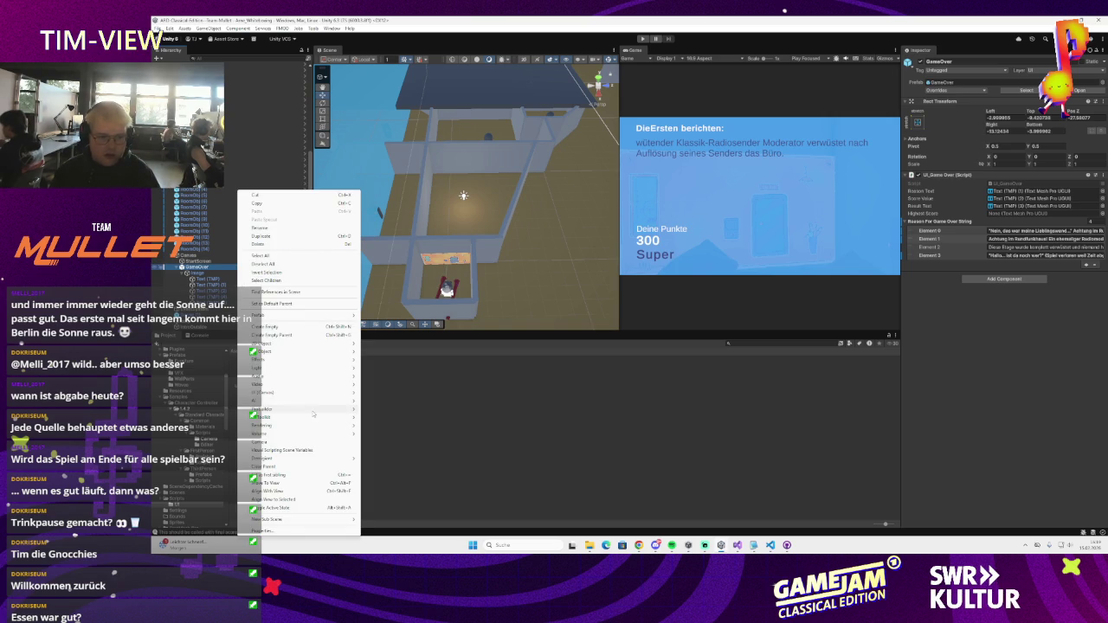
- Add a TextMeshPro button under GameOver with the bold label 'Nochmal'
mouse_move(340, 394)
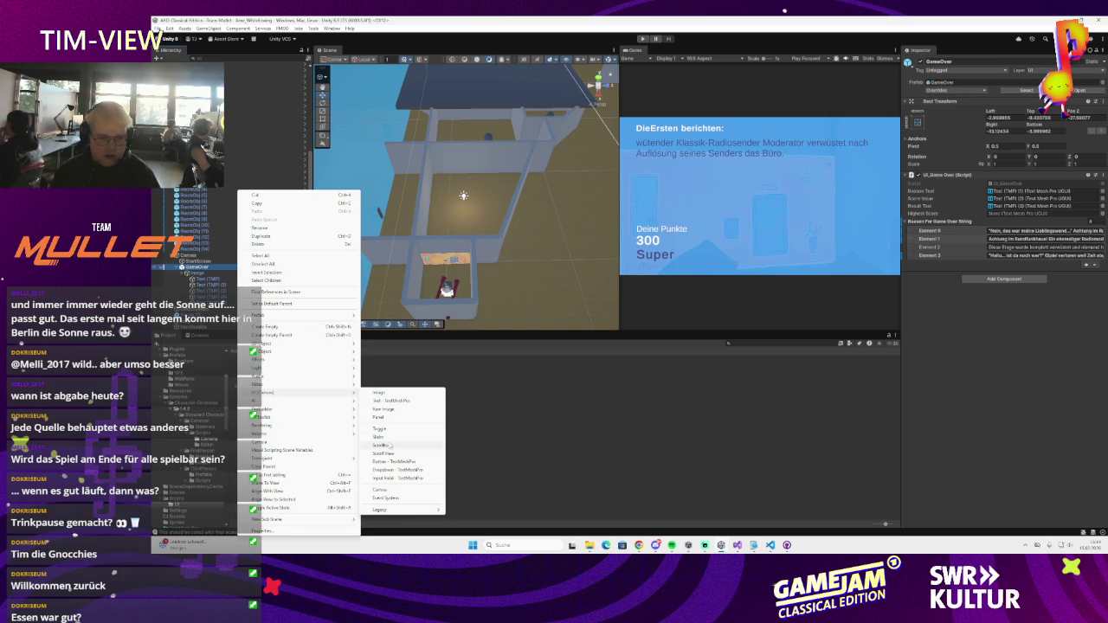
key("Escape")
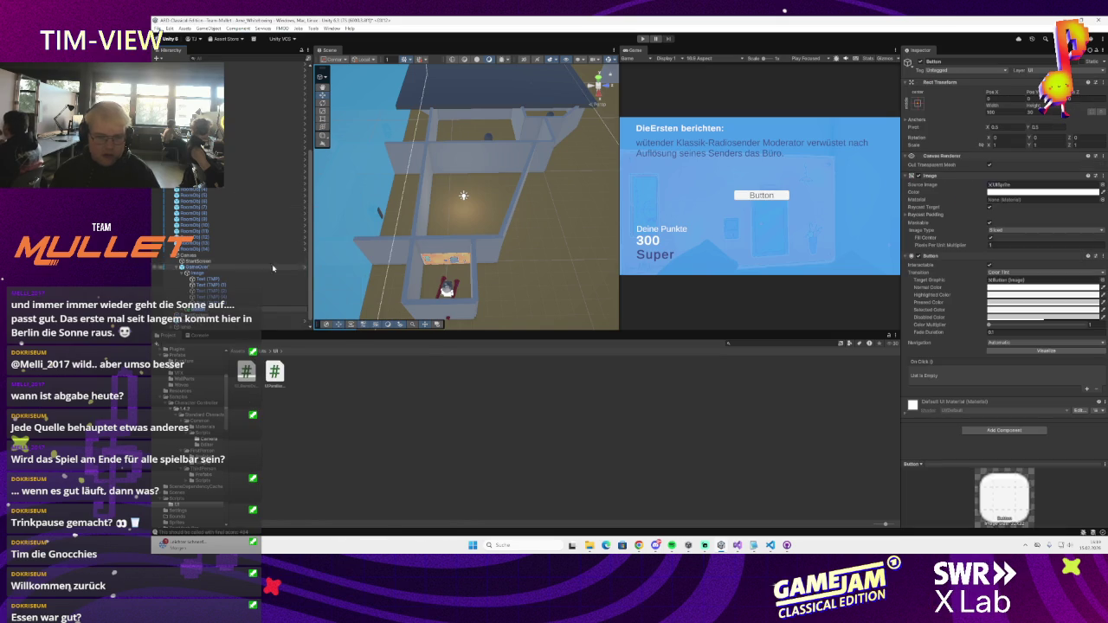
double_click(216, 316)
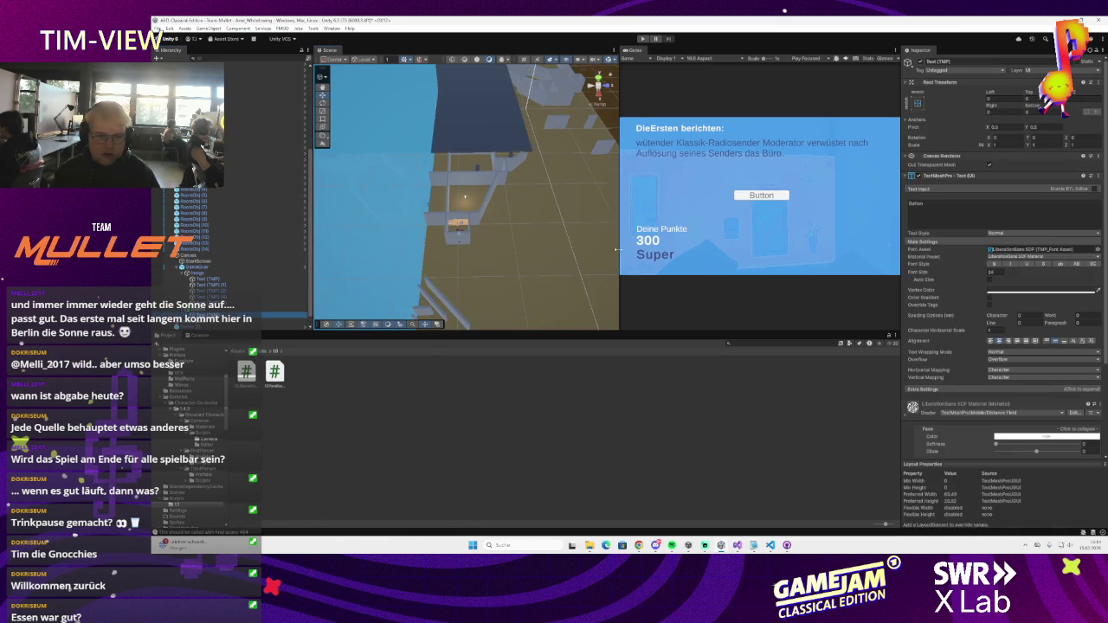
left_click(934, 210)
type("No")
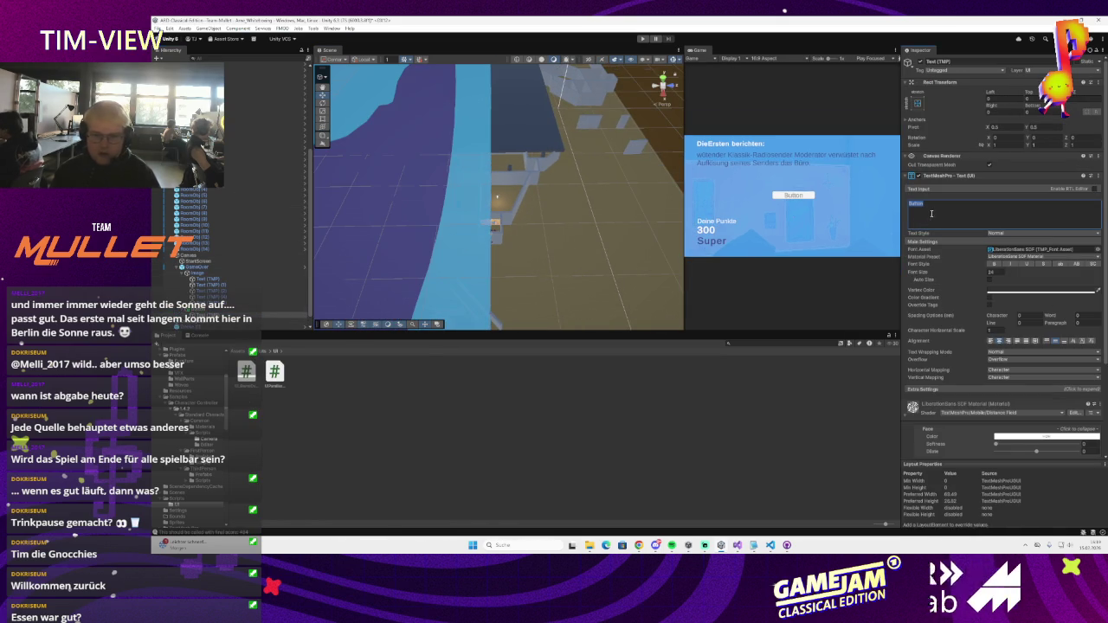
type("chmal")
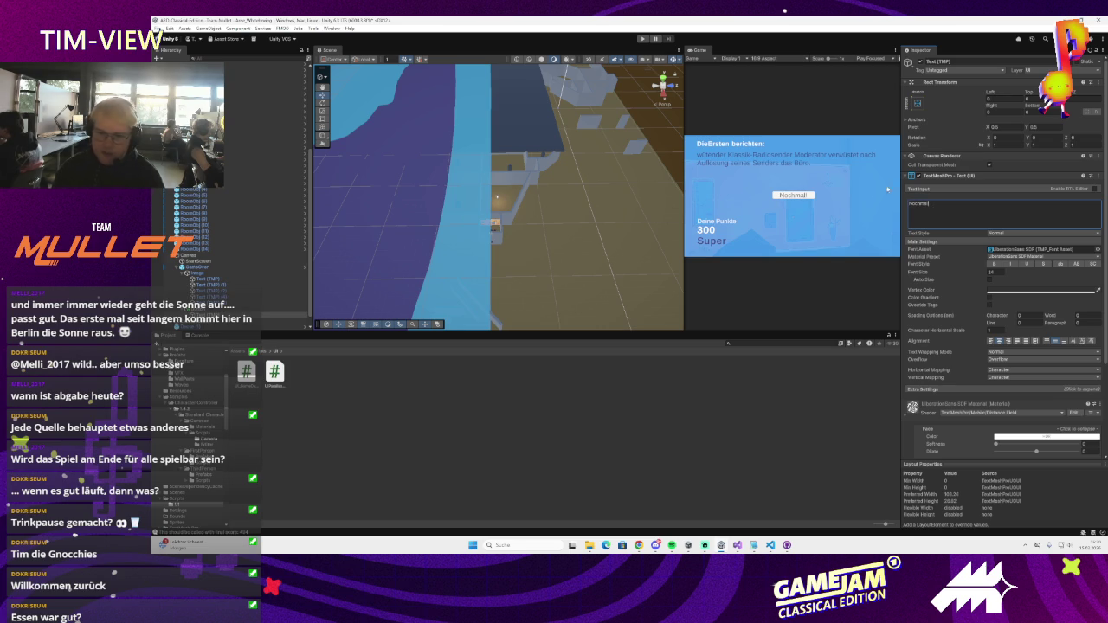
left_click(993, 264)
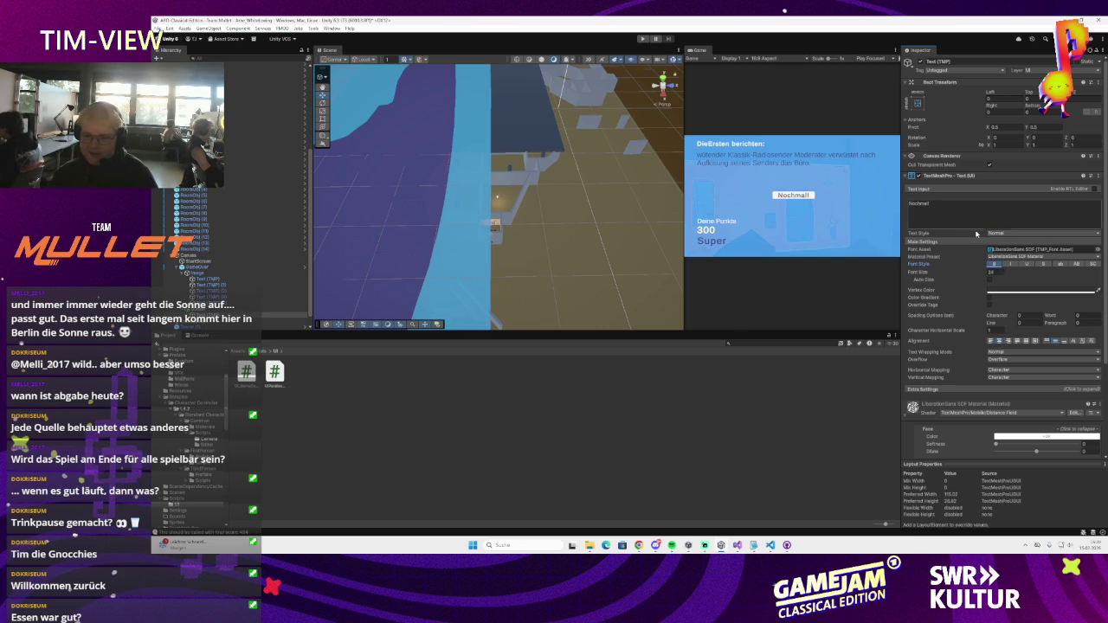
left_click(197, 272)
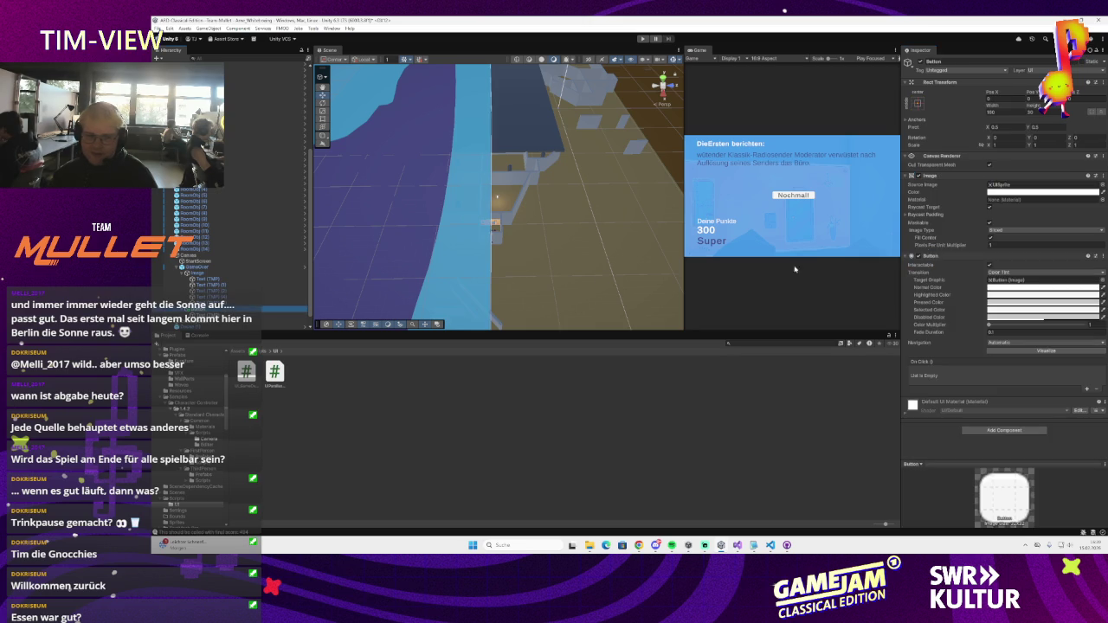
- Change the button's background colour to dark blue
left_click(996, 192)
left_click(1047, 260)
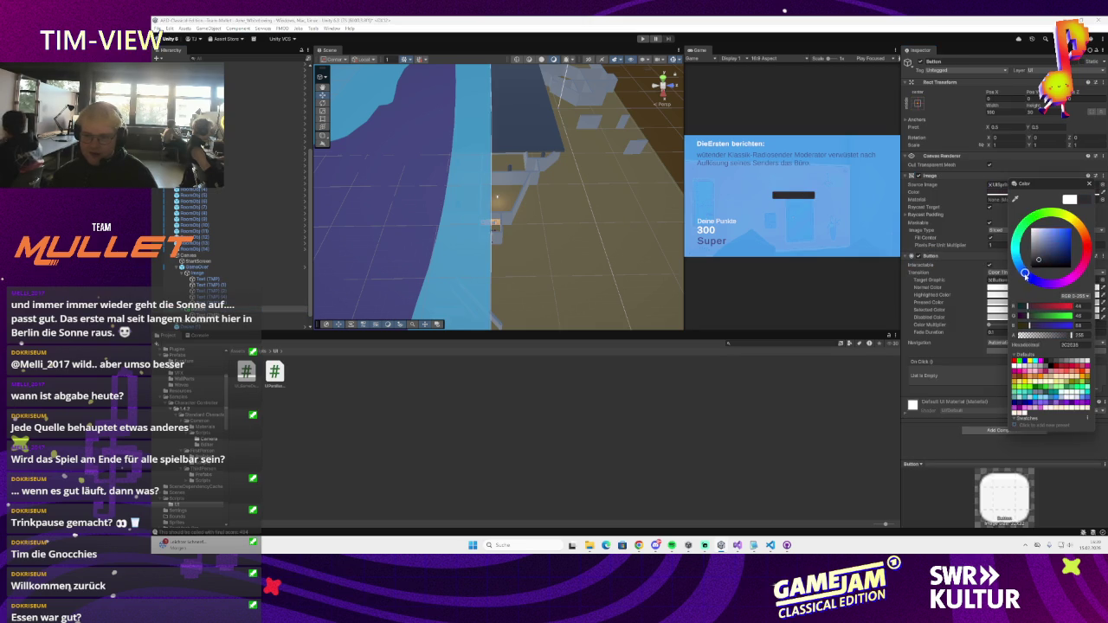
left_click_drag(1025, 273, 1037, 282)
left_click(1071, 248)
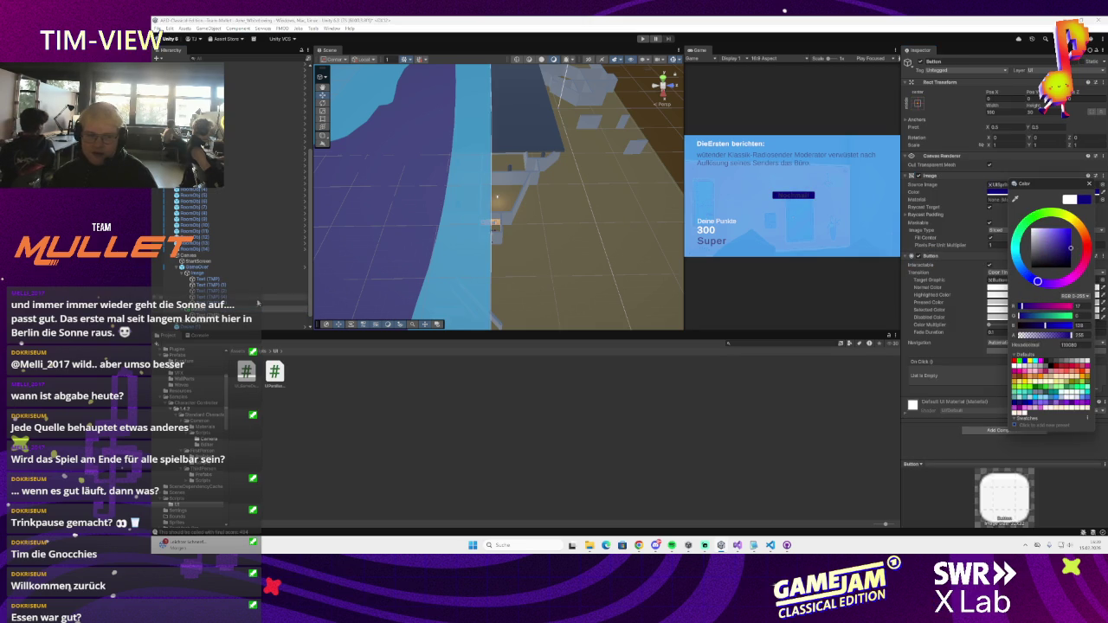
- Make the button label text white (FFFFFF) and frame the button in the Scene view
left_click(204, 279)
left_click(1001, 292)
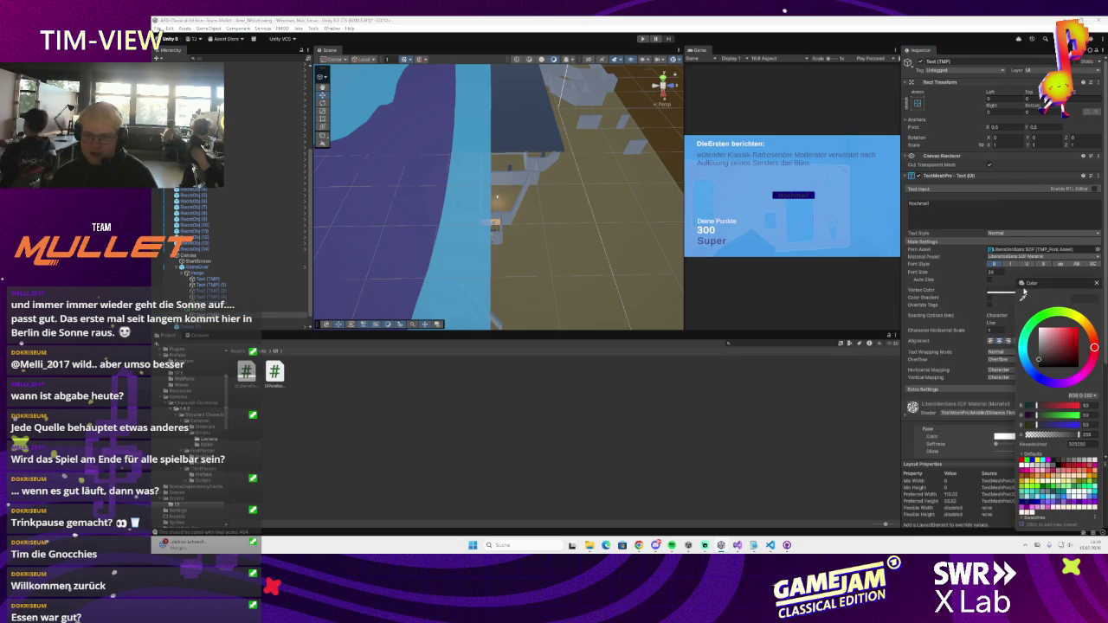
left_click(1023, 295)
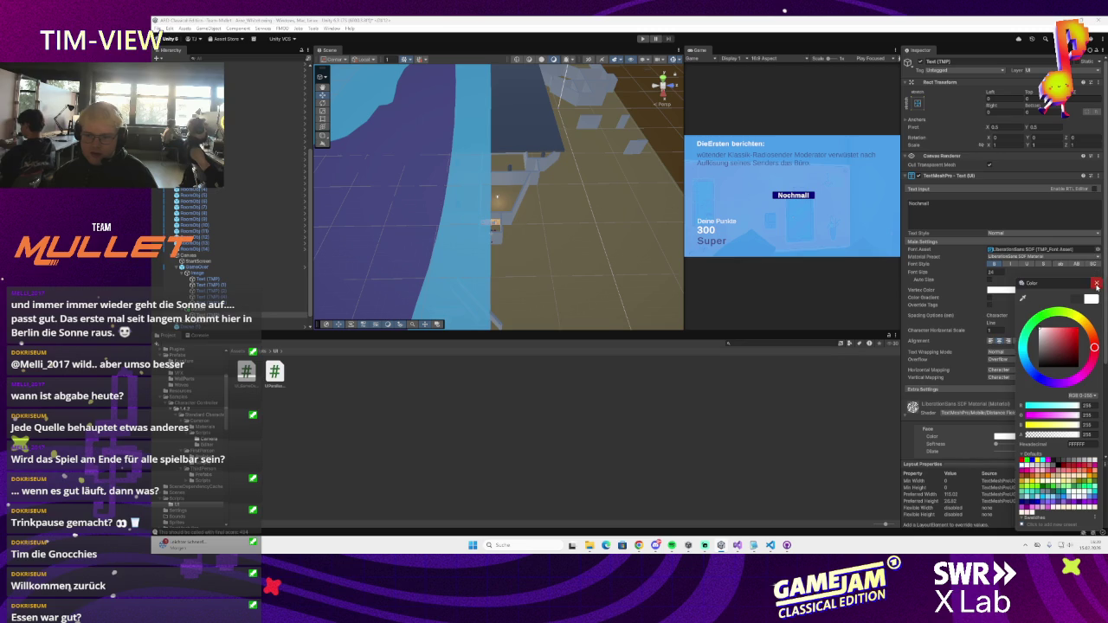
left_click(1096, 284)
double_click(203, 308)
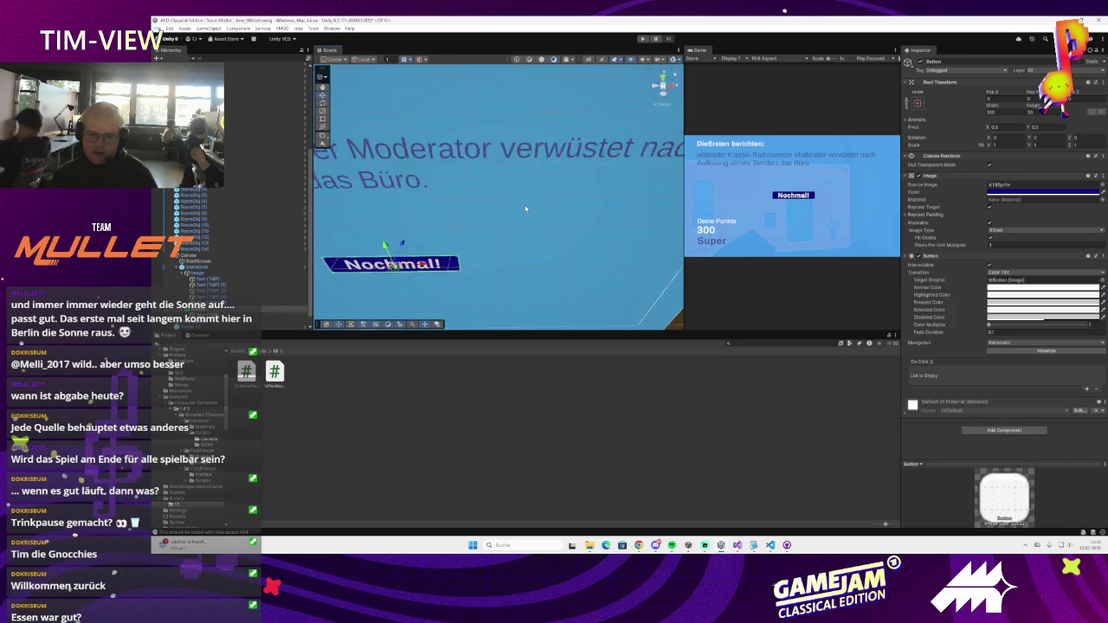
- Move the button to the panel's lower right, anchor it bottom-right, and nudge it inside
scroll(507, 243, "down", 5)
left_click_drag(450, 231, 551, 272)
left_click(917, 103)
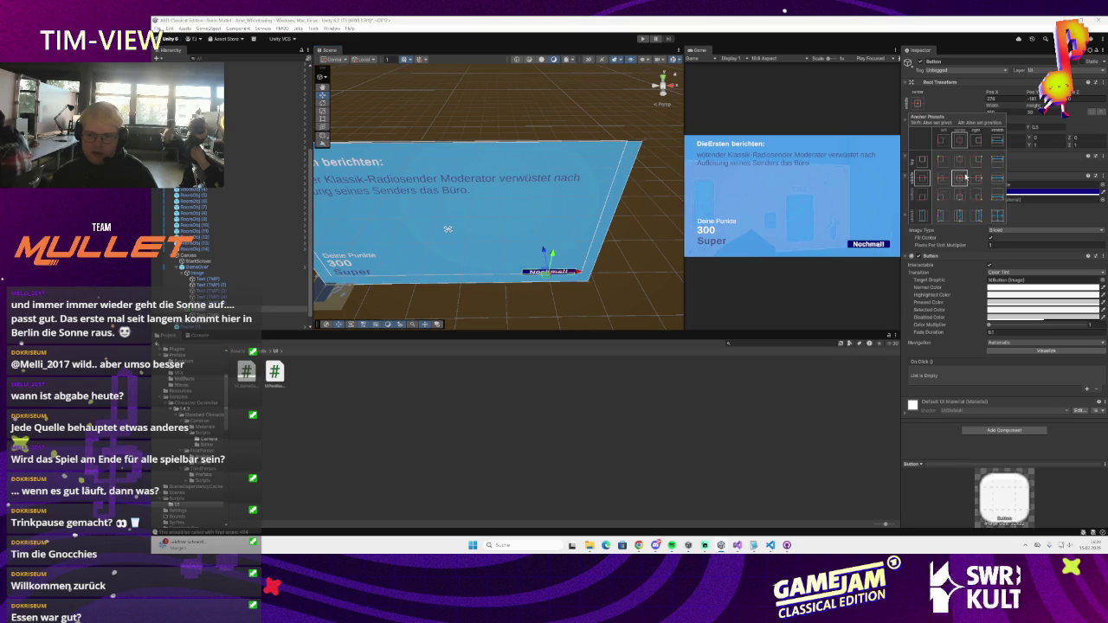
left_click(997, 215, "alt+shift")
left_click_drag(563, 254, 550, 245)
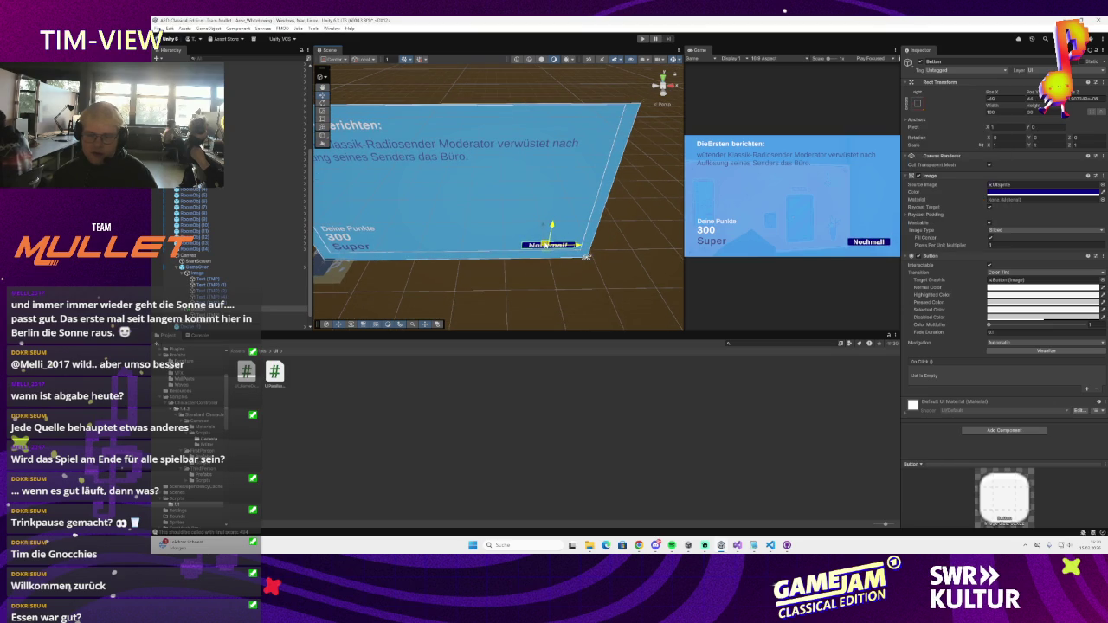
left_click(158, 27)
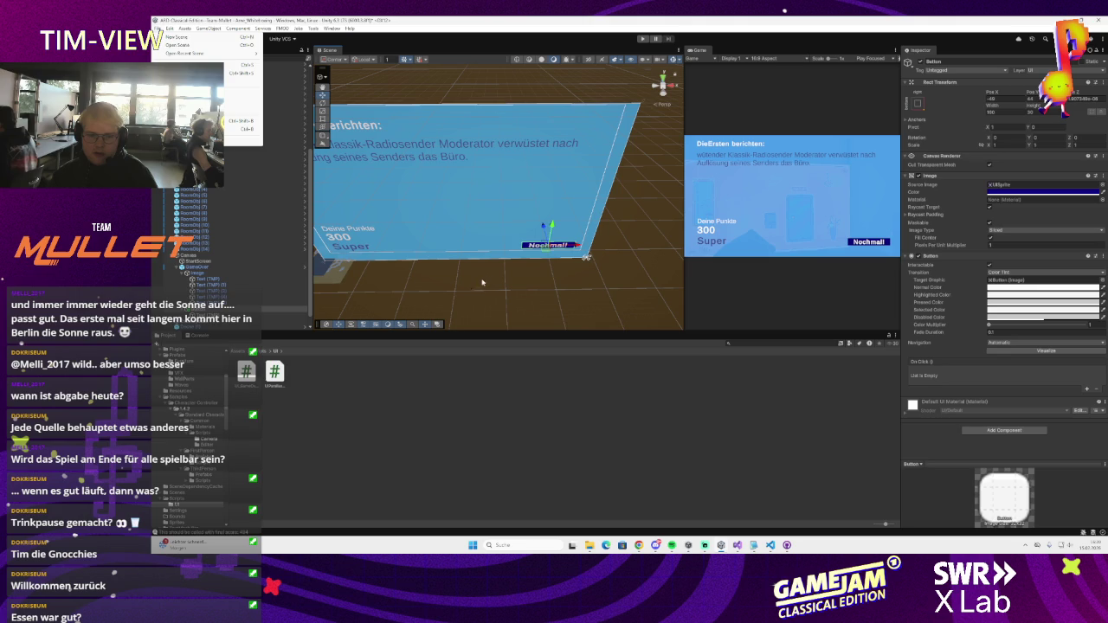
left_click(577, 246)
- Relabel the button 'Ich hab' noch nicht genug!', widen it, and scale it to about 0.71
double_click(919, 205)
type("Ich hab n")
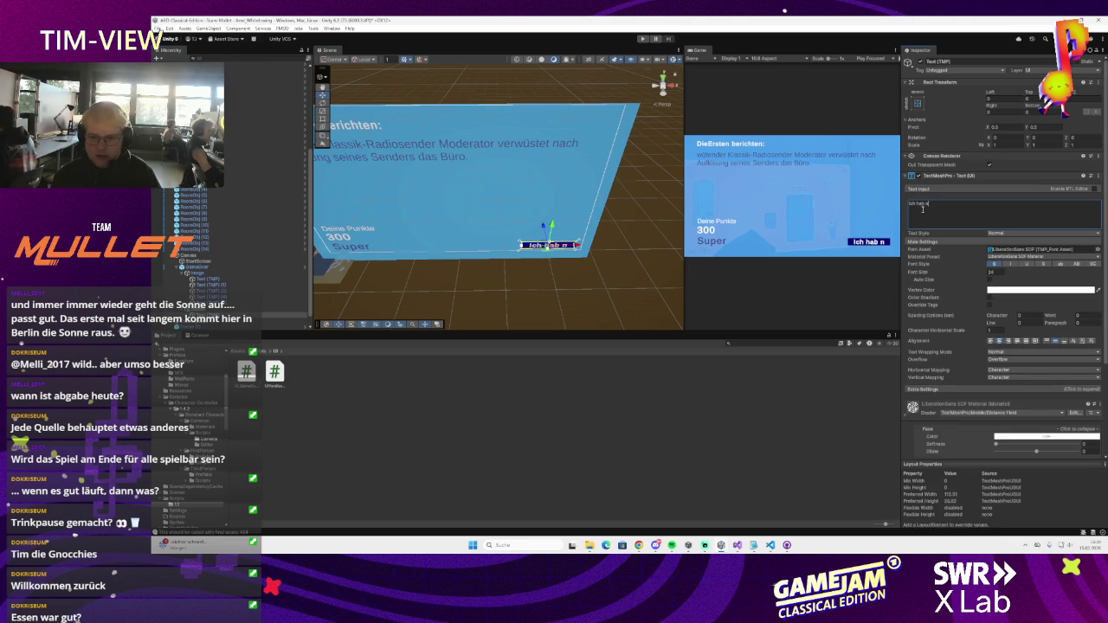
key("BackSpace")
key("BackSpace")
type("' no")
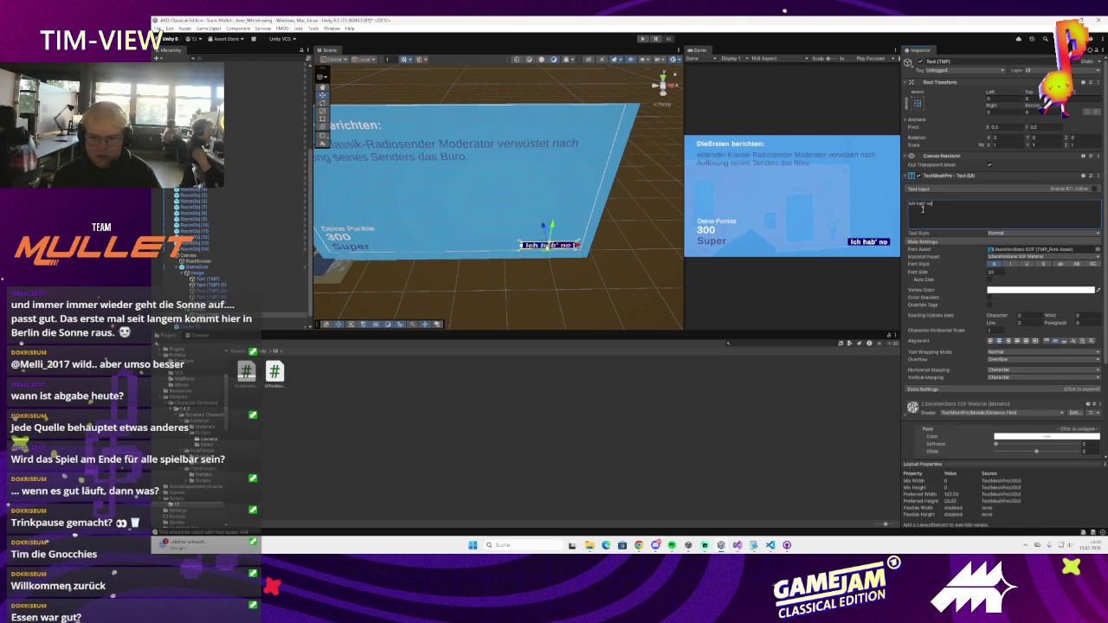
type("ch nicht genug!")
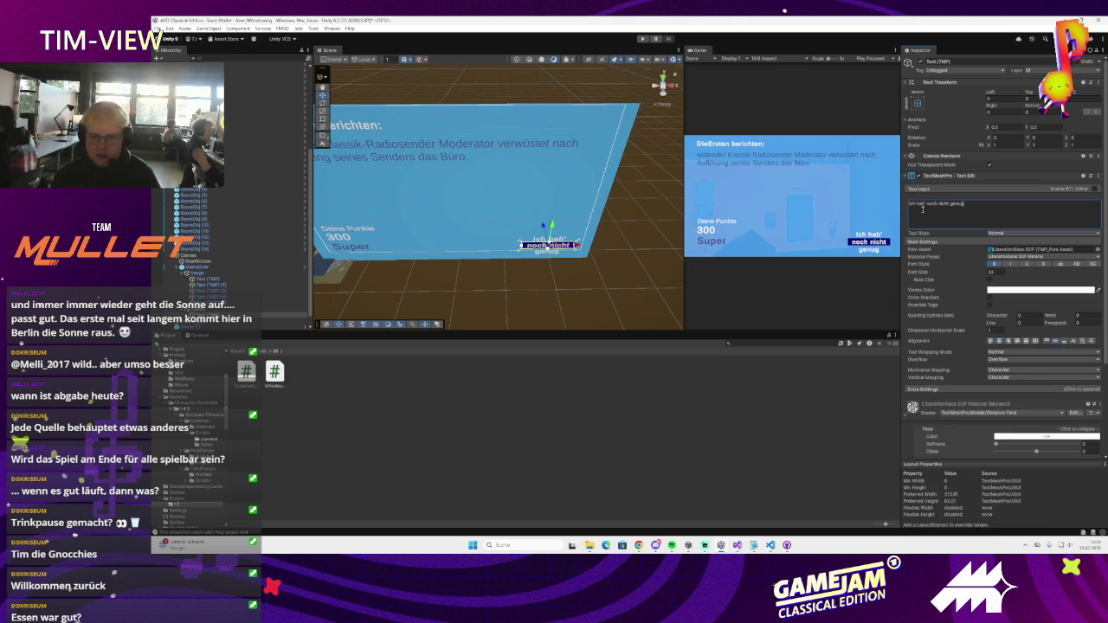
left_click(584, 256)
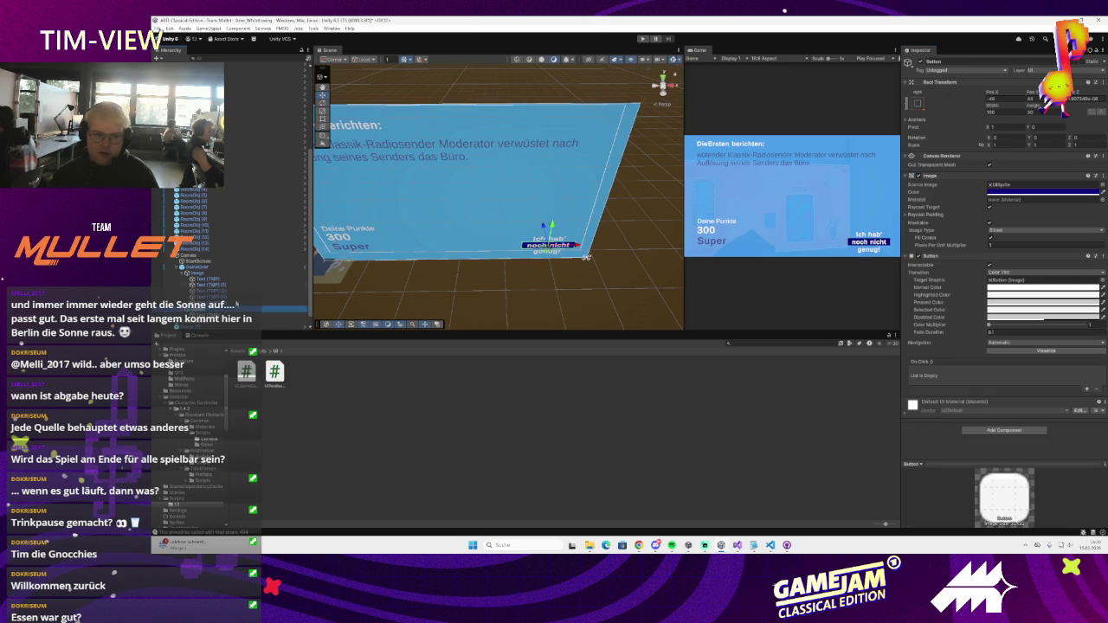
mouse_move(522, 246)
left_mouse_down()
mouse_move(451, 238)
mouse_move(469, 248)
left_mouse_up()
key("w")
left_click_drag(514, 247, 541, 252)
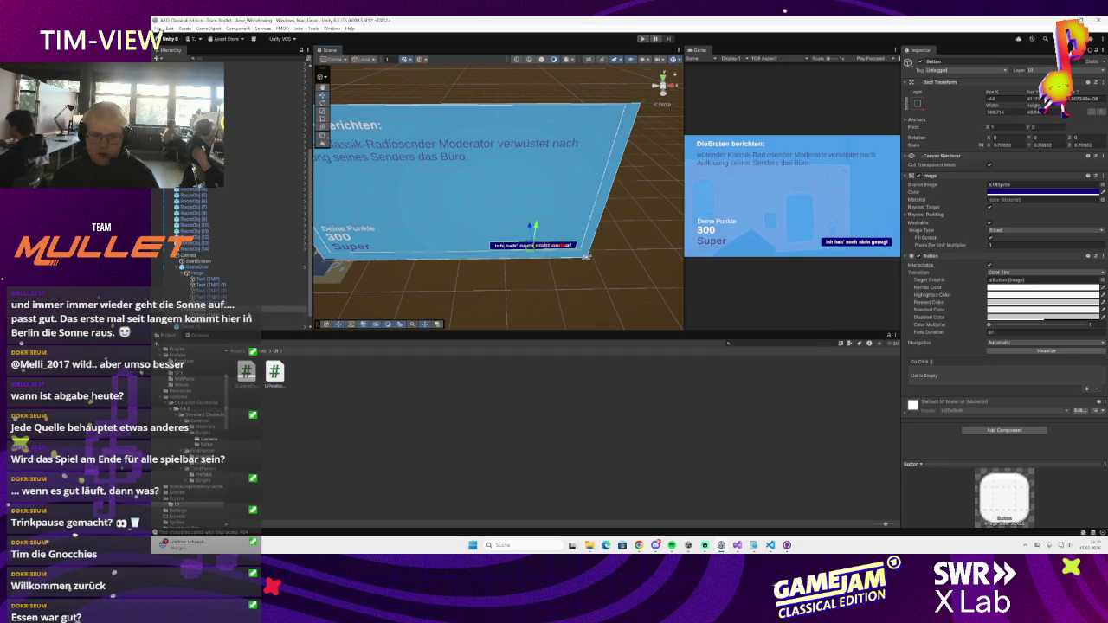
left_click(529, 246)
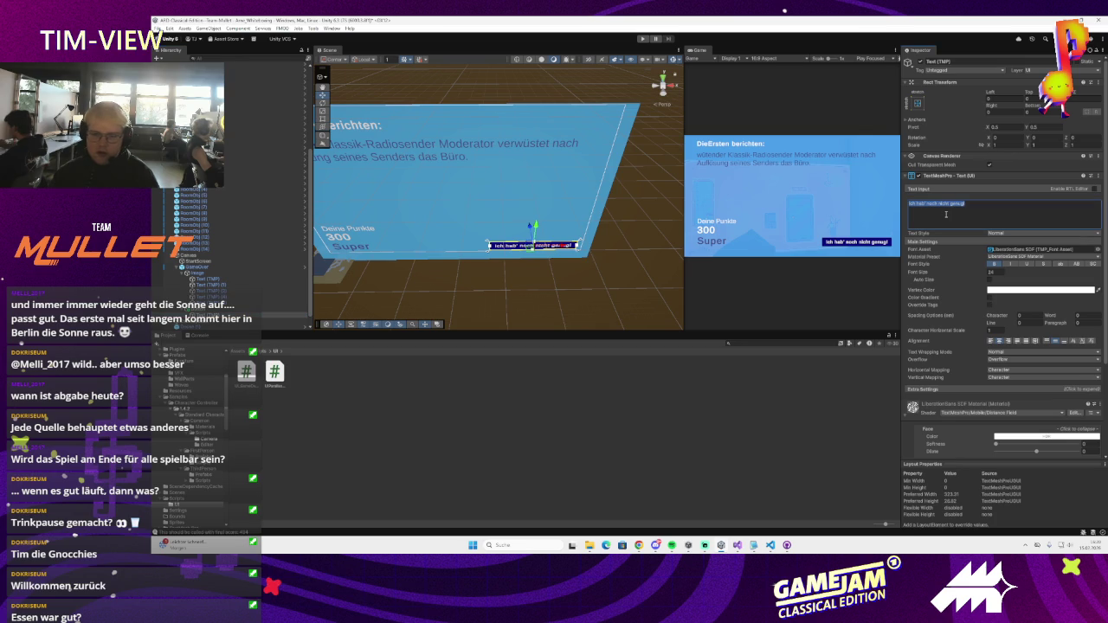
- Change the label to 'Ich glaube, mein Punkt wurde noch nicht verstanden! (Spiel neustarten)'
type("Ich")
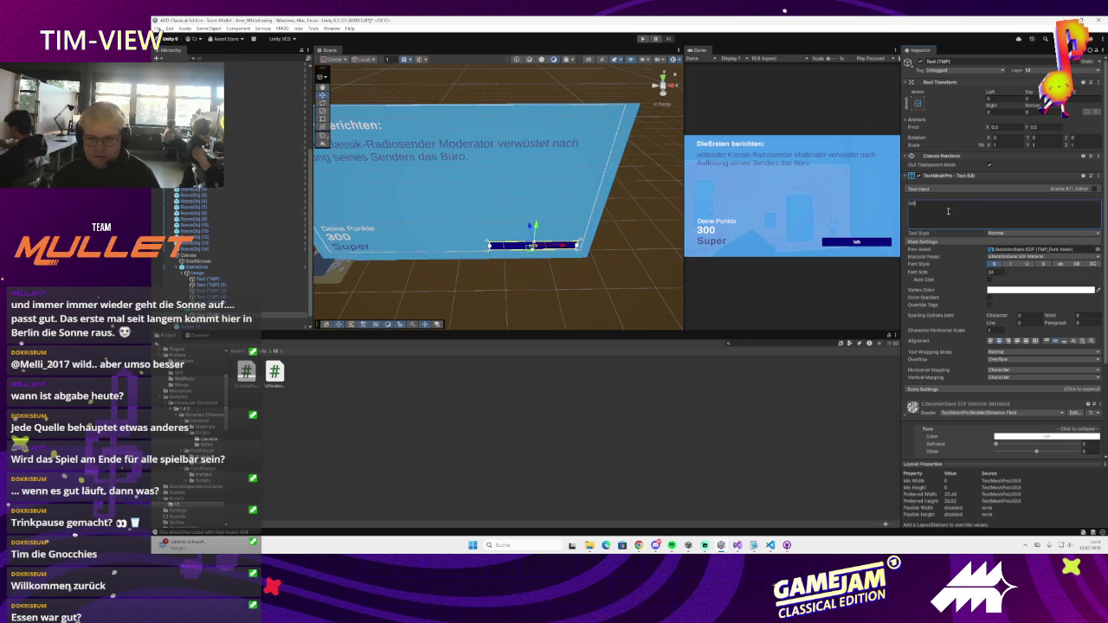
type(" glaube, mein Punkt war")
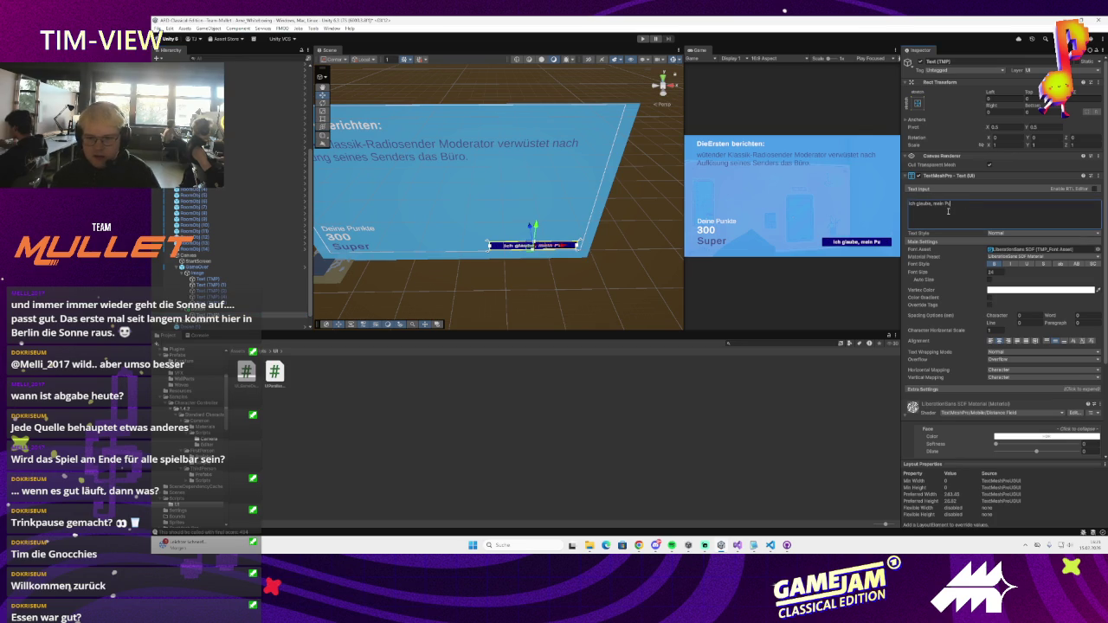
key("BackSpace")
type("urde")
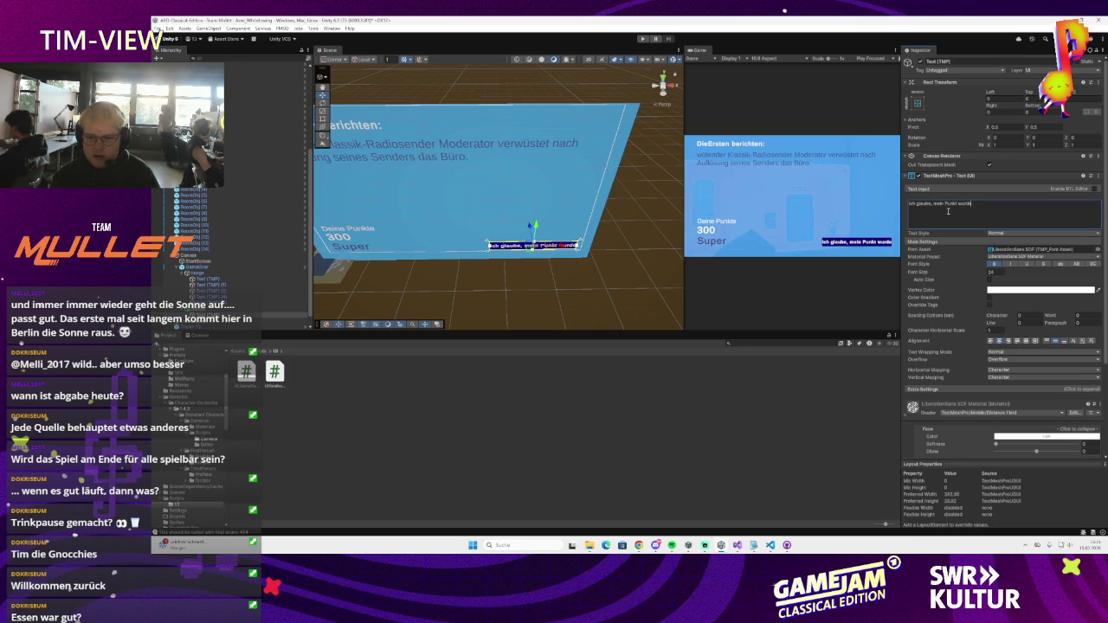
type(" noch n")
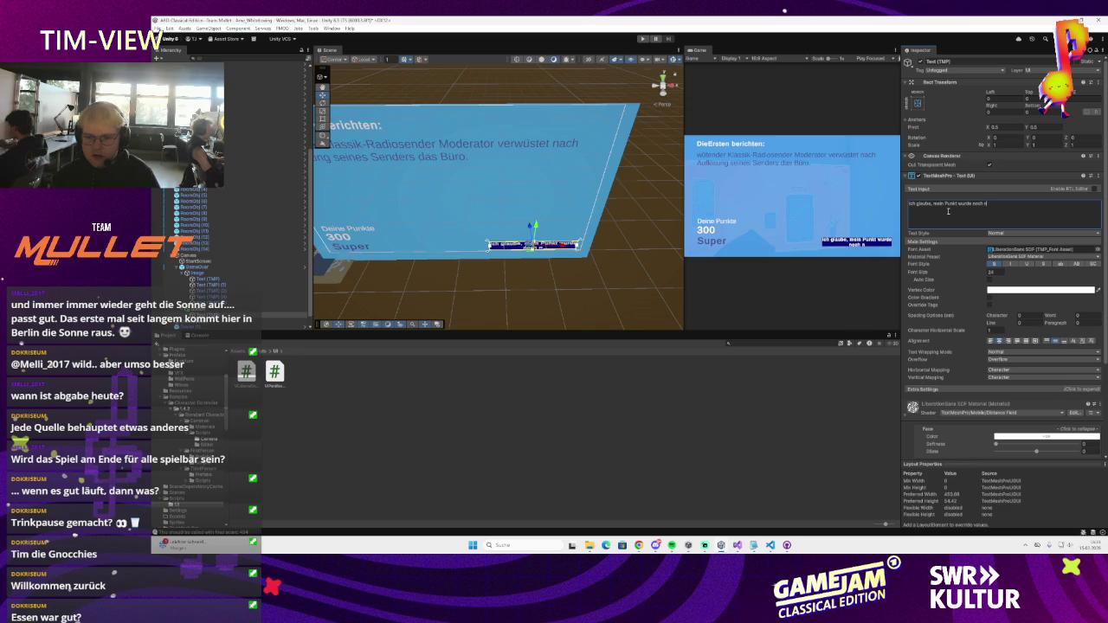
type("icht verstanden!")
type(" (Spiel neustarten")
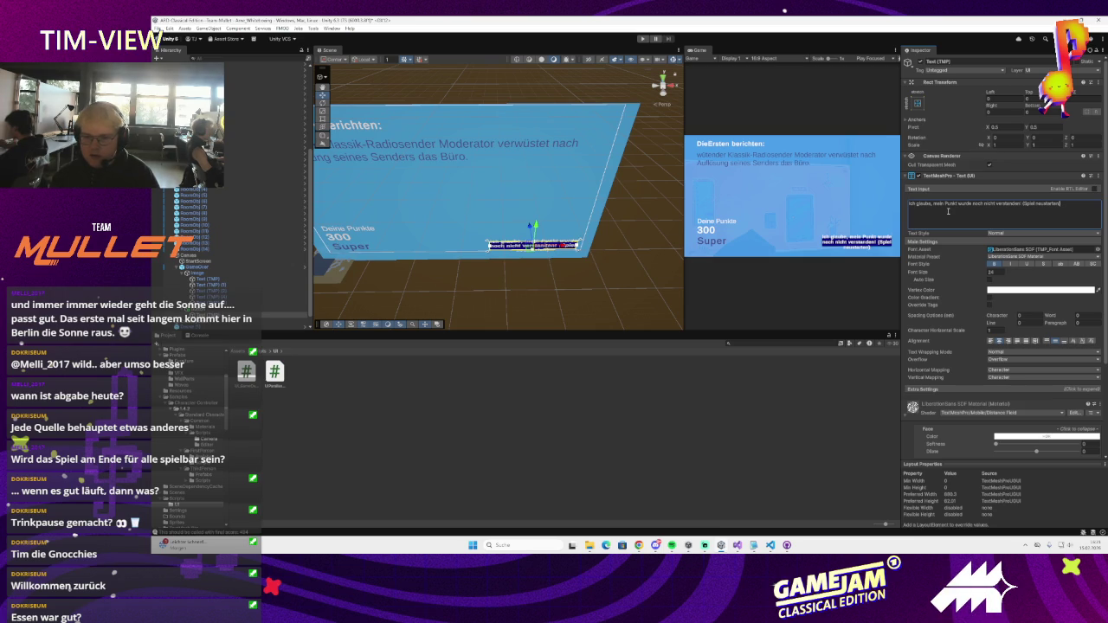
mouse_move(450, 216)
left_mouse_down()
mouse_move(462, 256)
mouse_move(541, 279)
left_mouse_up()
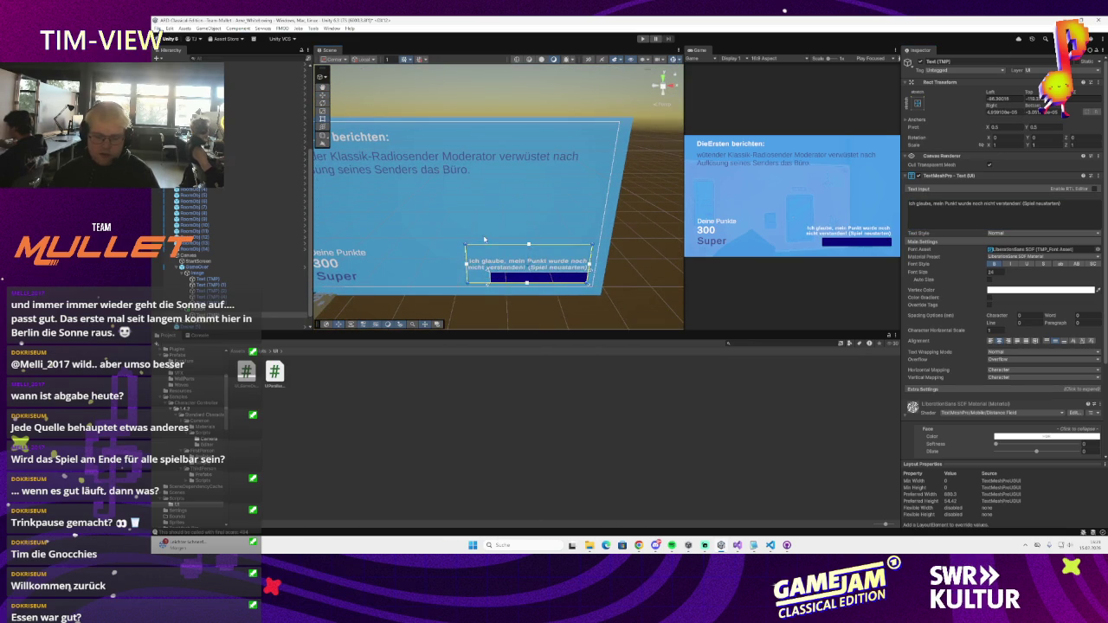
- Widen the restart button by dragging its left edge outward, then select its Text (TMP) label
left_click(275, 282)
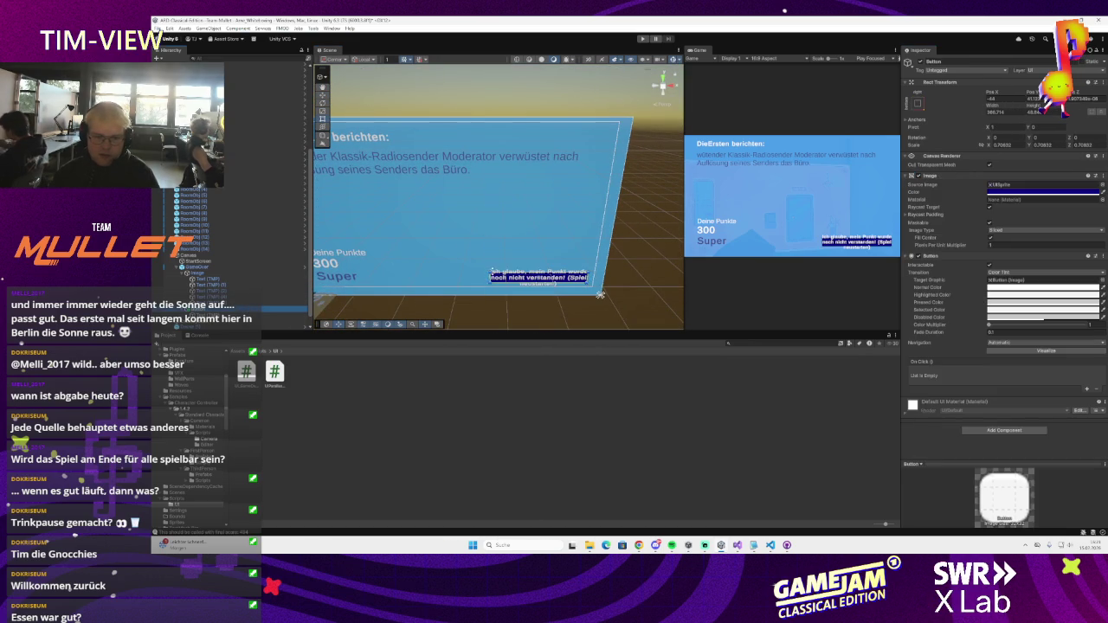
mouse_move(480, 264)
left_mouse_down()
mouse_move(445, 261)
mouse_move(490, 279)
left_mouse_up()
mouse_move(496, 223)
left_mouse_down()
mouse_move(513, 223)
mouse_move(527, 257)
left_mouse_up()
left_click(528, 257)
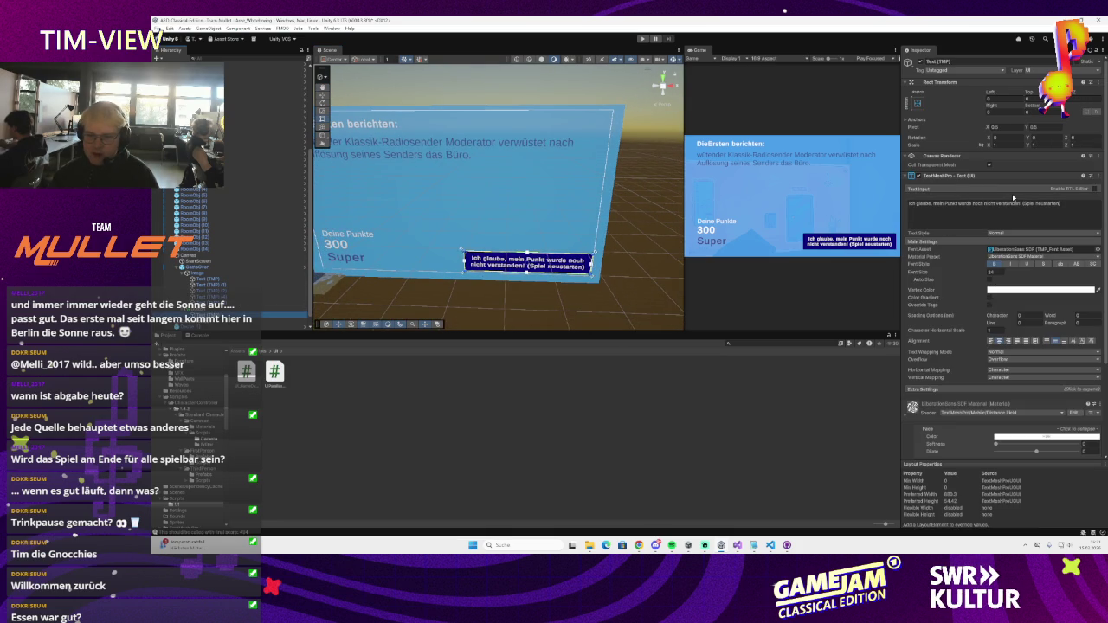
- Replace the label's first sentence with the new 'Das war noch nicht alles!' text
left_click(1009, 203)
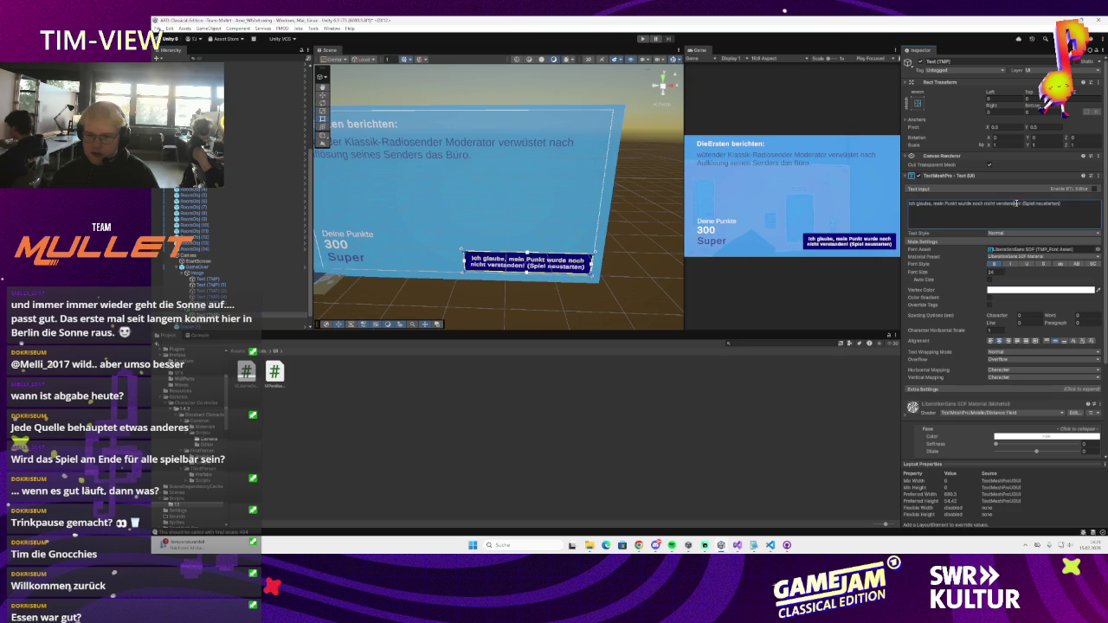
key("shift+Home")
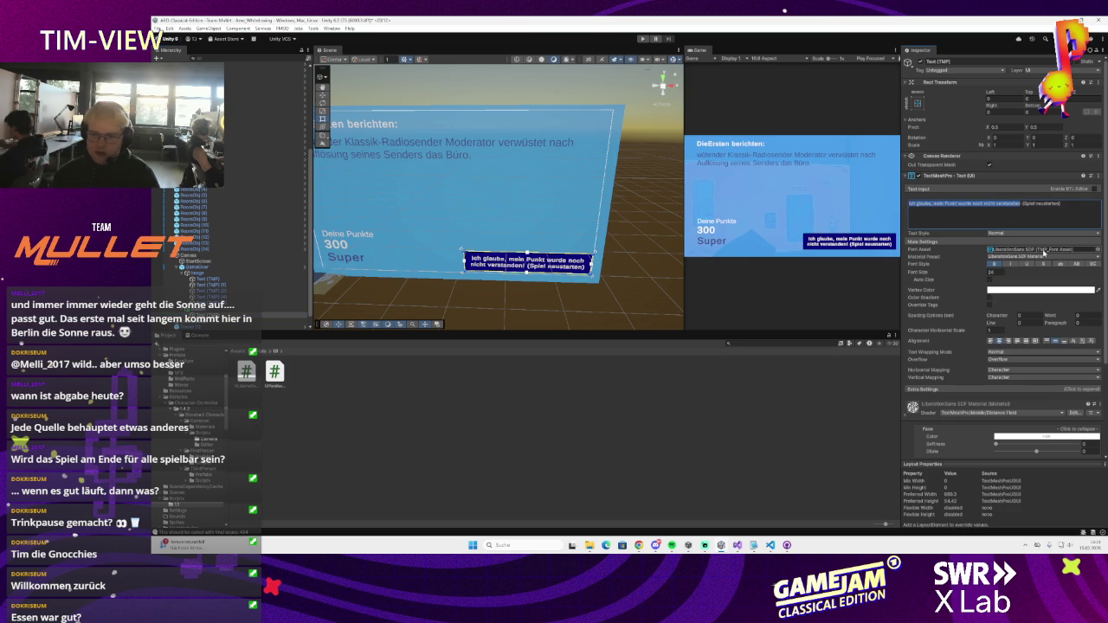
type("Das war noch!")
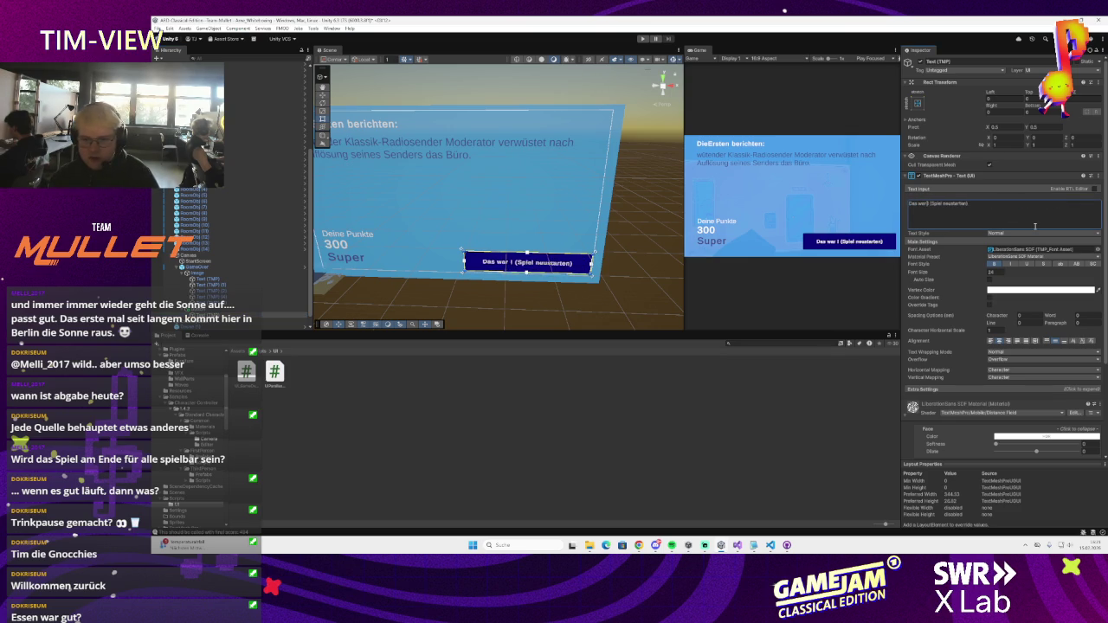
type(" nicht alles")
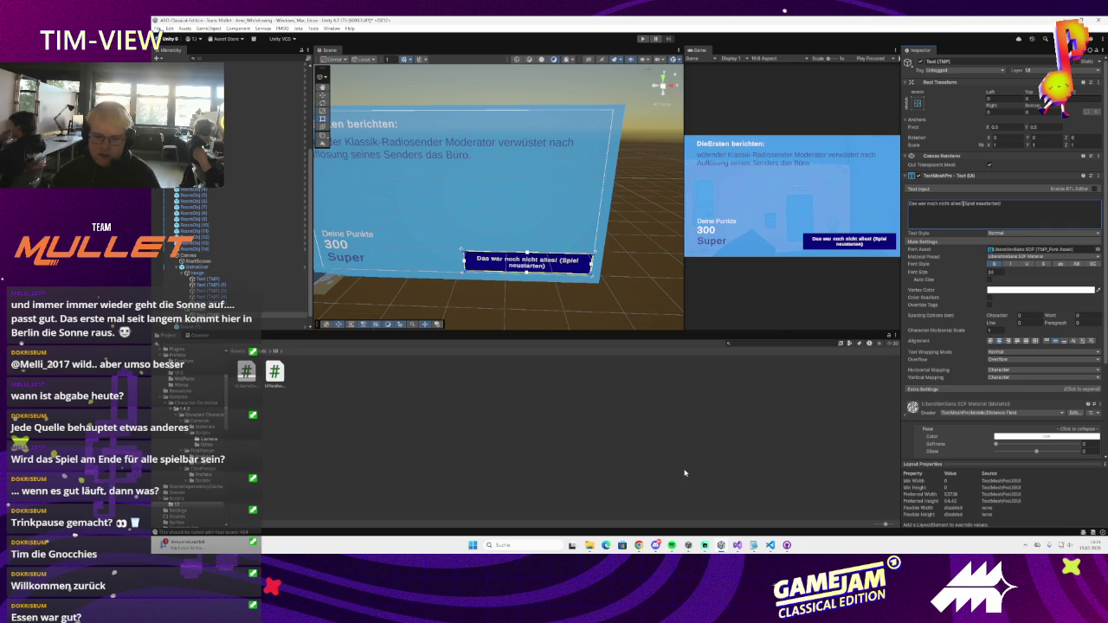
left_click(639, 546)
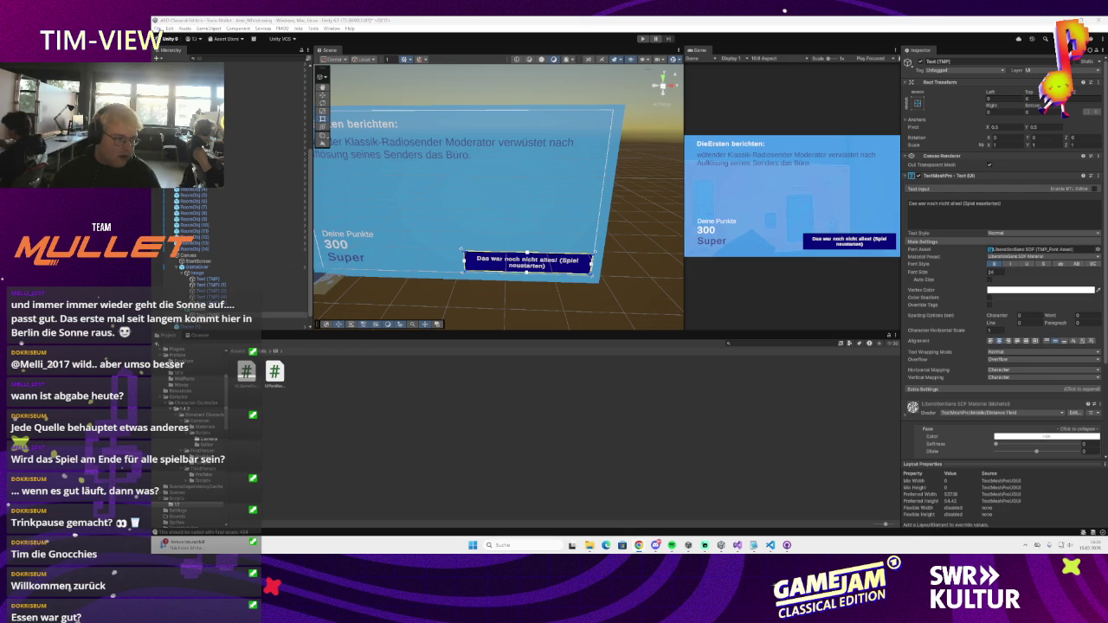
- Insert a \n line break before '(Spiel neustarten)' so it sits on its own line
left_click(962, 206)
left_click(962, 203)
type("\\")
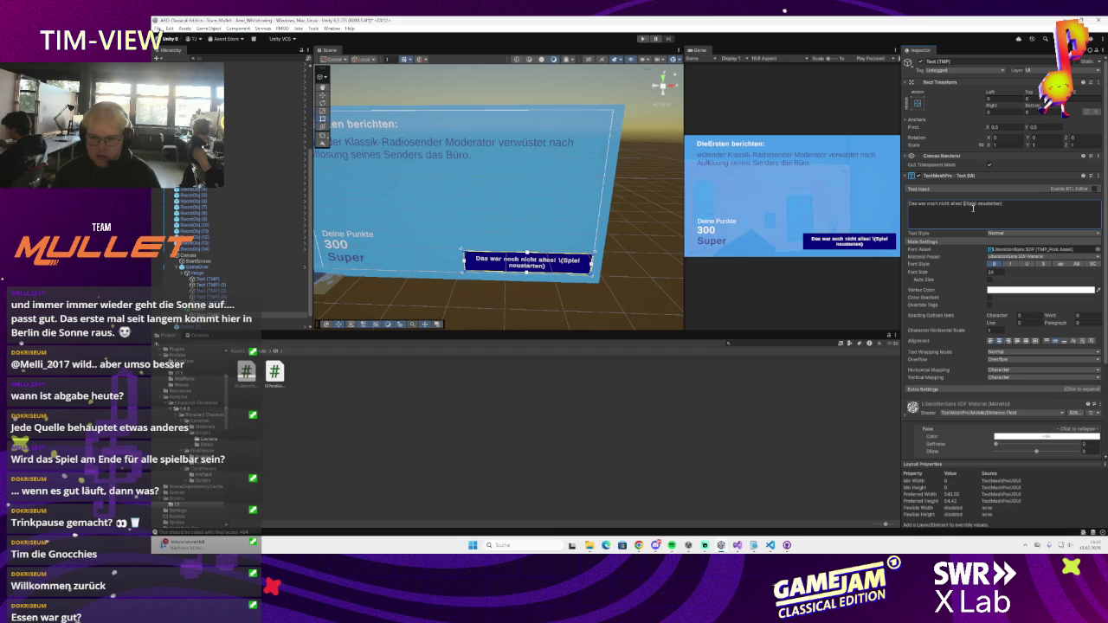
type("n")
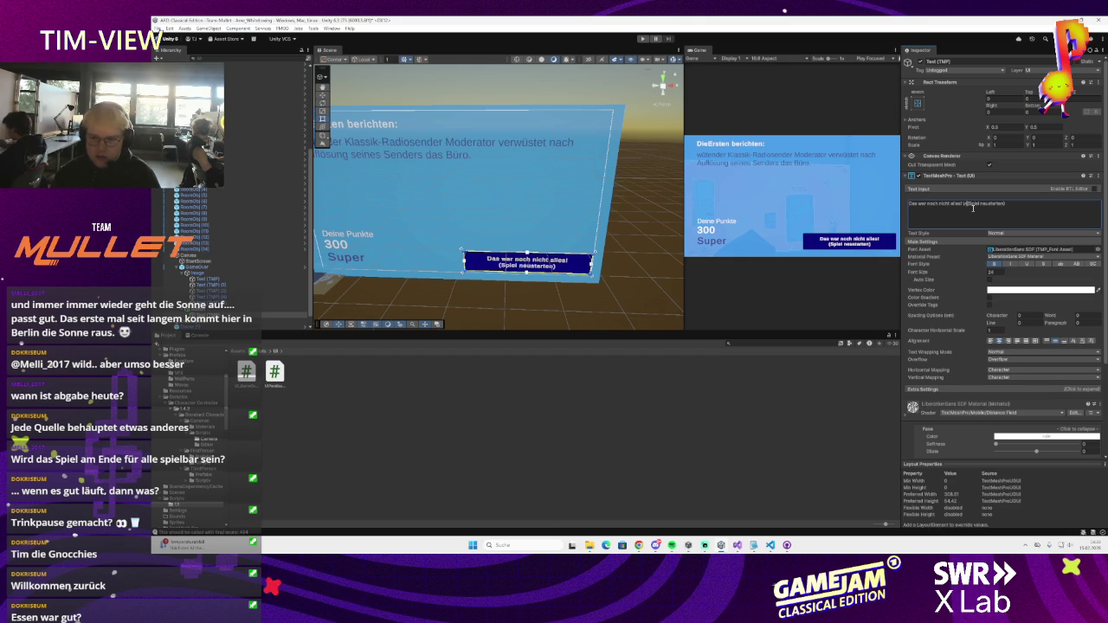
left_click(500, 200)
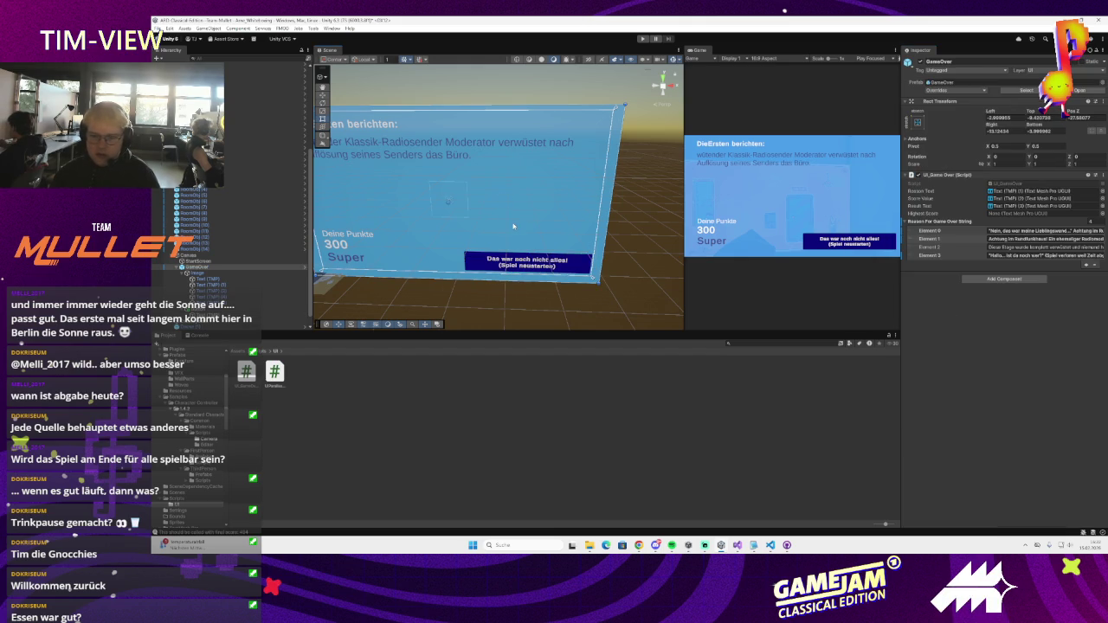
- Try resizing and moving the restart button higher, then undo the move
scroll(528, 217, "up", 2)
scroll(527, 226, "down", 1)
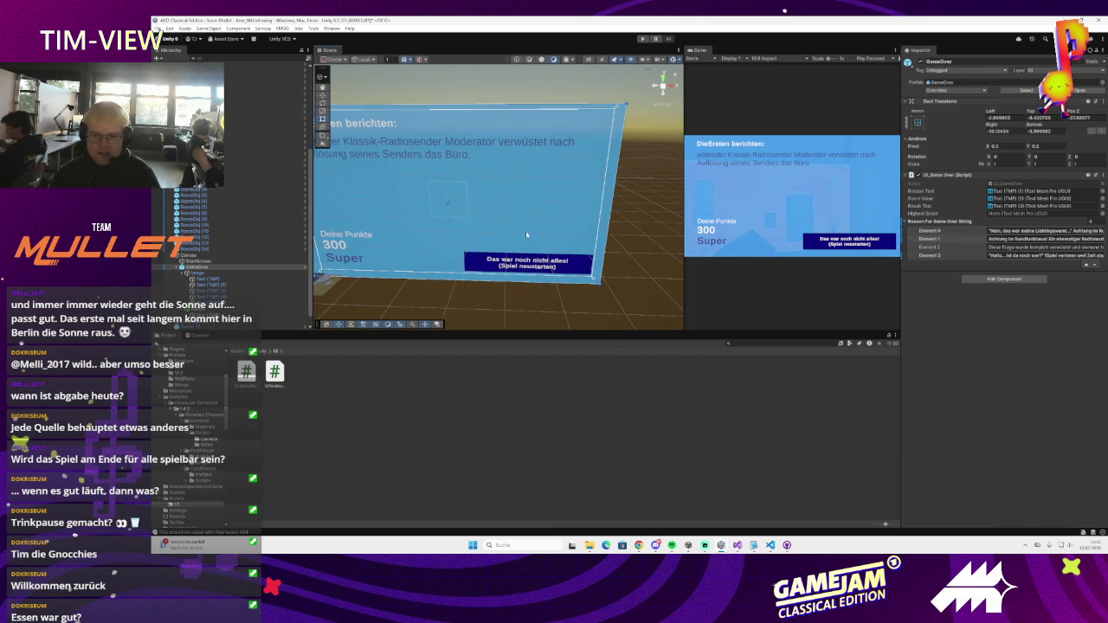
left_click(524, 266)
mouse_move(465, 264)
left_mouse_down()
mouse_move(493, 269)
mouse_move(535, 218)
left_mouse_up()
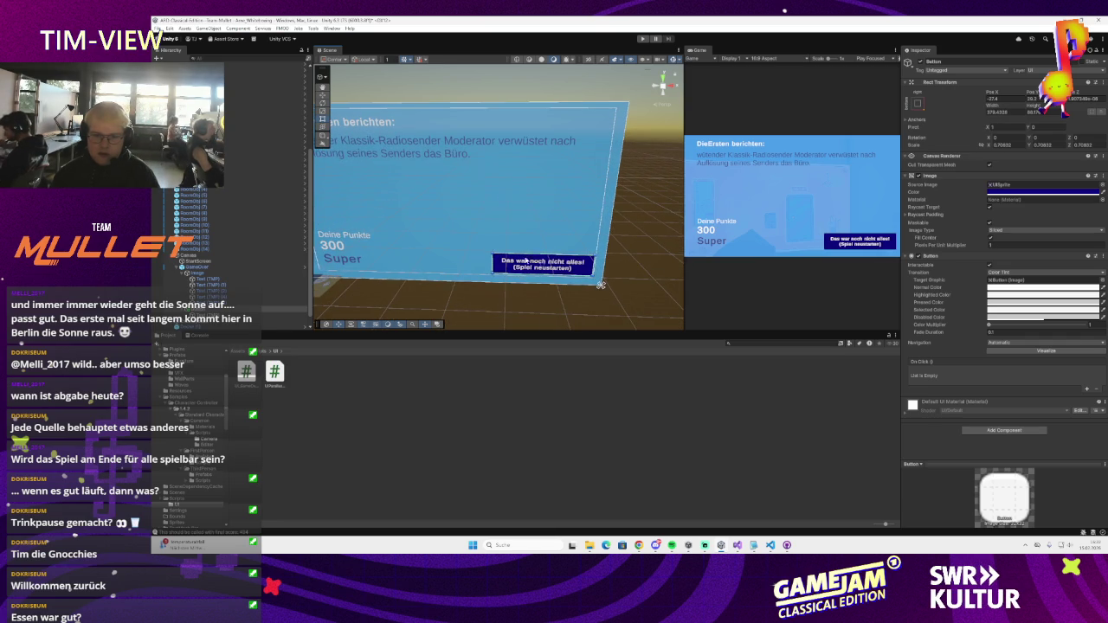
mouse_move(520, 267)
left_mouse_down()
mouse_move(522, 243)
mouse_move(522, 266)
left_mouse_up()
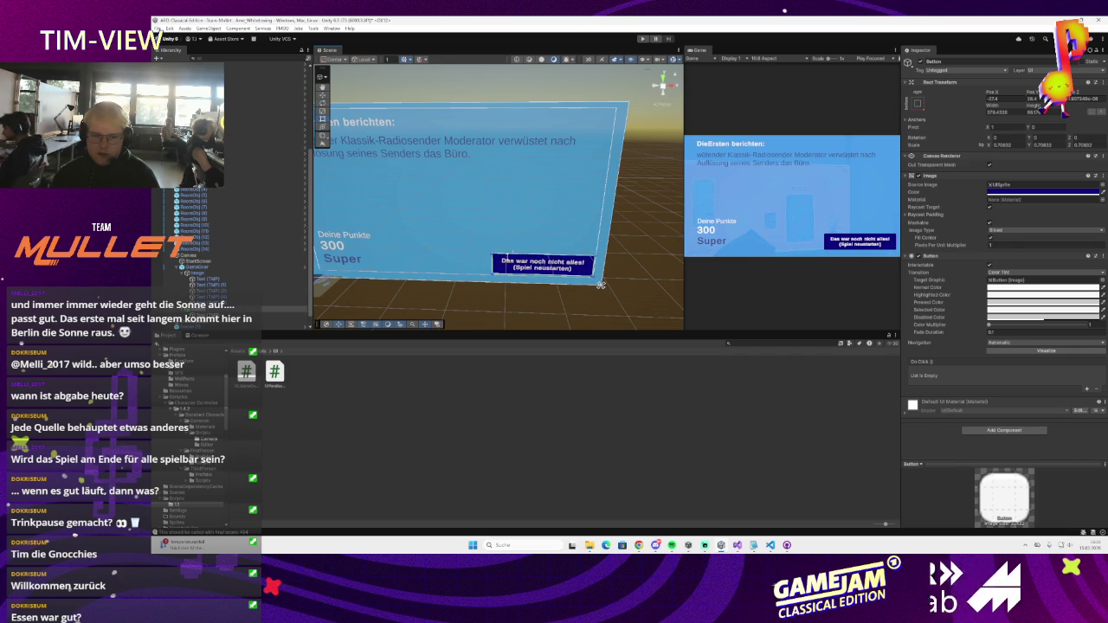
left_click_drag(506, 269, 508, 251)
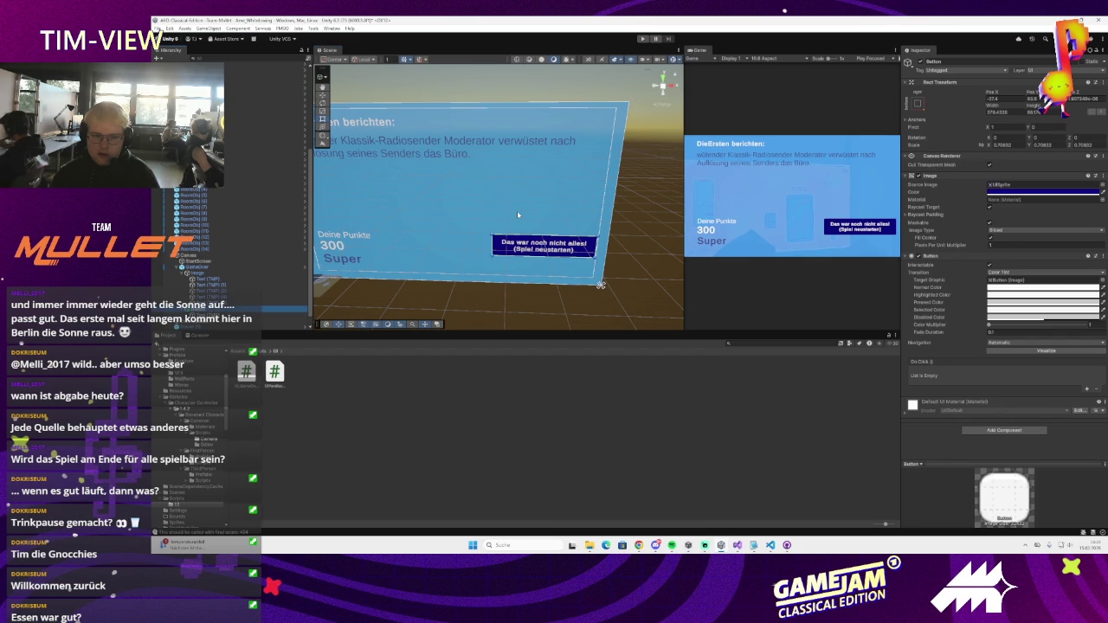
key("ctrl+z")
- Select the GameOver object and open its UI_GameOver script for editing
scroll(230, 274, "down", 1)
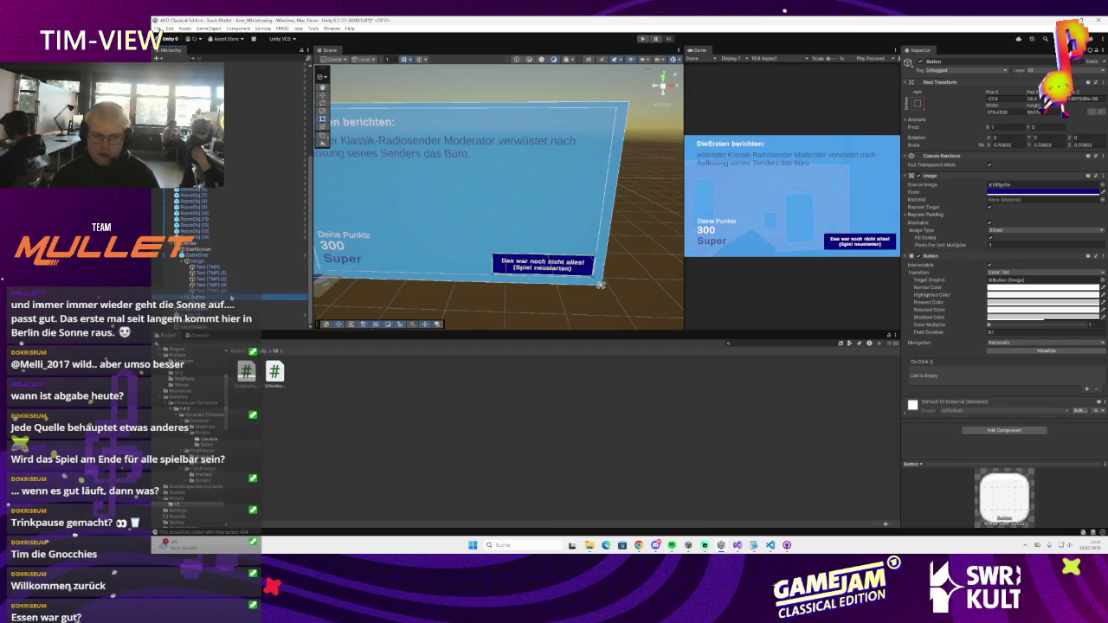
left_click(157, 29)
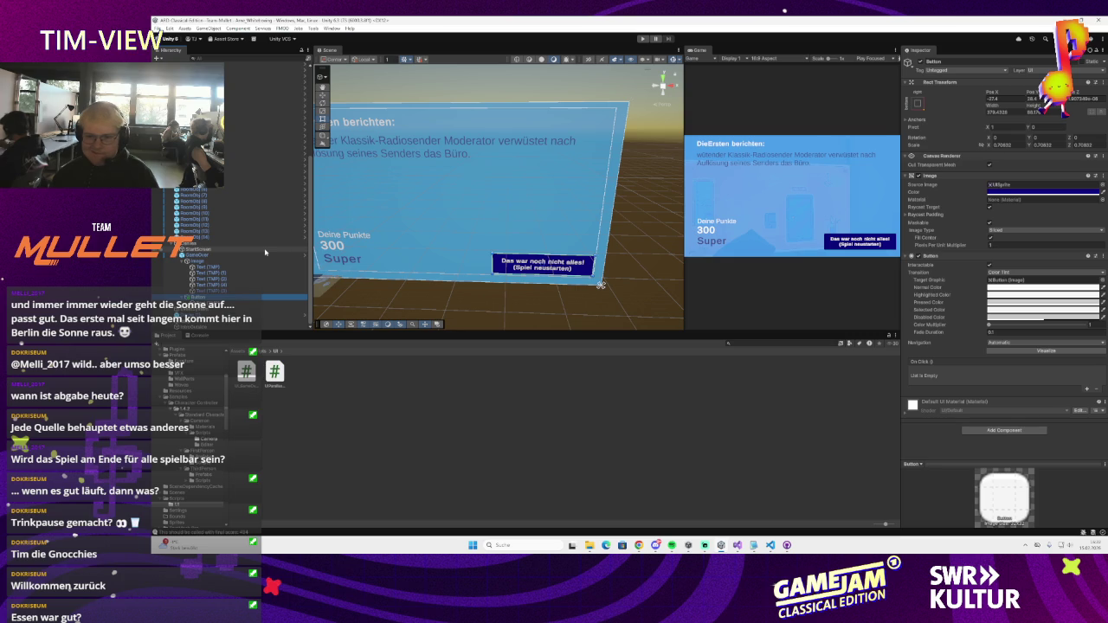
left_click(209, 257)
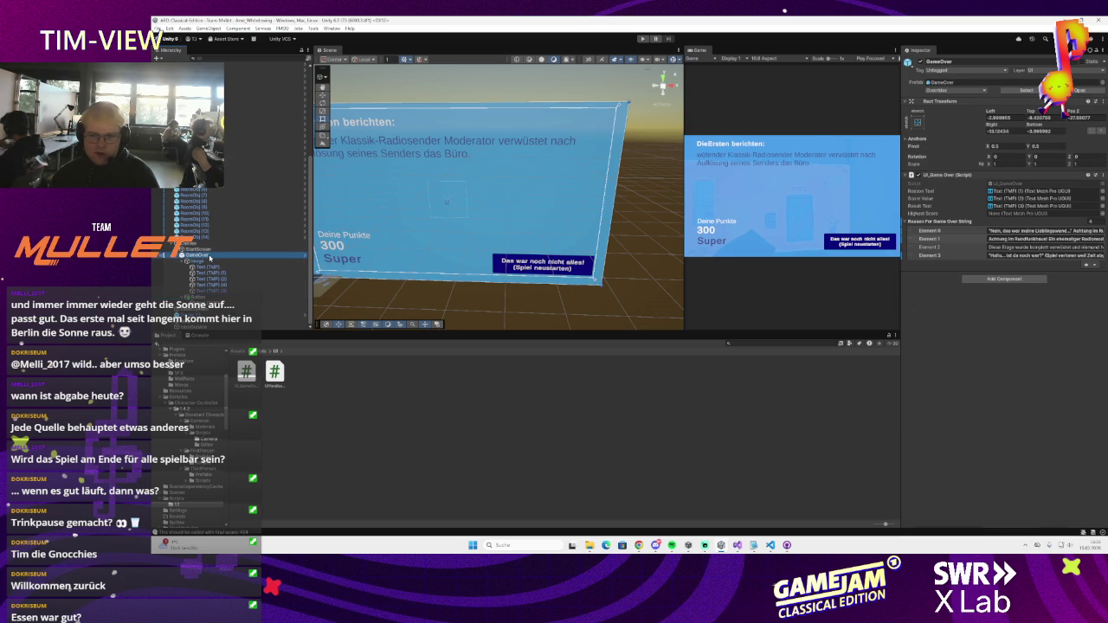
double_click(1022, 184)
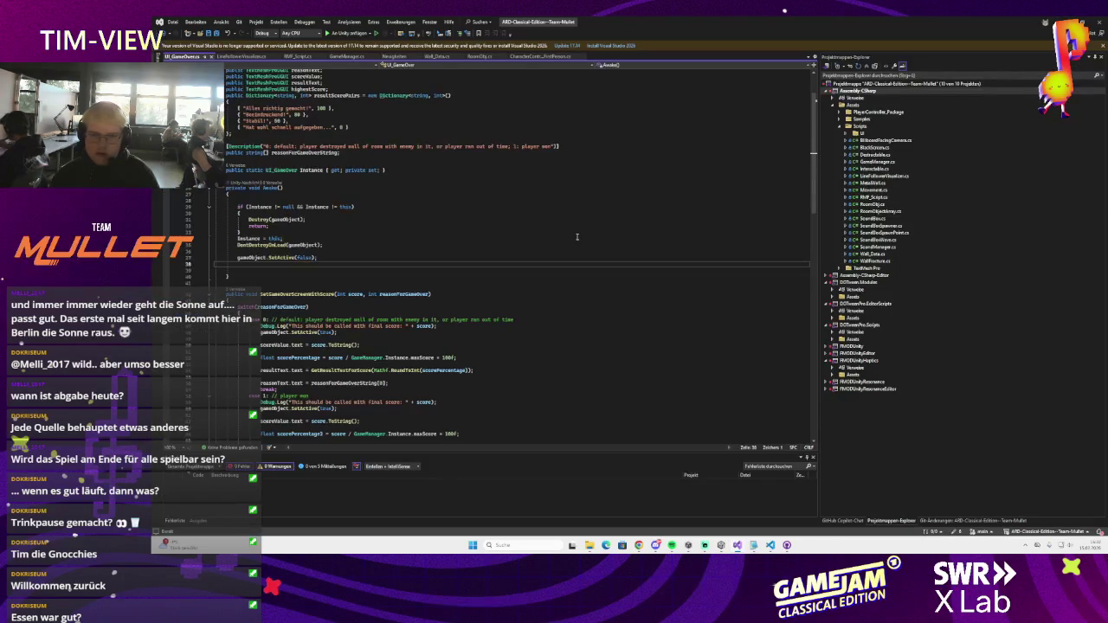
- Add public Button button and TextMeshProUGUI buttonText fields below Instance, and save
scroll(517, 235, "up", 3)
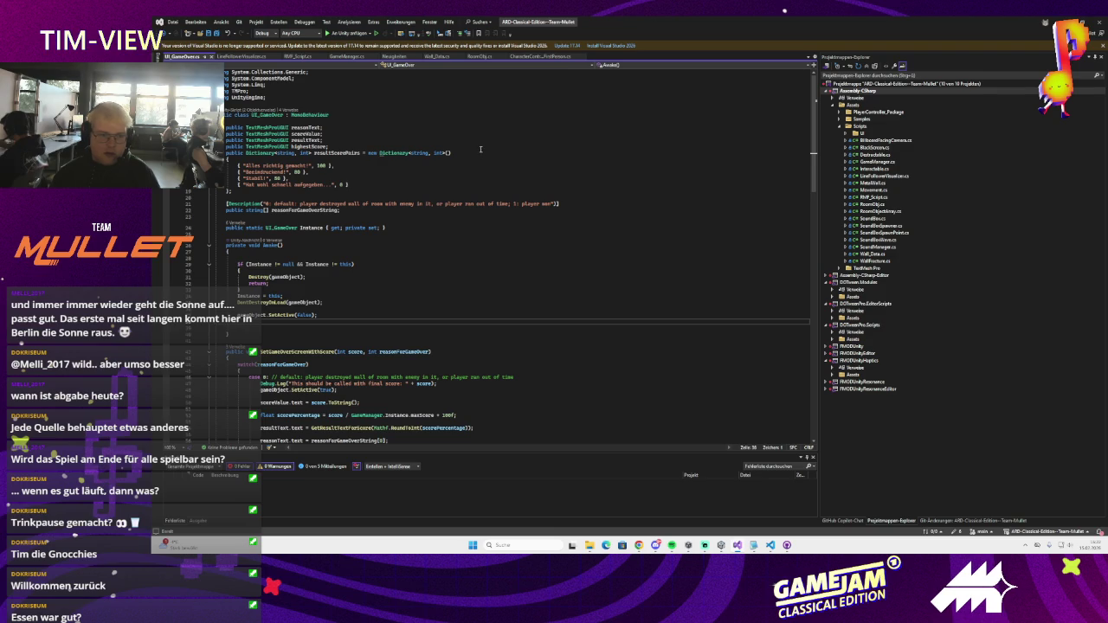
left_click(427, 229)
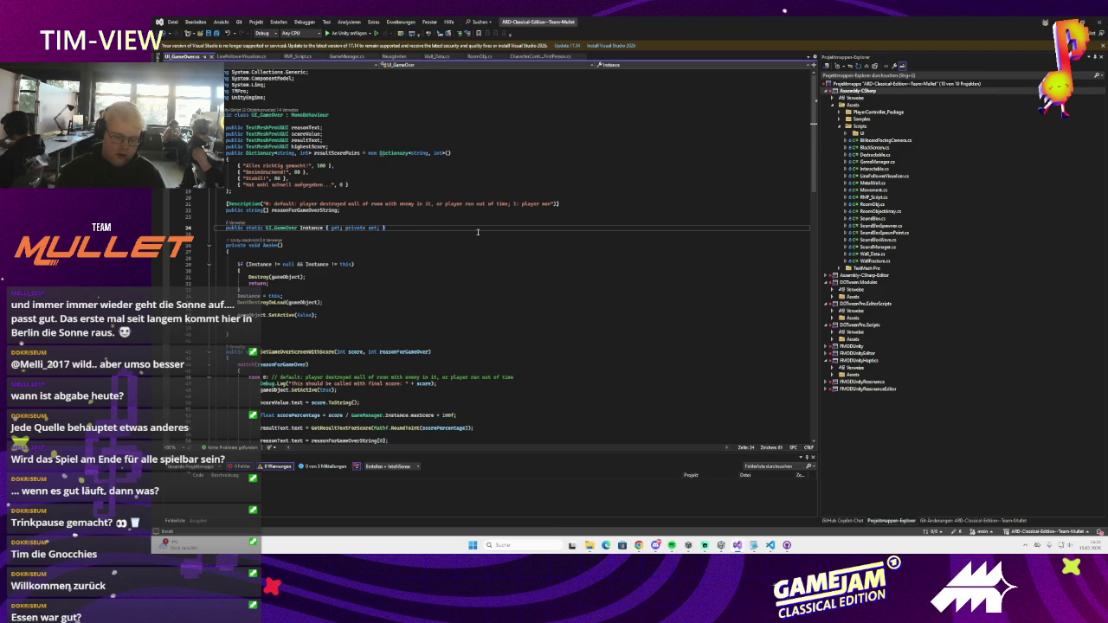
key("Return")
type("public ")
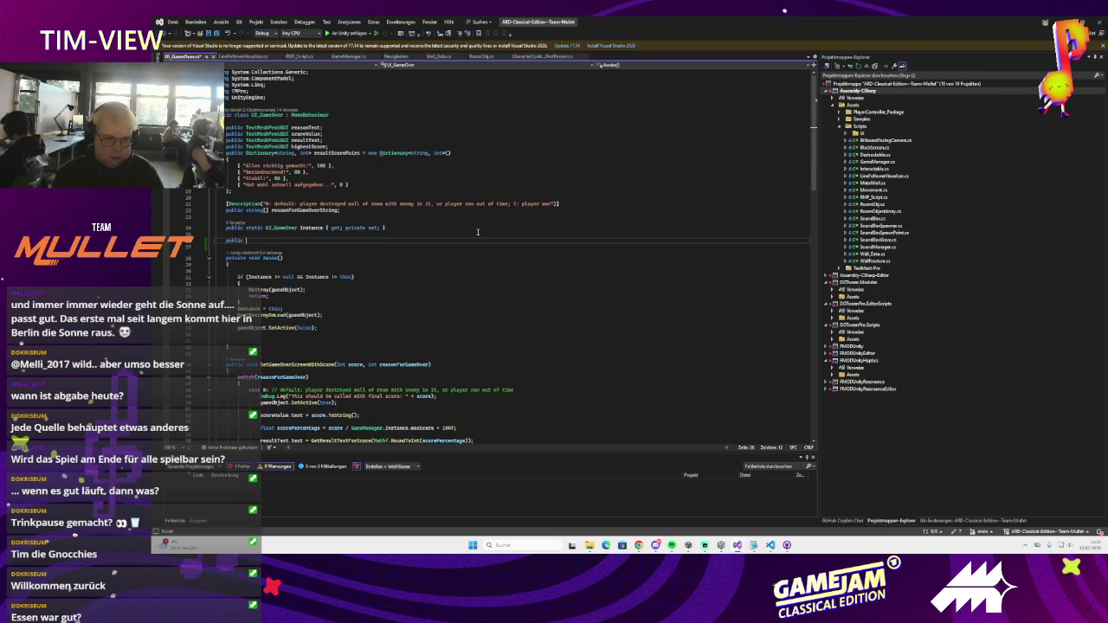
type("text")
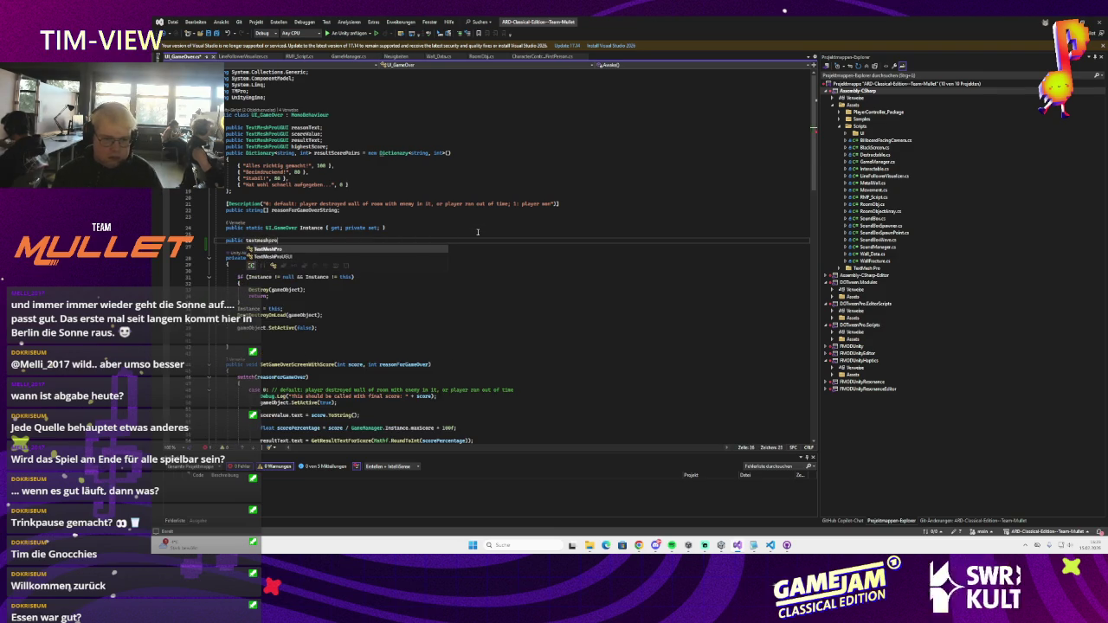
key("BackSpace")
key("BackSpace")
key("BackSpace")
type("blic Button")
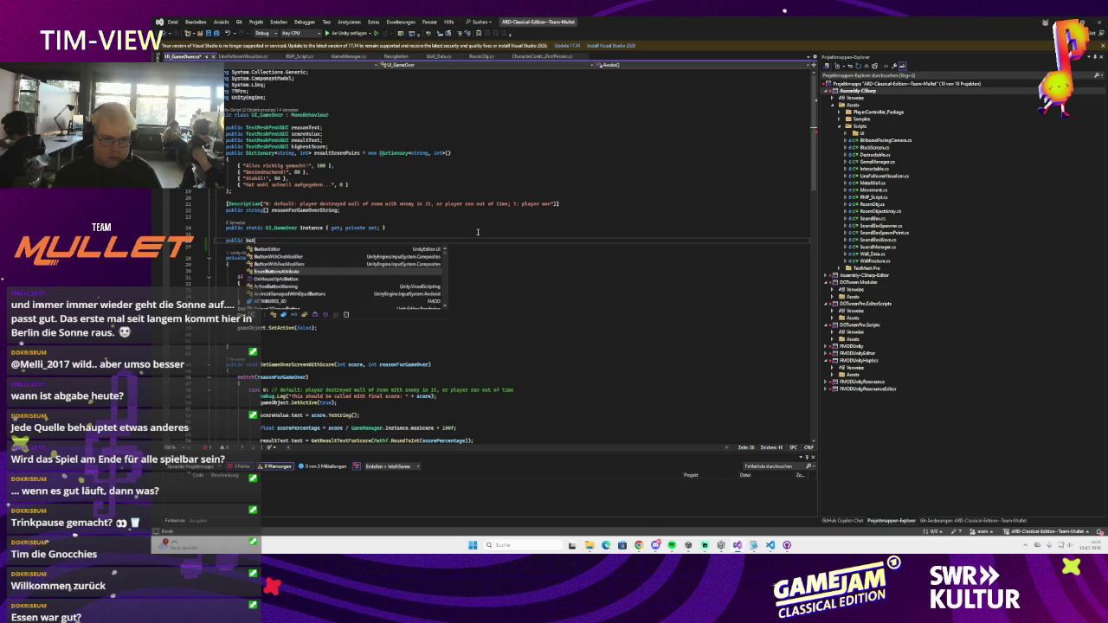
type(" button")
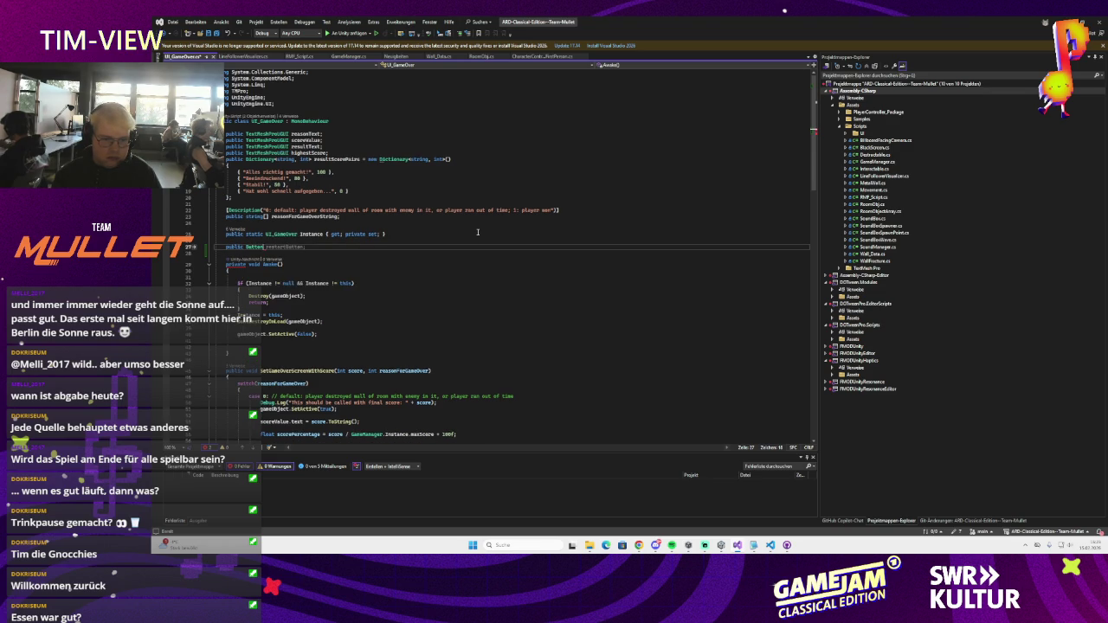
type(";")
key("Return")
type("public textmesh")
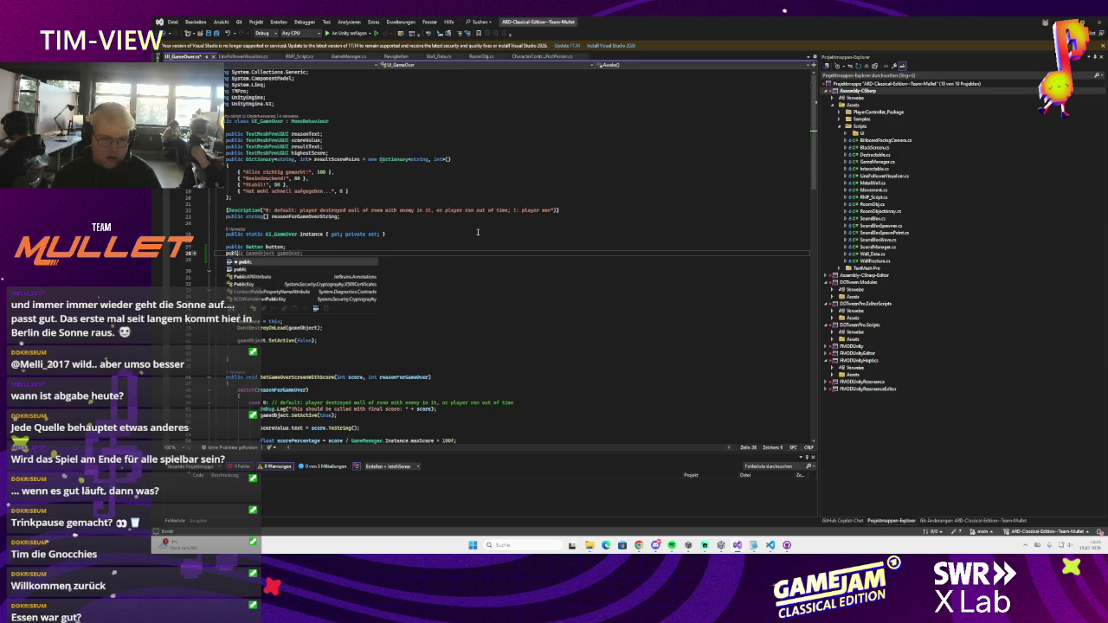
key("Down")
key("Down")
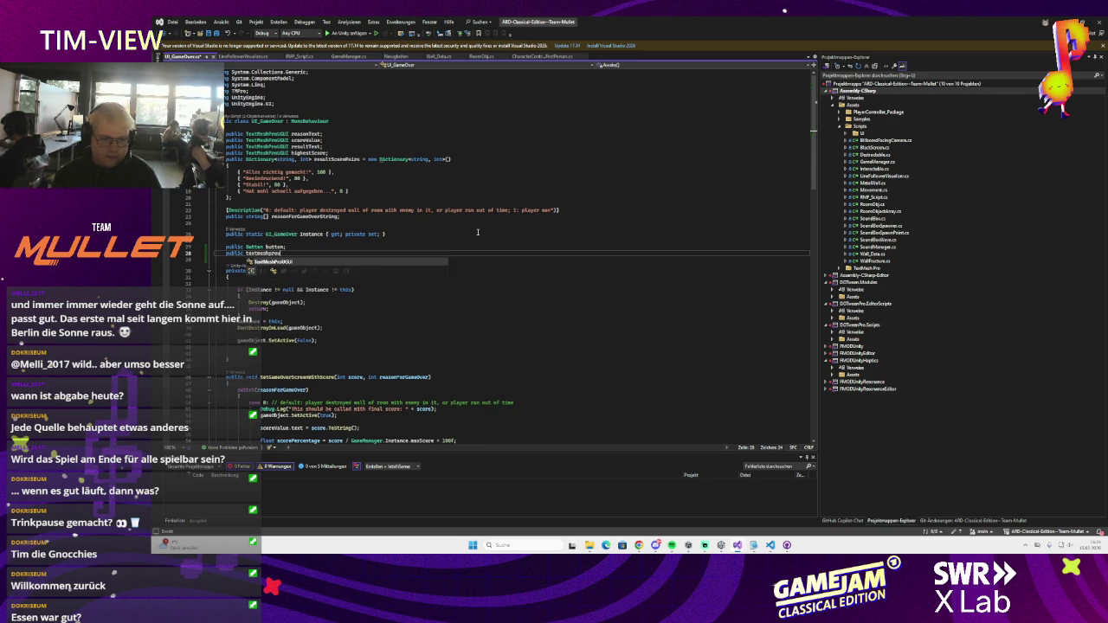
key("Tab")
type("bu")
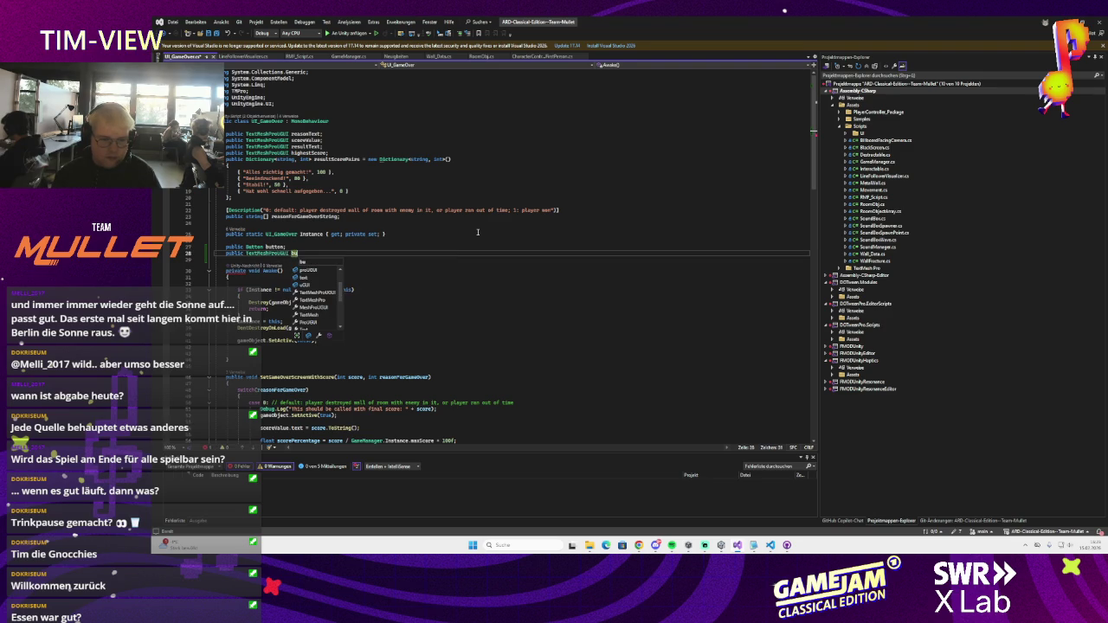
type("ttonText;")
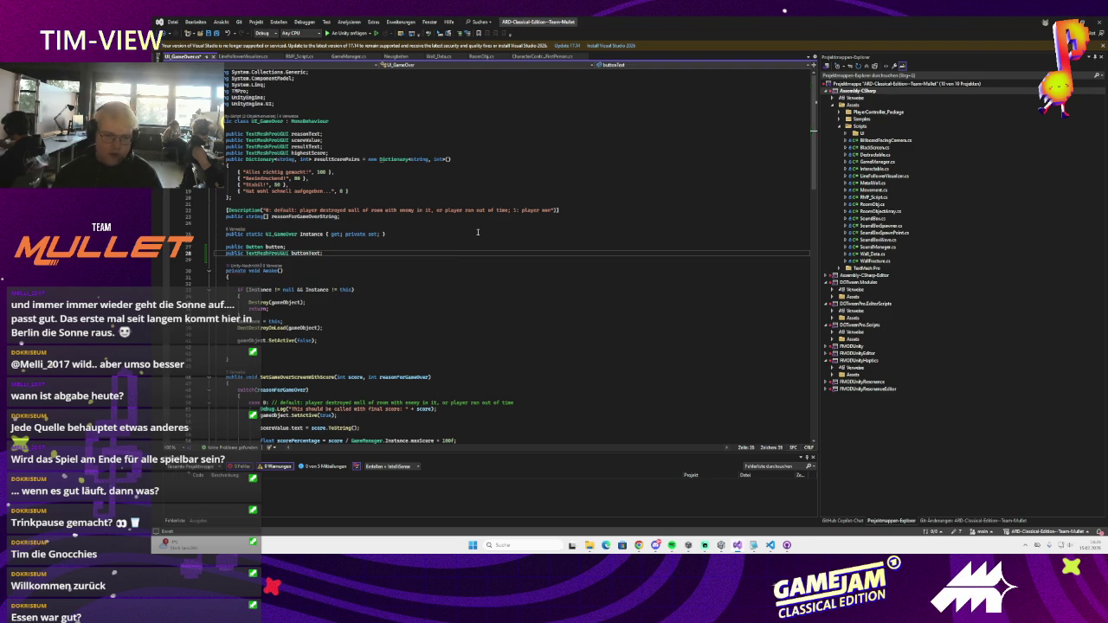
key("ctrl+s")
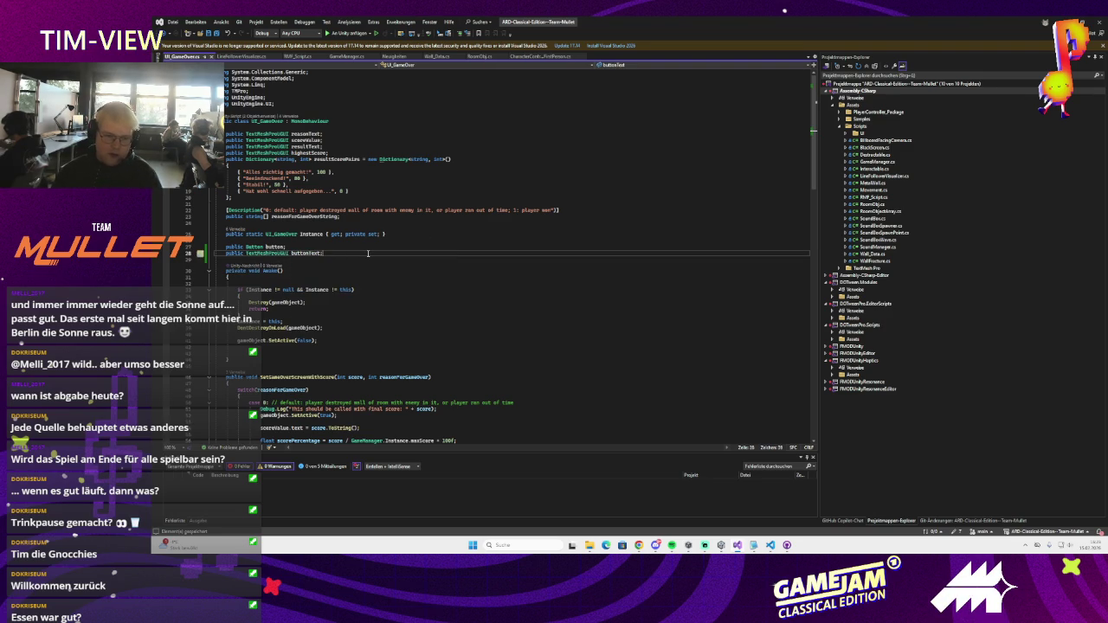
- Add a public string buttonTextRestart field, remove the extra buttonTextContinue line, and return to Unity
key("Return")
type("public st")
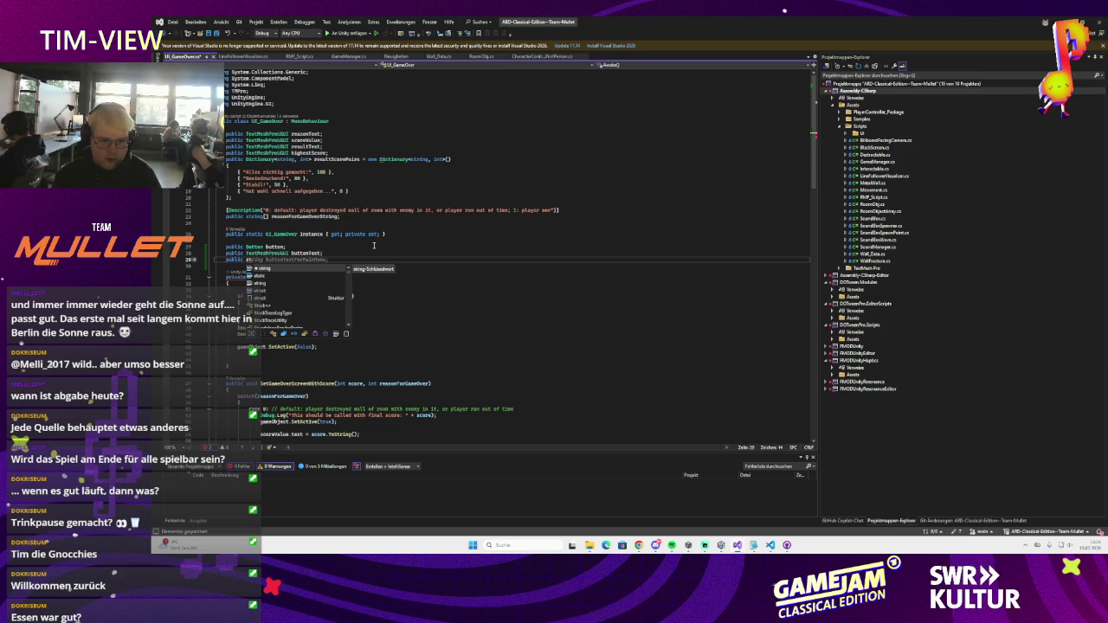
key("Tab")
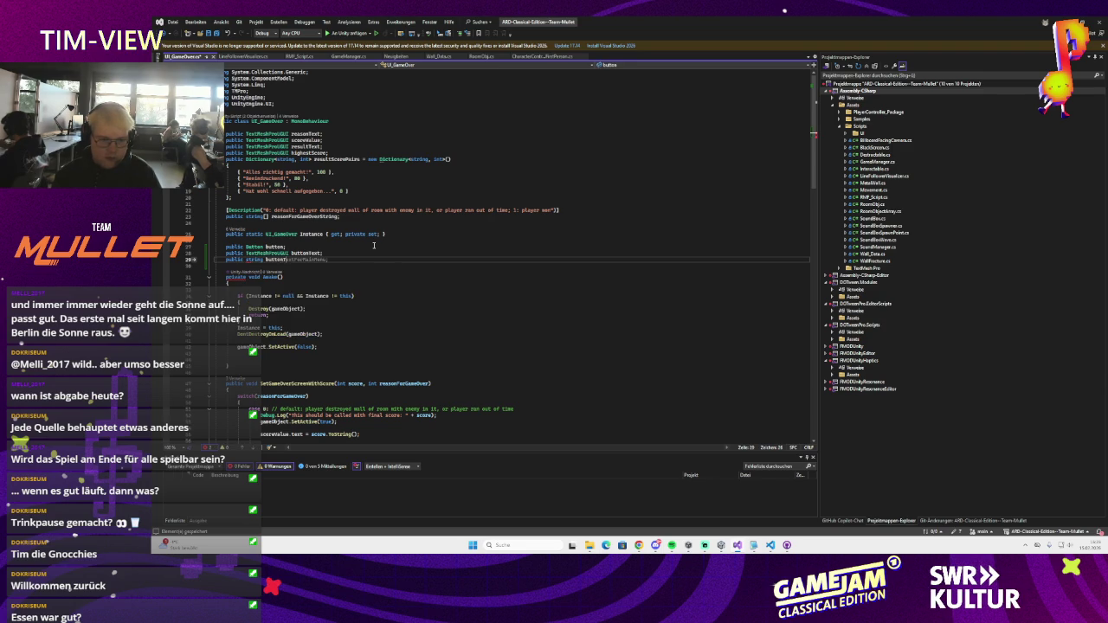
type("tRestart")
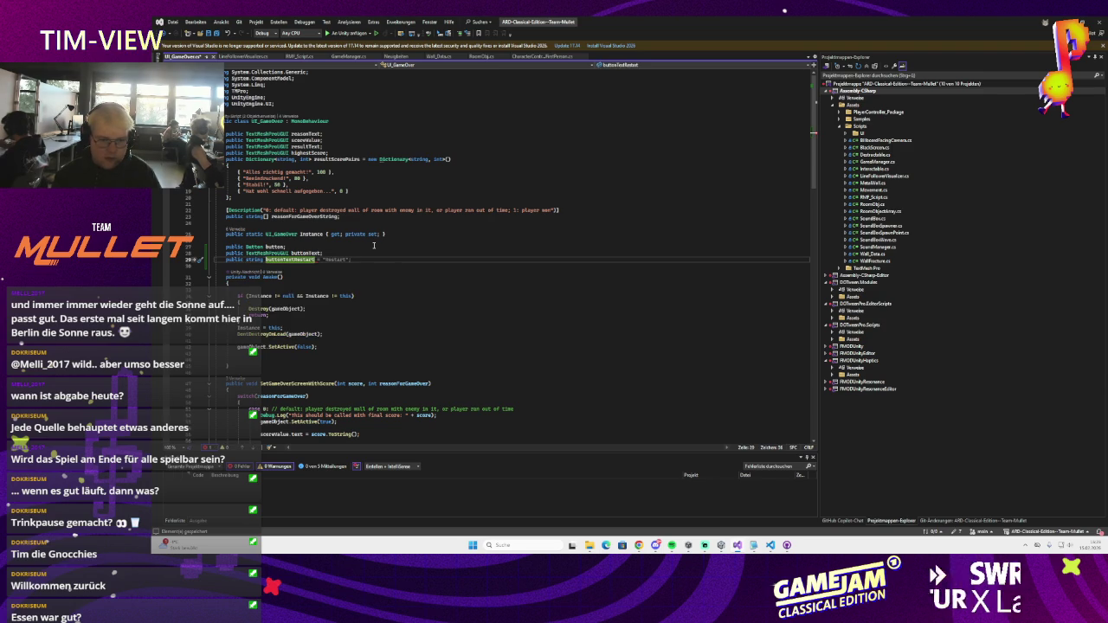
type(";")
key("Return")
type("public string bu")
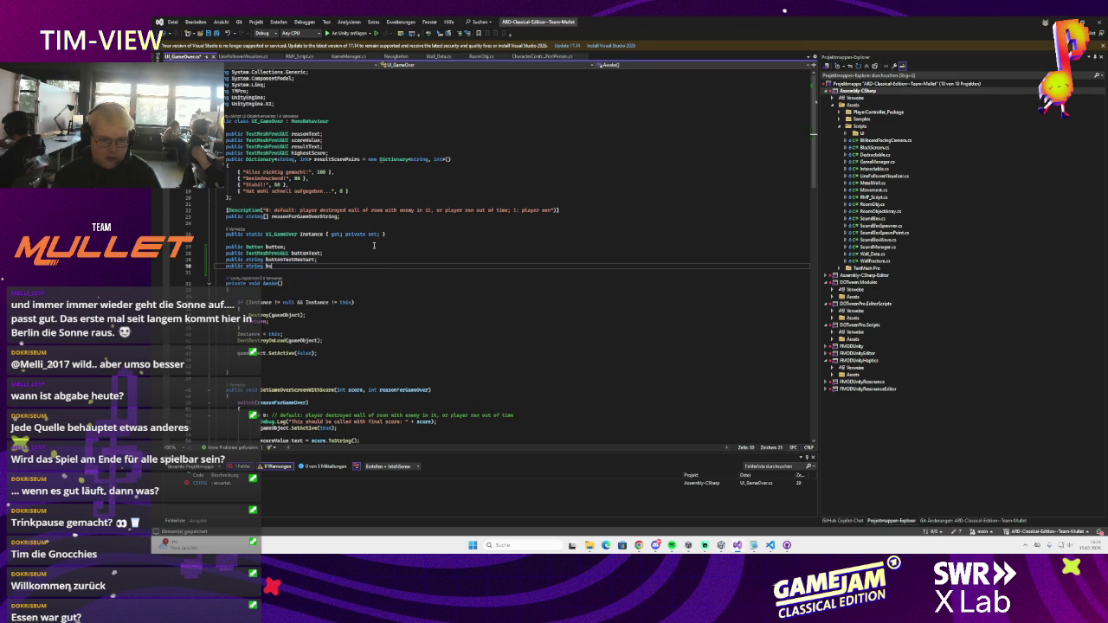
type("ttonTextContinue;")
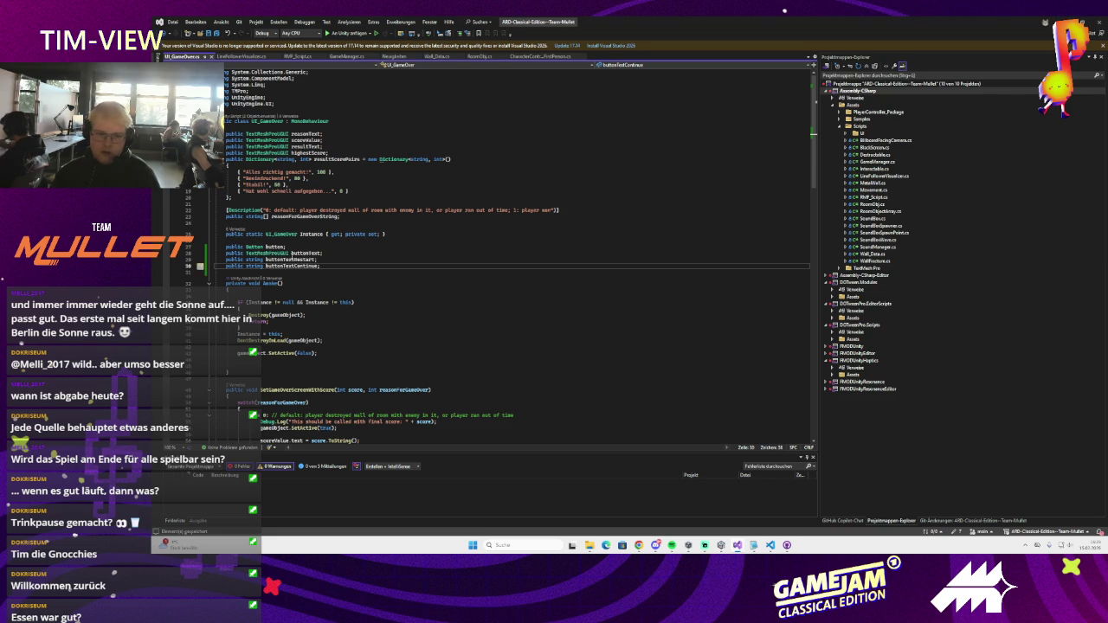
key("ctrl+x")
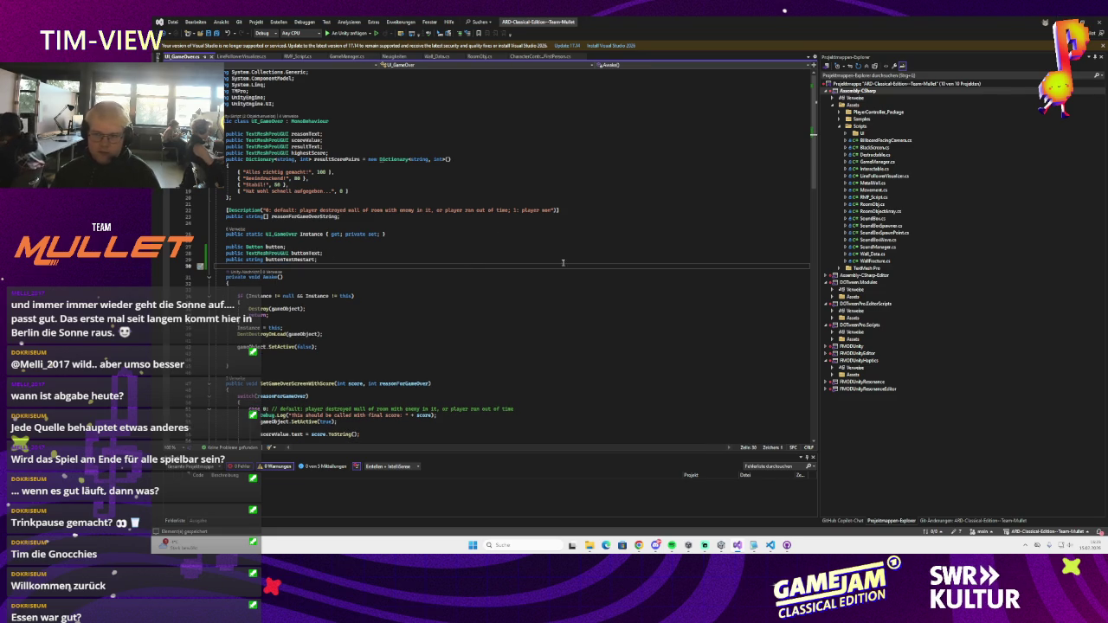
key("alt+Tab")
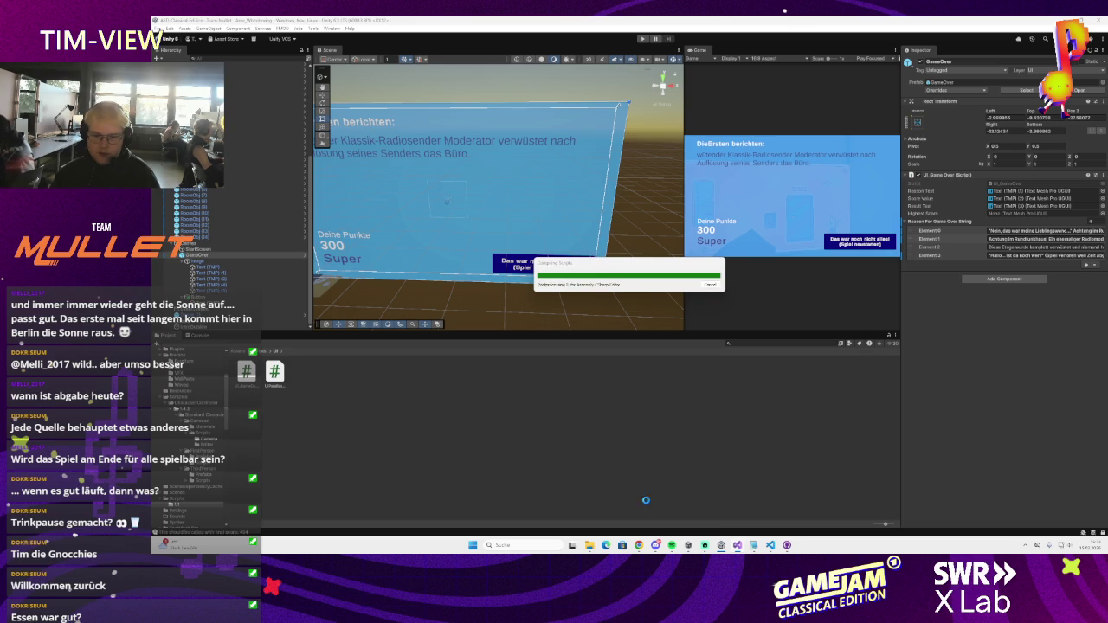
- After recompiling, select the restart button's Text (TMP) label and check its text unchanged
mouse_move(640, 546)
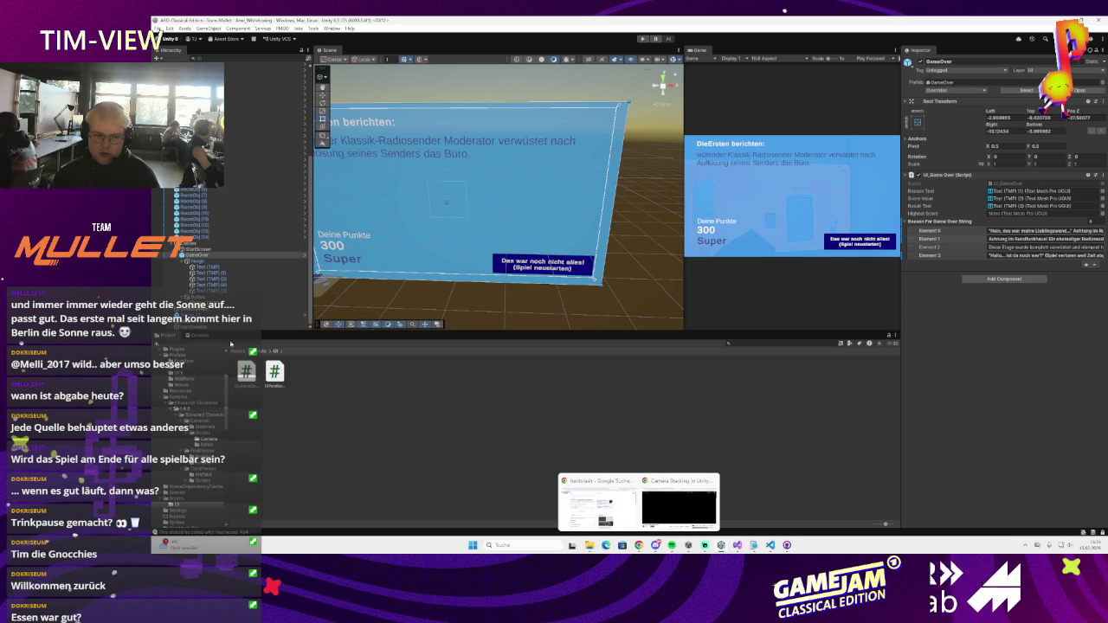
left_click(212, 292)
left_click(277, 303)
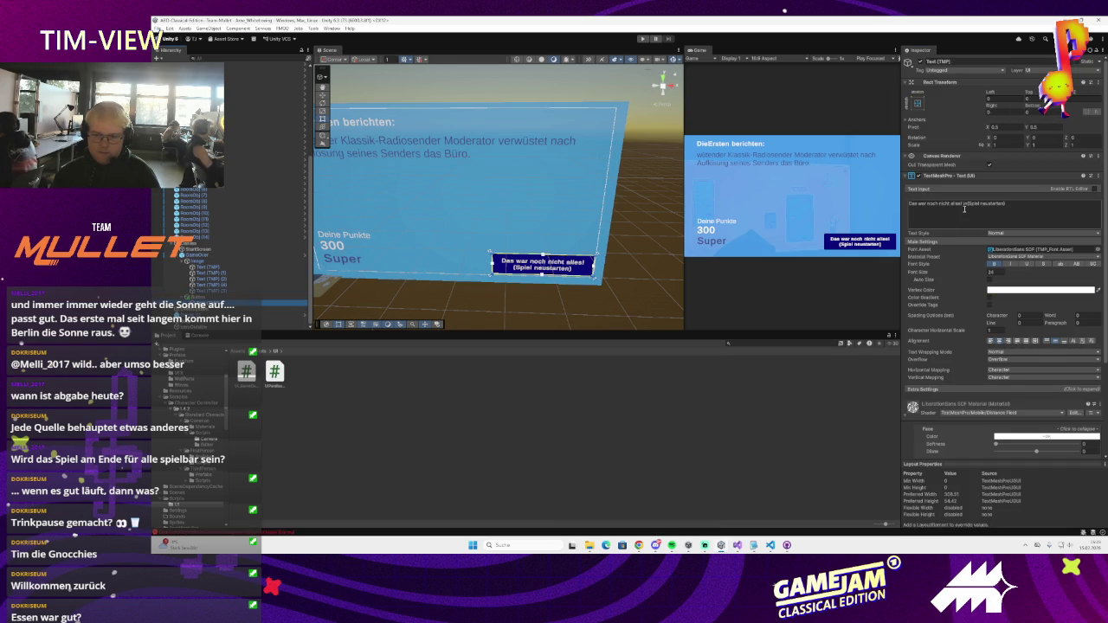
left_click(959, 203)
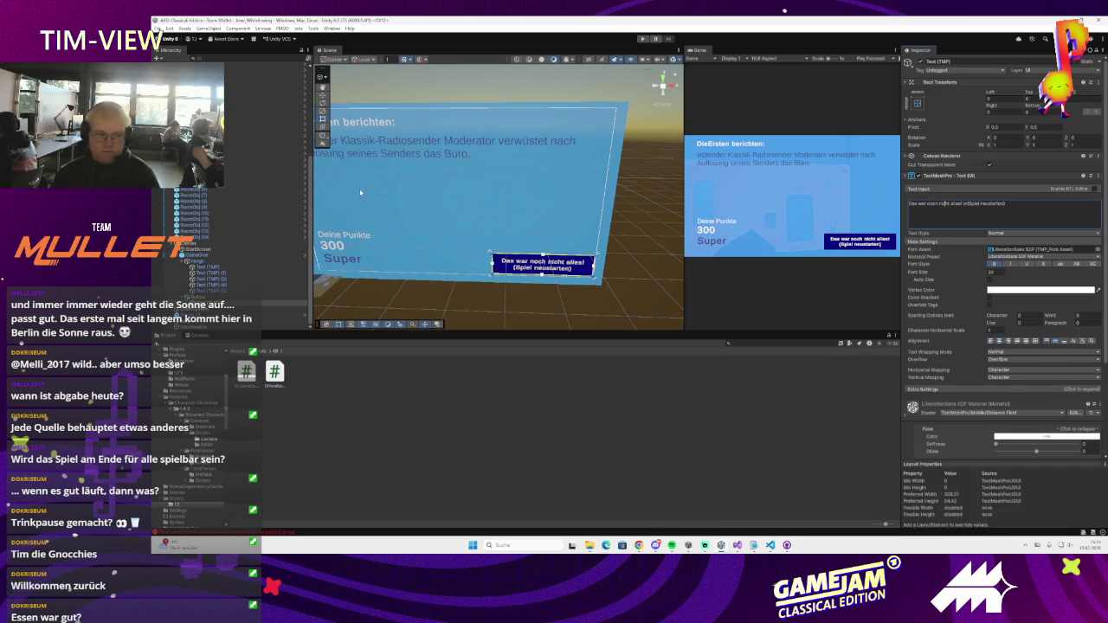
key("Escape")
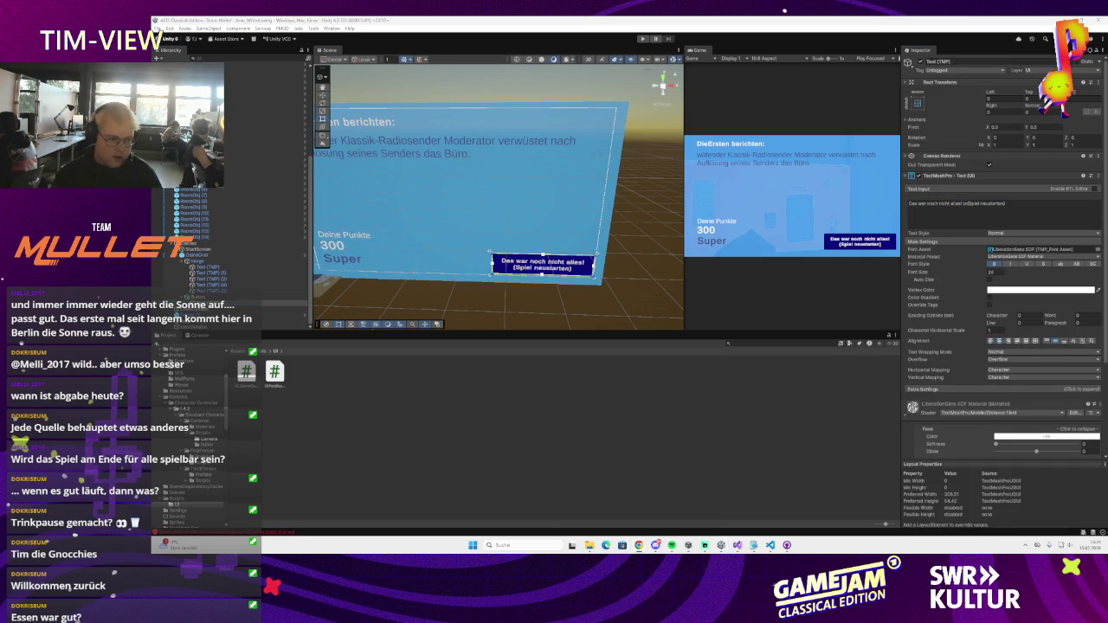
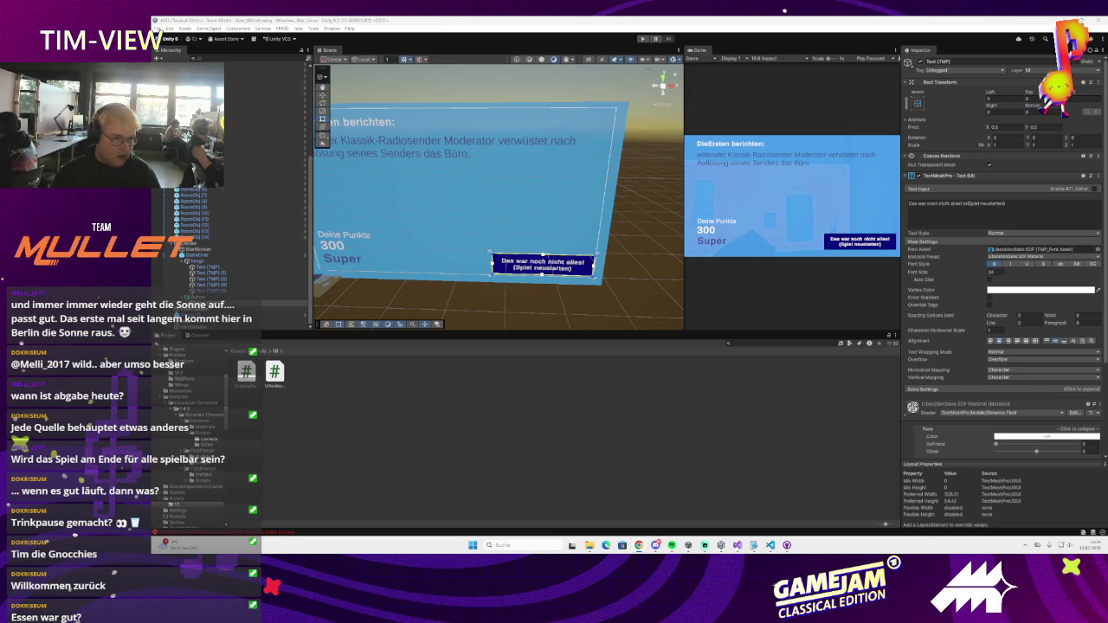
- Change the restart button's text from 'Das war noch nicht alles!' to 'Ich fange gerade erst an!'
left_click(963, 204)
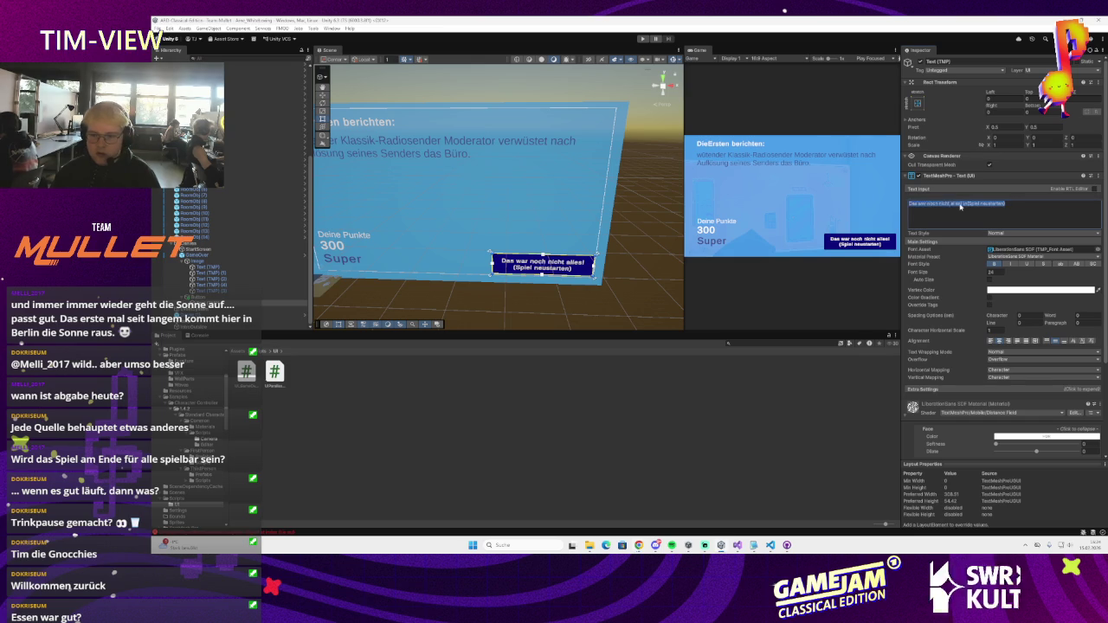
left_click_drag(960, 203, 898, 206)
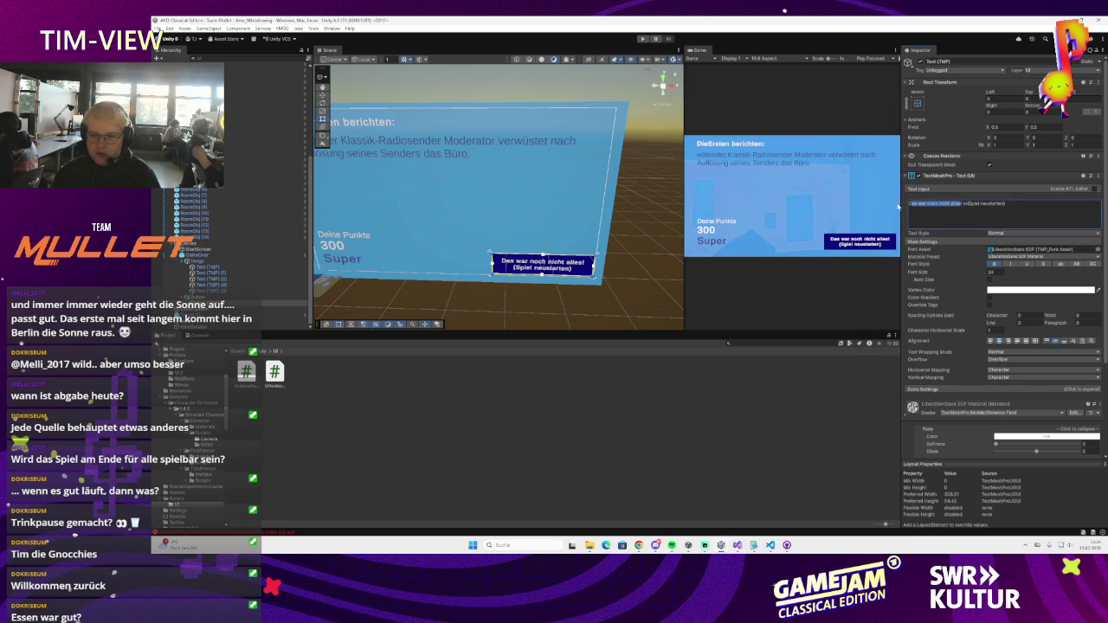
key("BackSpace")
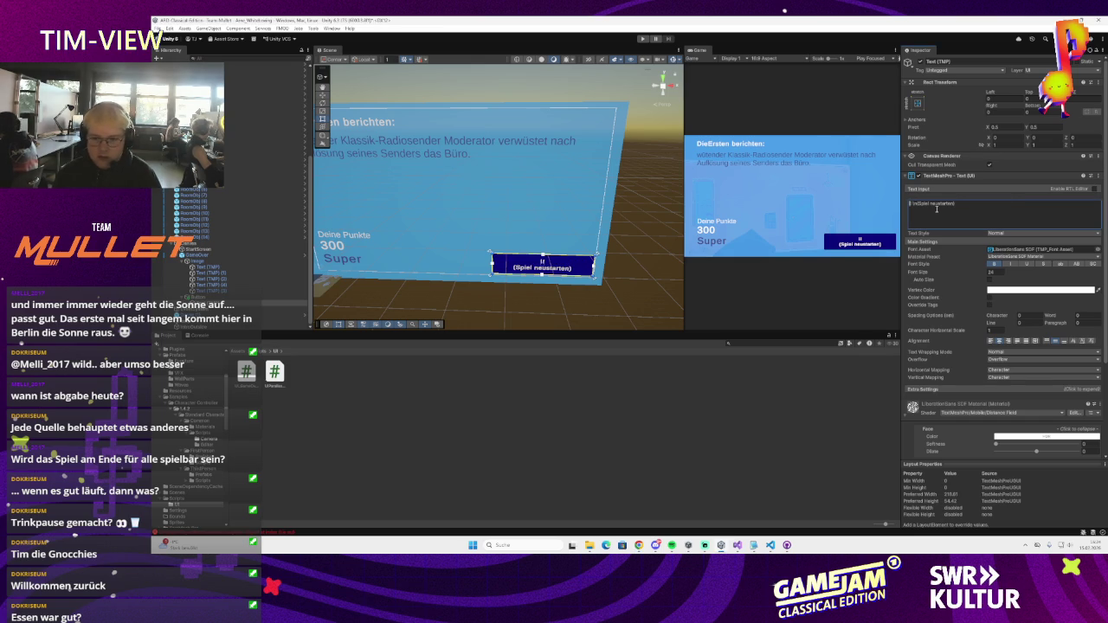
type("Das wi")
key("BackSpace")
key("BackSpace")
key("BackSpace")
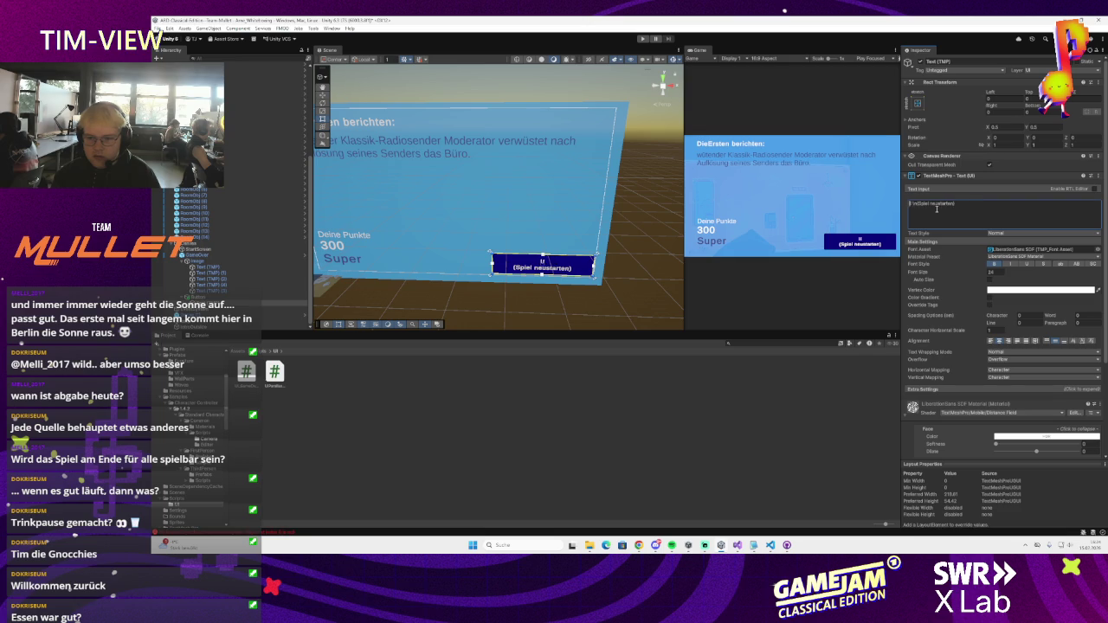
type("fange gerade er")
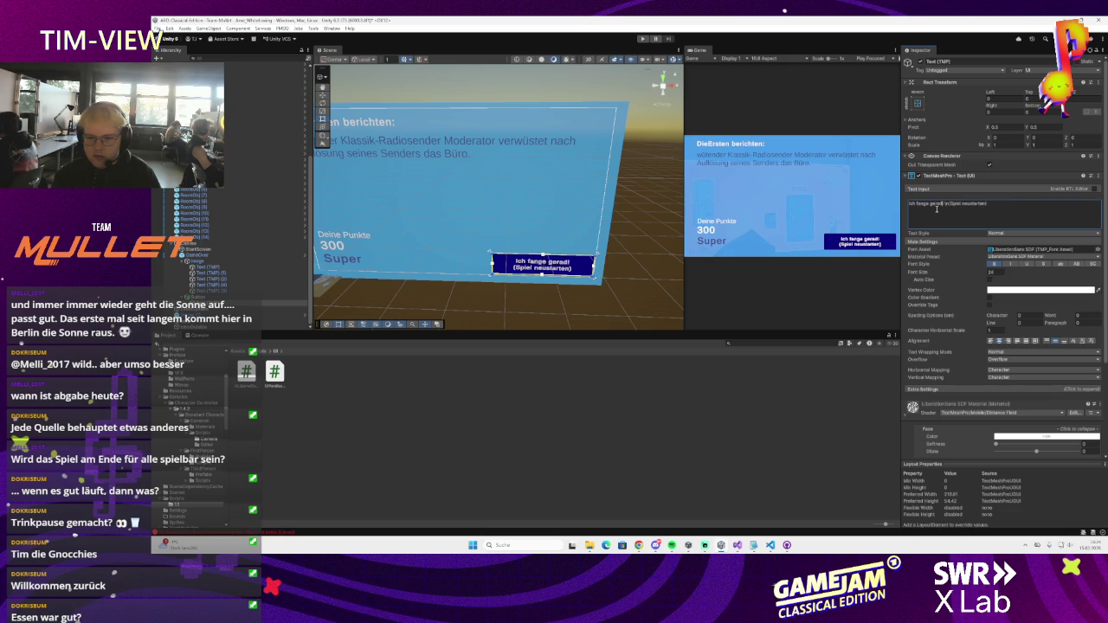
type("st an")
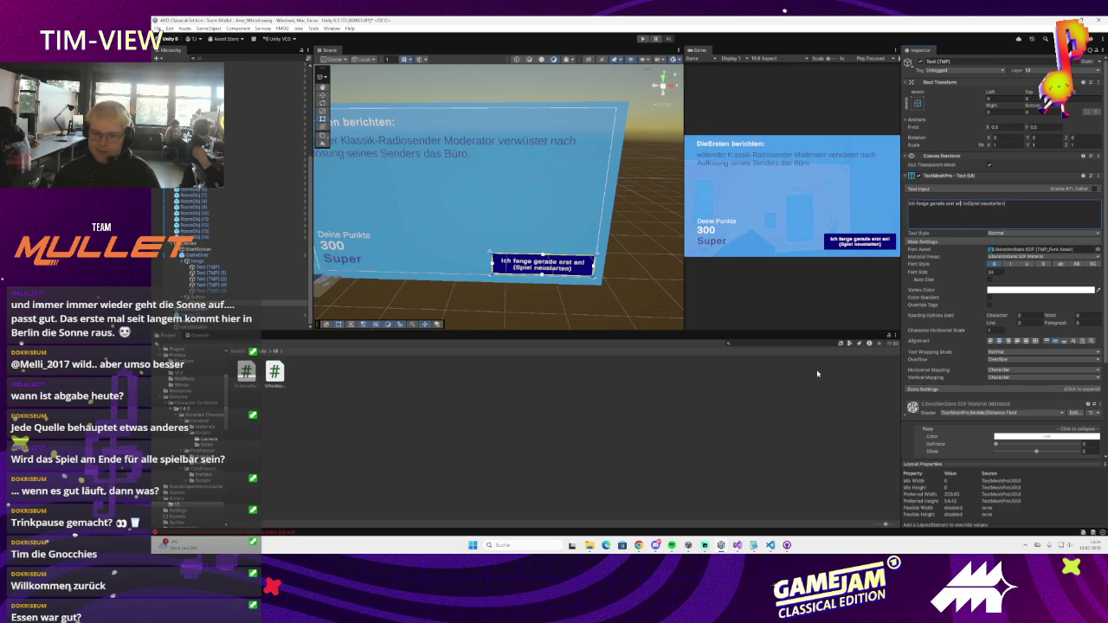
key("alt+Tab")
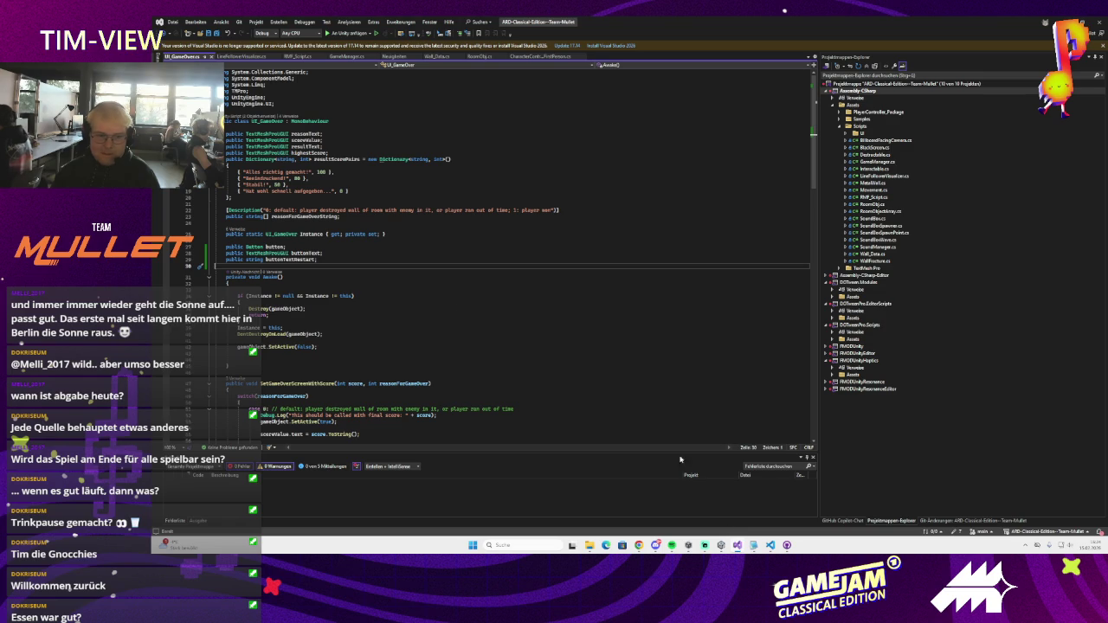
- Change buttonTextRestart's type to string[] and delete the 'public Button button;' line
left_click(327, 260)
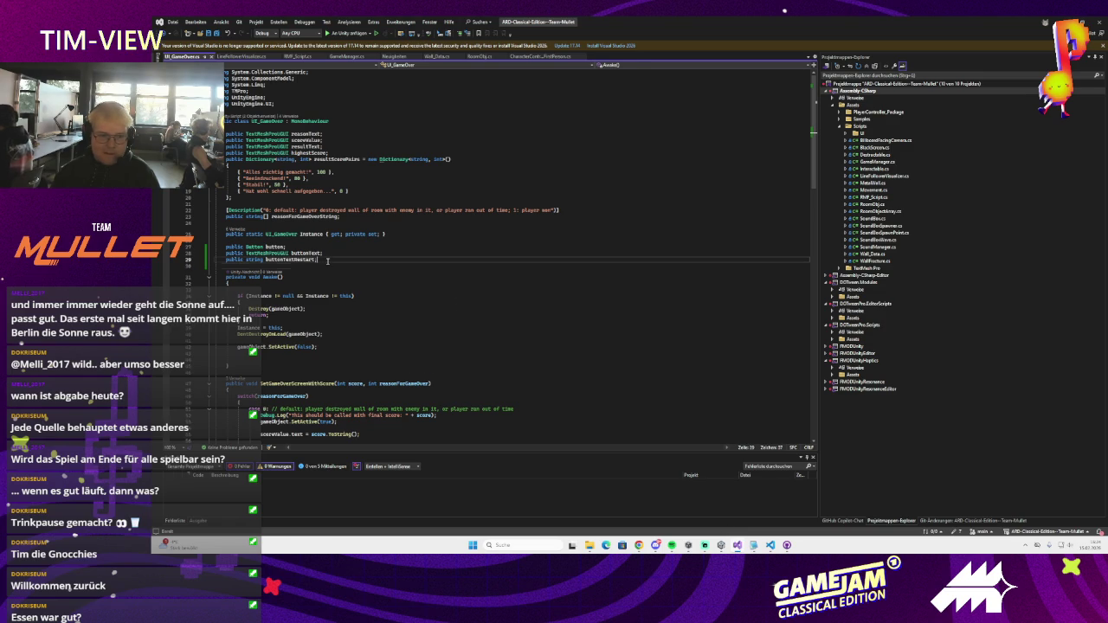
left_click(326, 260)
left_click(263, 260)
type("[]")
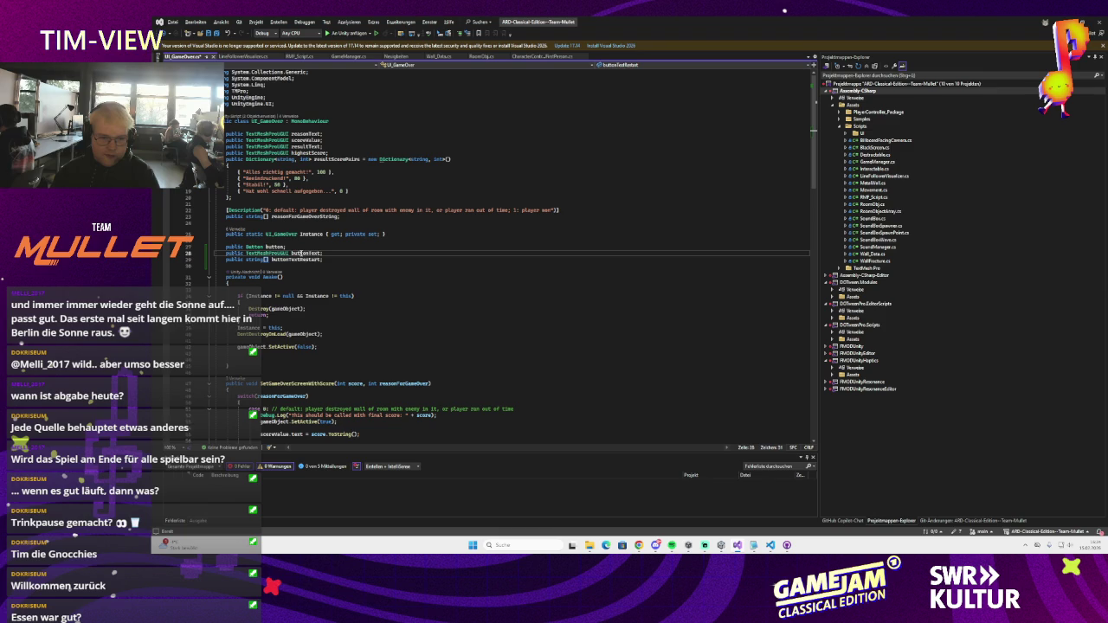
left_click_drag(288, 248, 217, 248)
key("Delete")
key("Delete")
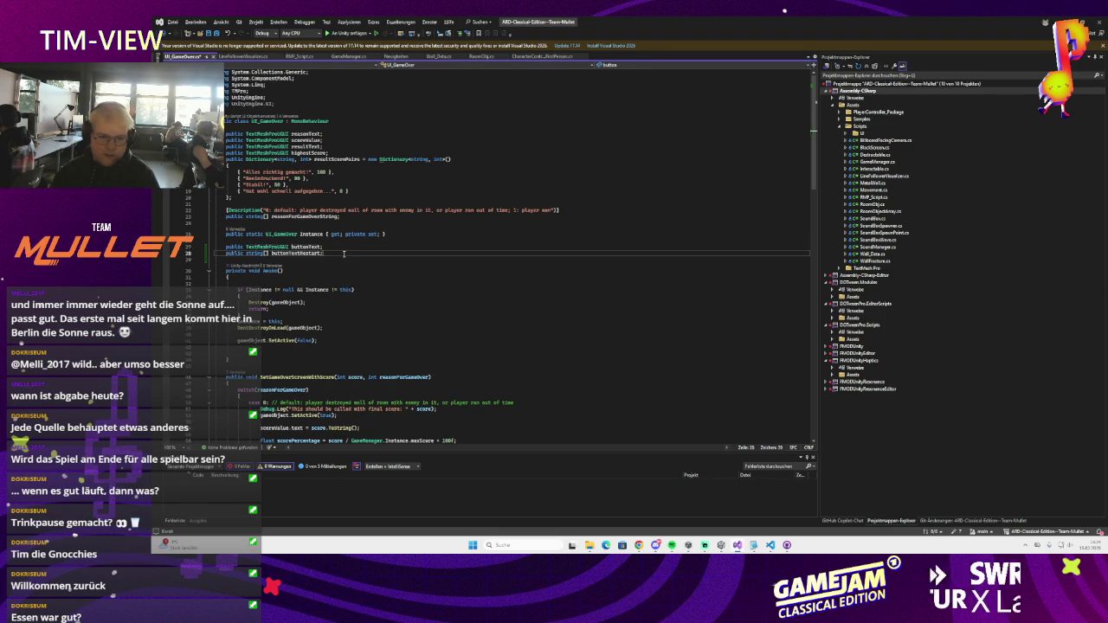
- Move to the start of the SetGameOverScreenWithScore method in UI_GameOver.cs
scroll(355, 268, "down", 7)
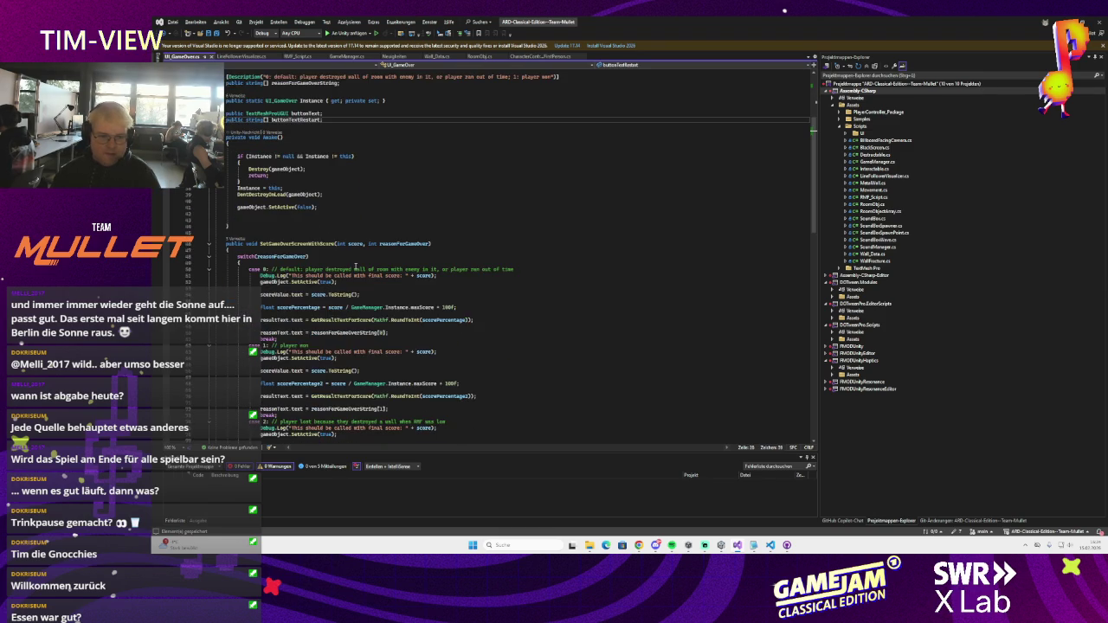
scroll(355, 267, "up", 4)
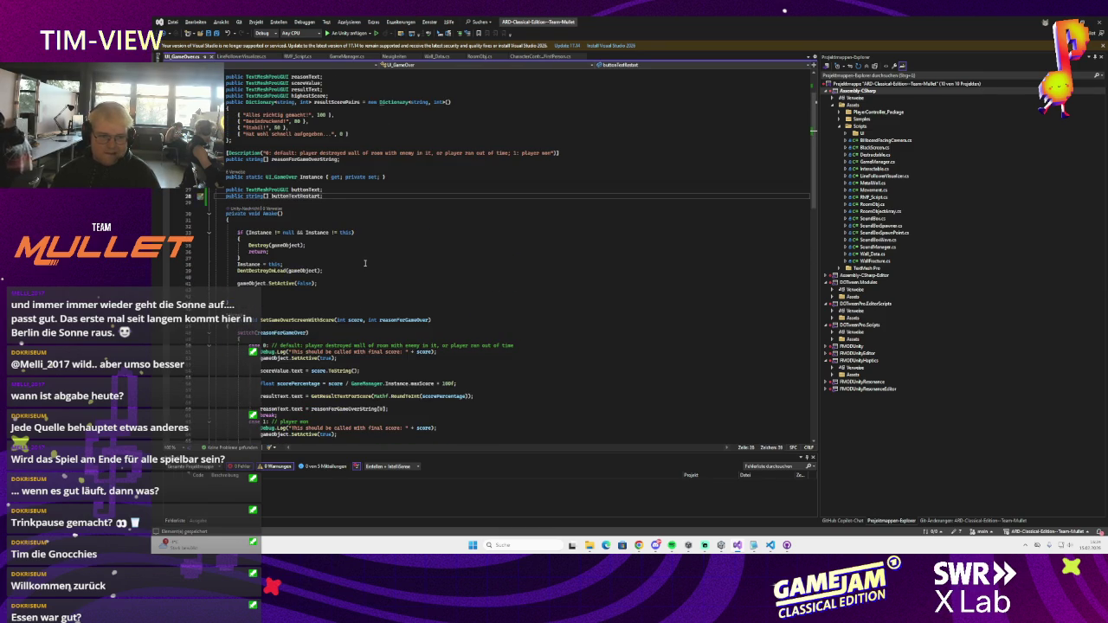
scroll(359, 264, "down", 1)
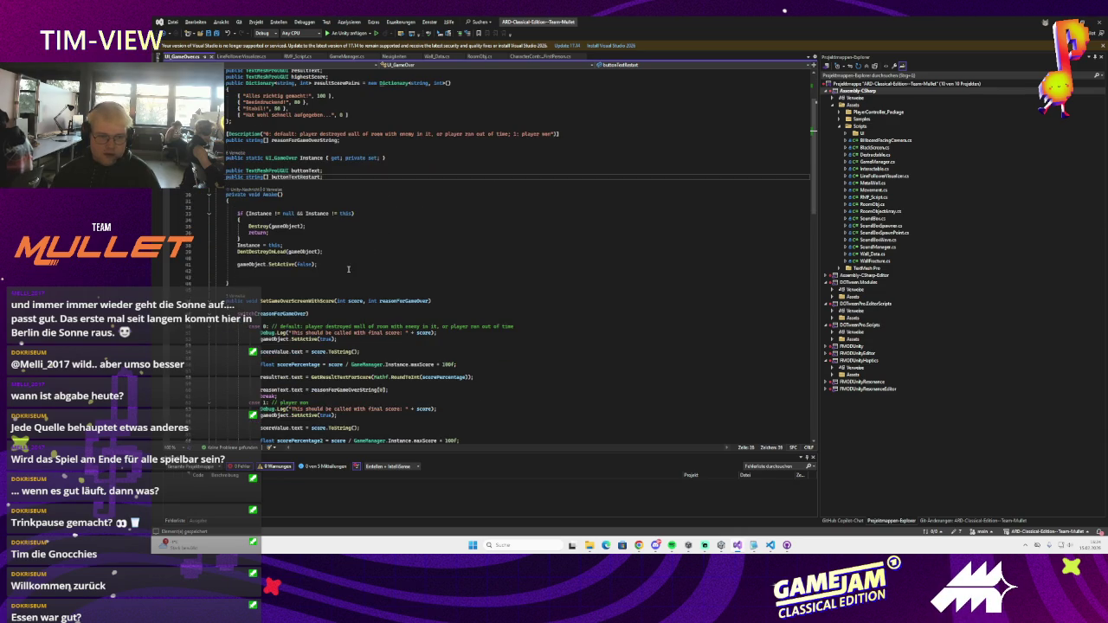
scroll(348, 269, "down", 20)
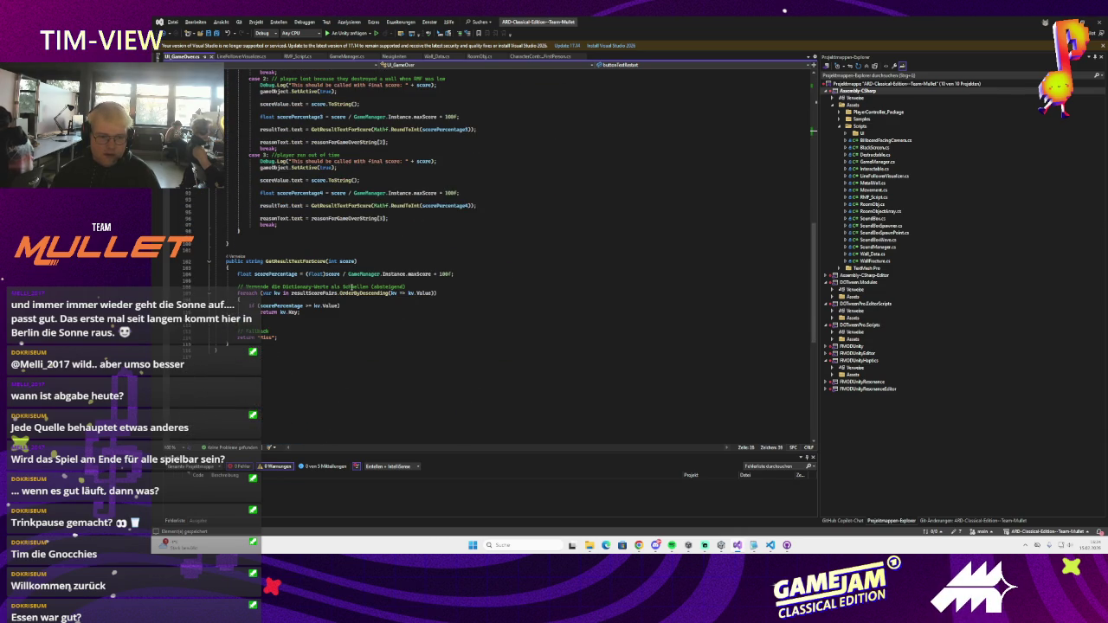
scroll(348, 284, "up", 2)
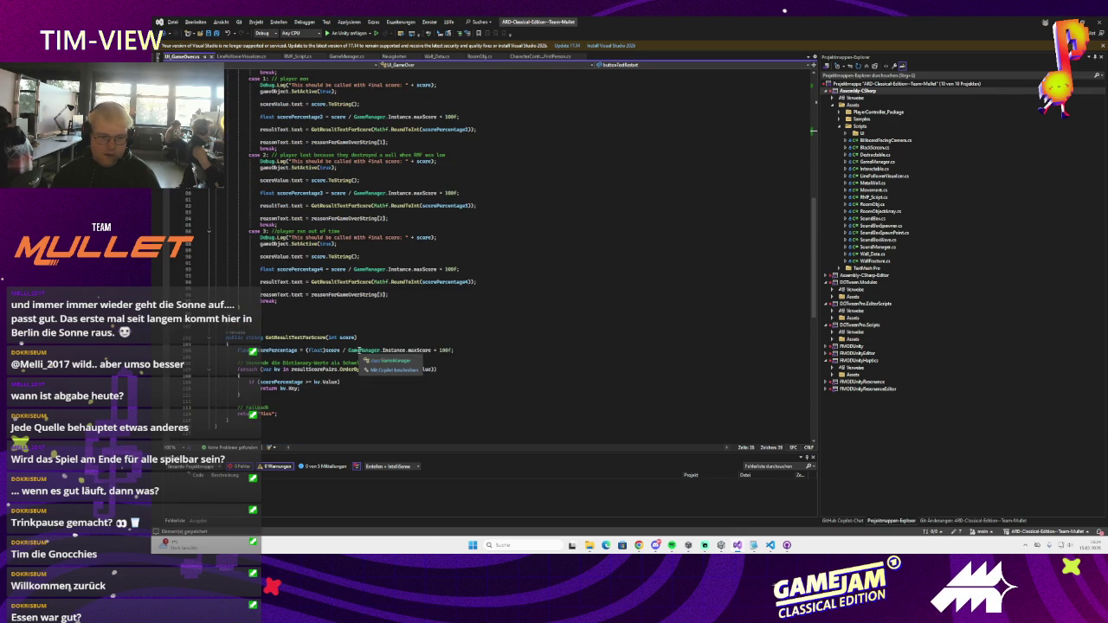
left_click(275, 395)
scroll(275, 395, "up", 4)
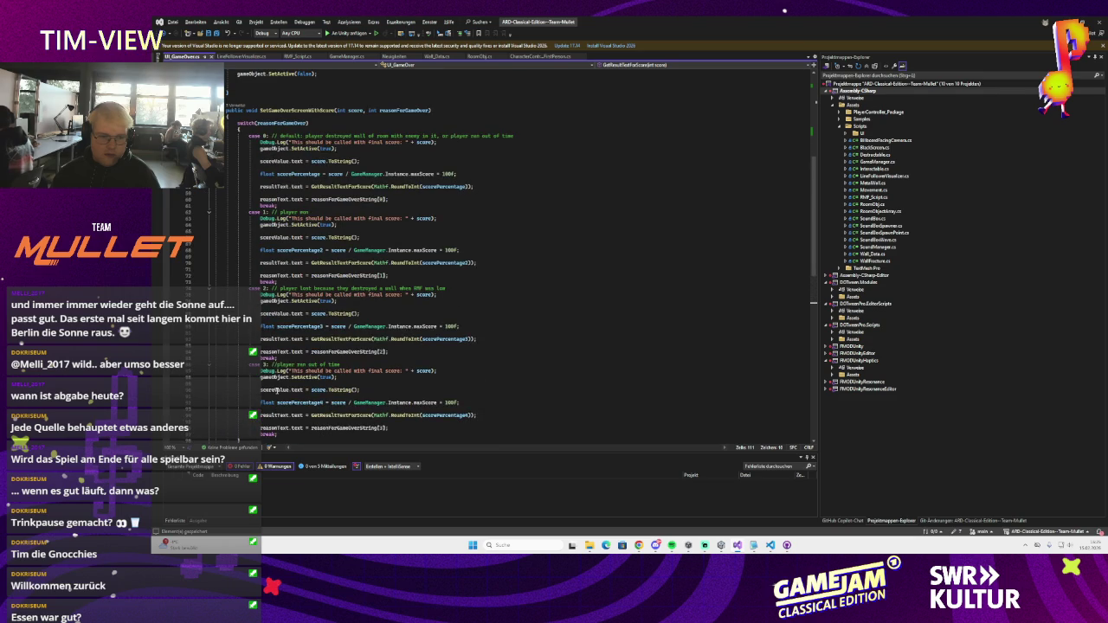
left_click(228, 111)
scroll(403, 294, "up", 10)
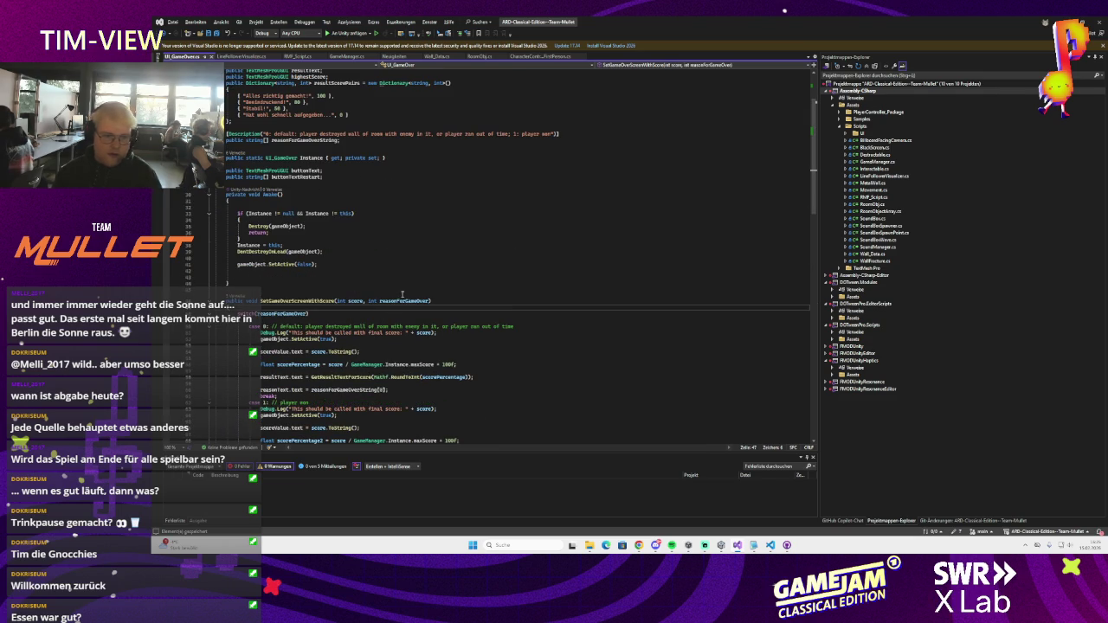
- Add a buttonText.text assignment line at the top of SetGameOverScreenWithScore using IntelliSense
key("Return")
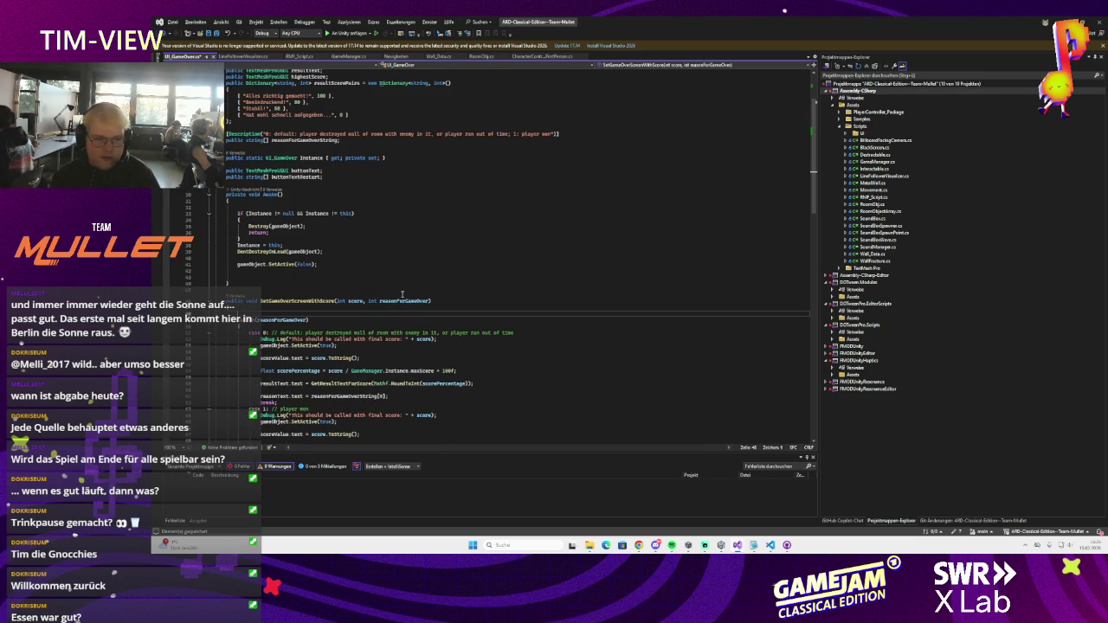
type("buttonT")
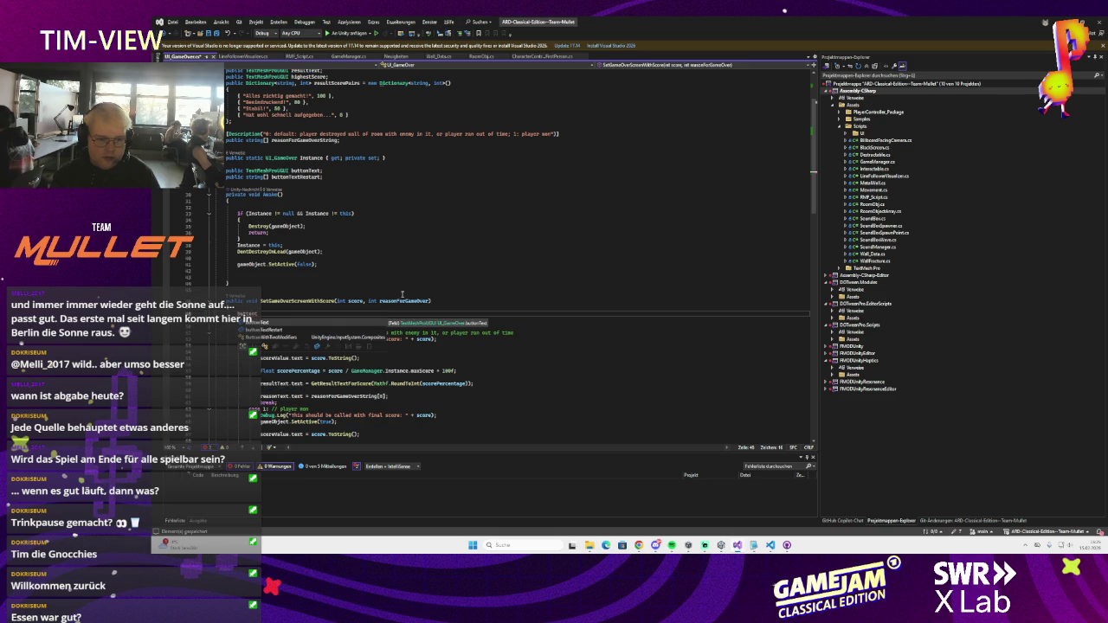
key("Tab")
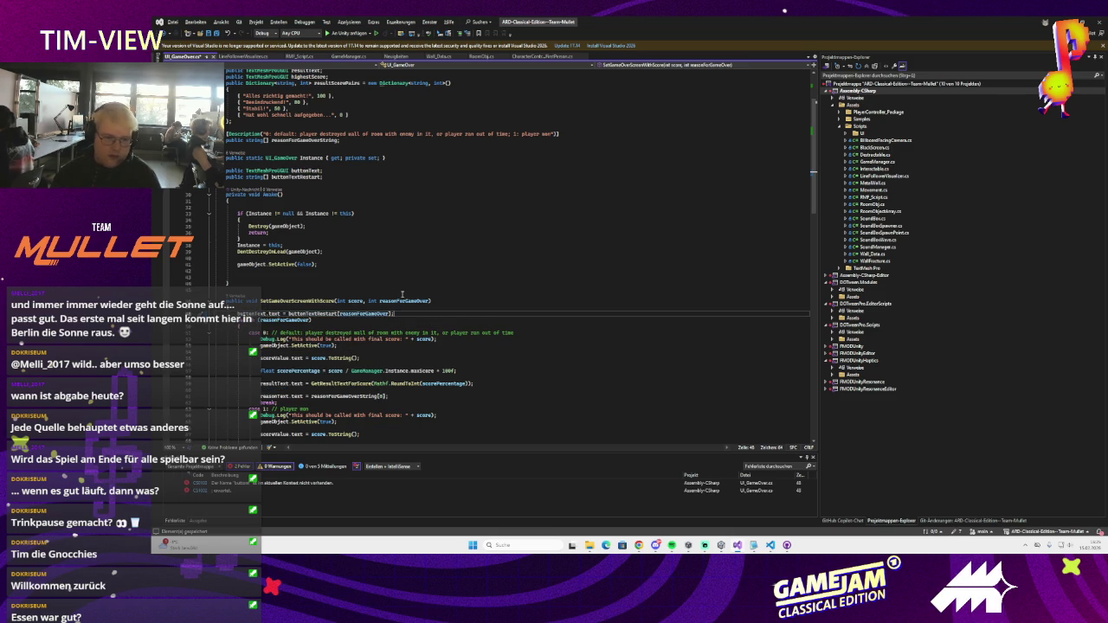
scroll(410, 345, "up", 3)
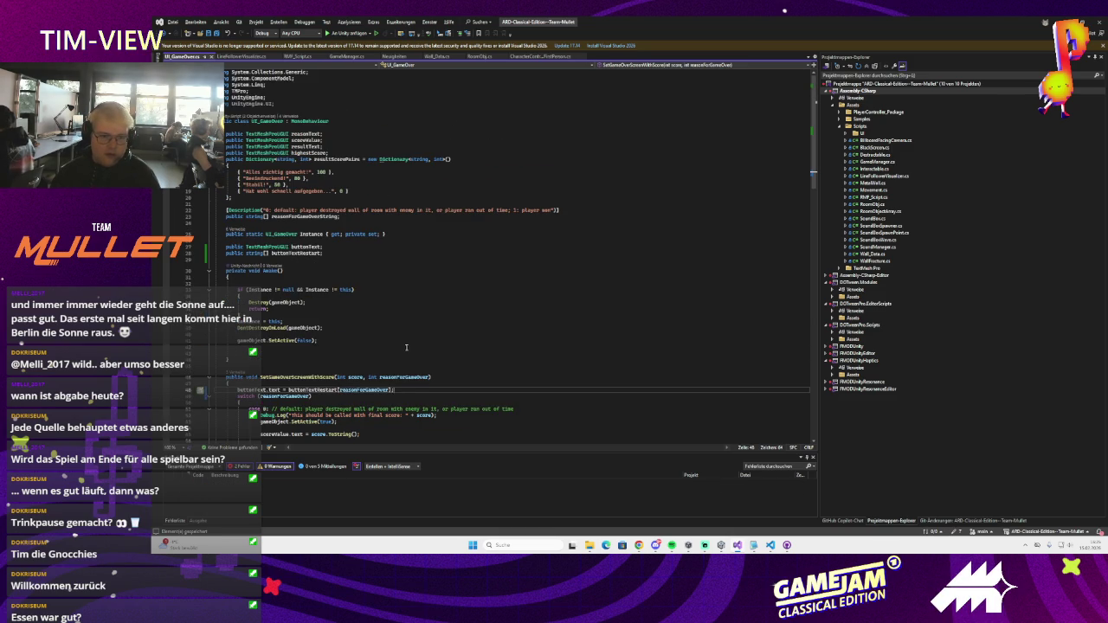
scroll(405, 347, "down", 1)
- Begin replacing the reasonForGameOver index with a Random.Range(0,2) expression
double_click(362, 352)
type("Ra")
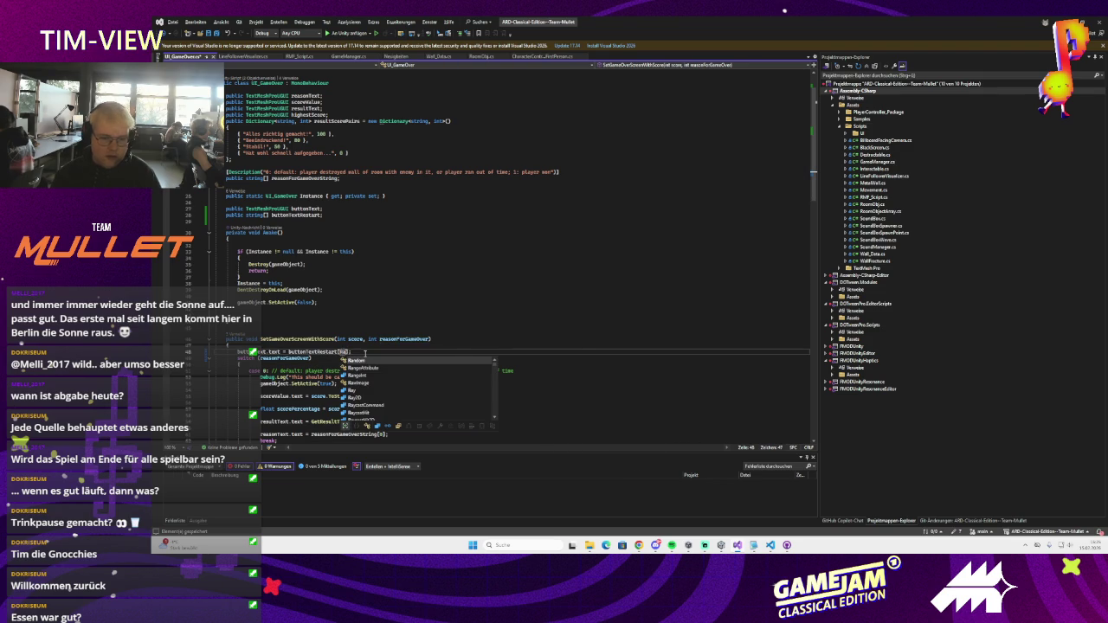
type("ndom.")
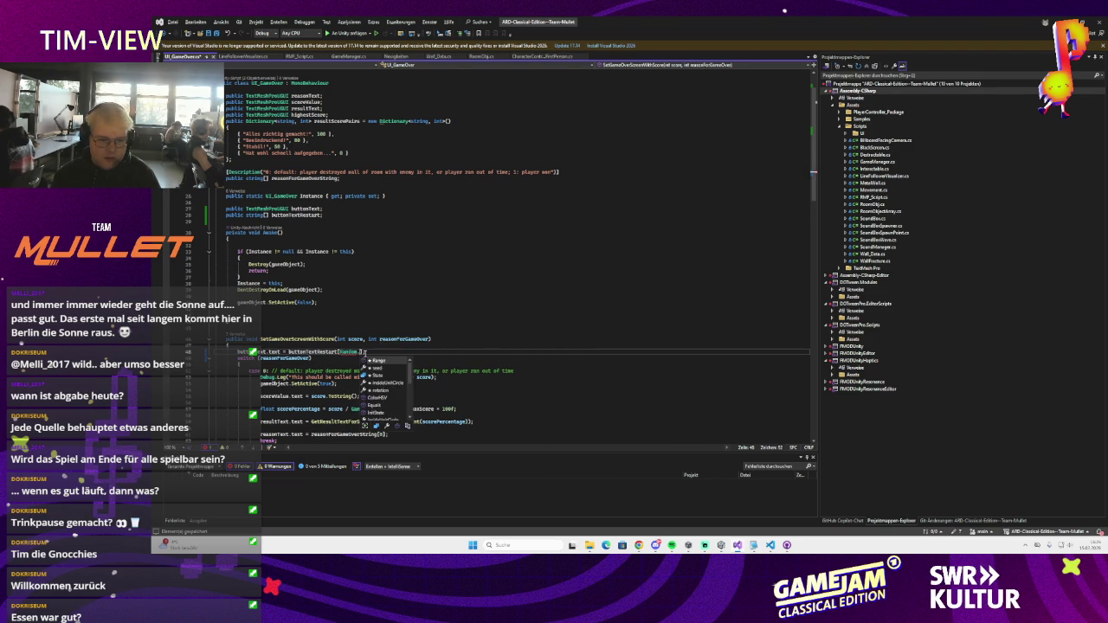
key("BackSpace")
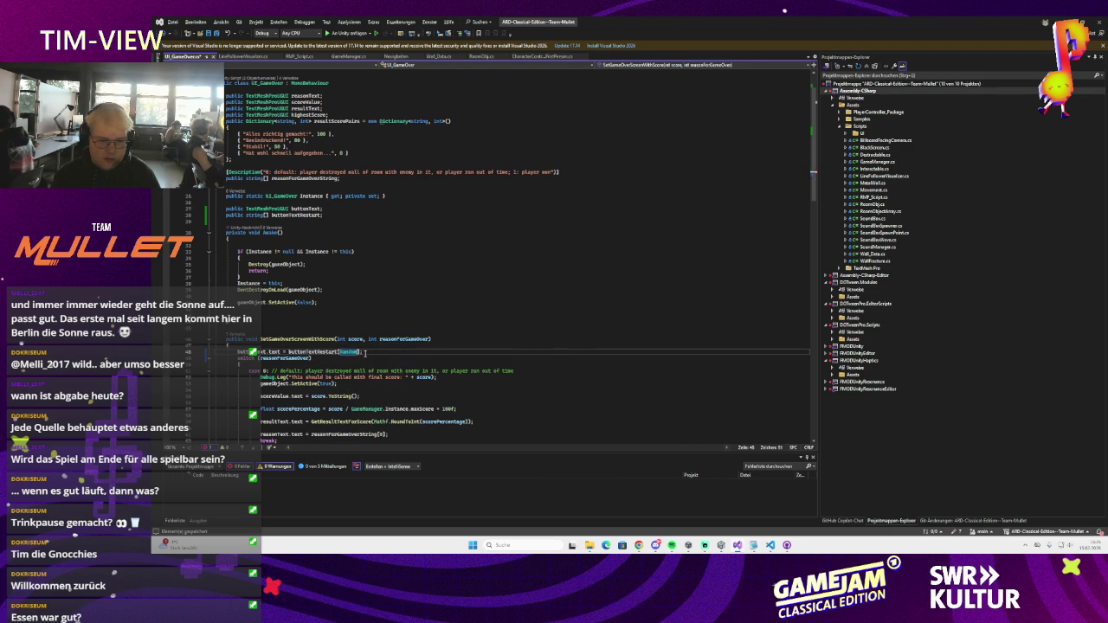
type("0Math")
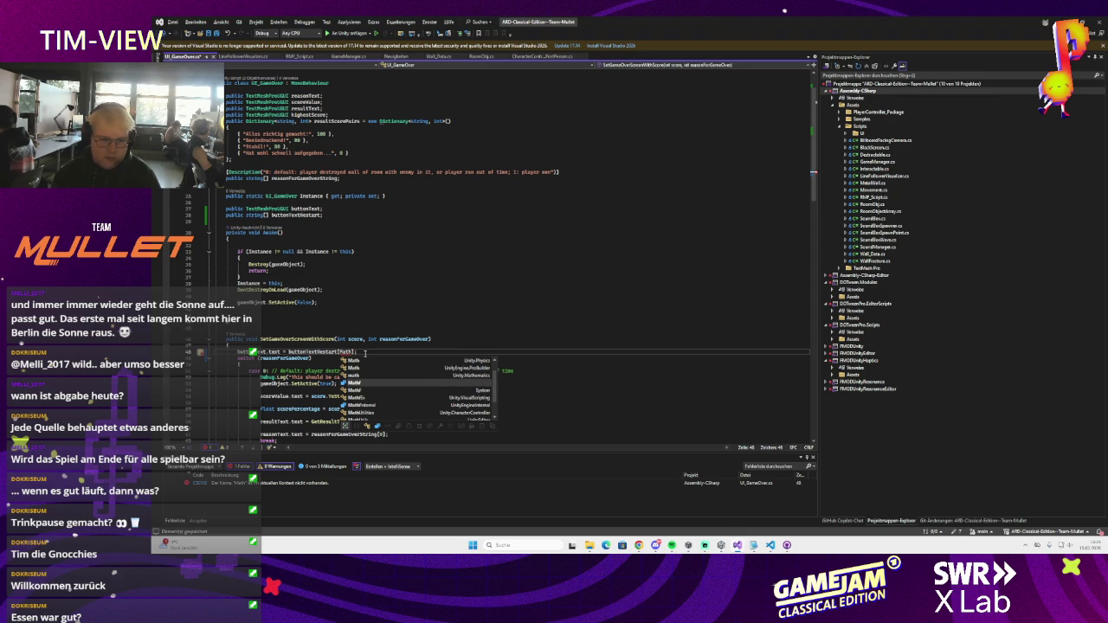
left_click(347, 352)
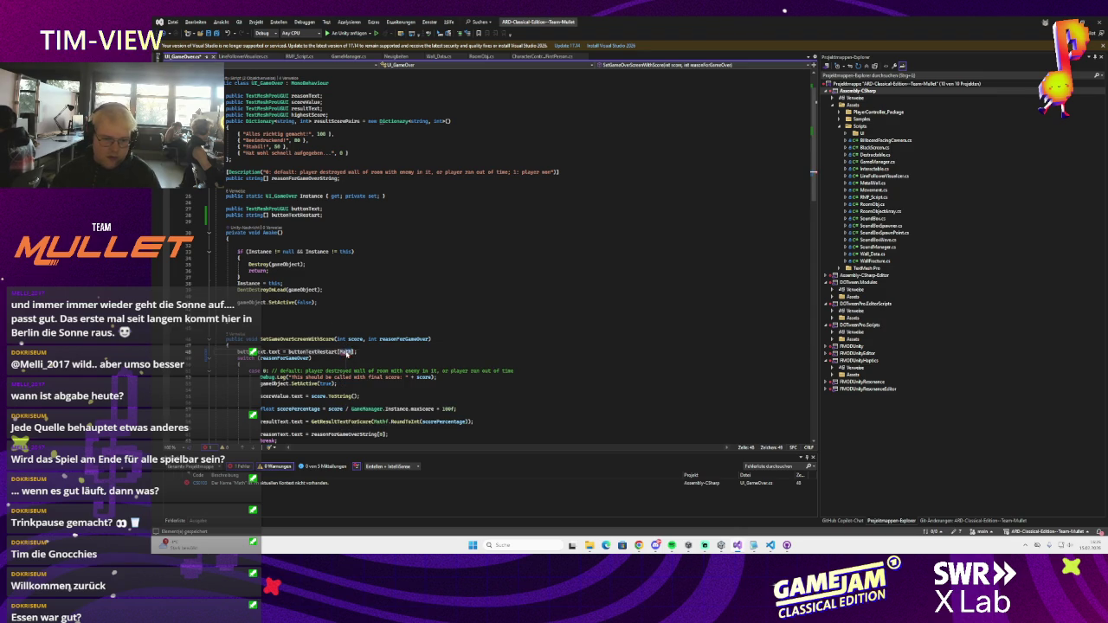
type("Random")
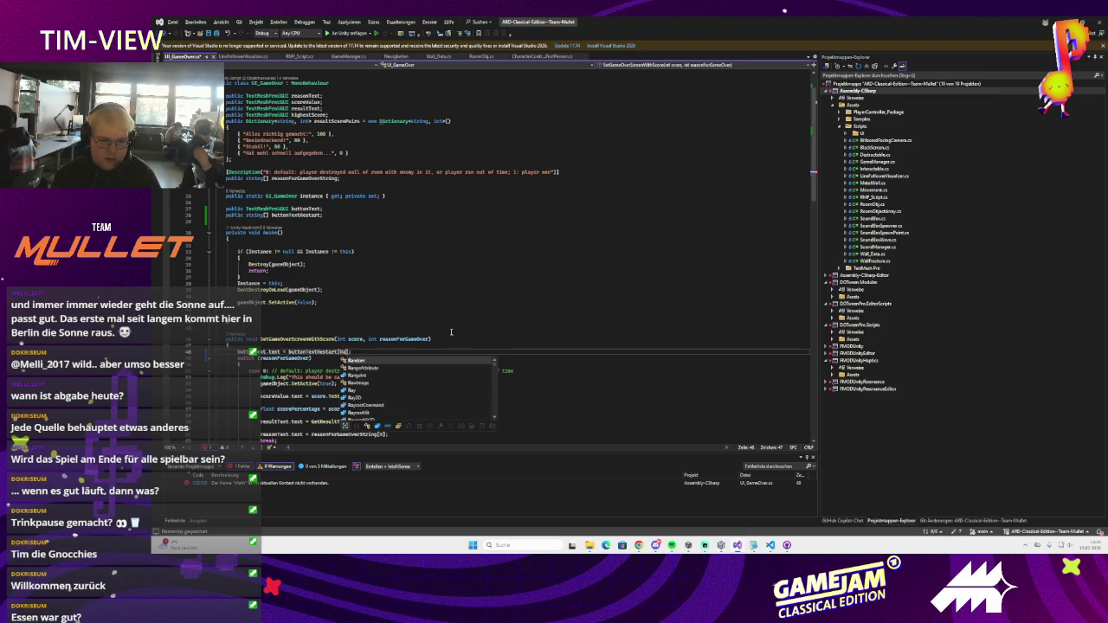
type("m.")
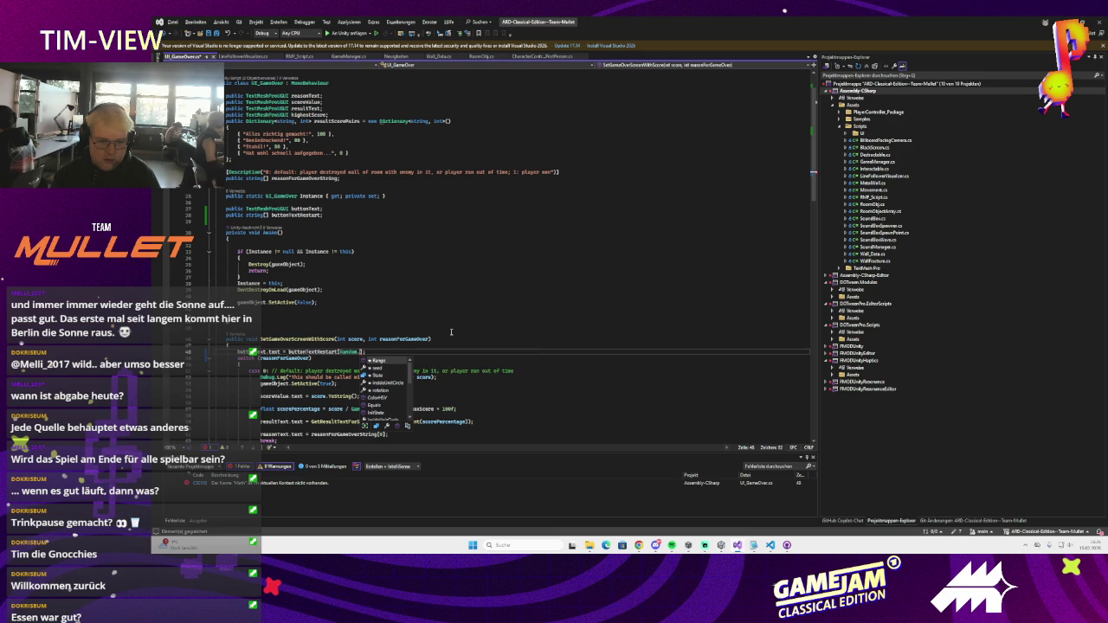
type("Range(0,2")
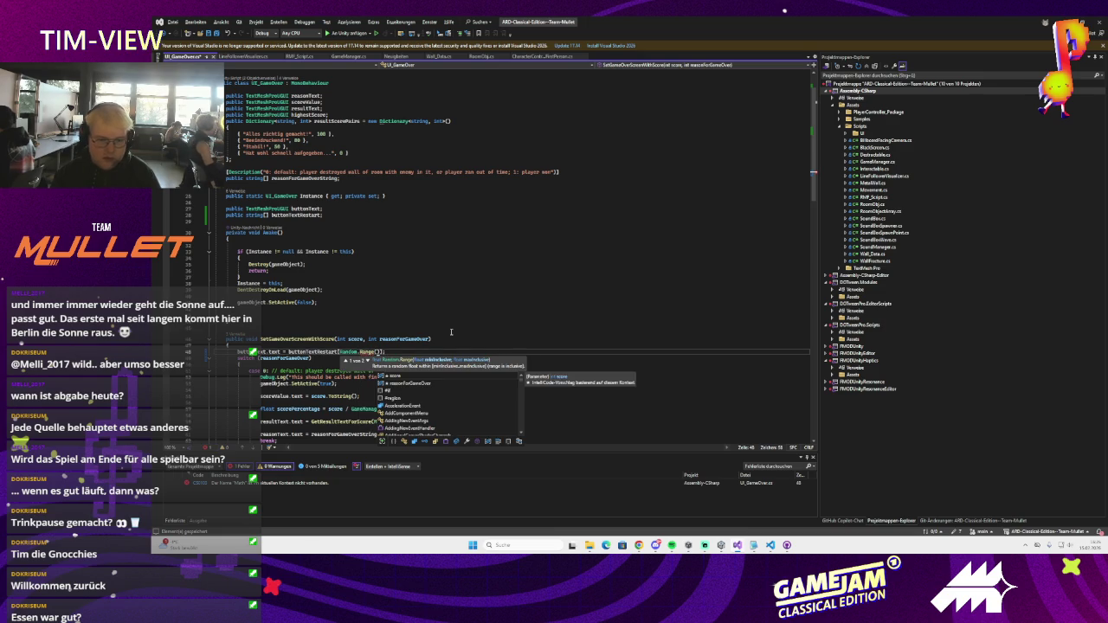